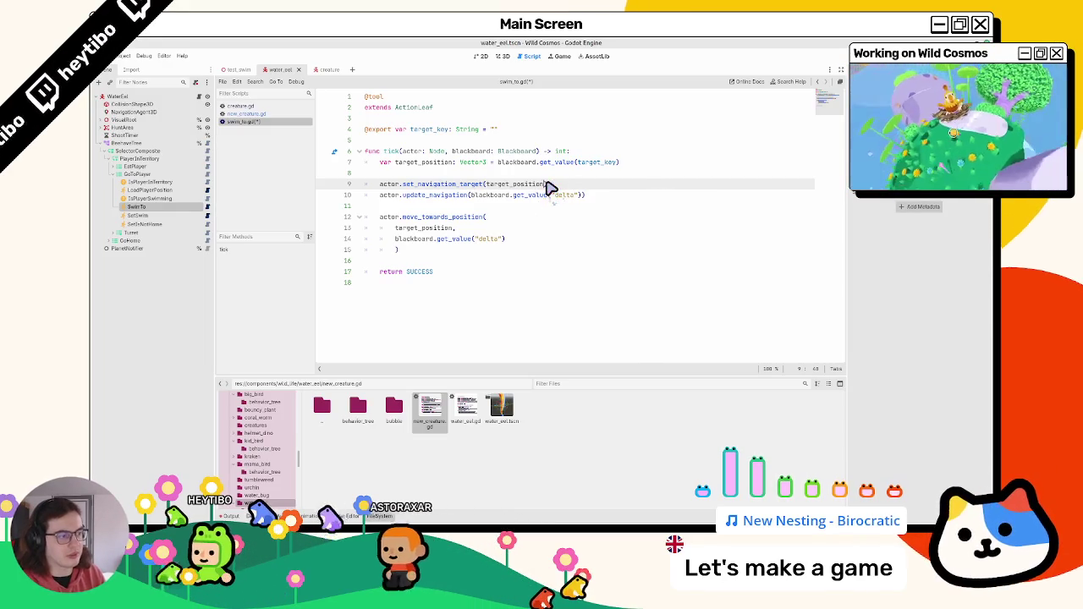
Step: Delete the move_towards_position lines 12–15 from swim_to.gd, save, and run the test_swim scene
key(ctrl+s)
drag(406, 251, 354, 223)
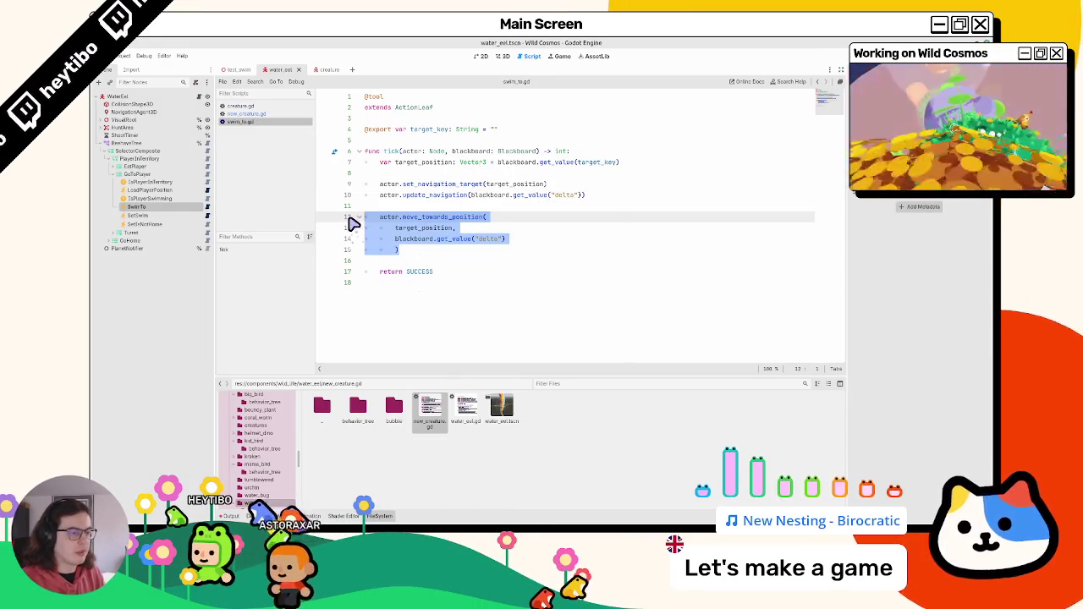
key(BackSpace)
key(BackSpace)
key(BackSpace)
key(ctrl+s)
click(242, 71)
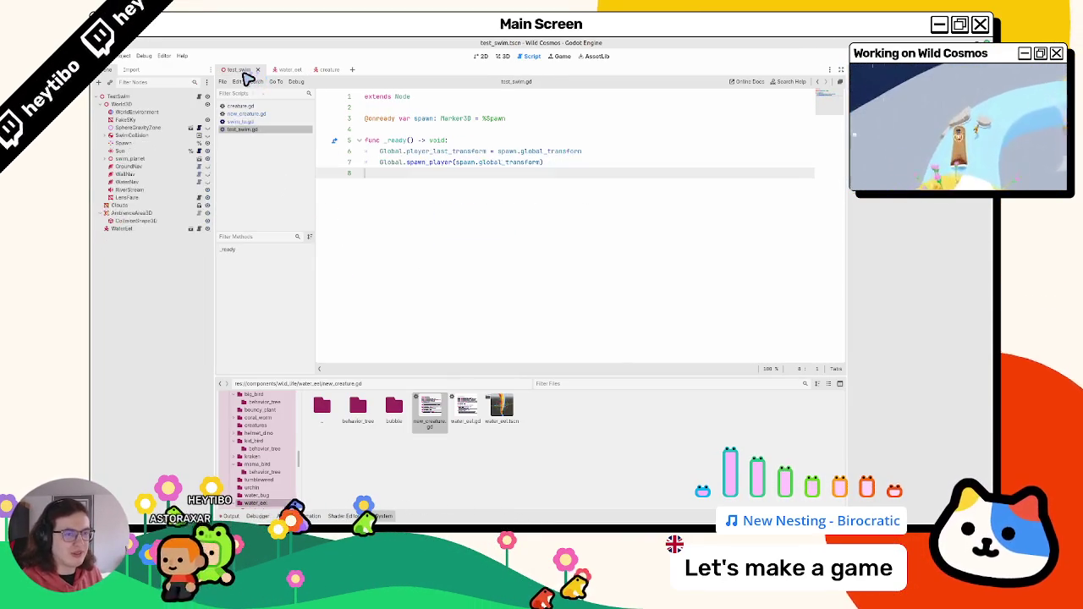
key(F6)
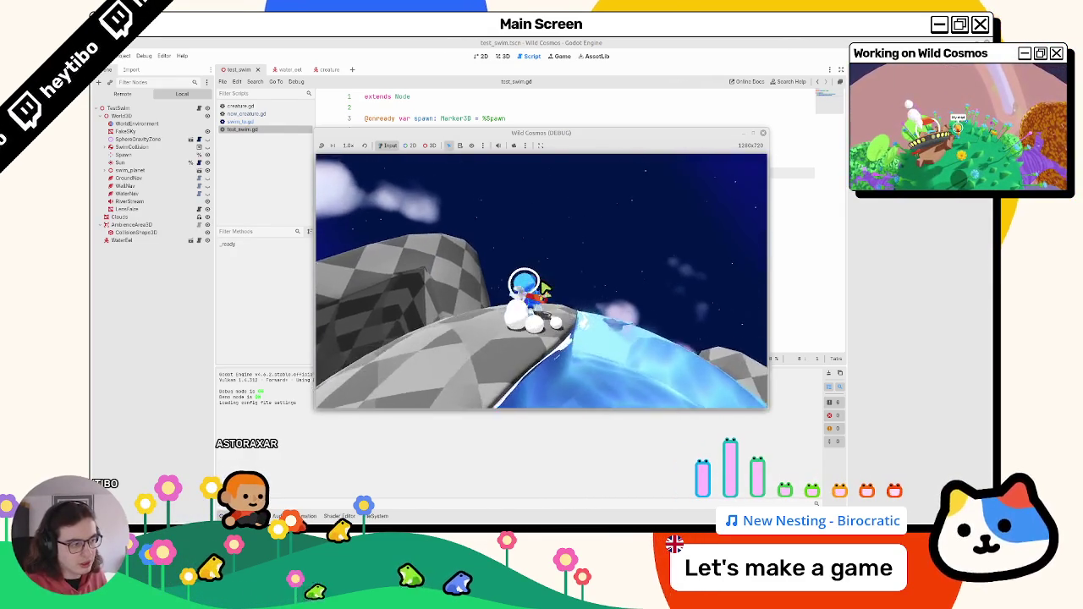
Step: Pause the running Wild Cosmos game, then stop it to return to test_swim.gd
key(Escape)
key(Escape)
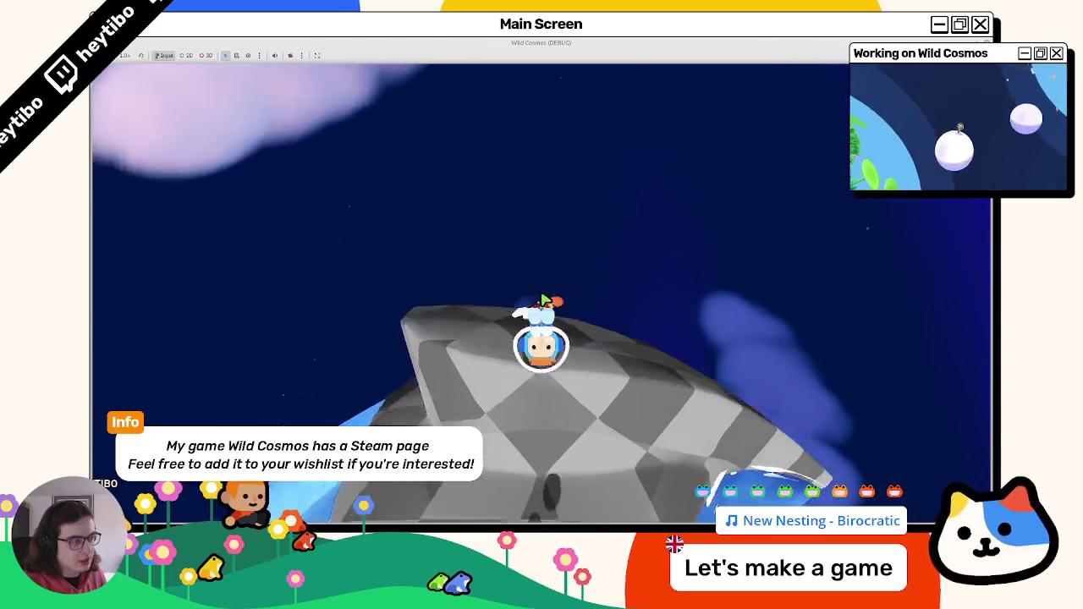
key(Escape)
key(F8)
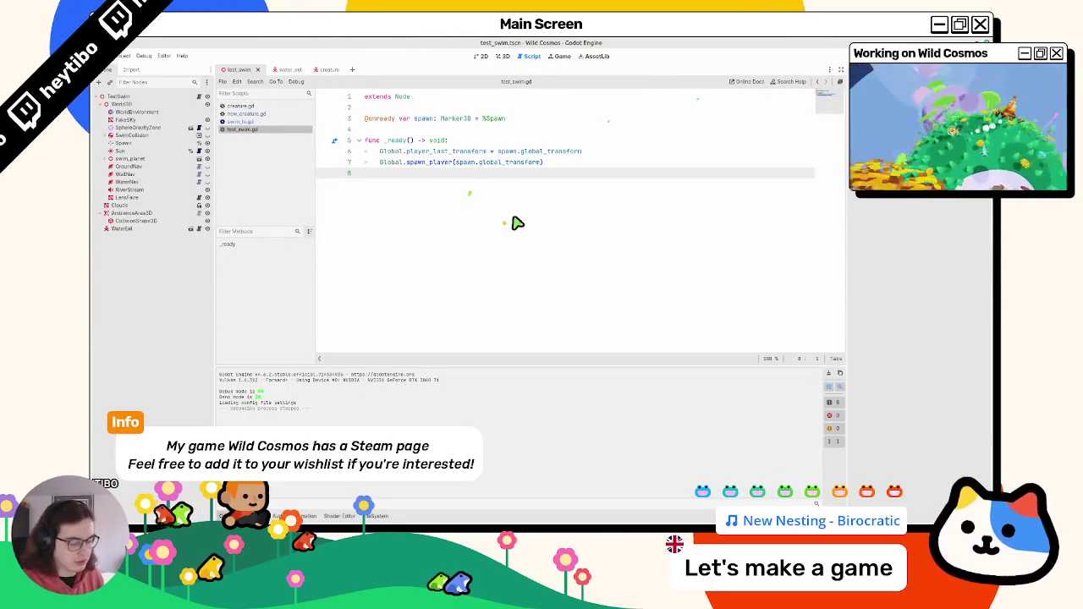
Step: Quick-open the space scene so space.tscn and its space.gd init_space code are showing
key(ctrl+shift+o)
text(main)
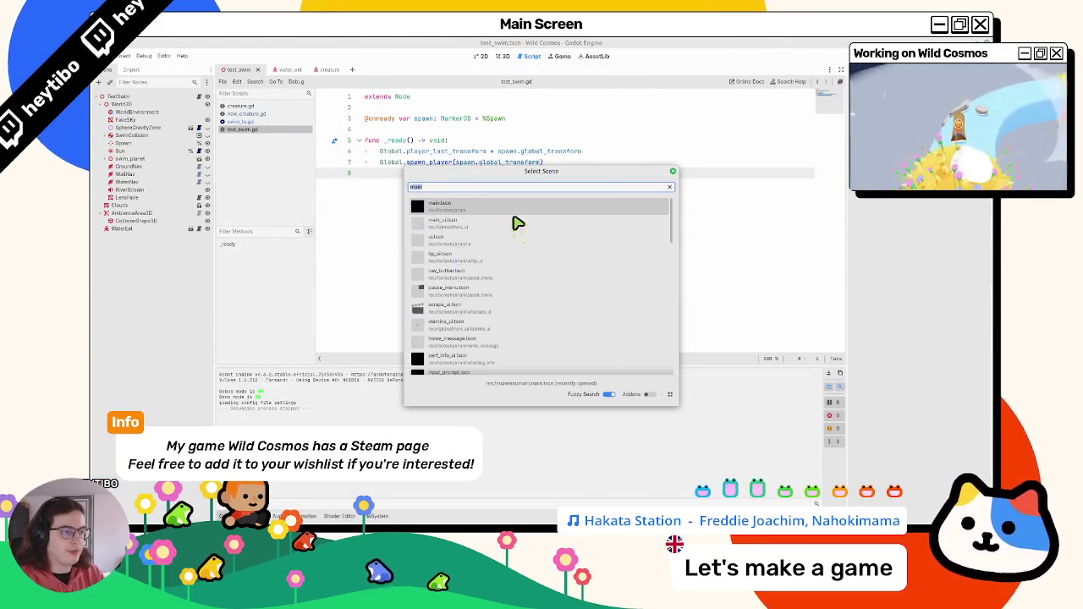
text(space)
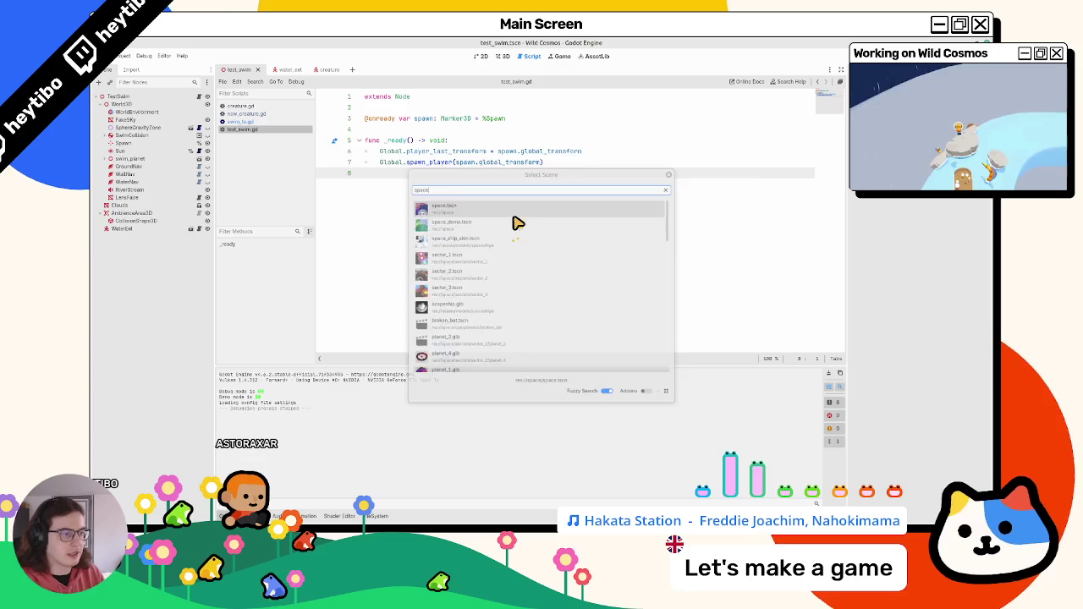
key(Return)
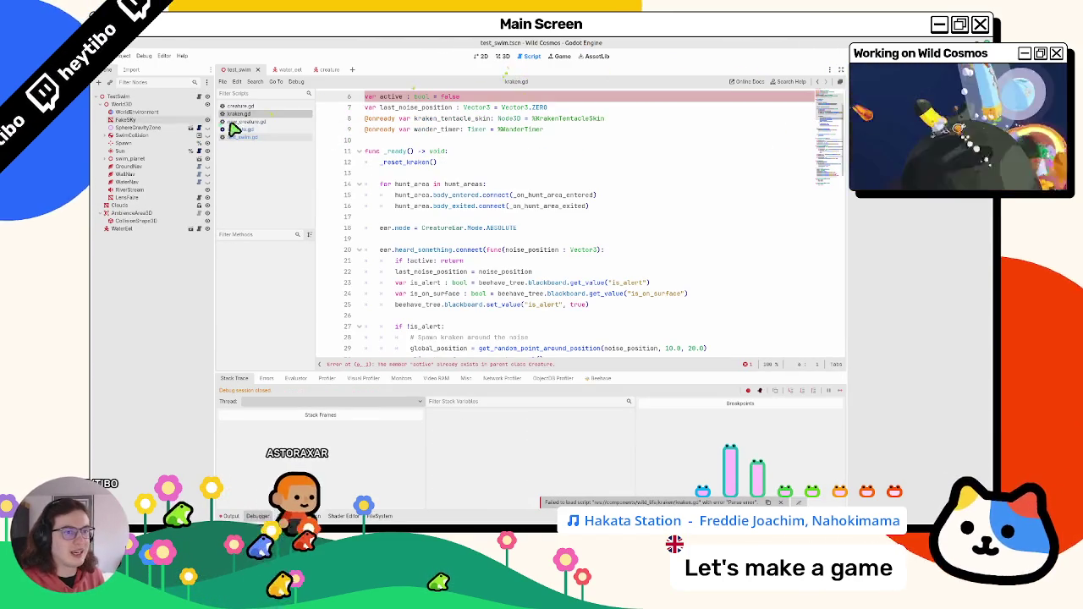
click(241, 137)
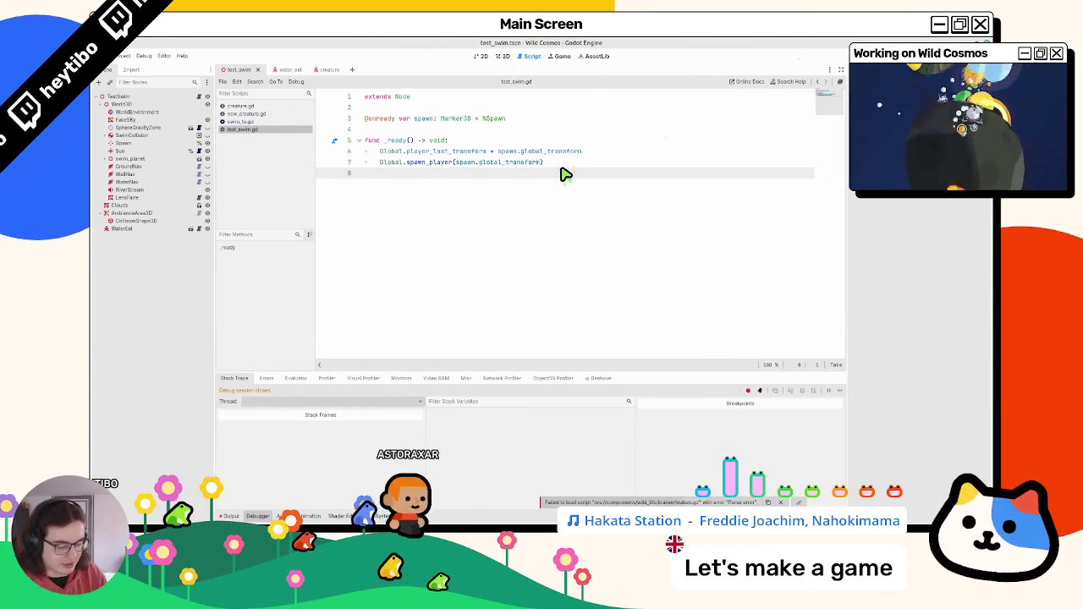
key(ctrl+shift+o)
key(Escape)
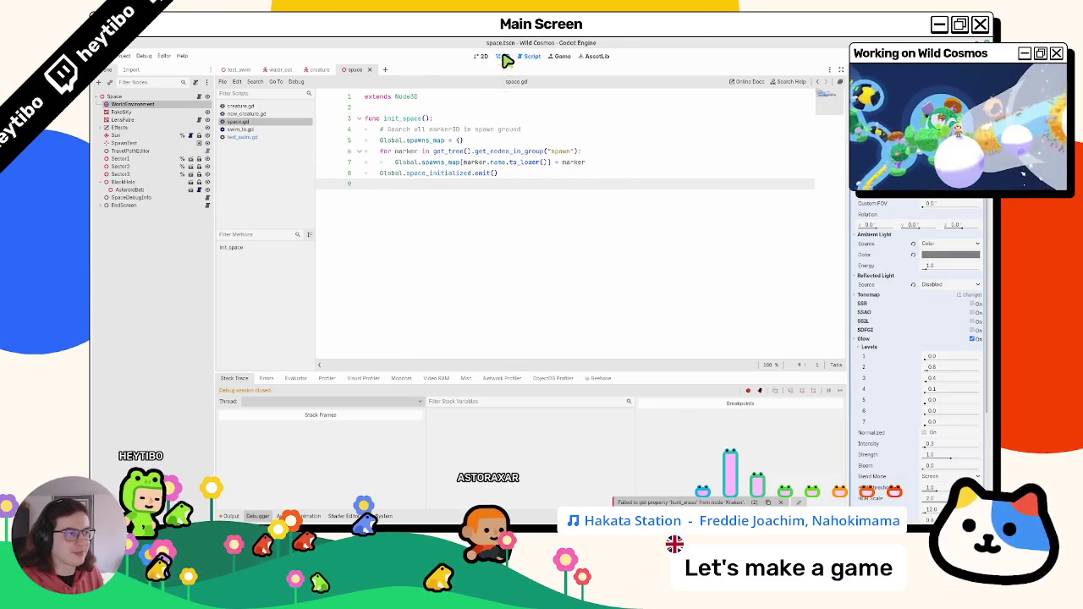
Step: Switch the space scene to 3D and orbit and zoom around its planets
click(503, 56)
scroll(530, 152, down, 5)
scroll(559, 195, up, 10)
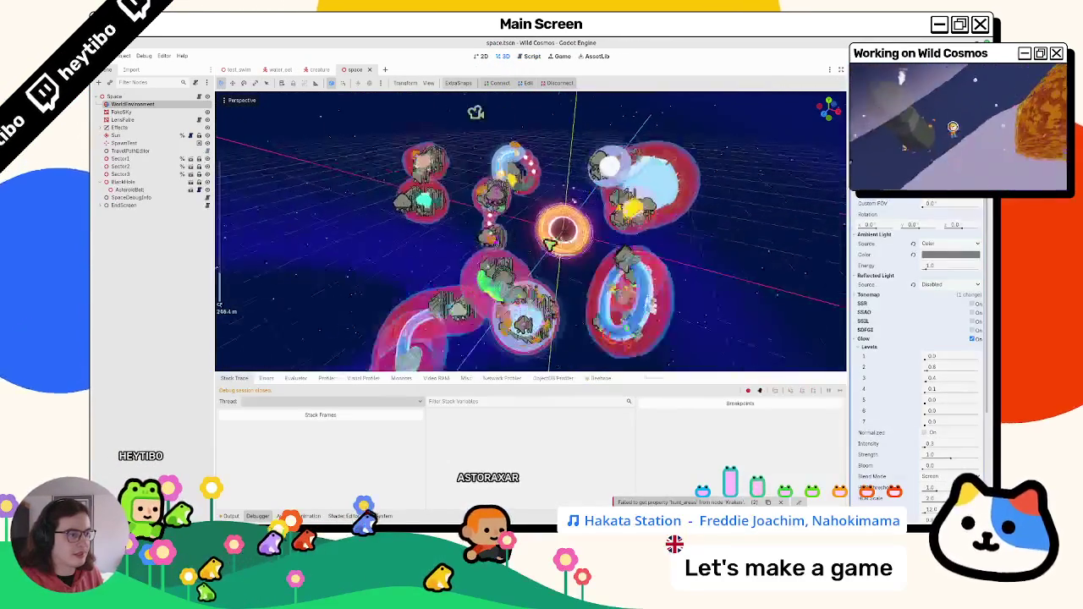
scroll(567, 220, up, 10)
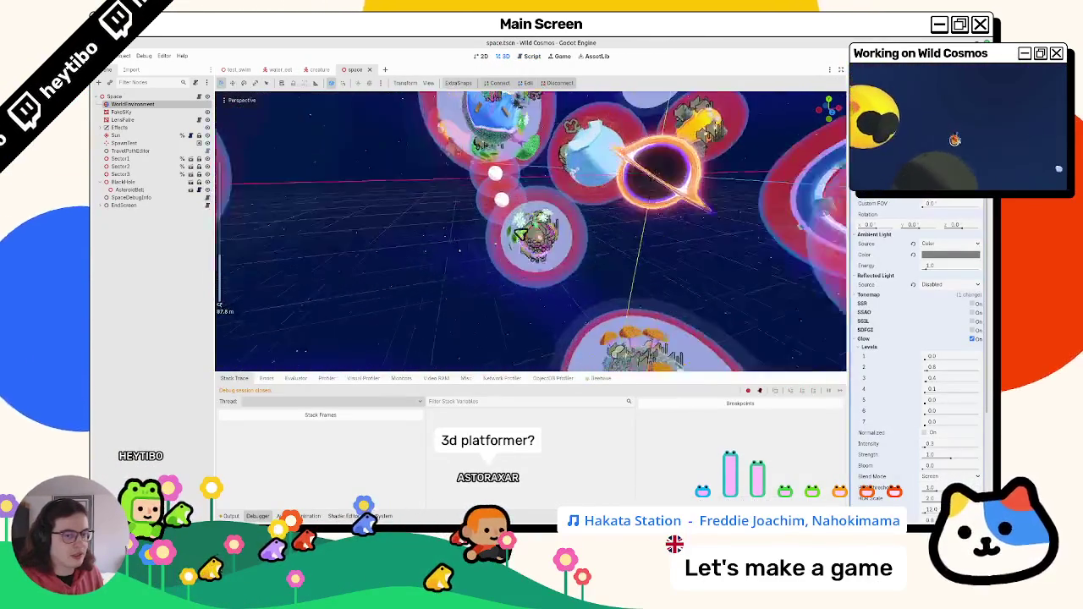
mouse_move(621, 188)
mouse_down()
mouse_move(391, 296)
mouse_move(508, 242)
mouse_move(565, 250)
mouse_up()
scroll(508, 242, up, 5)
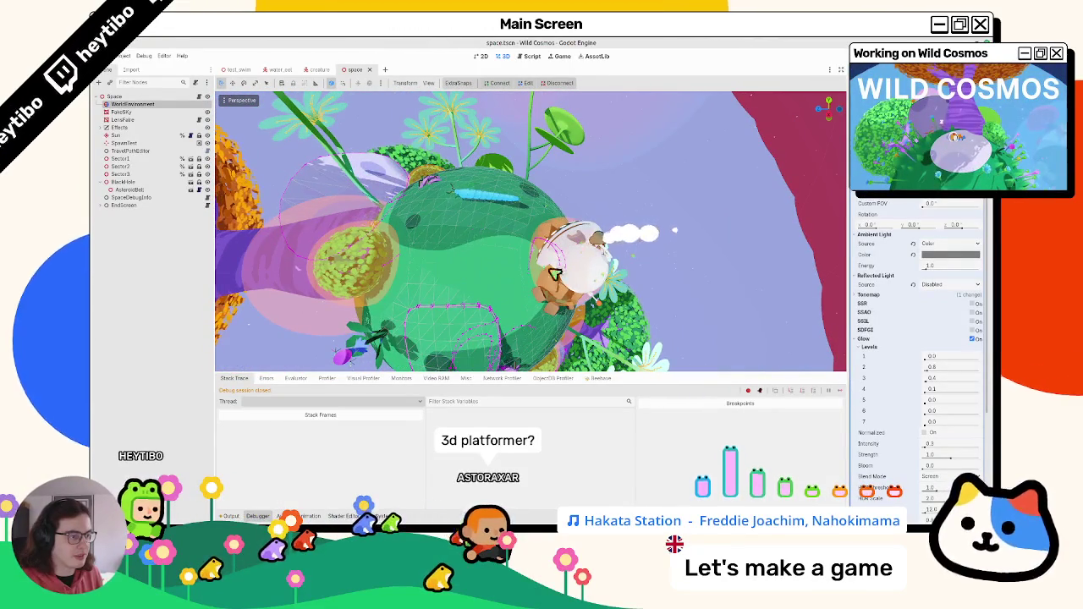
scroll(618, 278, down, 10)
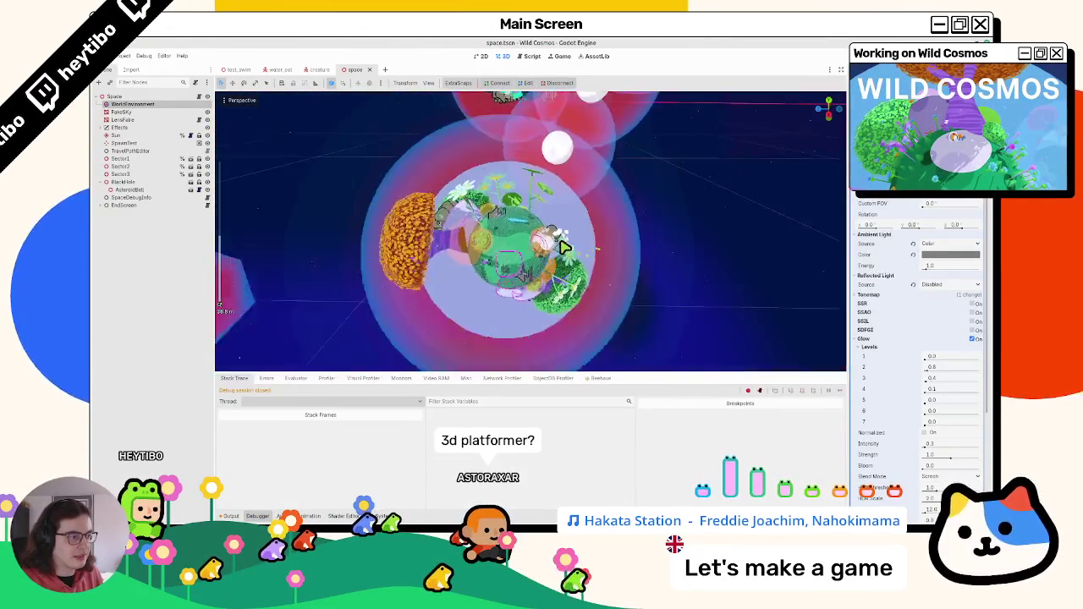
scroll(584, 250, down, 4)
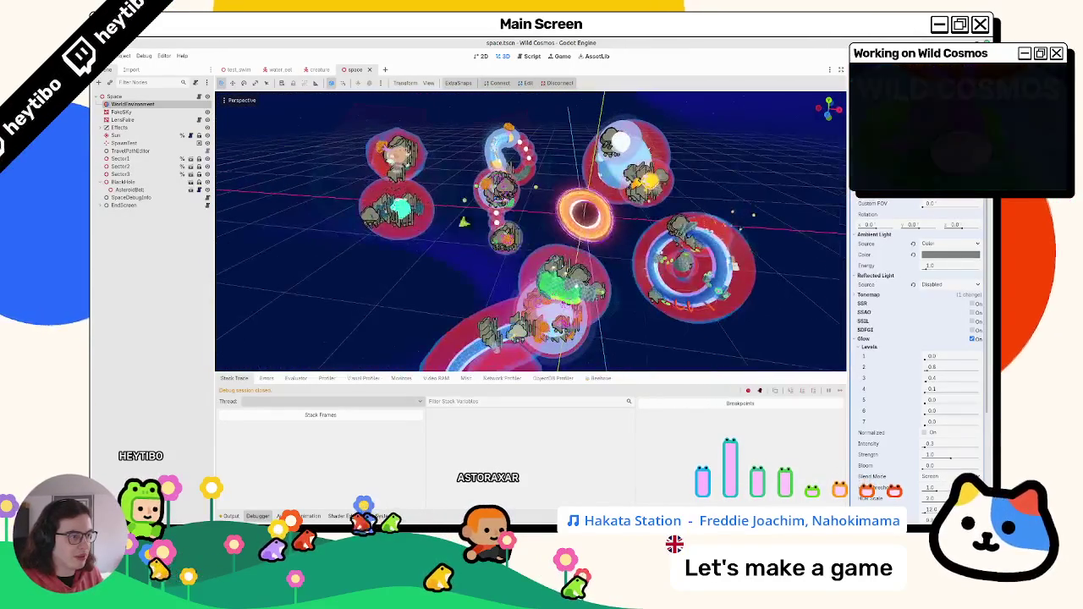
scroll(599, 172, up, 5)
scroll(602, 241, down, 3)
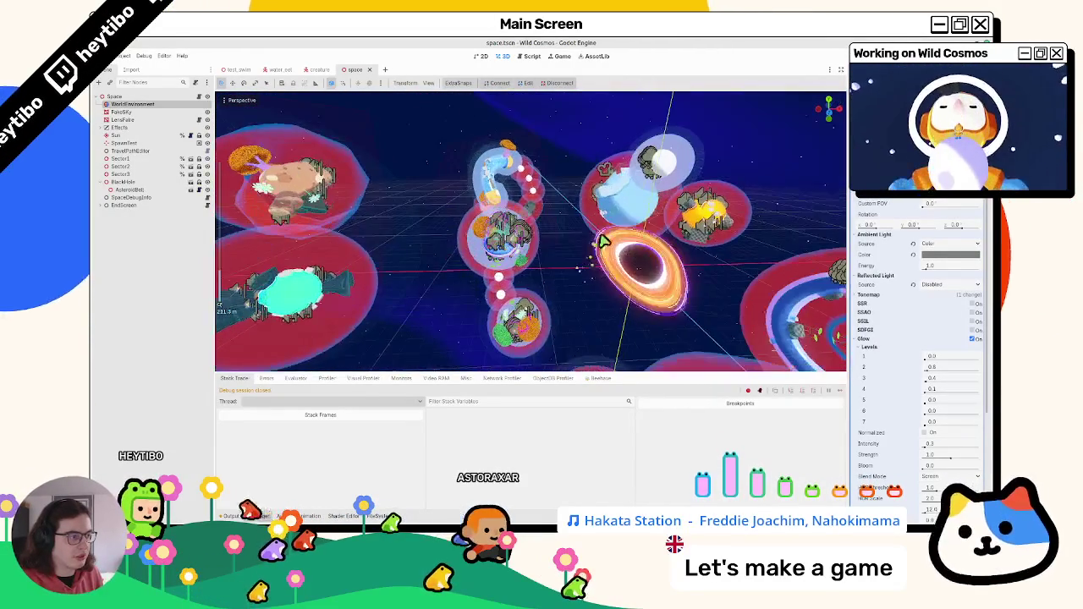
Step: Orbit and zoom around the black hole, then close the space scene
mouse_move(668, 295)
mouse_down()
mouse_move(704, 258)
mouse_move(573, 310)
mouse_up()
scroll(573, 310, up, 3)
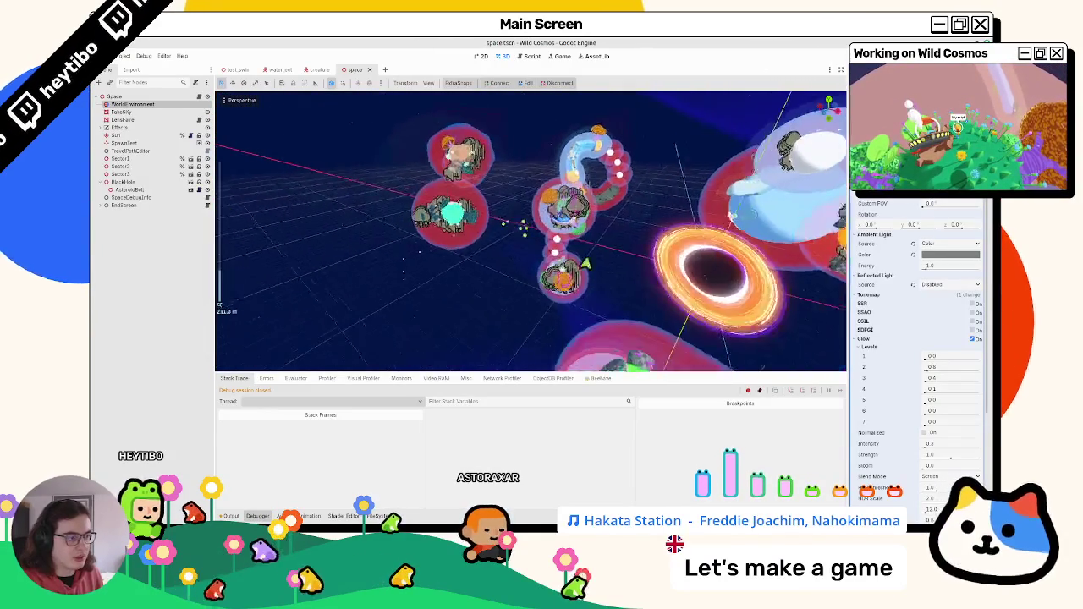
scroll(584, 264, up, 10)
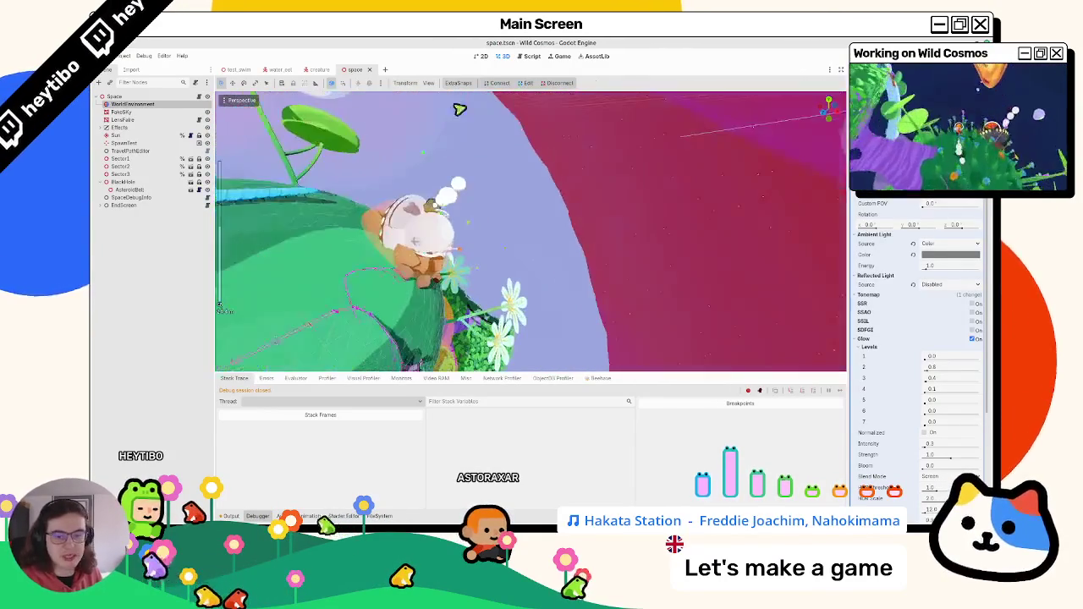
click(369, 69)
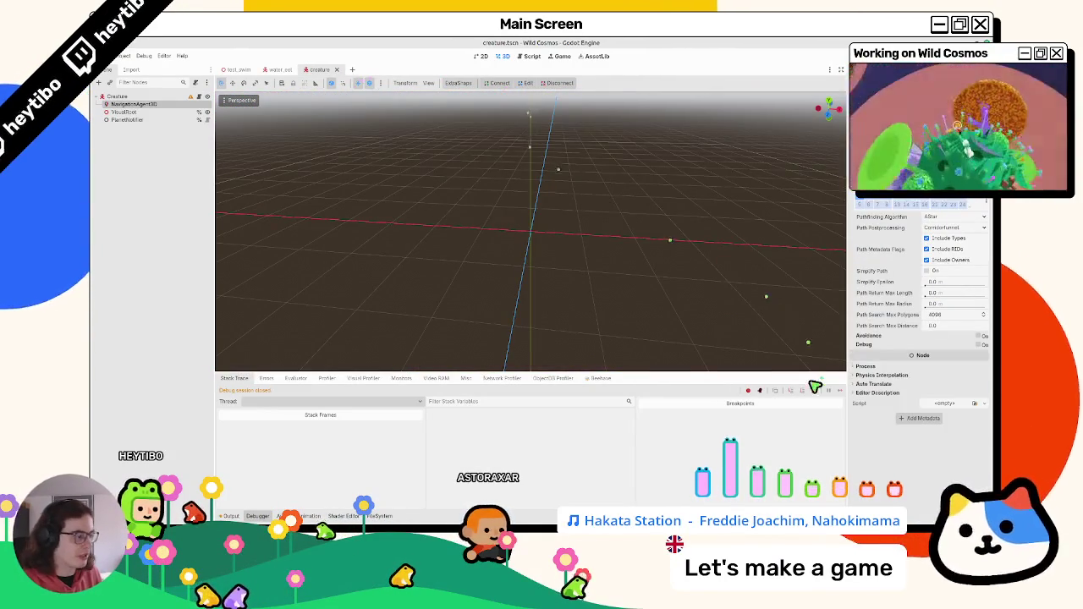
Step: Show test_swim in 3D and orbit and zoom toward the eel inside the swim_planet water sphere
click(281, 70)
click(238, 70)
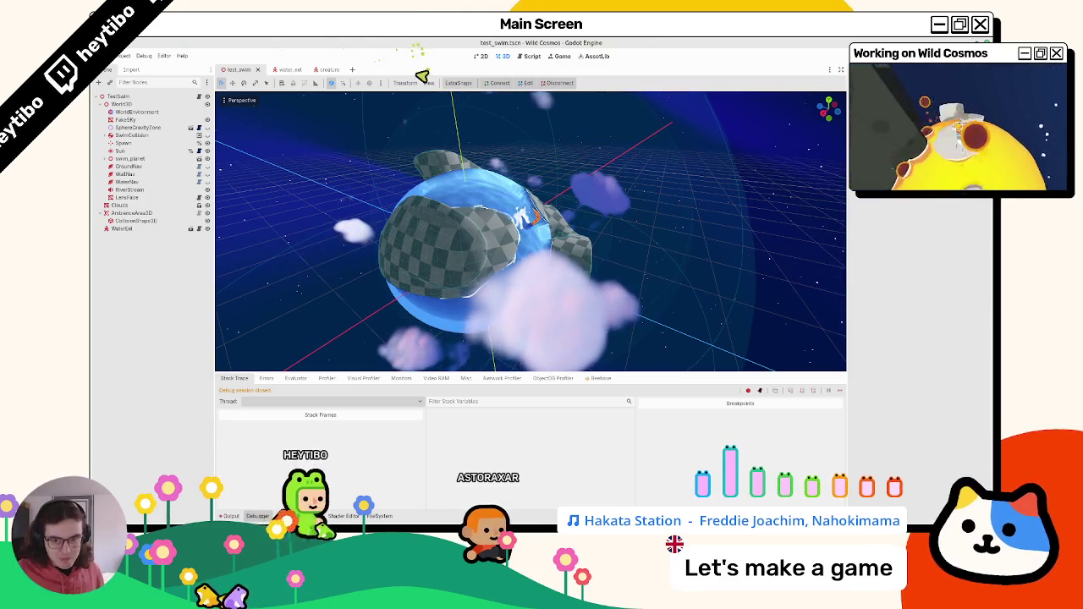
drag(454, 192, 449, 188)
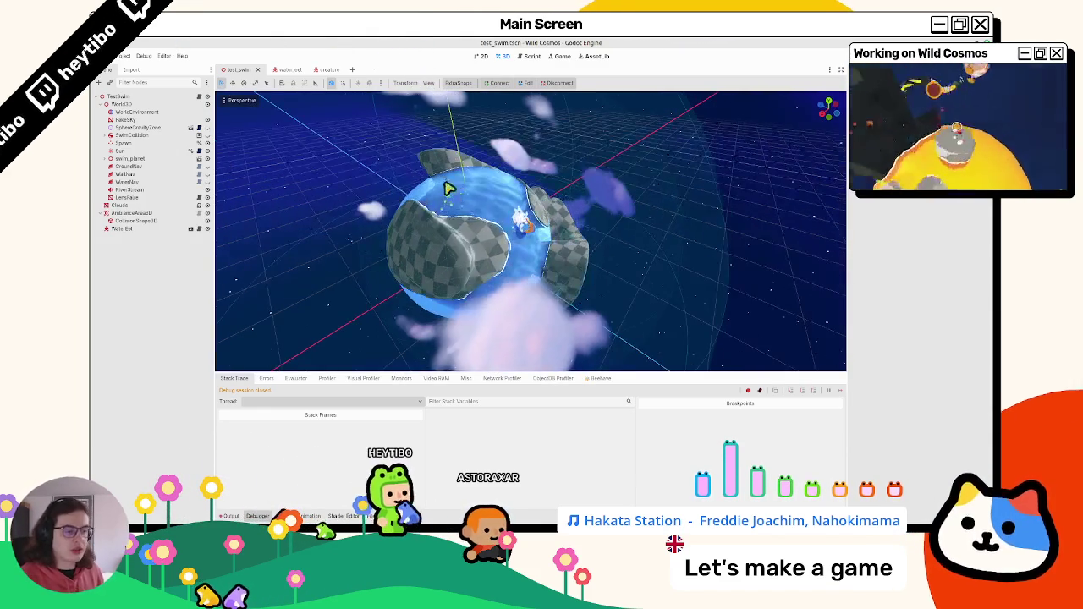
mouse_move(457, 271)
mouse_down()
mouse_move(466, 273)
mouse_move(452, 274)
mouse_up()
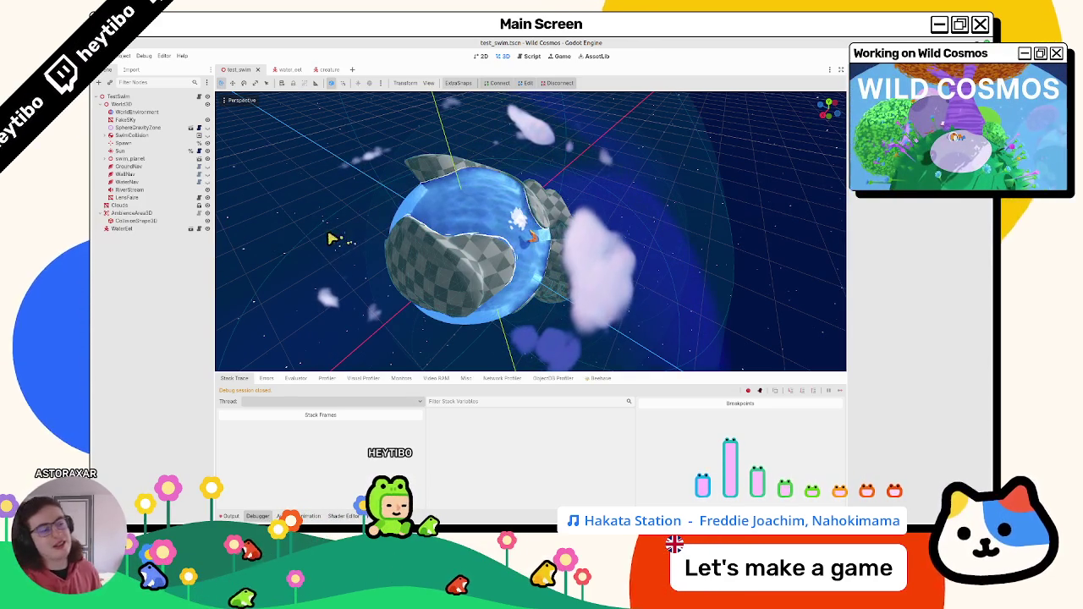
mouse_move(314, 225)
mouse_down()
mouse_move(486, 259)
mouse_move(496, 223)
mouse_move(476, 218)
mouse_up()
scroll(487, 229, up, 5)
scroll(483, 208, down, 4)
scroll(480, 243, up, 2)
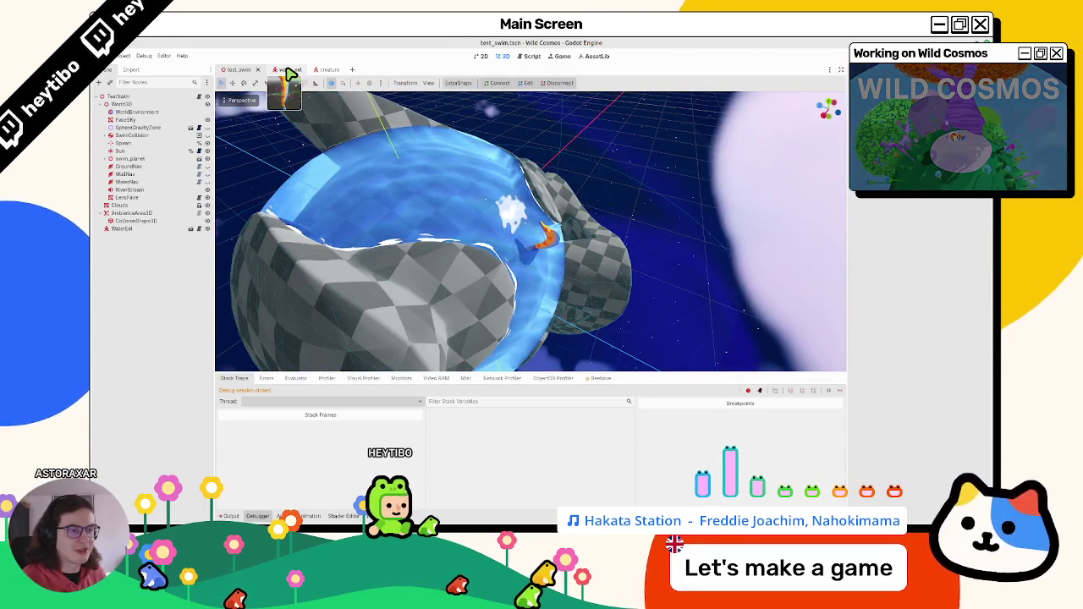
Step: Open the water_eel scene and its SwimTo node's swim_to.gd script
click(327, 71)
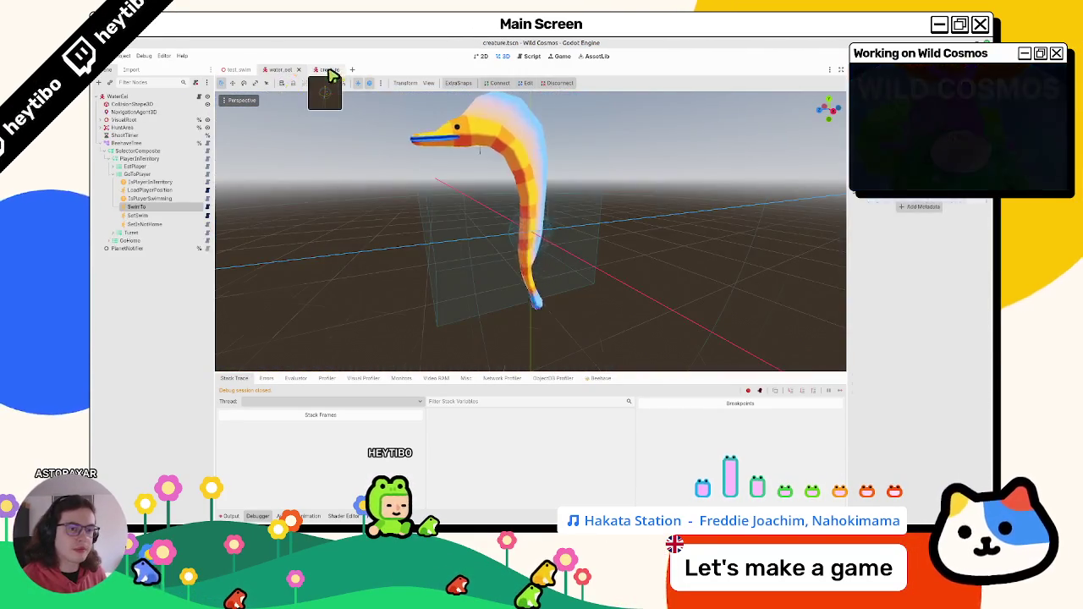
click(282, 71)
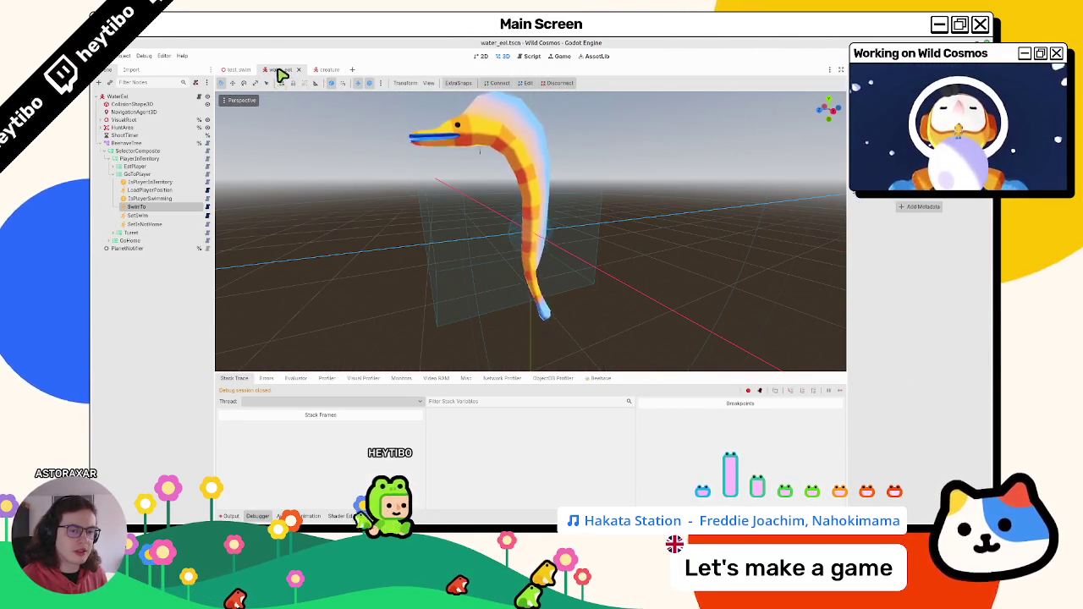
click(207, 208)
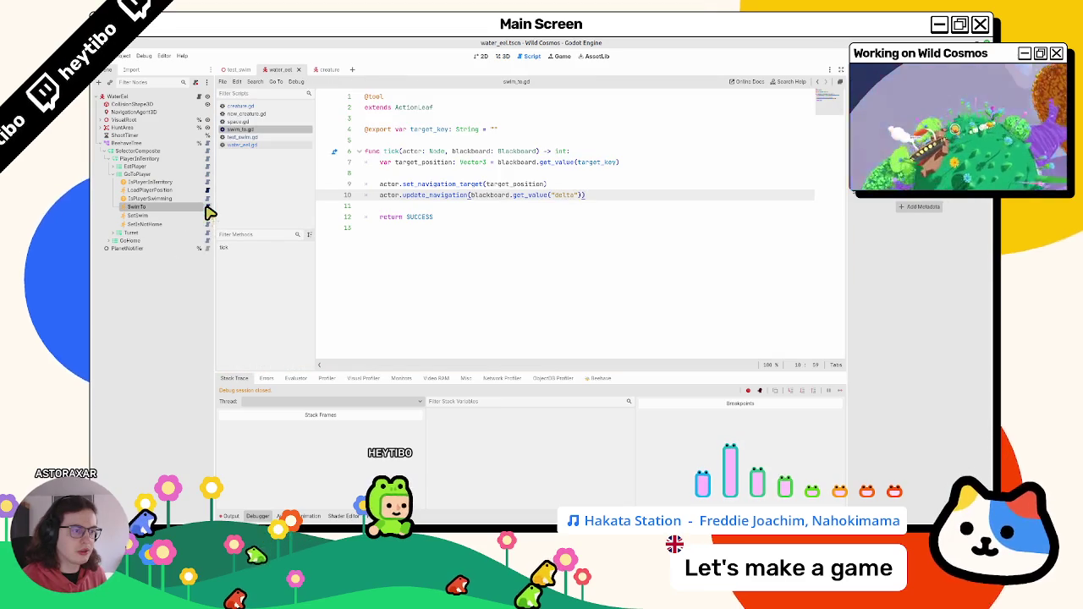
click(415, 205)
double_click(416, 197)
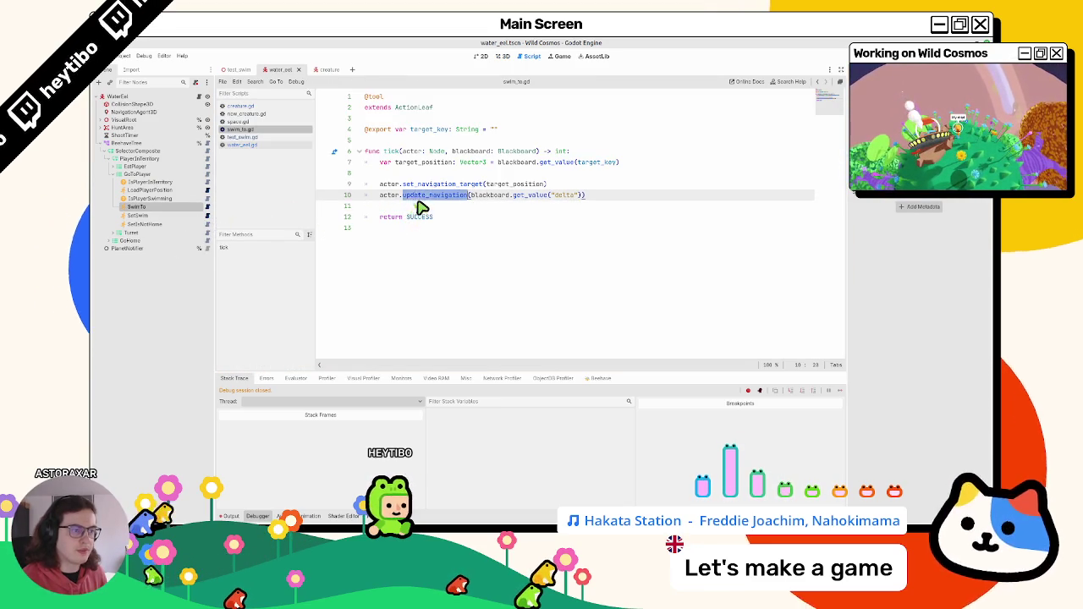
Step: Try pasting back move_towards_position over the navigation lines, undo it, then open SetSwim's script
key(End)
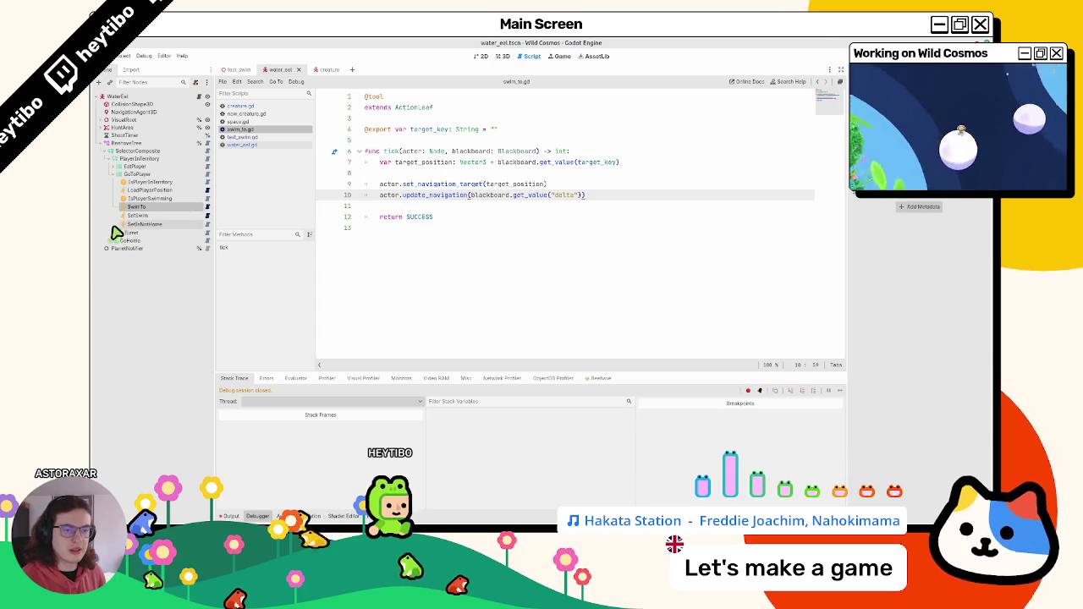
key(Return)
key(Return)
key(ctrl+v)
key(shift+Up)
key(shift+Up)
key(shift+Up)
key(shift+Home)
key(Up)
key(shift+Up)
key(shift+Up)
key(shift+Up)
key(BackSpace)
key(ctrl+z)
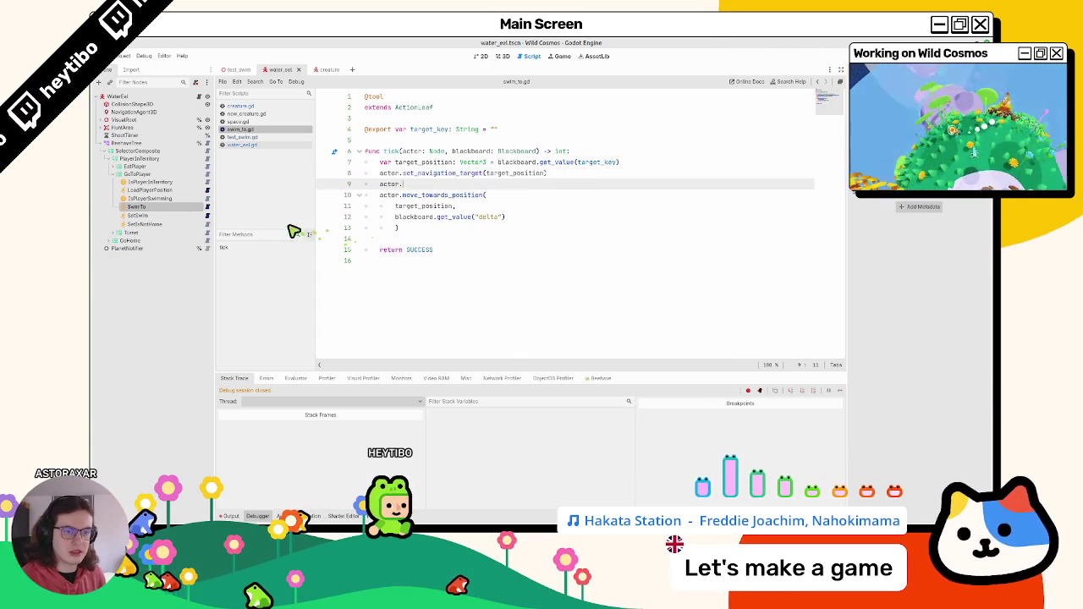
key(ctrl+z)
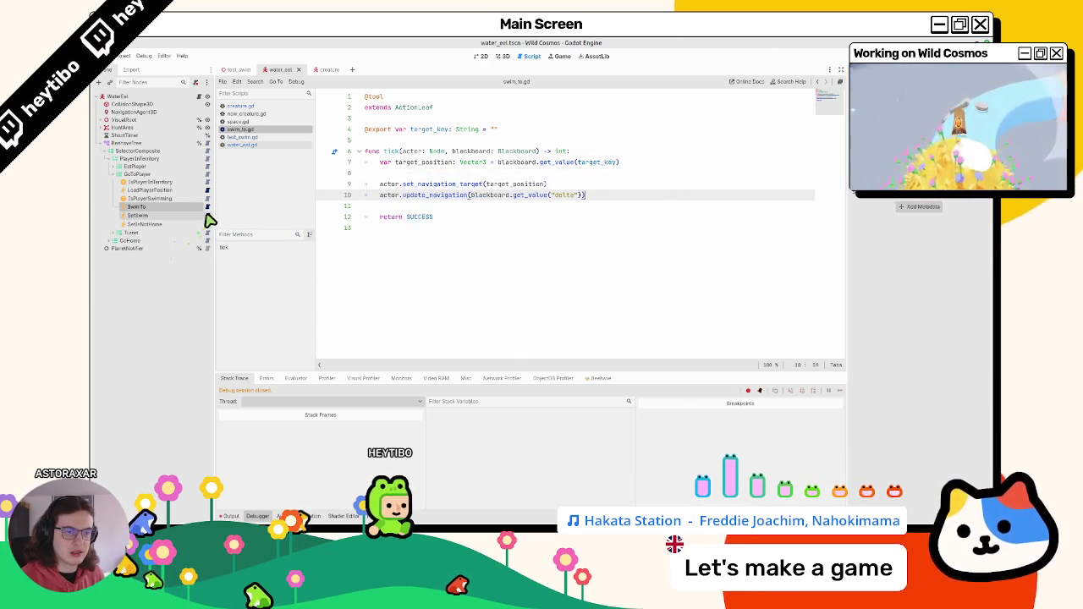
click(208, 215)
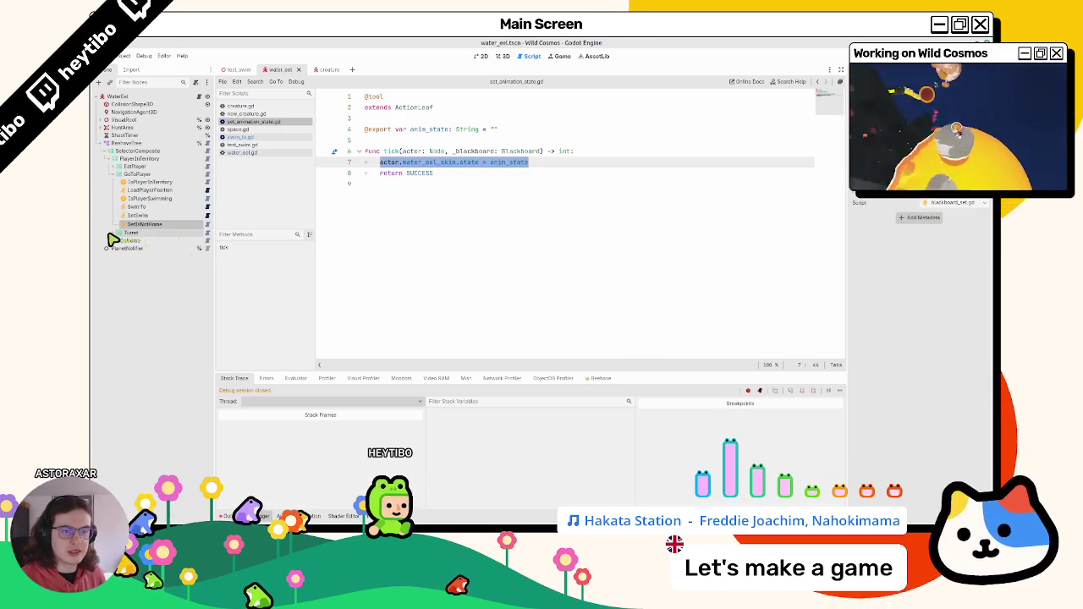
Step: Glance at blackboard_set.gd, then close every open script including water_eel.gd
click(208, 225)
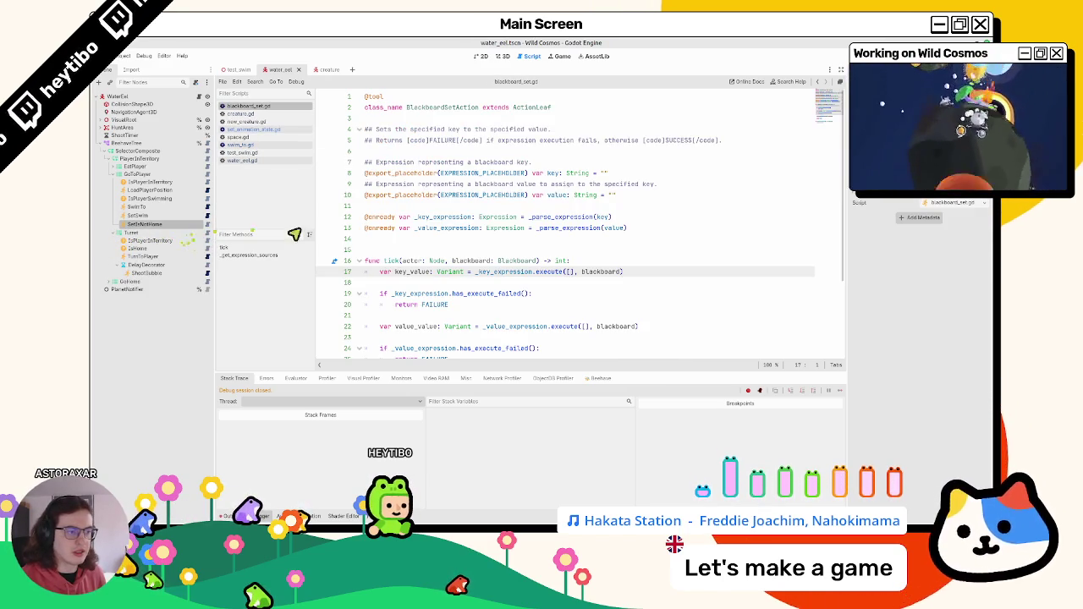
scroll(404, 254, down, 3)
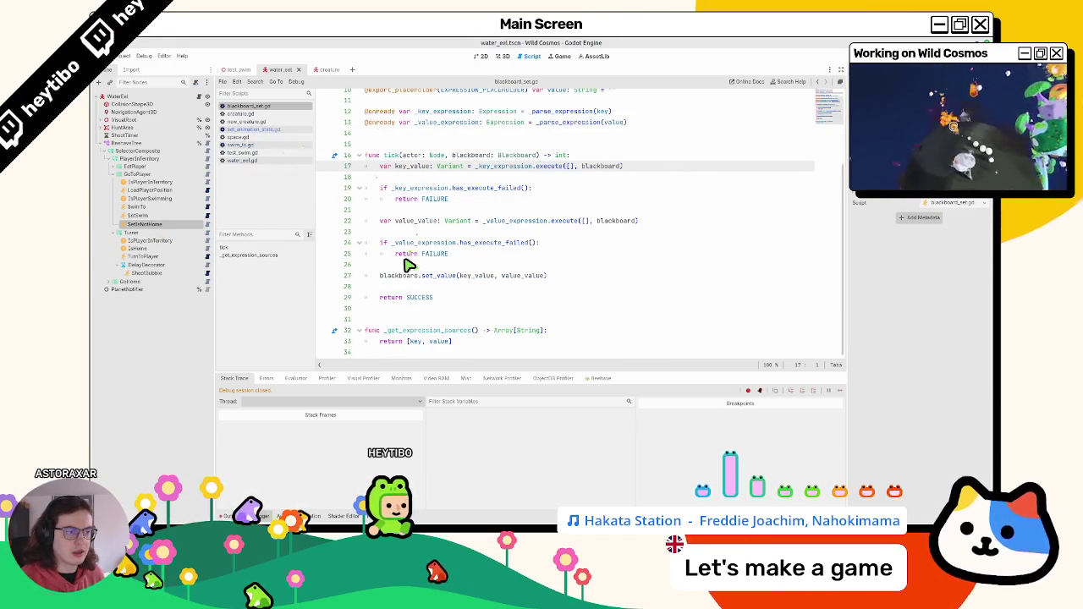
scroll(407, 265, up, 3)
middle_click(287, 106)
middle_click(281, 107)
middle_click(279, 107)
middle_click(279, 107)
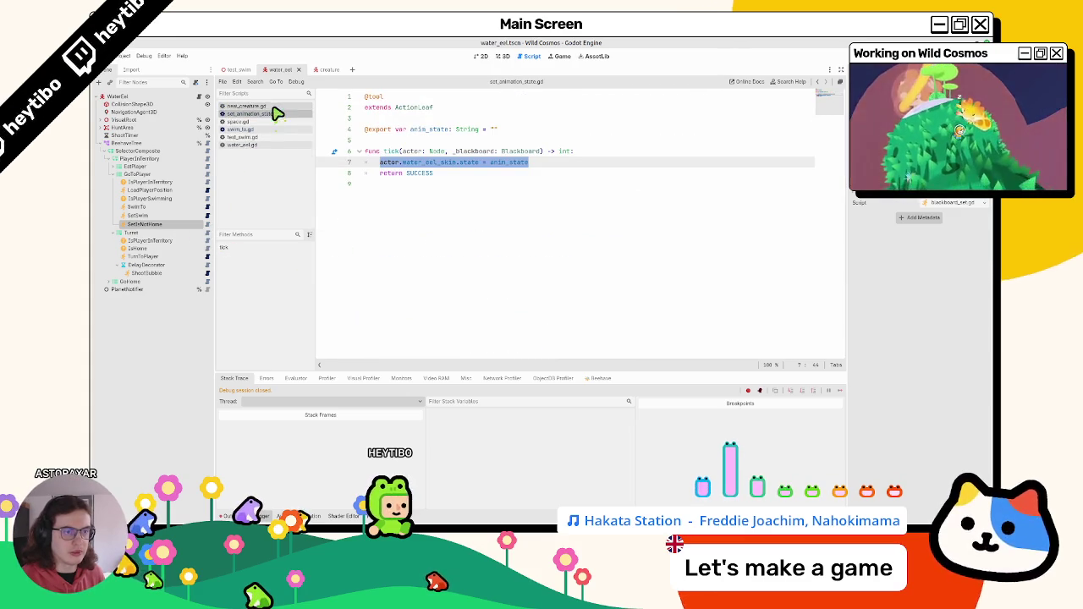
middle_click(277, 107)
middle_click(277, 106)
middle_click(275, 106)
middle_click(272, 109)
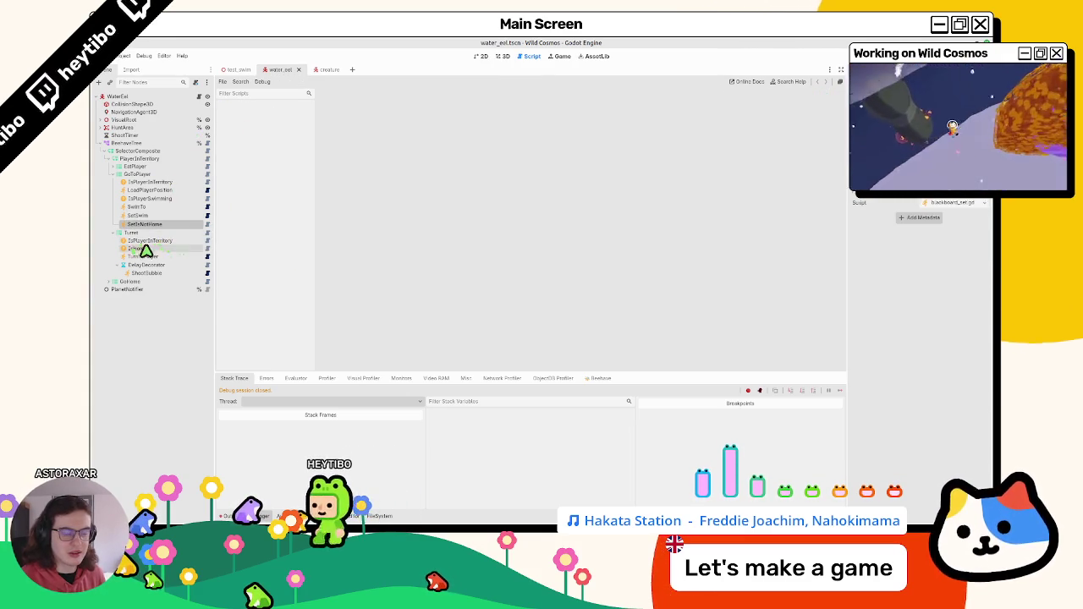
Step: Expand GoHome, review HasReachedTarget's target_position and dist code, then open the NewCreature base script
click(114, 281)
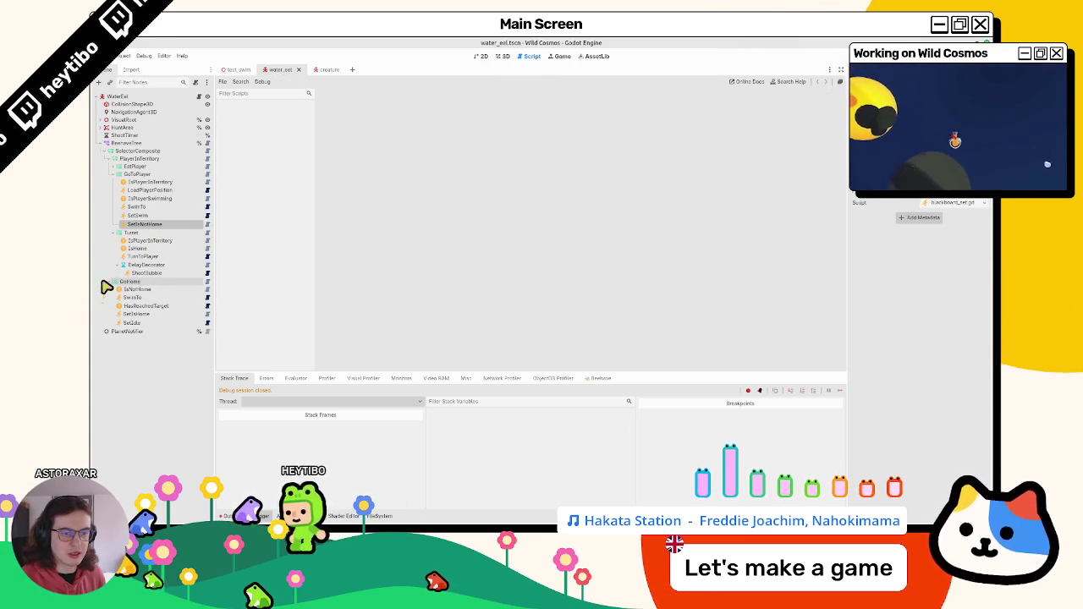
click(158, 291)
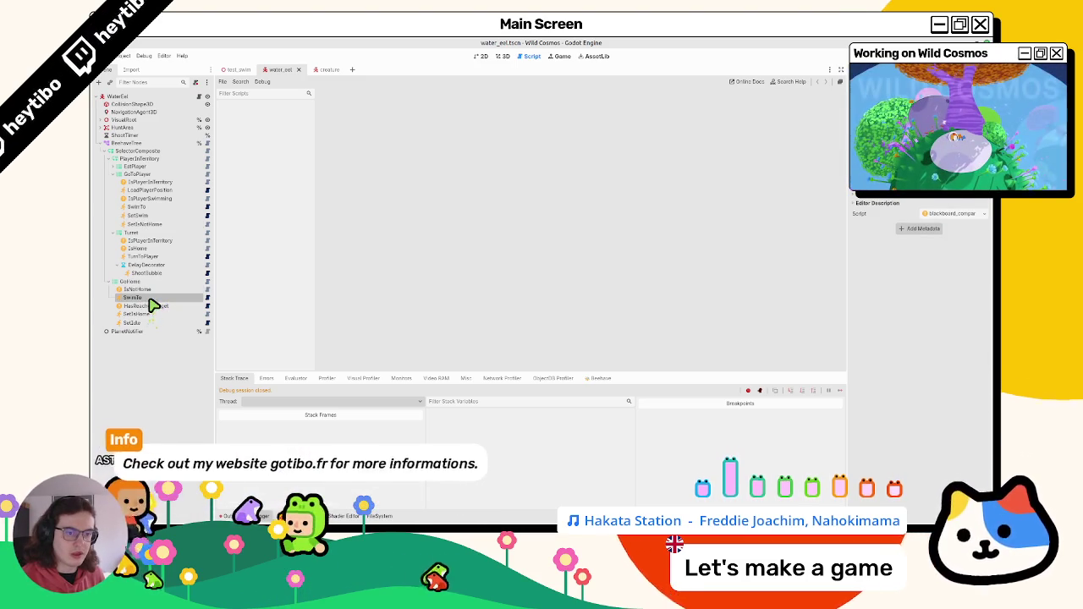
click(149, 306)
click(207, 306)
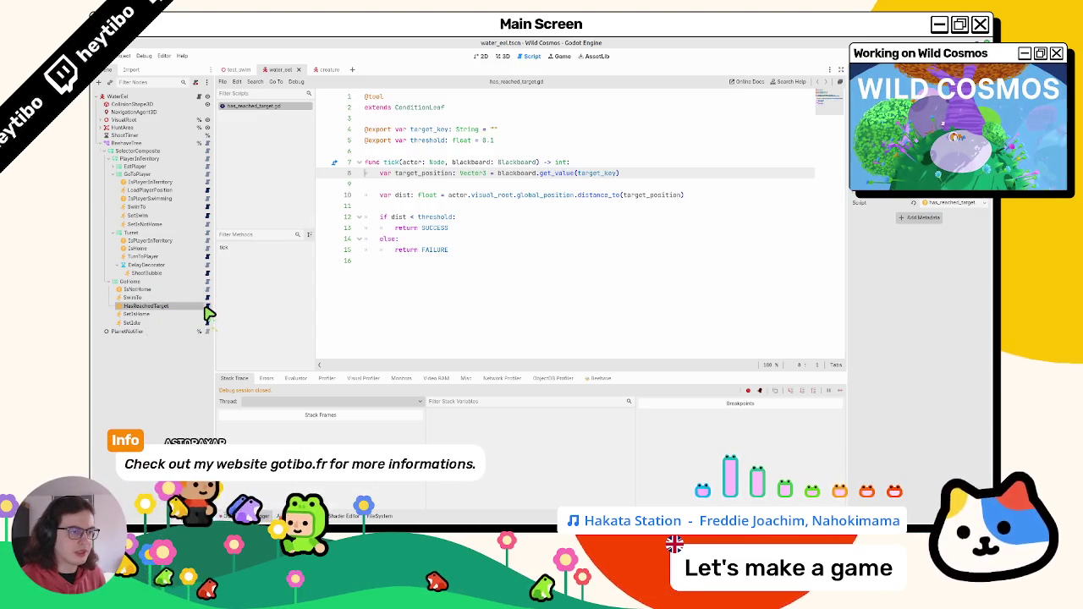
double_click(432, 174)
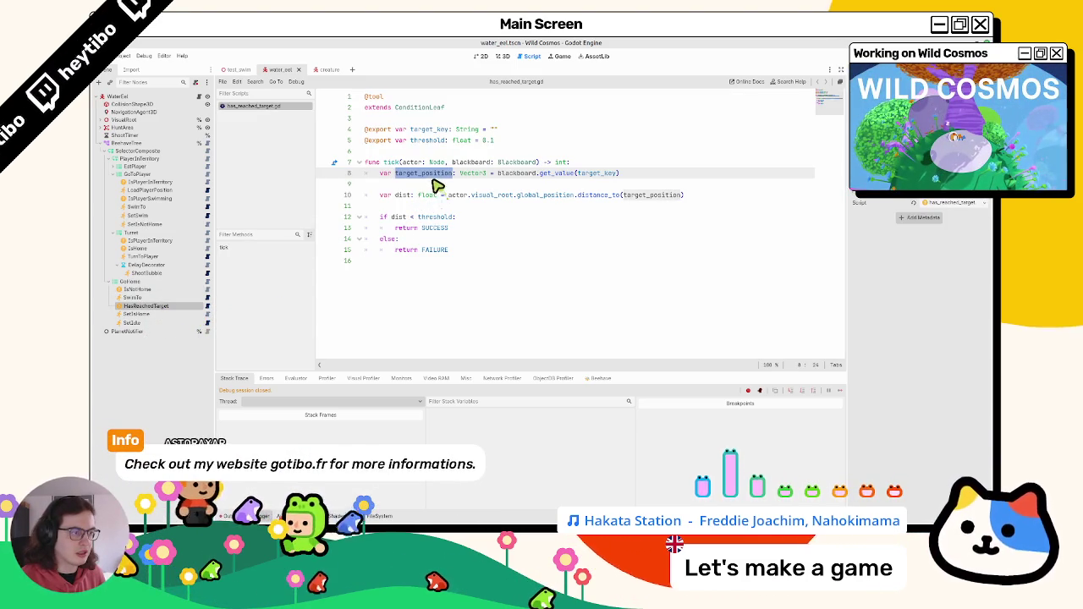
double_click(404, 196)
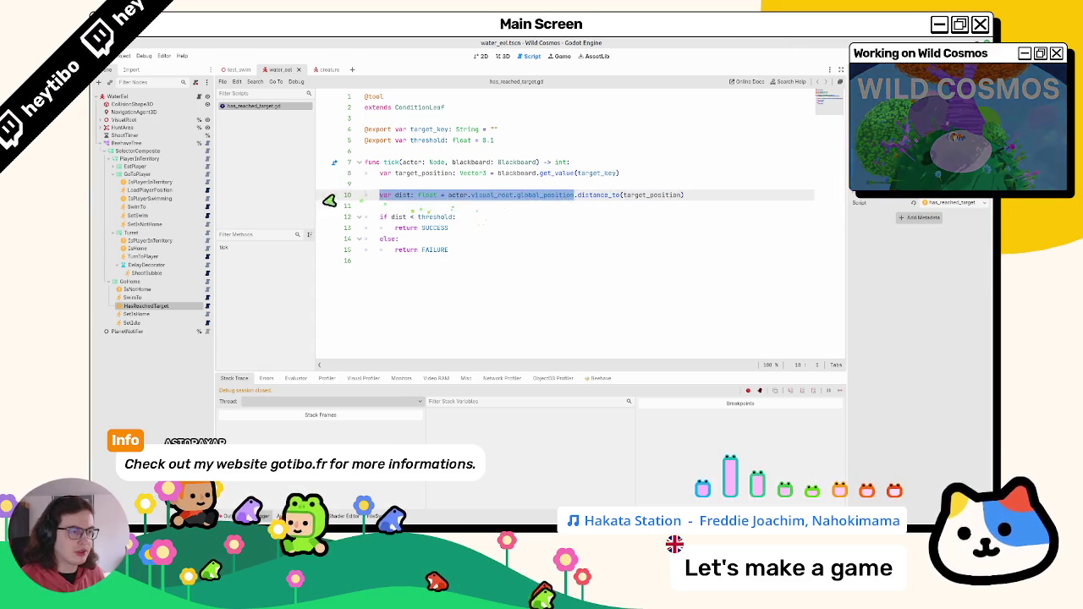
click(208, 96)
ctrl+click(405, 98)
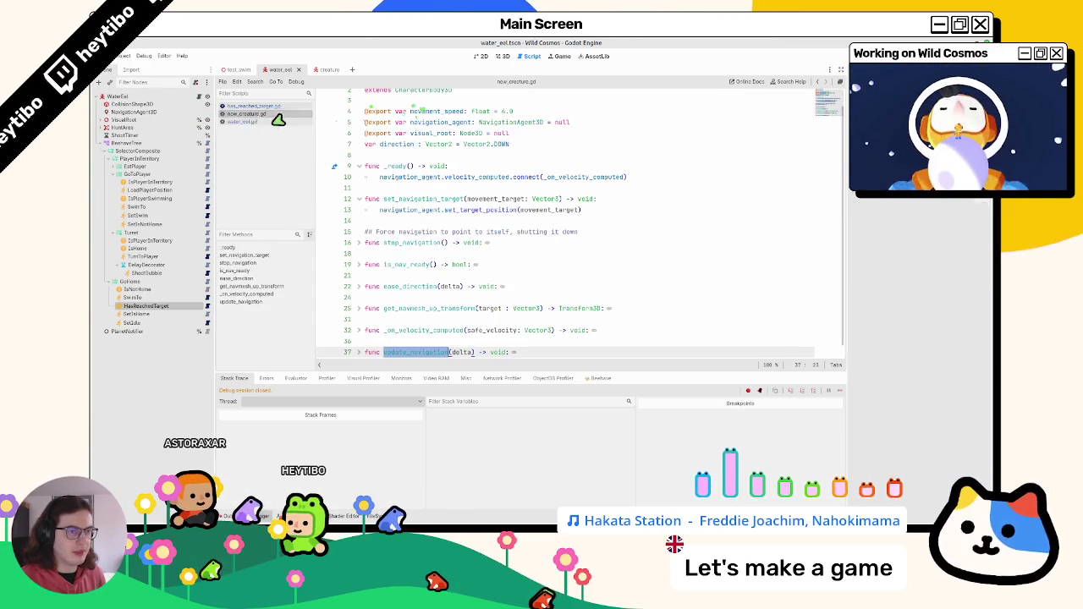
Step: Add navigation_agent.is_target_reached() below line 13 in set_navigation_target and open its NavigationAgent3D docs
scroll(397, 257, up, 1)
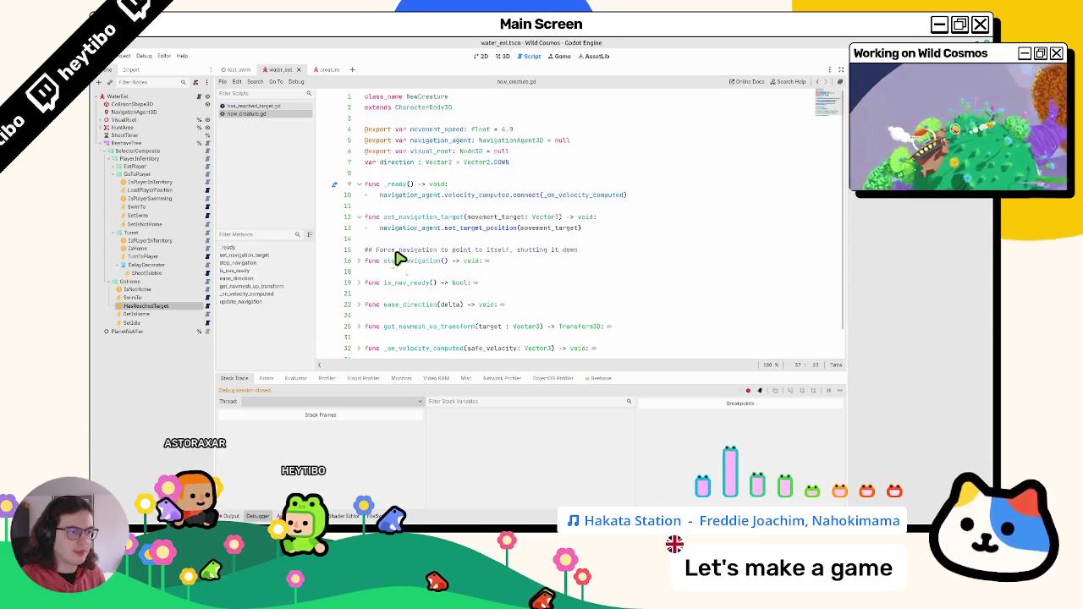
double_click(401, 229)
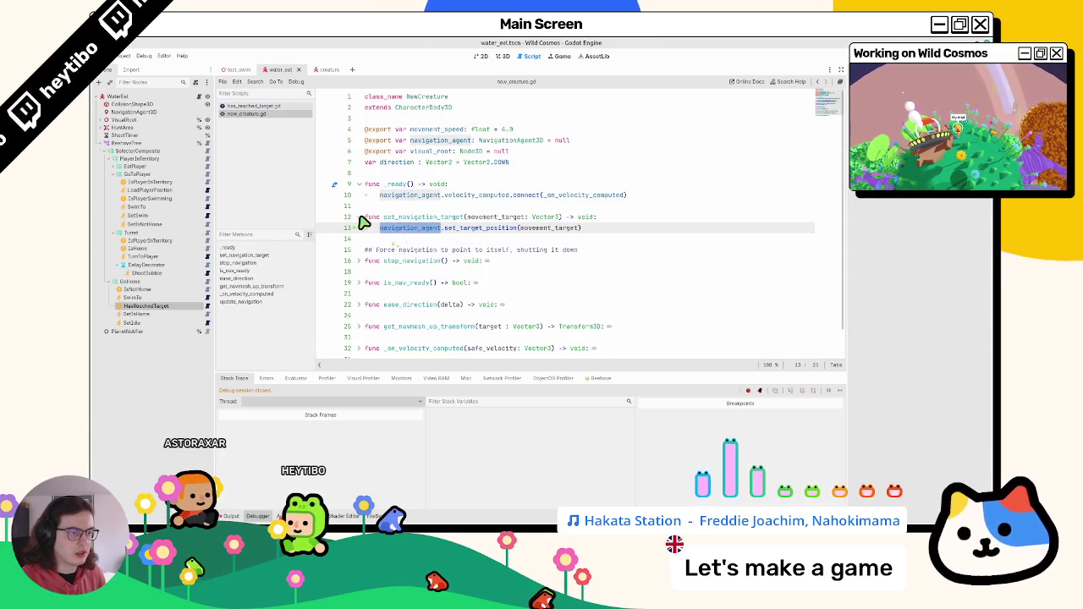
click(625, 234)
key(Return)
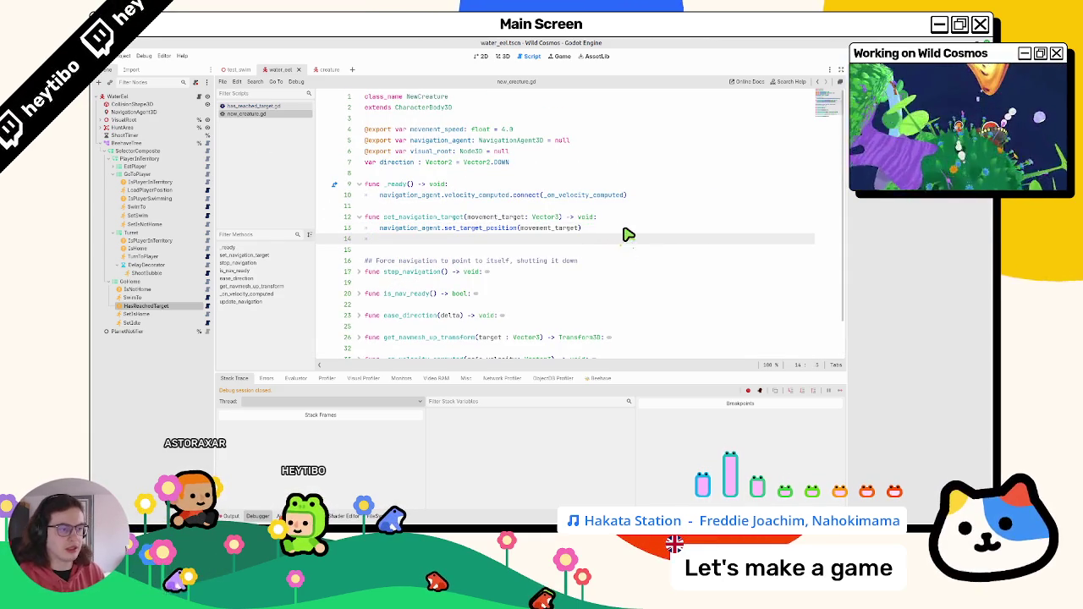
text(.rea)
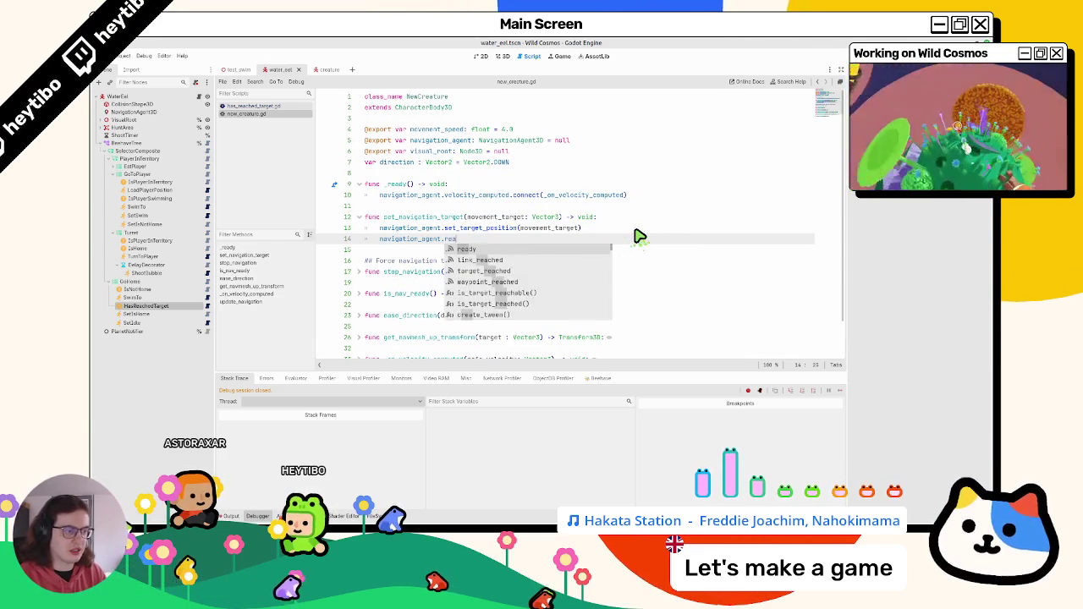
text(ched)
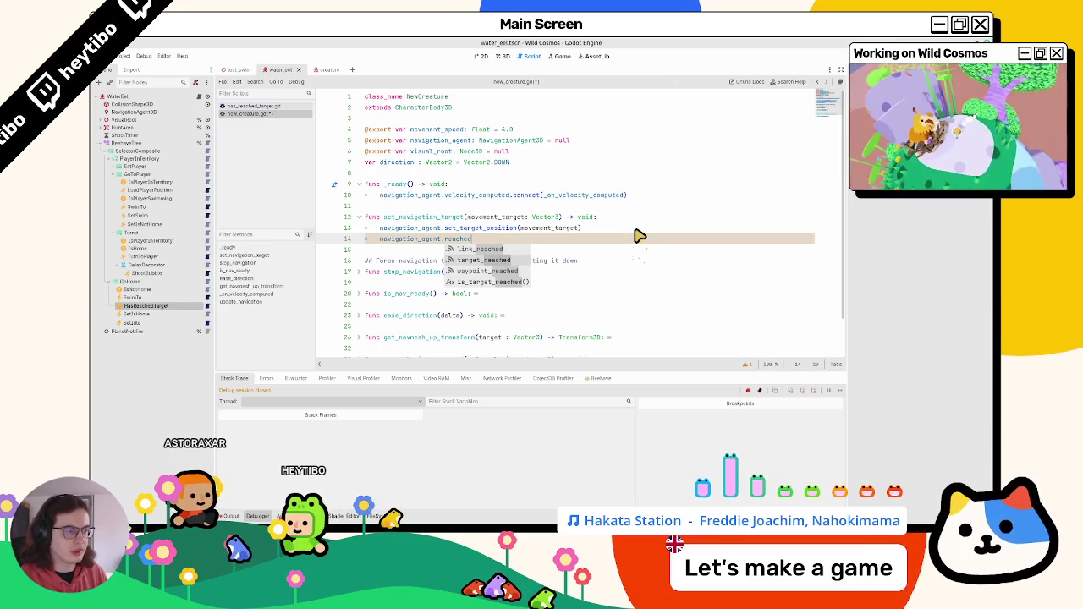
key(Down)
key(Down)
key(Down)
key(Return)
ctrl+click(494, 240)
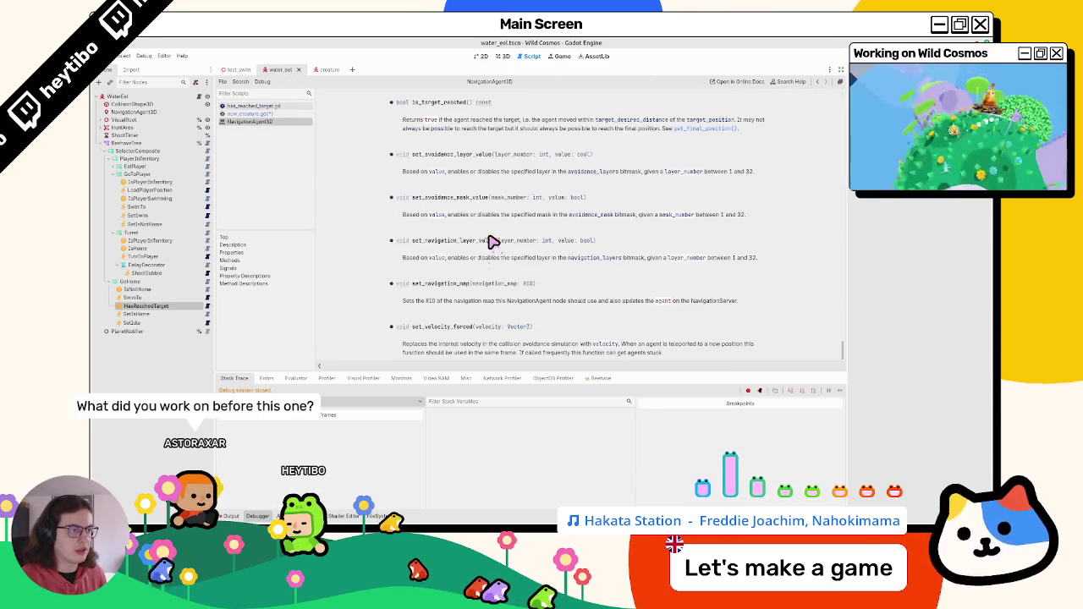
drag(454, 119, 473, 129)
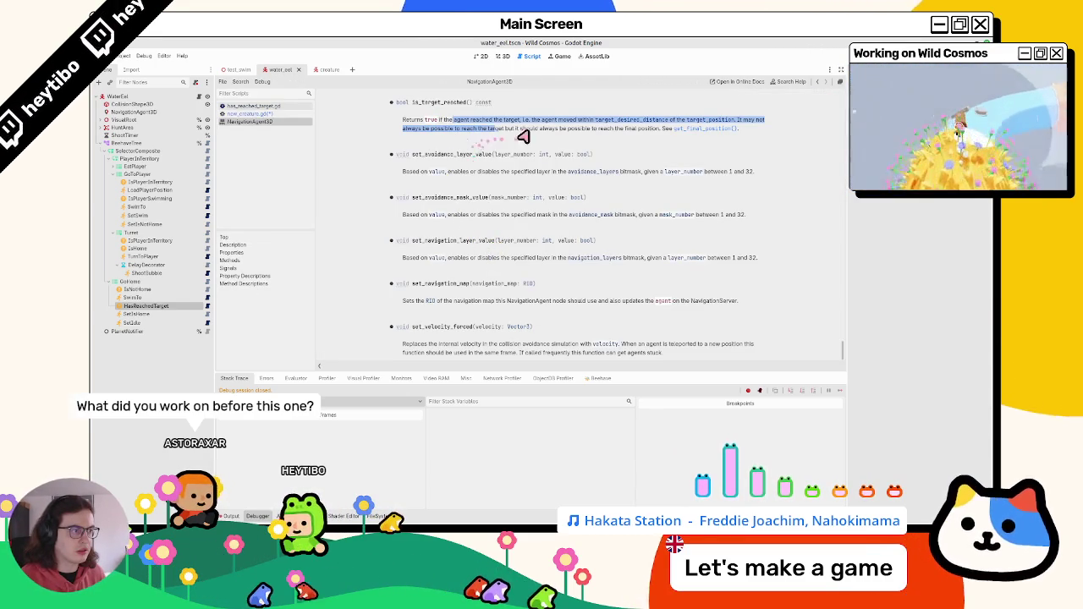
Step: Read the is_target_reached and target_desired_distance description, then close the NavigationAgent3D help page
drag(595, 119, 590, 146)
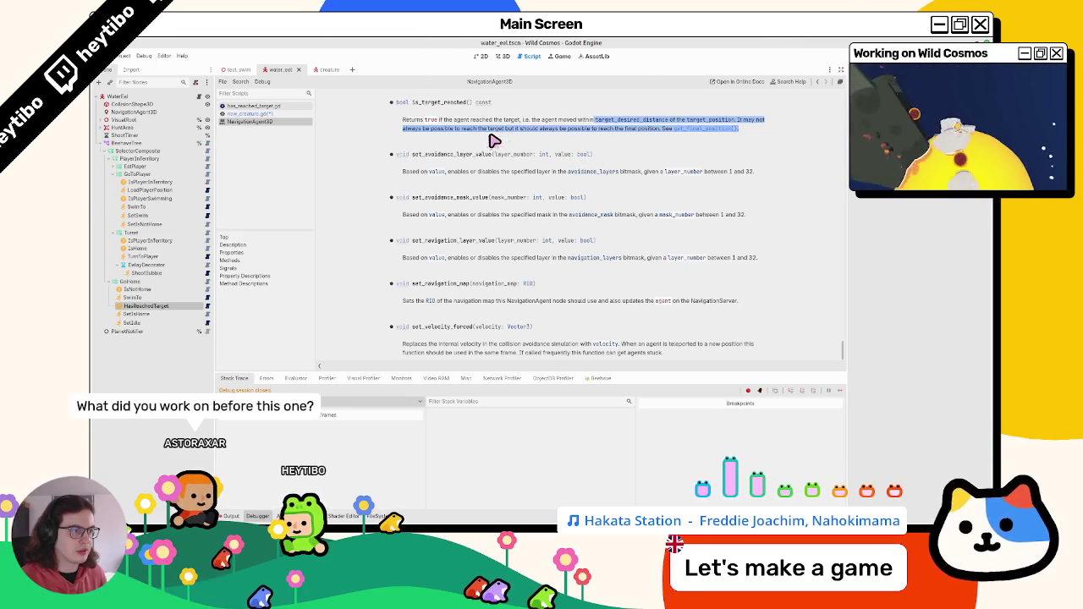
drag(526, 138, 563, 133)
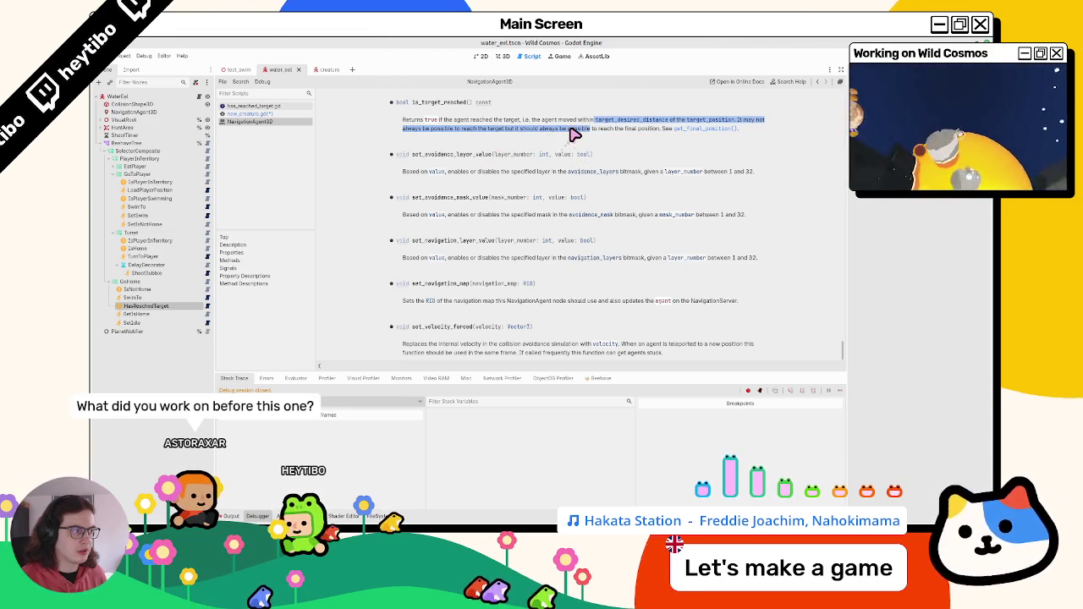
click(447, 118)
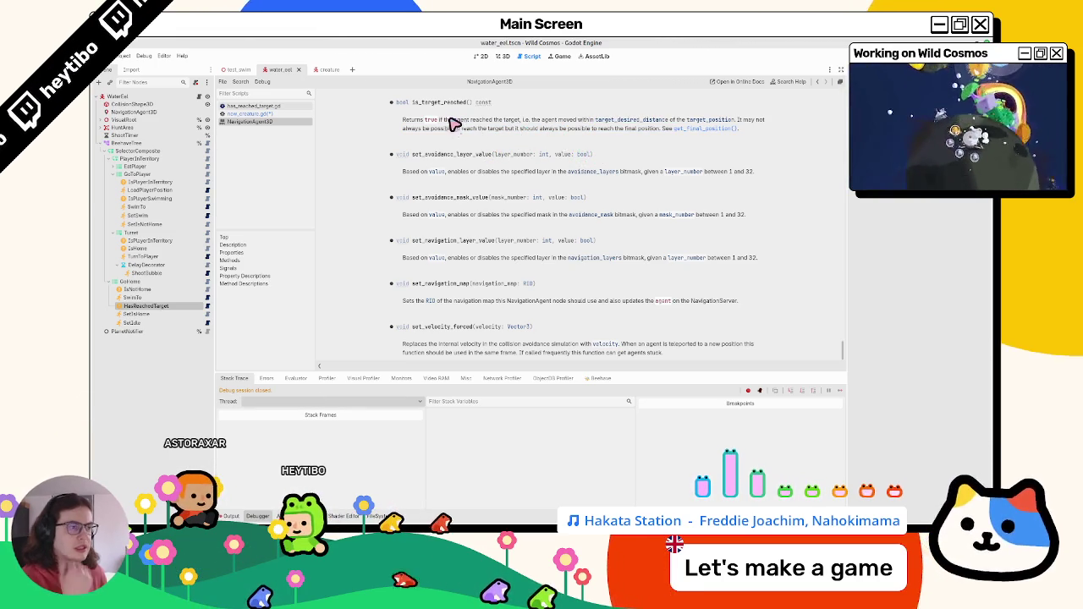
drag(453, 128, 454, 134)
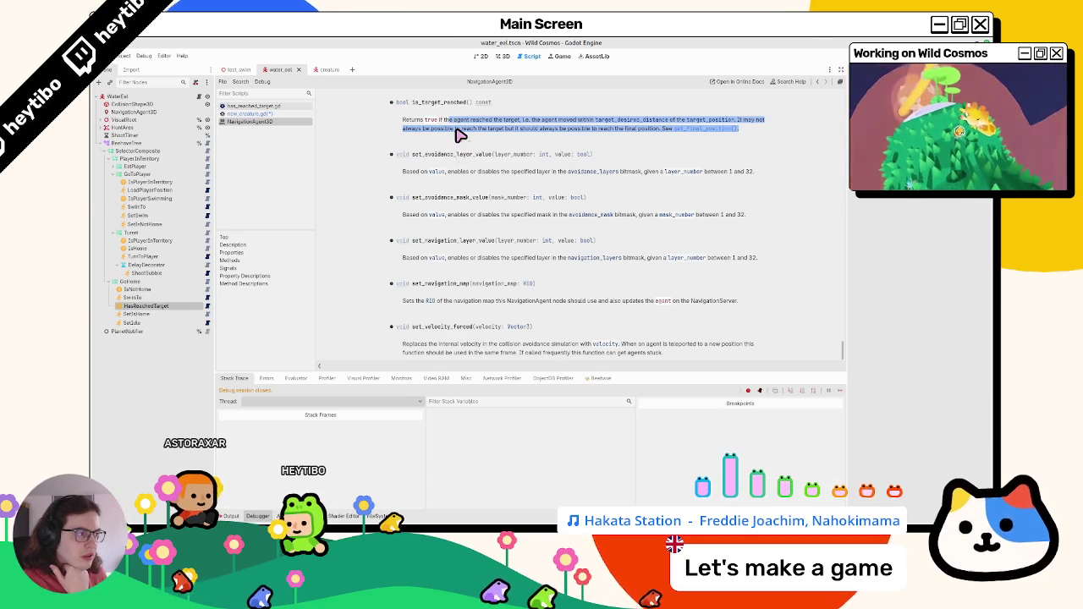
mouse_move(455, 142)
mouse_down()
mouse_move(589, 130)
mouse_move(582, 144)
mouse_up()
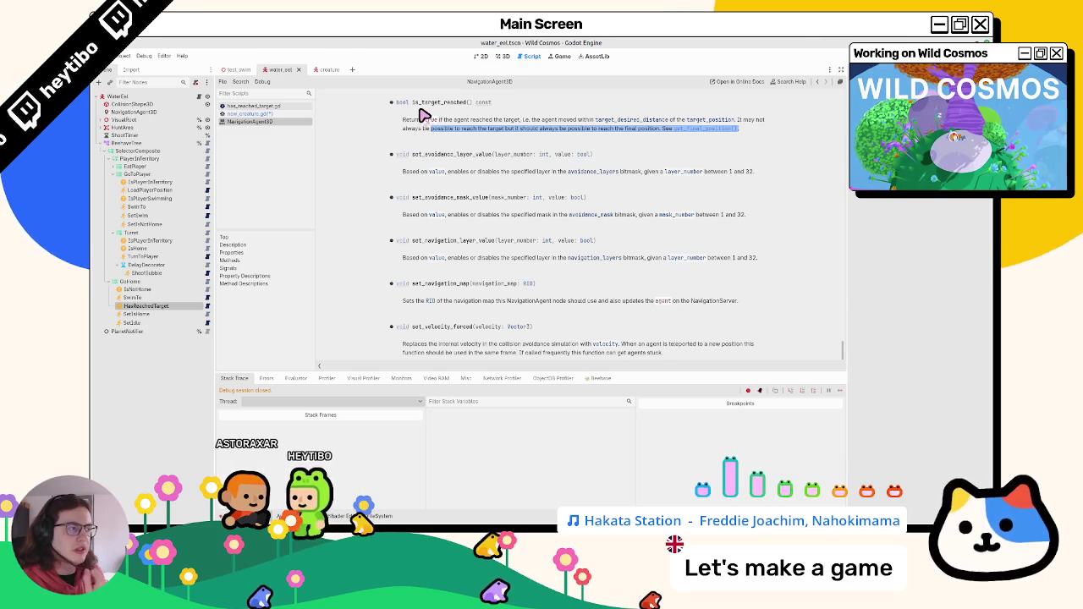
click(427, 105)
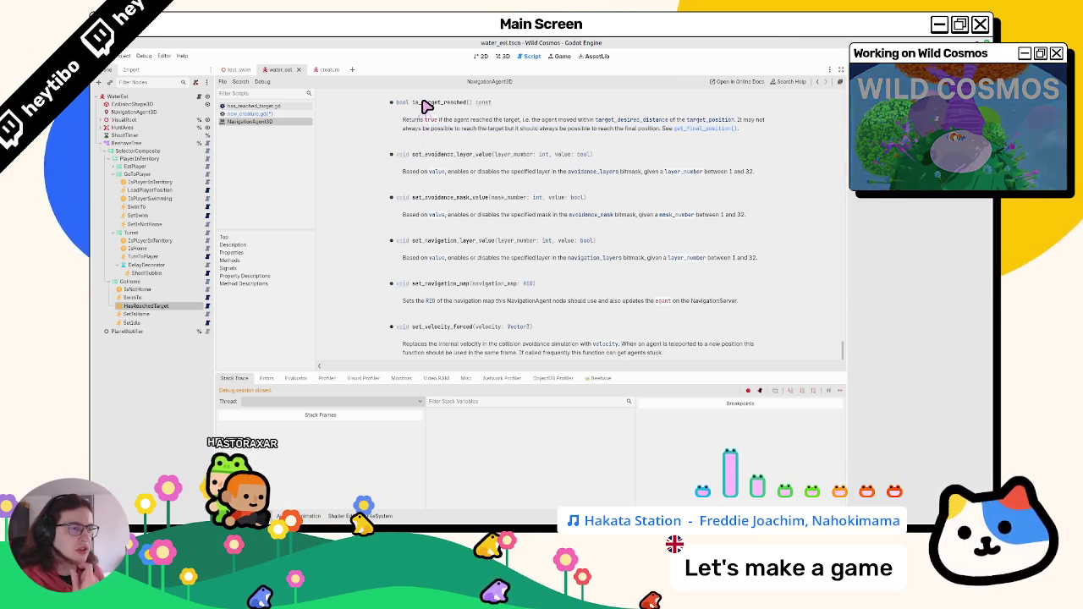
scroll(427, 105, up, 2)
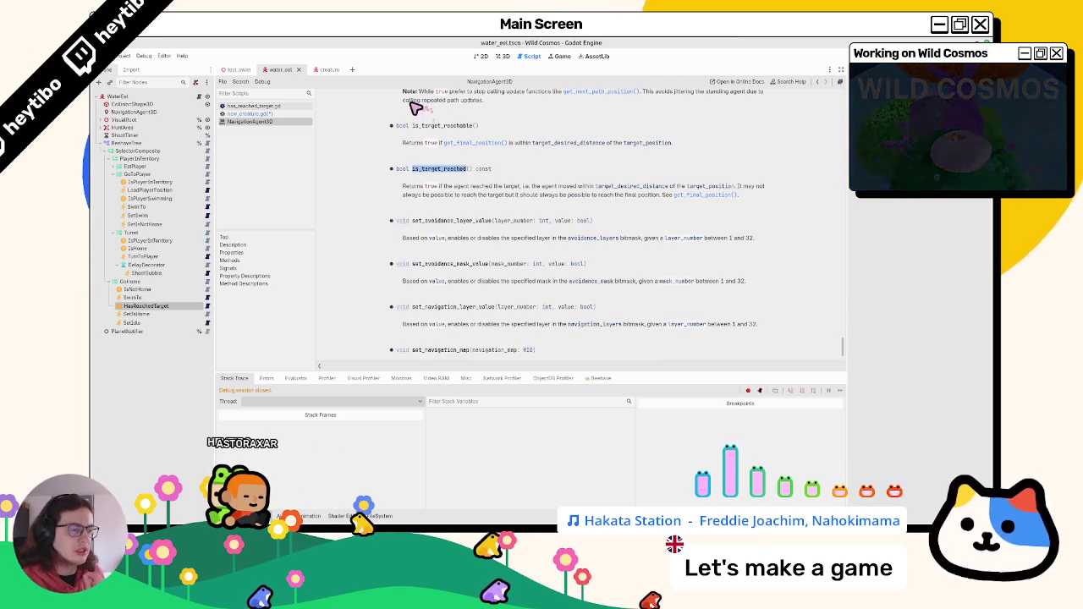
middle_click(310, 122)
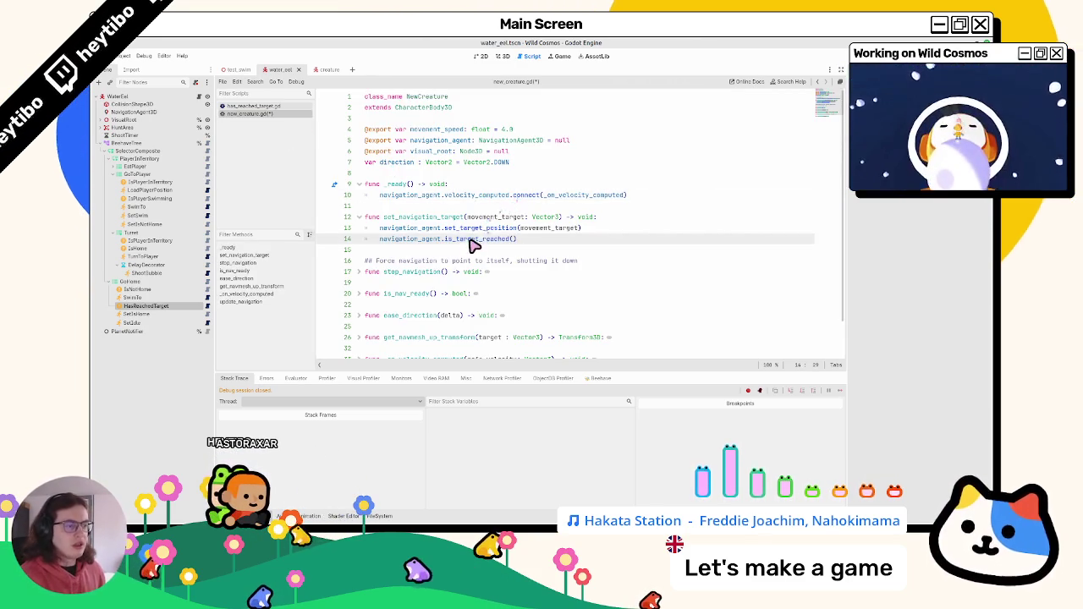
Step: Delete the navigation_agent.is_target_reached() line 14 and open the SwimTo node's swim_to.gd
double_click(405, 240)
drag(405, 239, 548, 245)
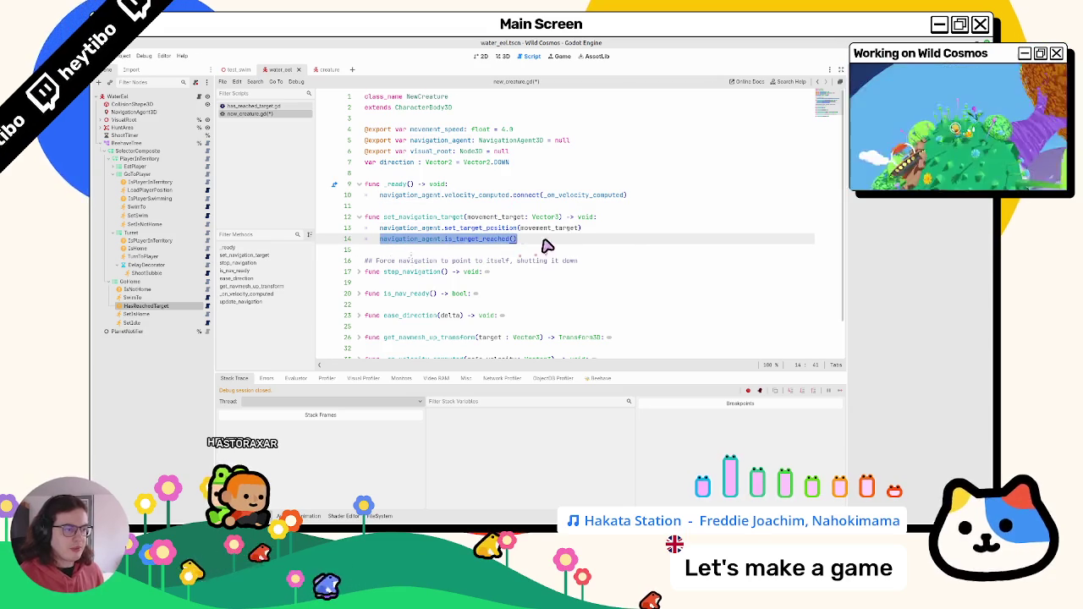
key(BackSpace)
key(BackSpace)
key(BackSpace)
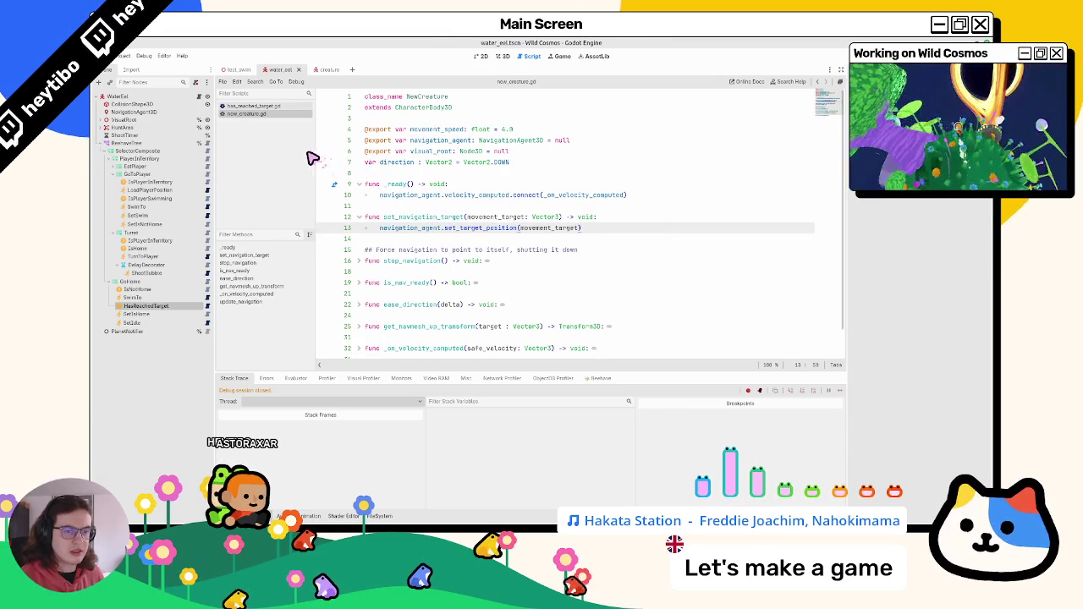
click(207, 208)
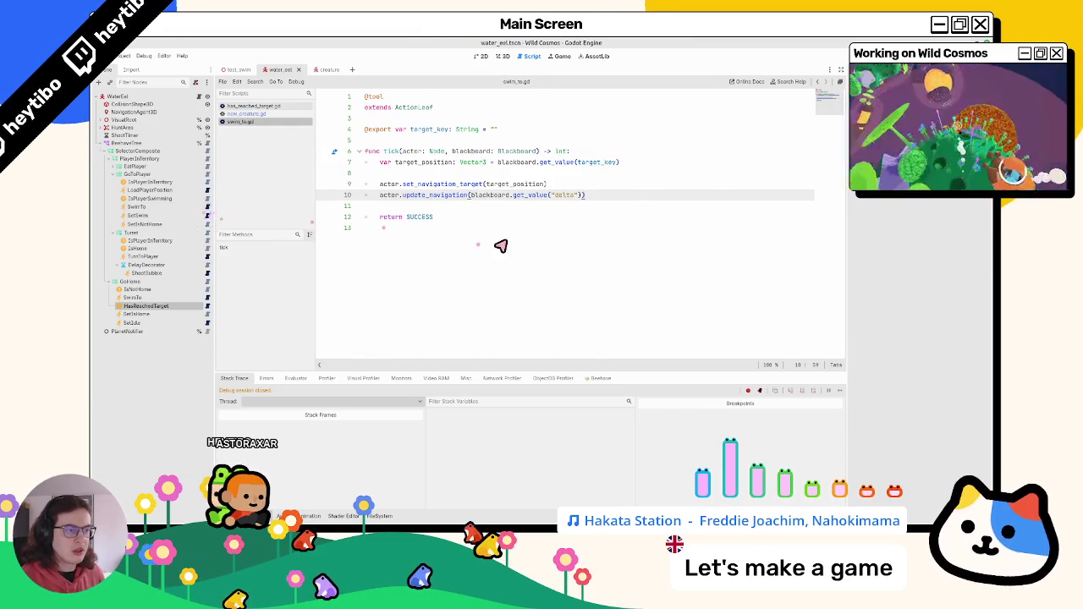
Step: Review the HasReachedTarget script's target_key lookup and threshold distance check
key(Down)
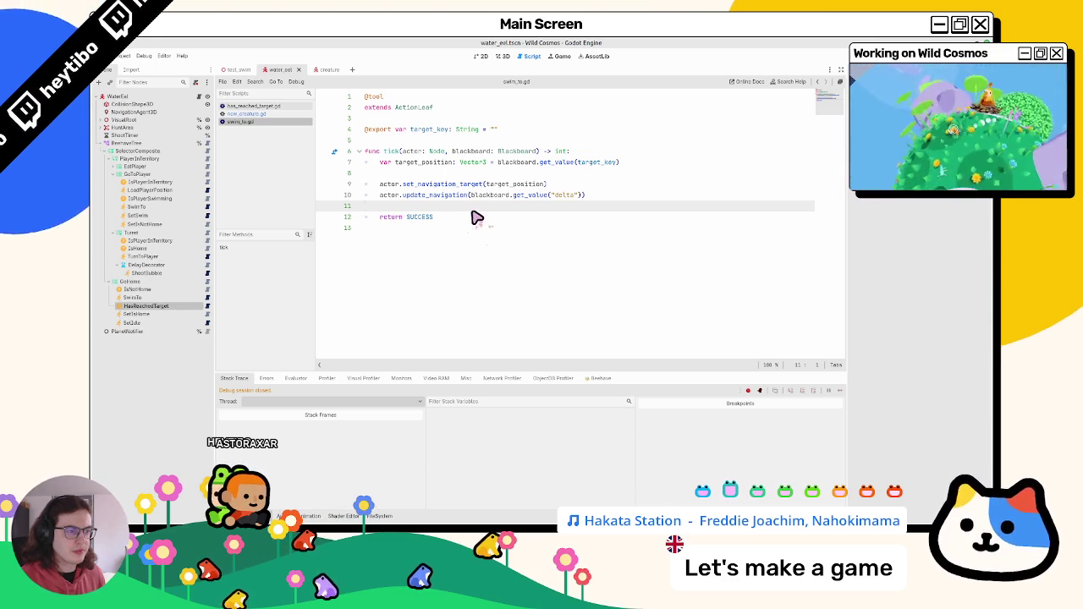
click(250, 113)
click(249, 106)
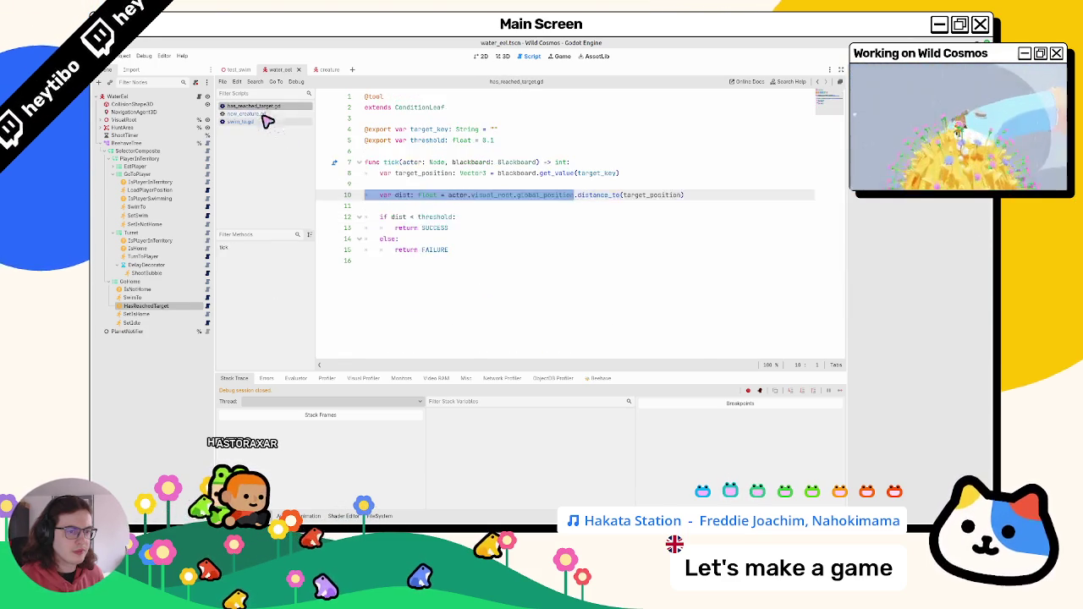
click(249, 114)
click(208, 306)
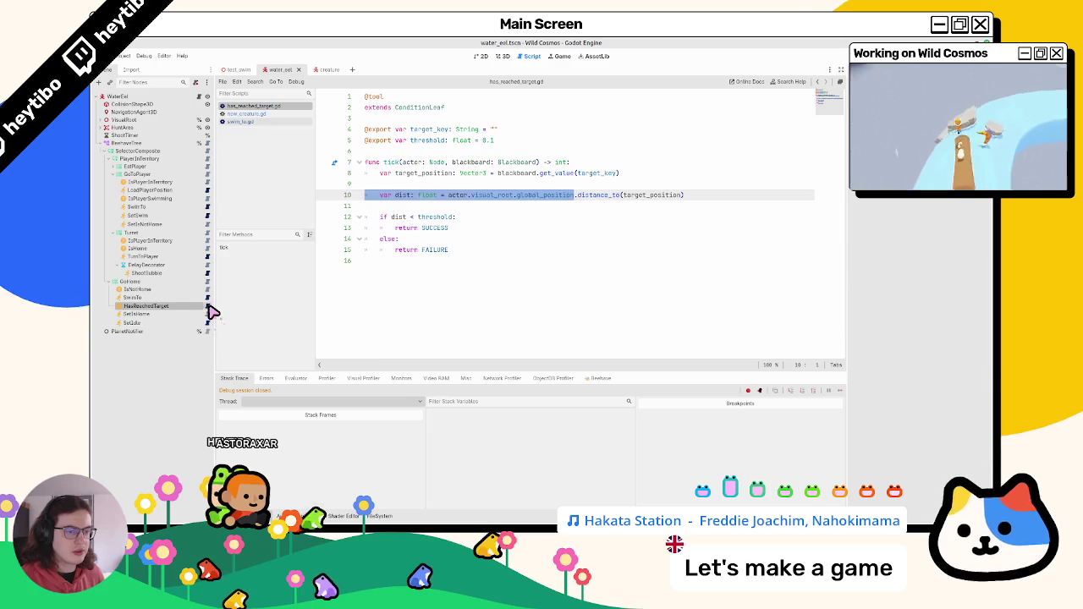
click(474, 252)
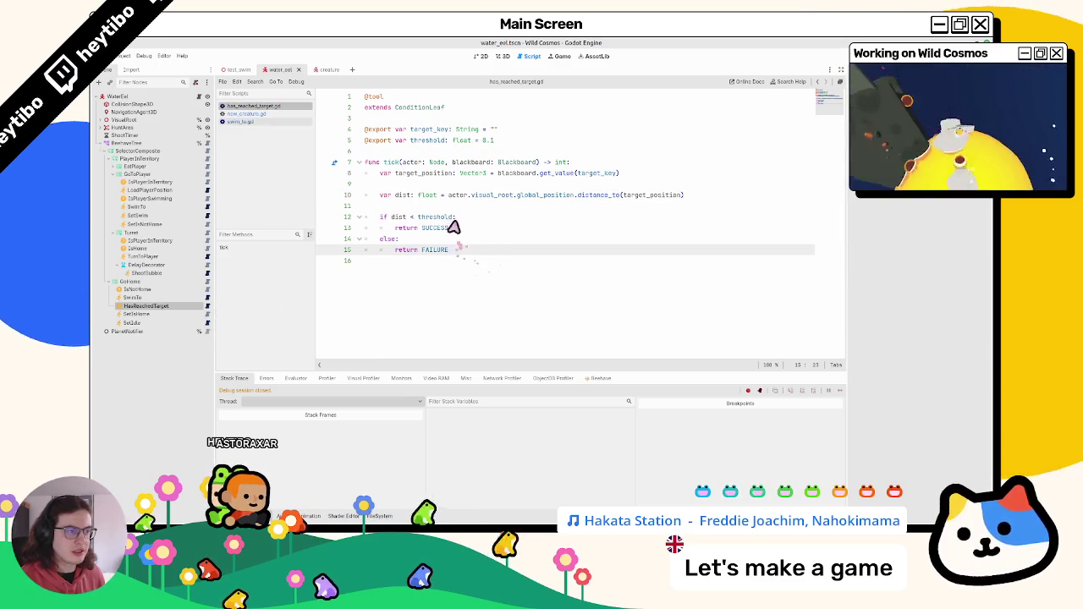
double_click(520, 174)
double_click(597, 174)
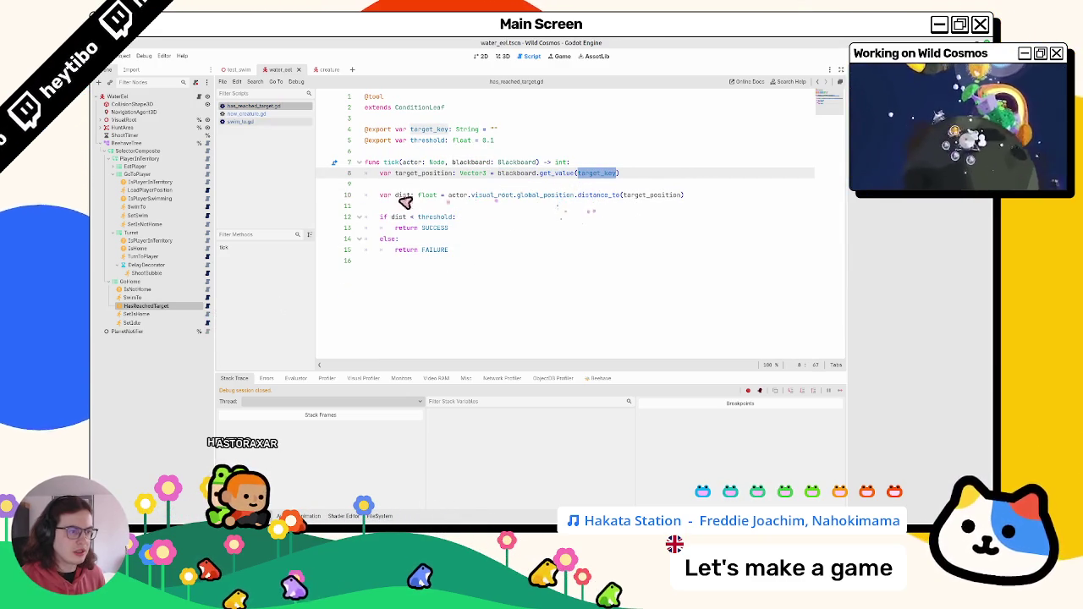
double_click(433, 219)
Step: Open swim_to.gd and place the caret on its empty last line
click(207, 299)
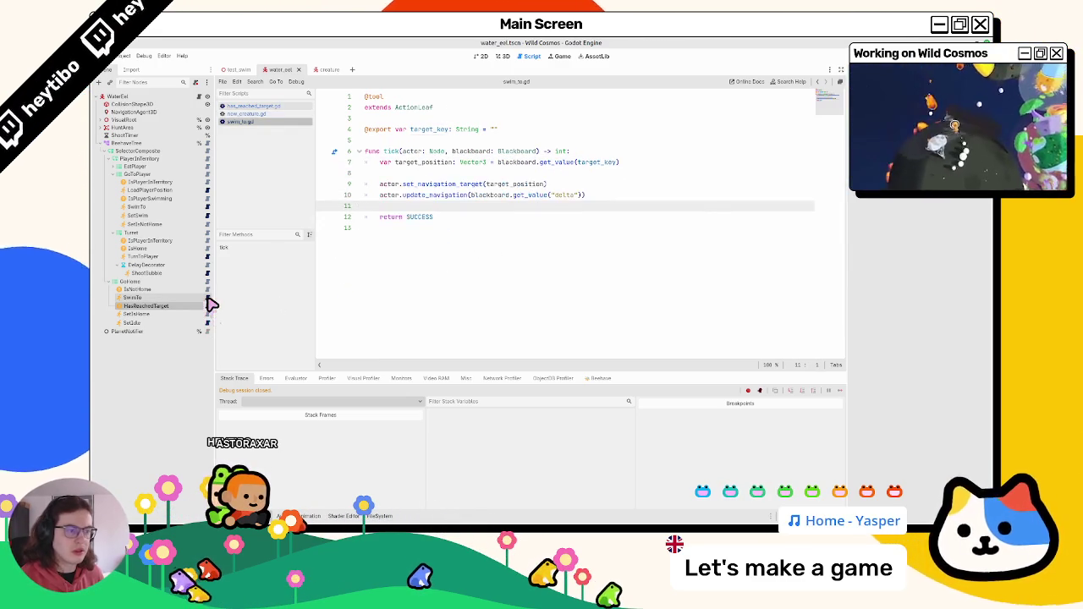
click(198, 307)
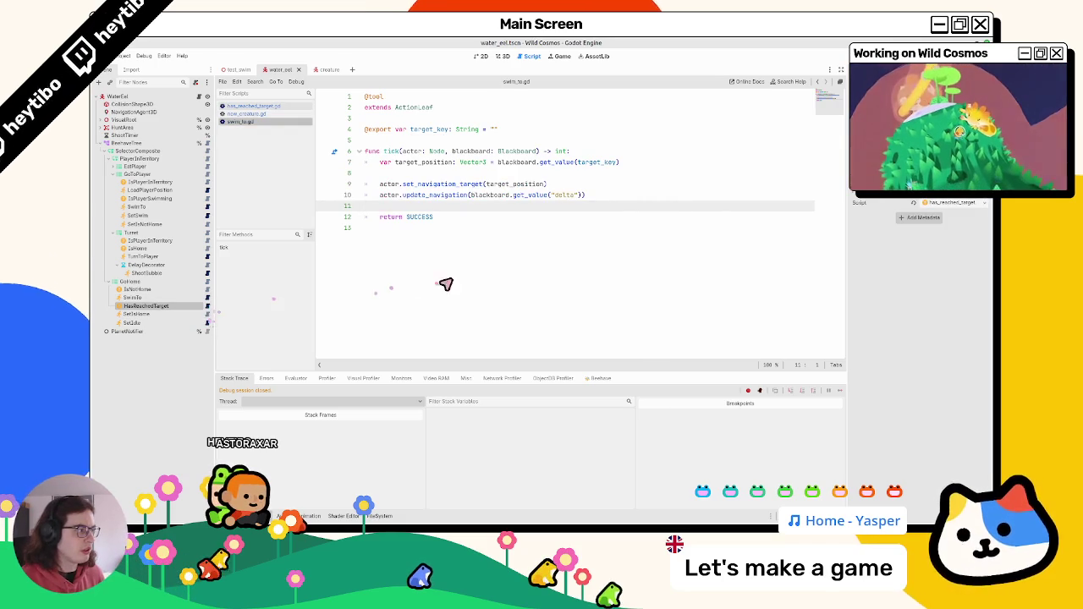
click(406, 284)
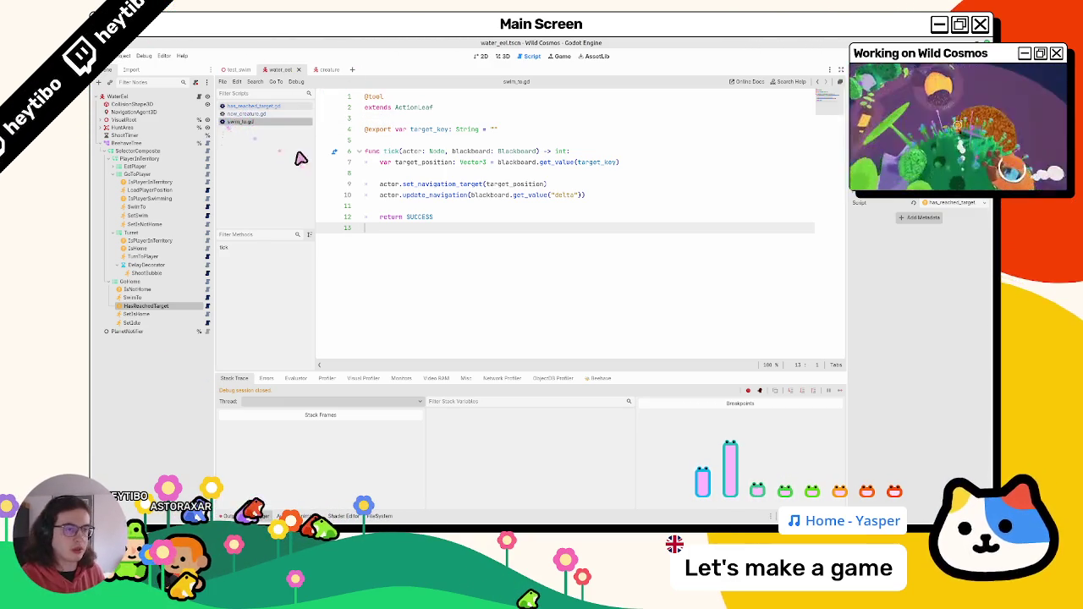
Step: Reopen new_creature.gd and expand the EatPlayer, GoToPlayer and Turret branches in the tree
click(267, 115)
click(263, 123)
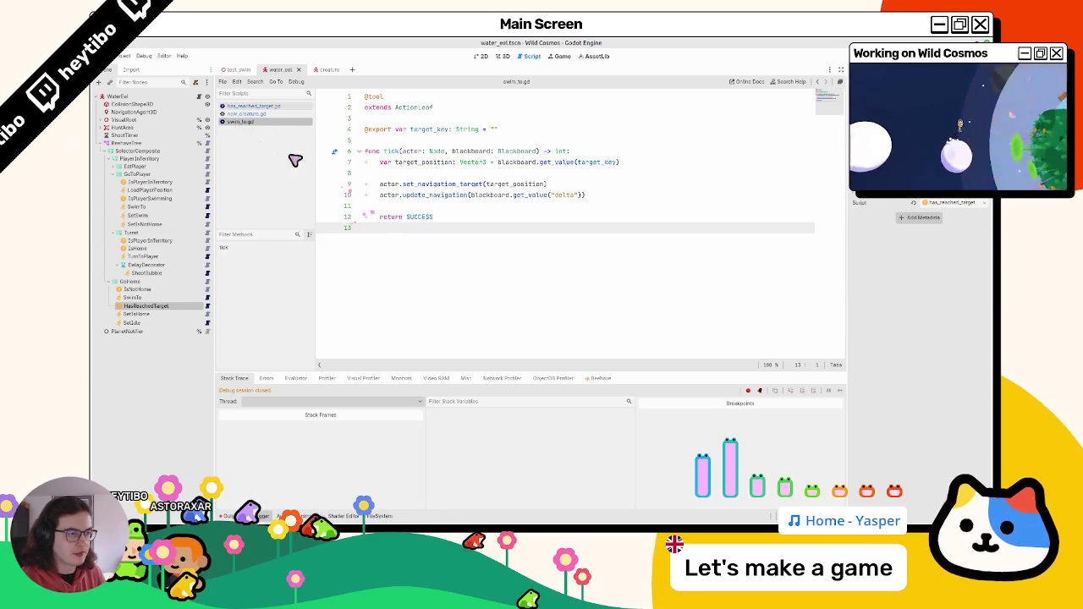
click(254, 115)
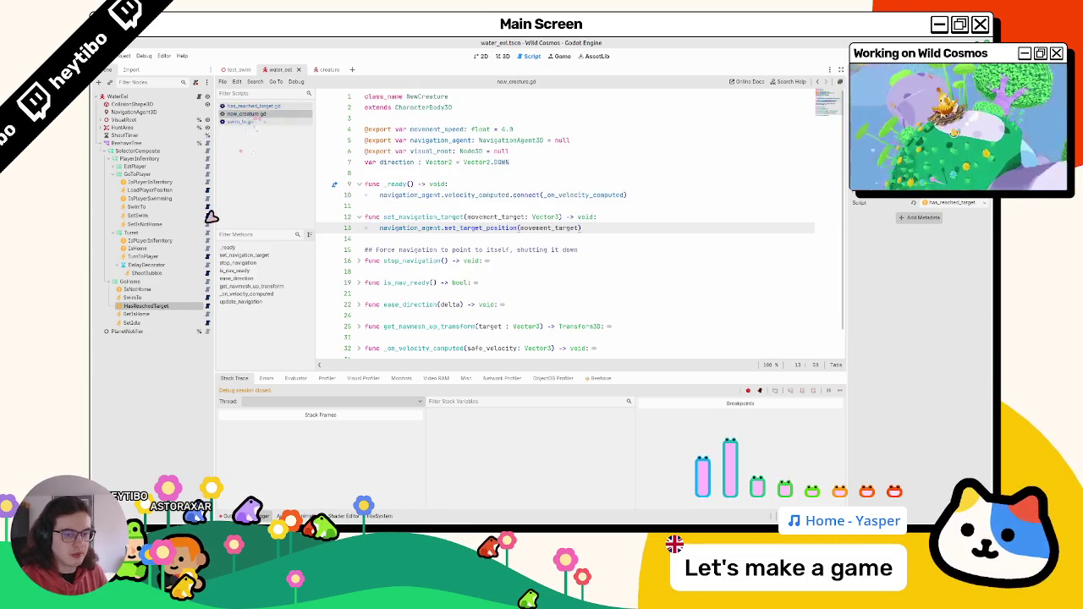
click(179, 298)
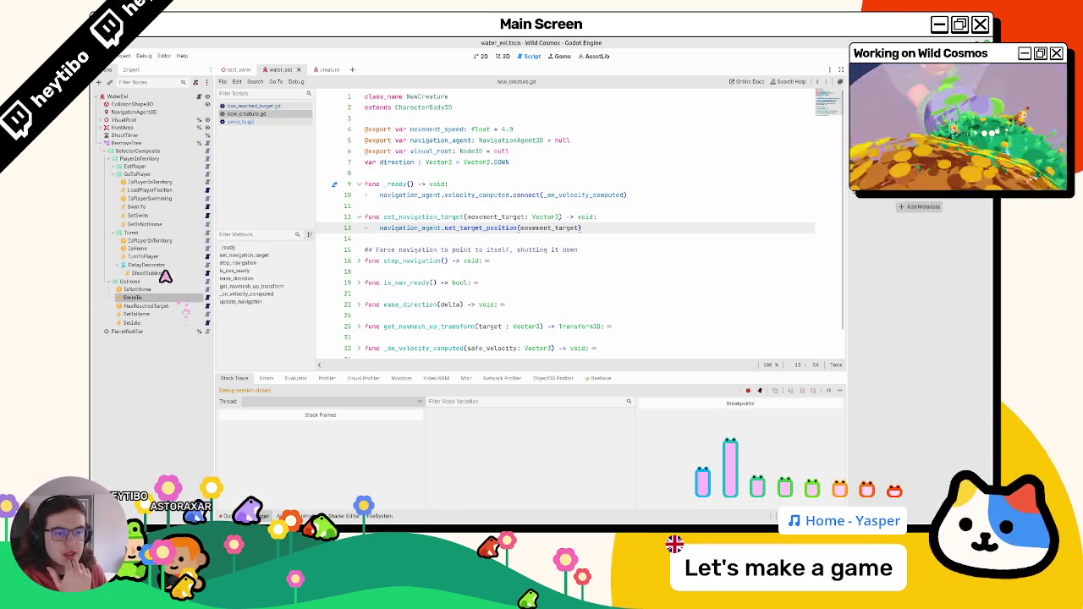
click(127, 182)
click(119, 174)
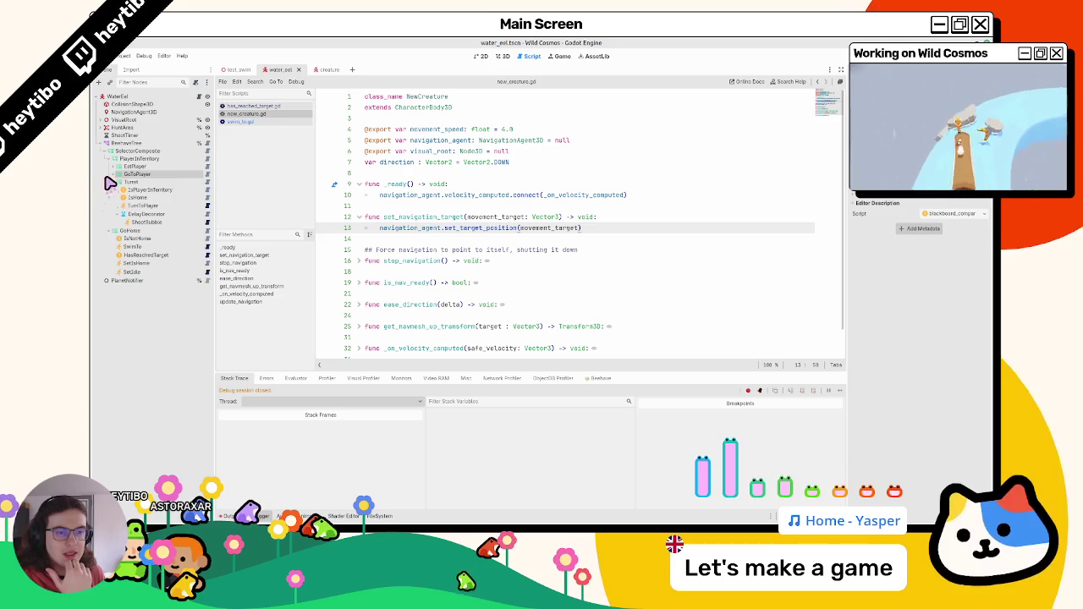
click(119, 182)
click(113, 182)
click(113, 173)
click(113, 166)
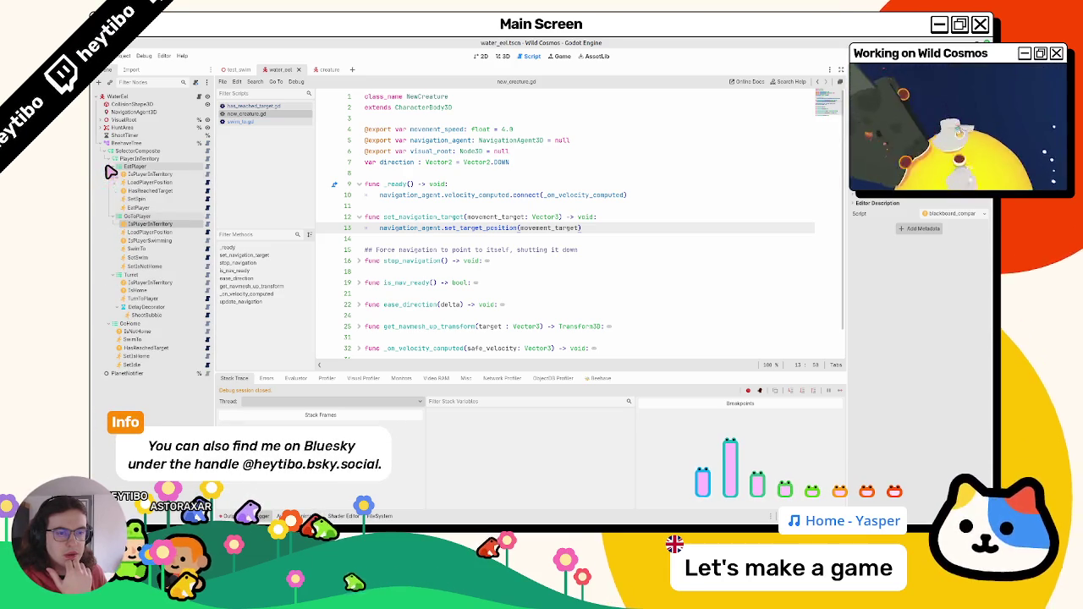
Step: Compare the HasReachedTarget nodes under EatPlayer and GoHome
click(134, 193)
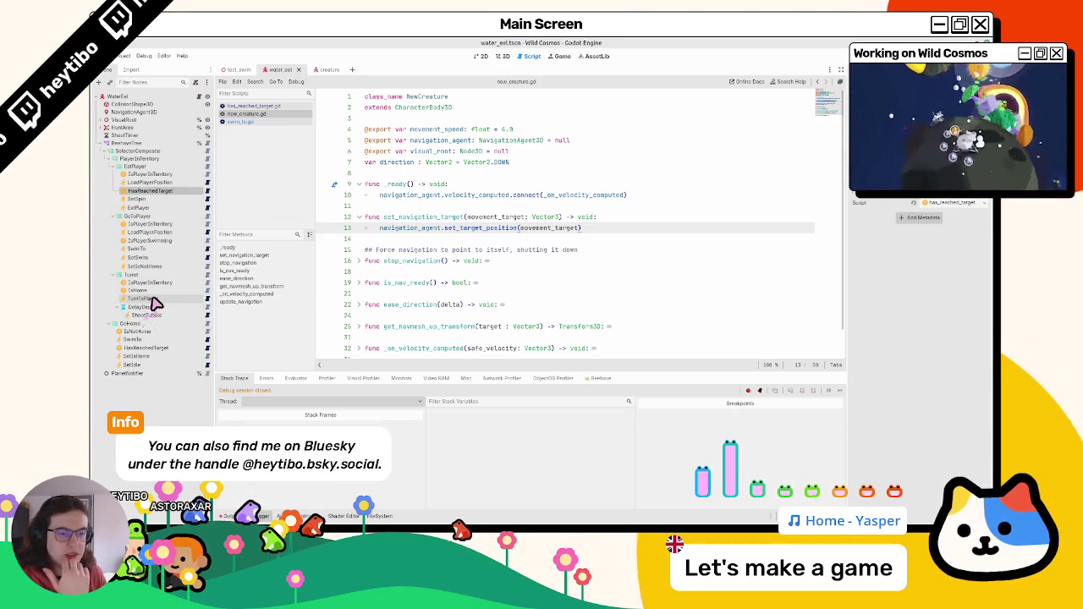
click(145, 349)
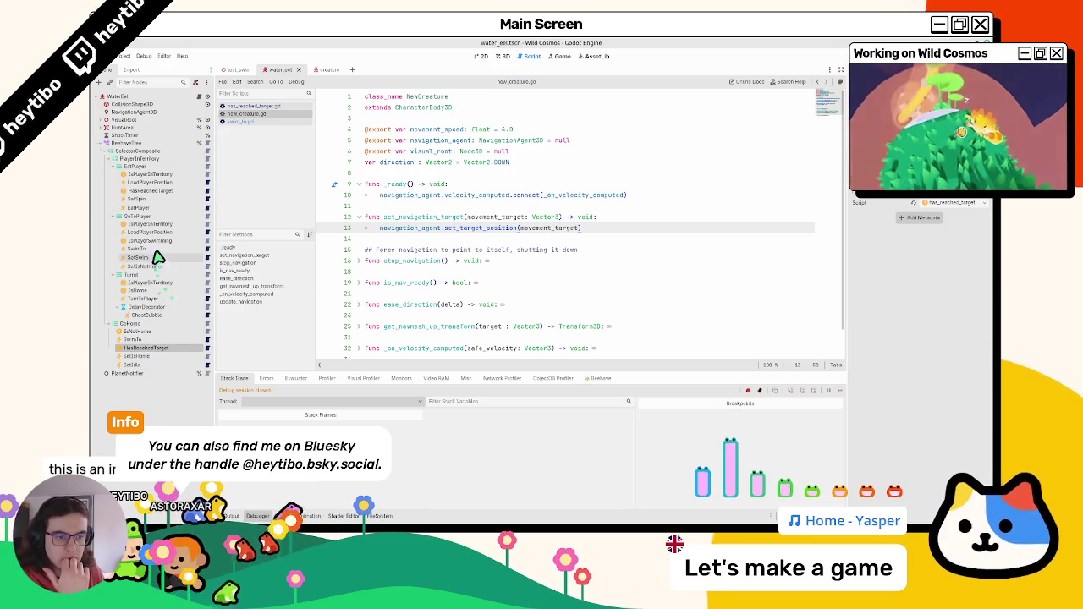
click(147, 191)
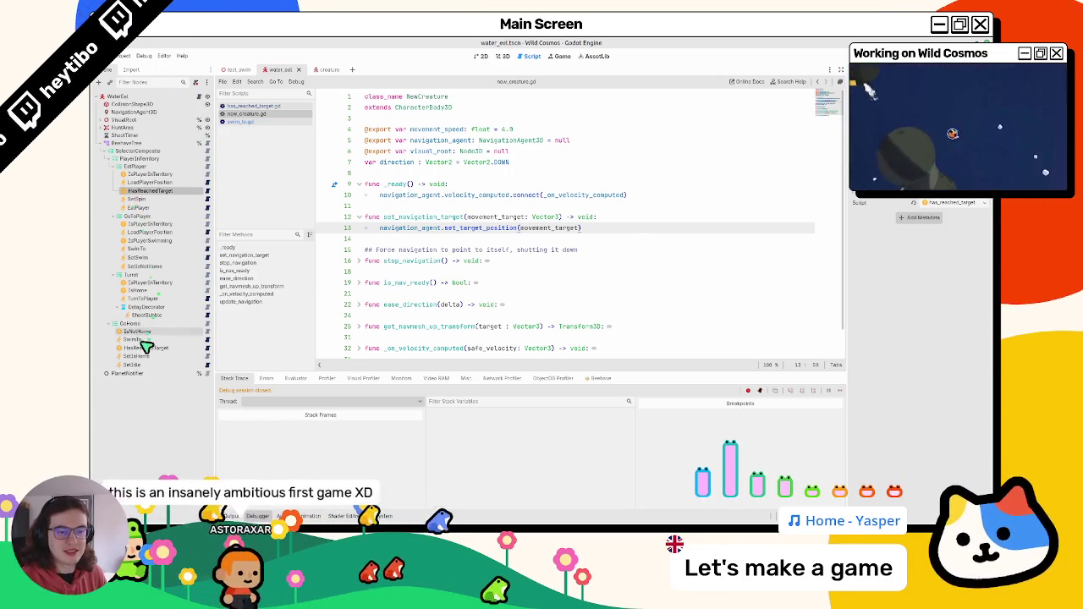
click(146, 348)
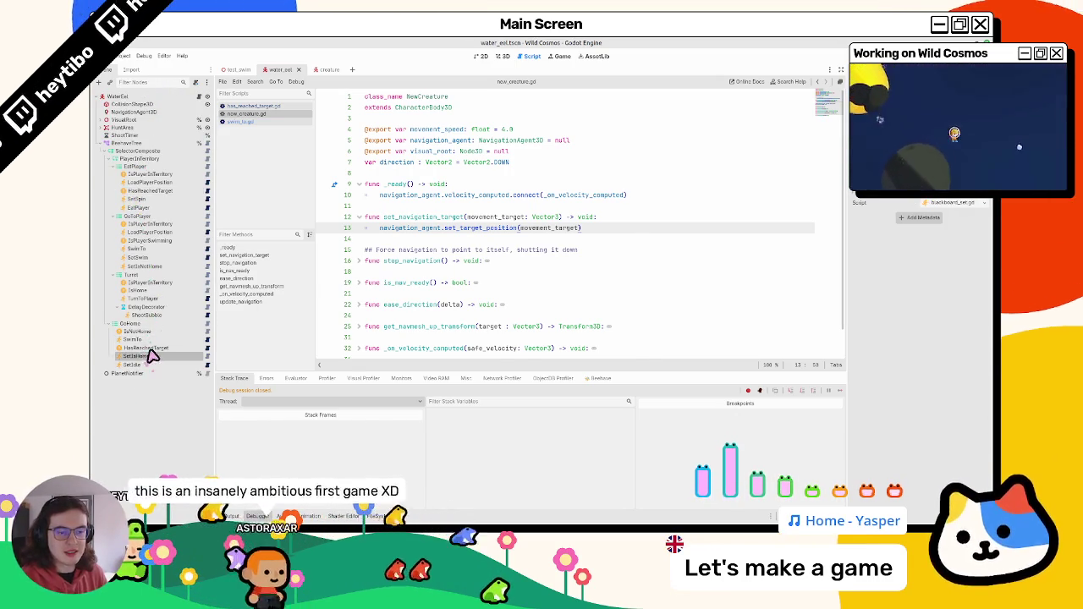
click(149, 191)
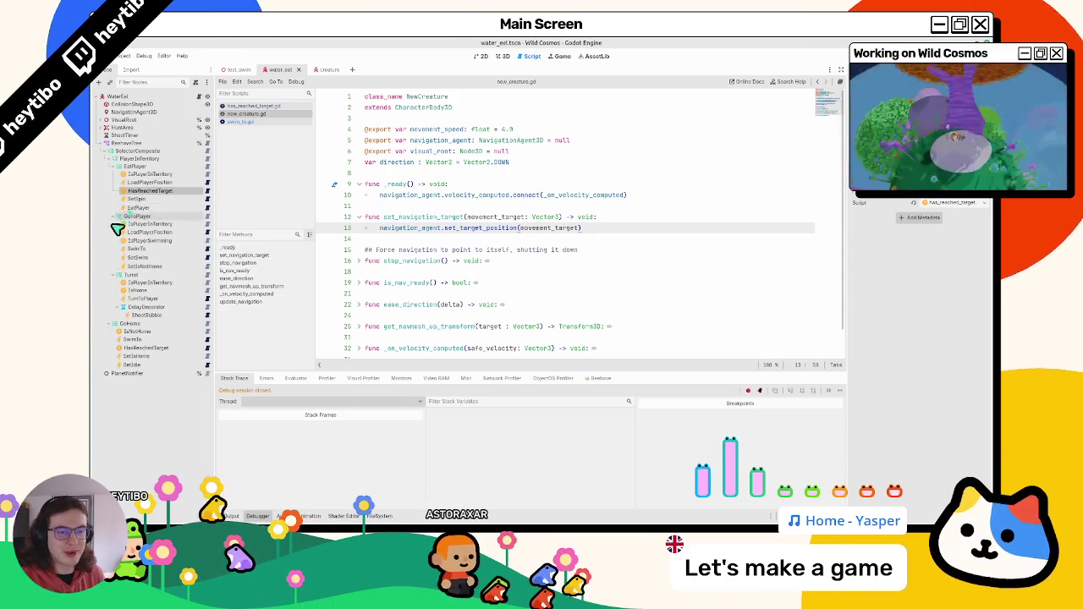
click(118, 218)
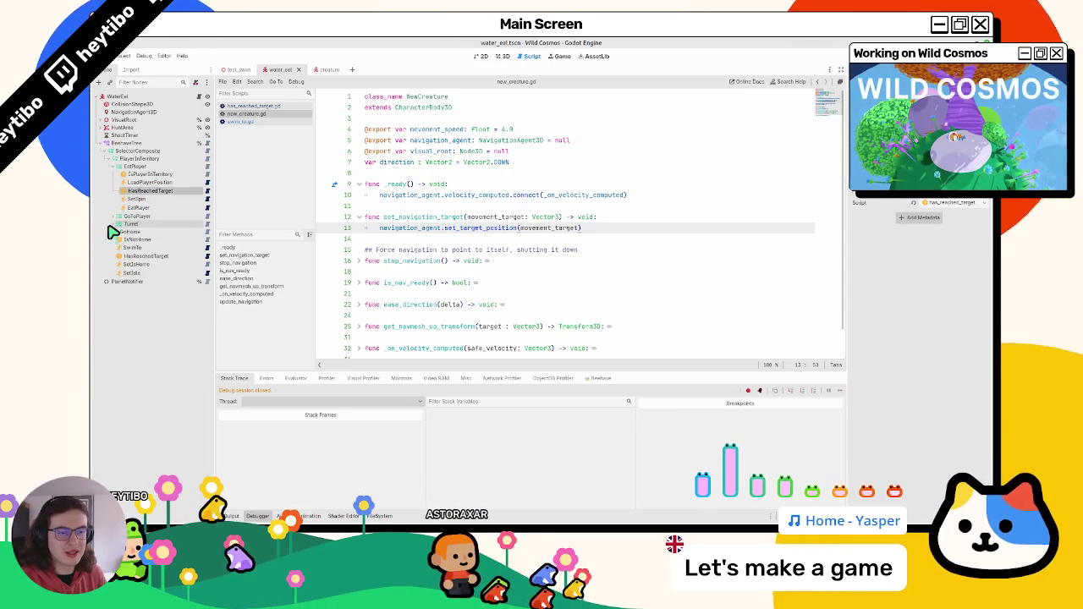
click(116, 224)
click(110, 256)
Step: Drag a HasReachedTarget node into the Scene dock filter to show only those nodes
mouse_move(109, 262)
mouse_down()
mouse_move(124, 254)
mouse_move(154, 185)
mouse_move(150, 266)
mouse_move(152, 242)
mouse_up()
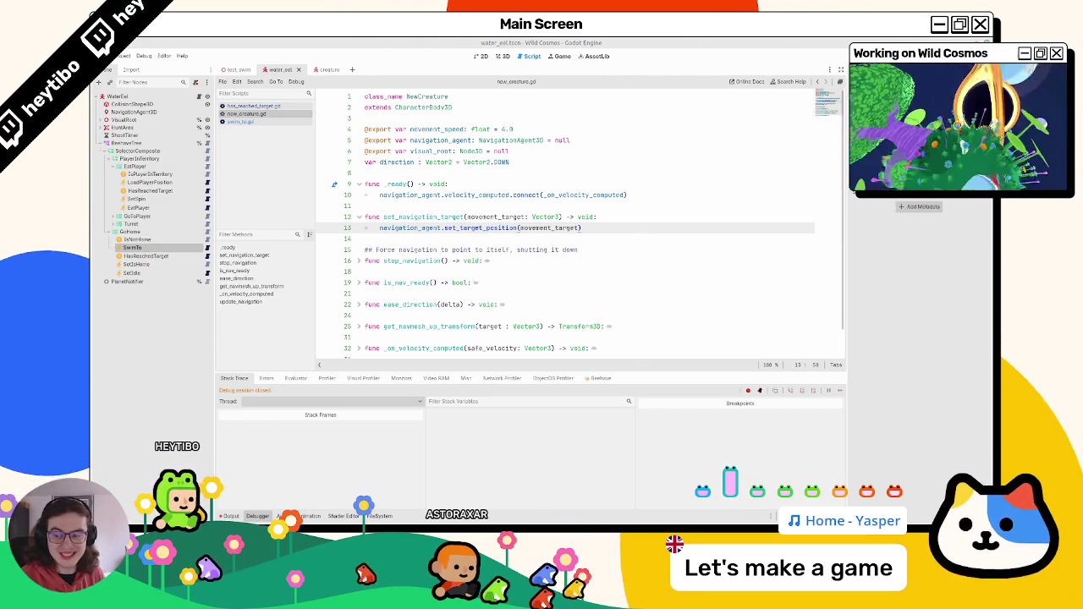
click(153, 192)
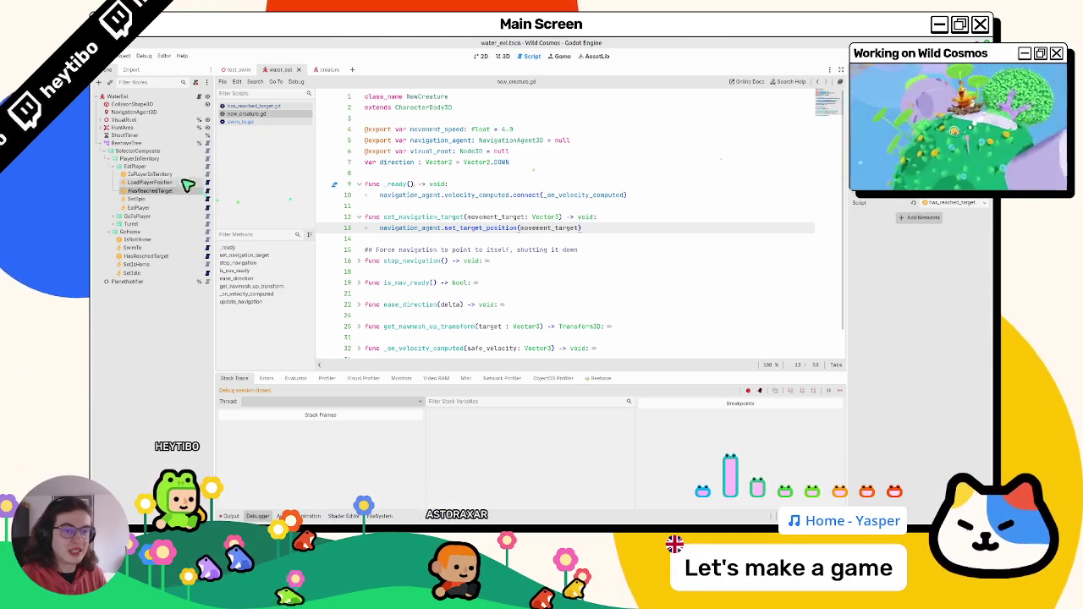
mouse_move(127, 195)
mouse_down()
mouse_move(116, 198)
mouse_move(150, 198)
mouse_move(144, 82)
mouse_up()
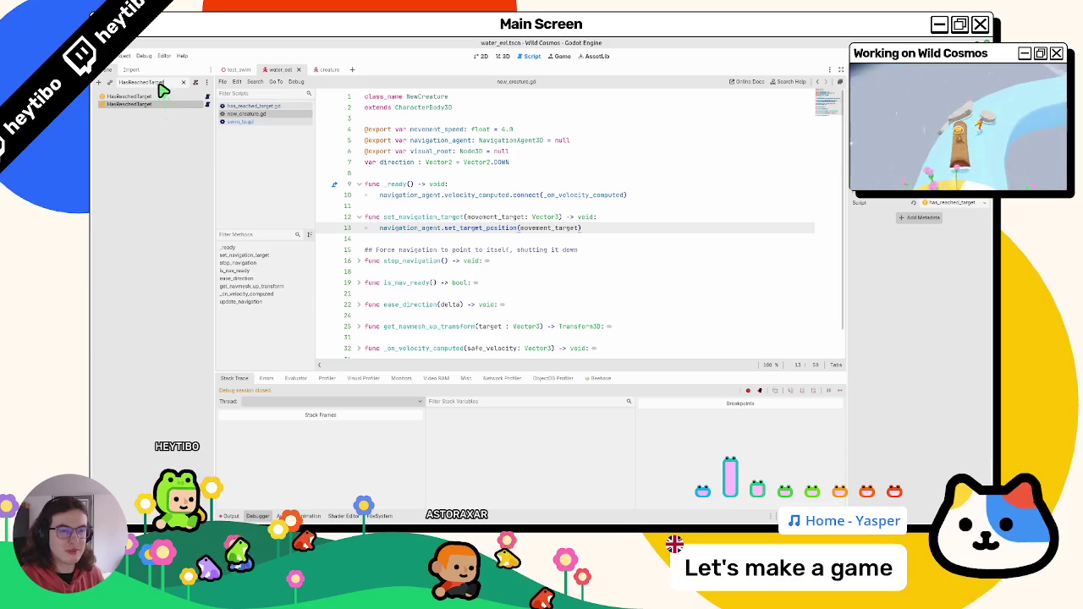
click(207, 104)
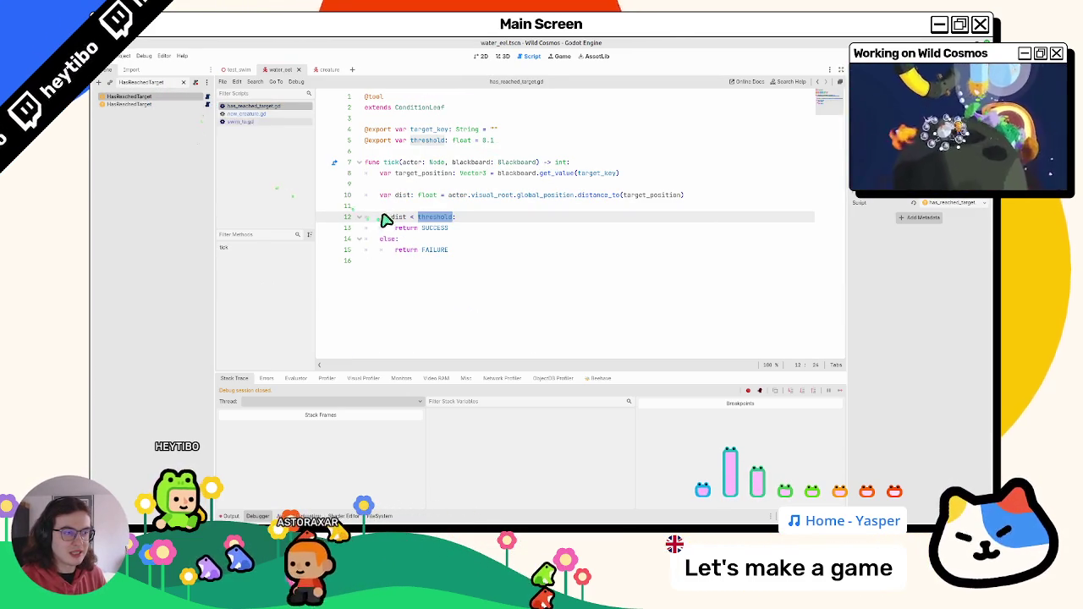
click(254, 113)
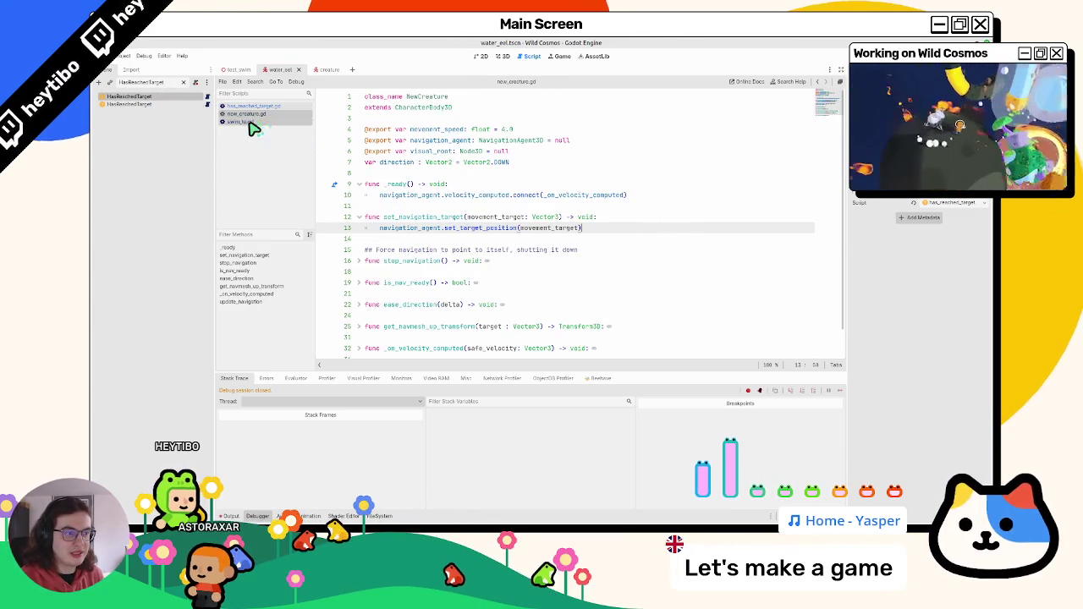
click(362, 218)
click(355, 252)
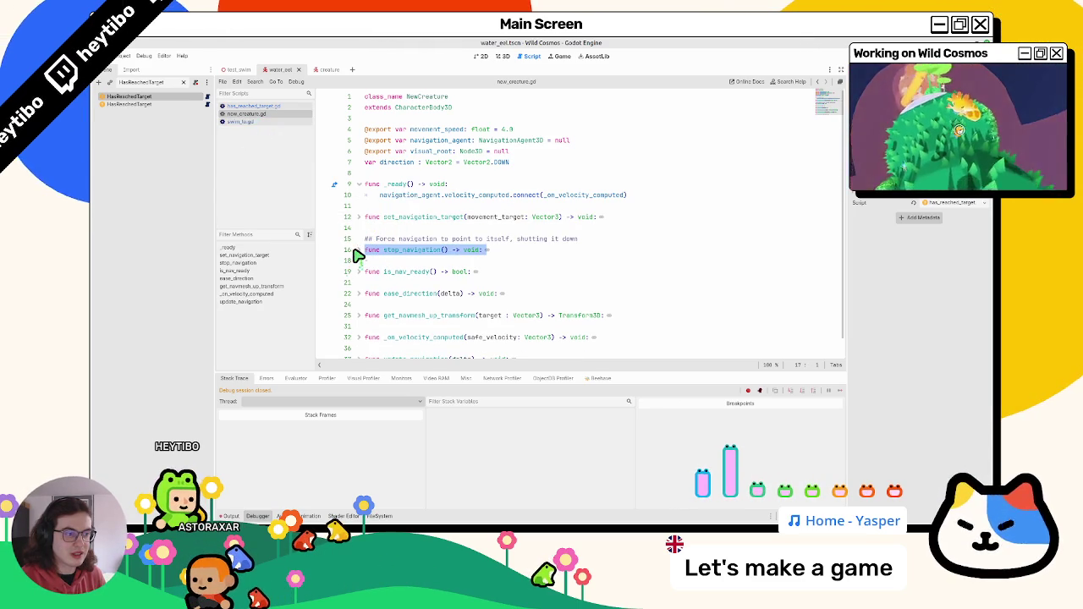
click(358, 251)
click(358, 254)
click(359, 274)
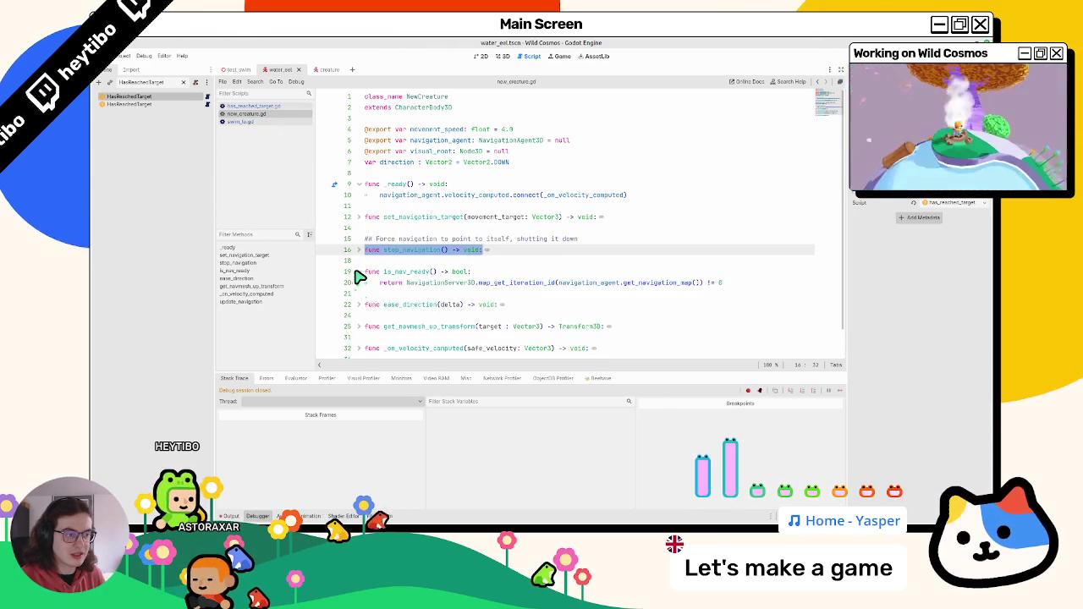
click(359, 274)
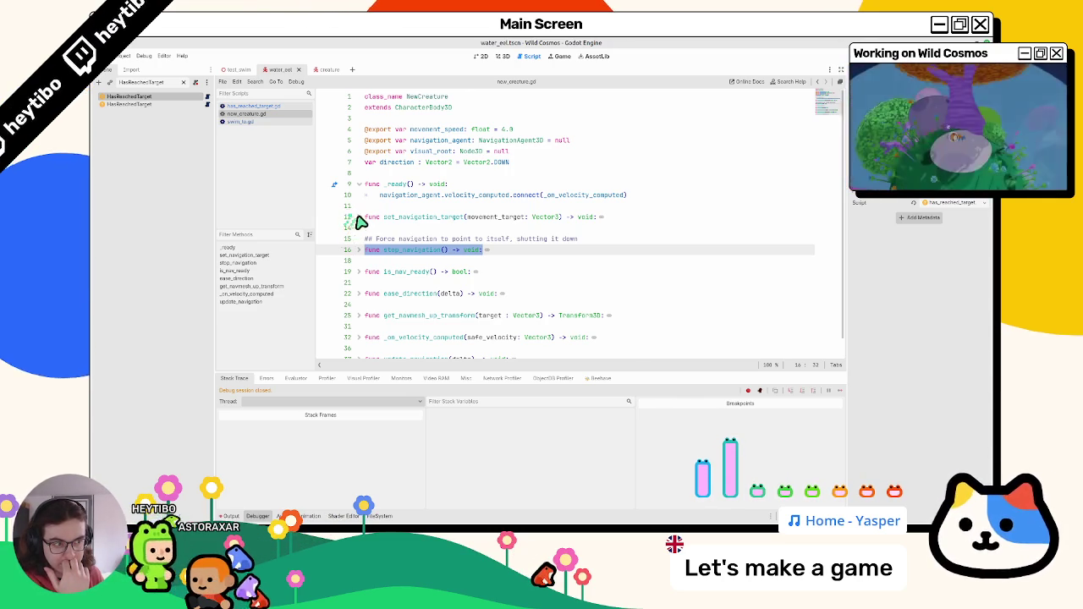
click(368, 218)
click(367, 219)
click(367, 219)
click(367, 218)
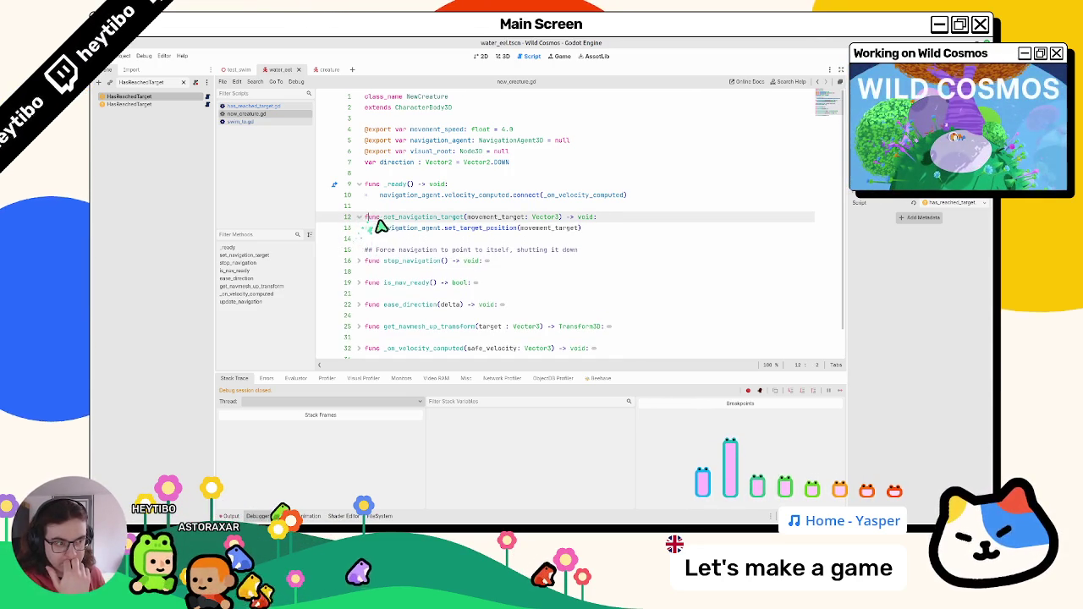
double_click(383, 227)
click(641, 232)
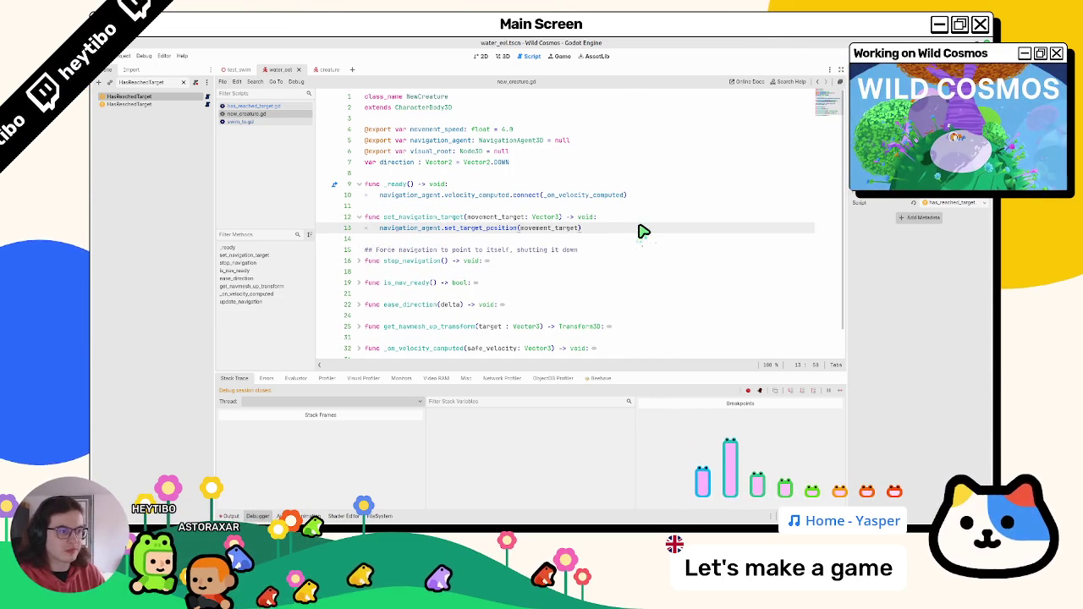
Step: Write navigation_agent.target_reached on new line 14, replacing is_target_reached(), and open its docs
key(Return)
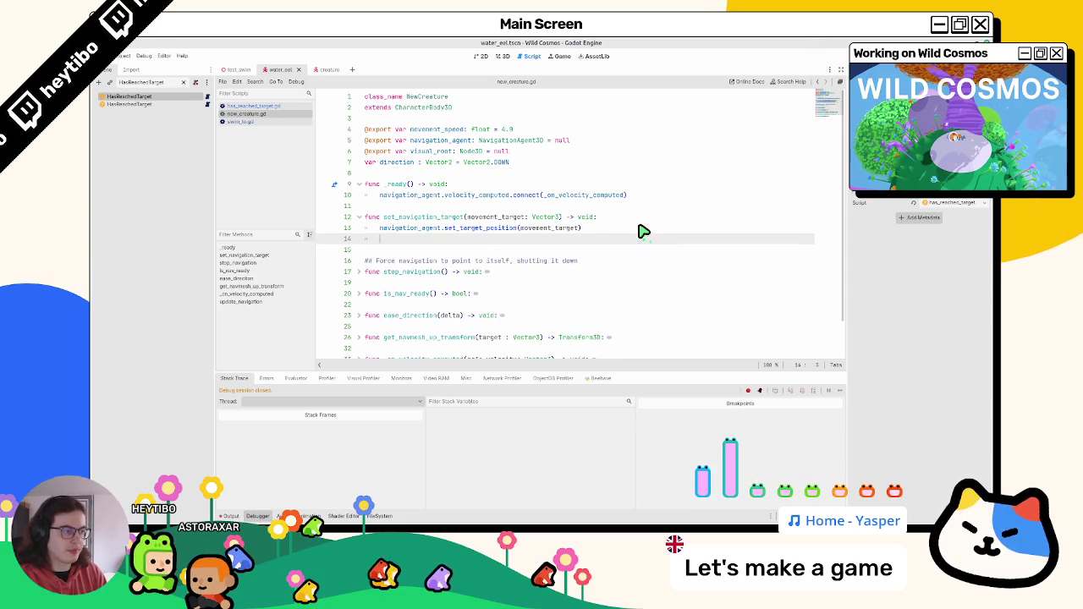
text(navigation_agent.reached)
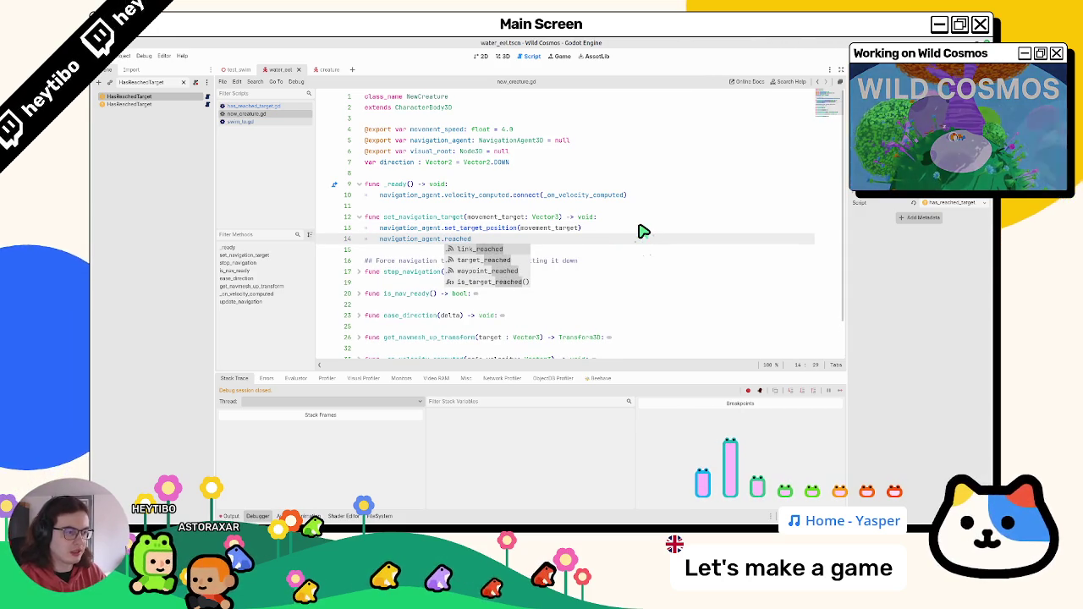
key(Down)
key(Down)
key(Down)
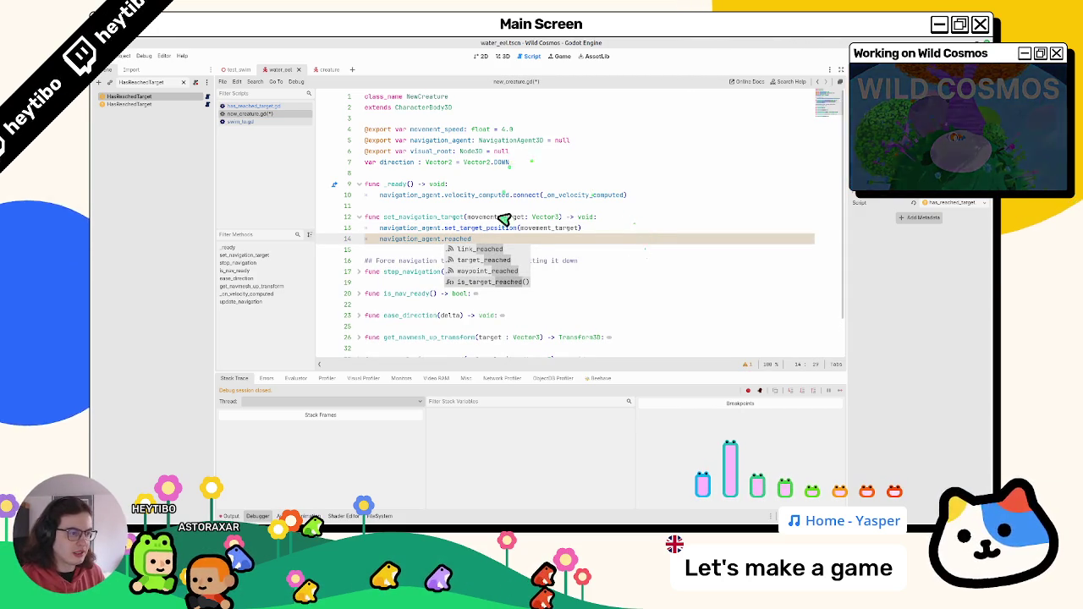
key(Return)
double_click(480, 244)
key(BackSpace)
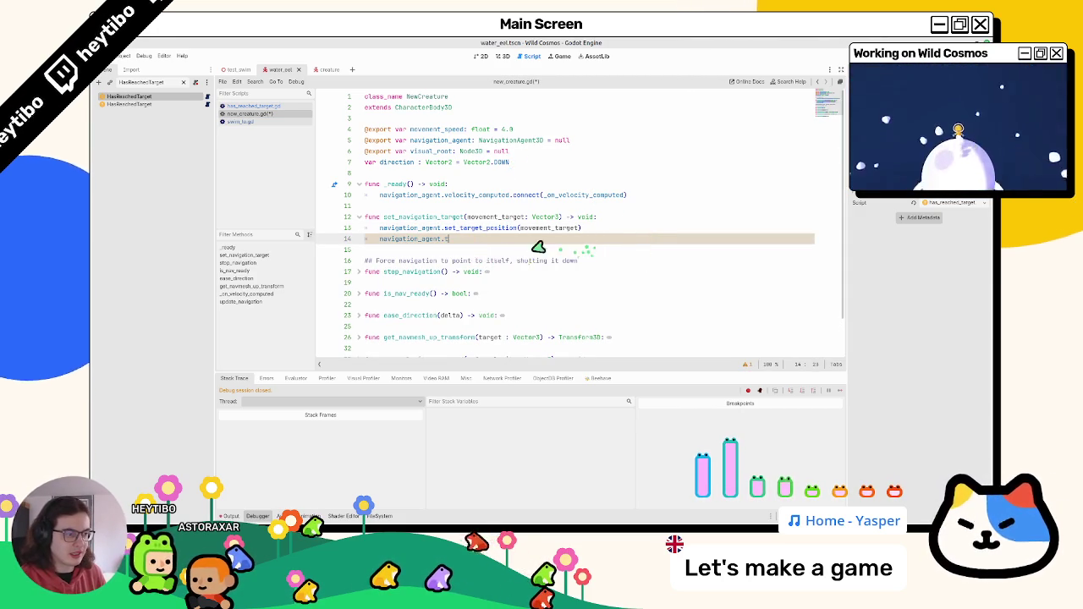
text(target)
click(506, 271)
ctrl+click(481, 242)
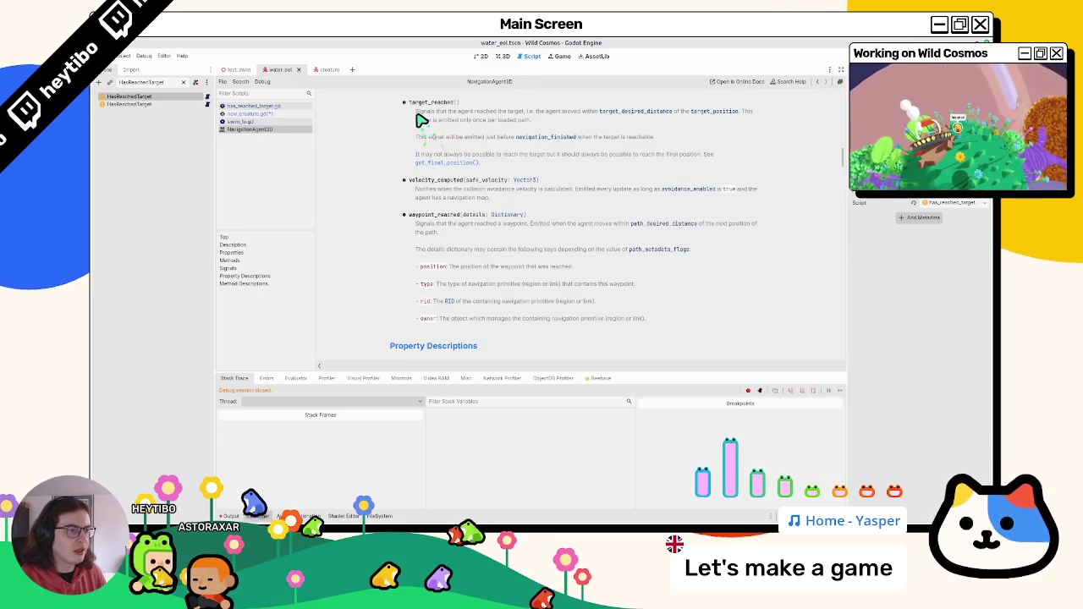
Step: Read the target_reached notes on target_desired_distance and navigation_finished, then close the help page
drag(416, 113, 457, 115)
drag(550, 118, 680, 119)
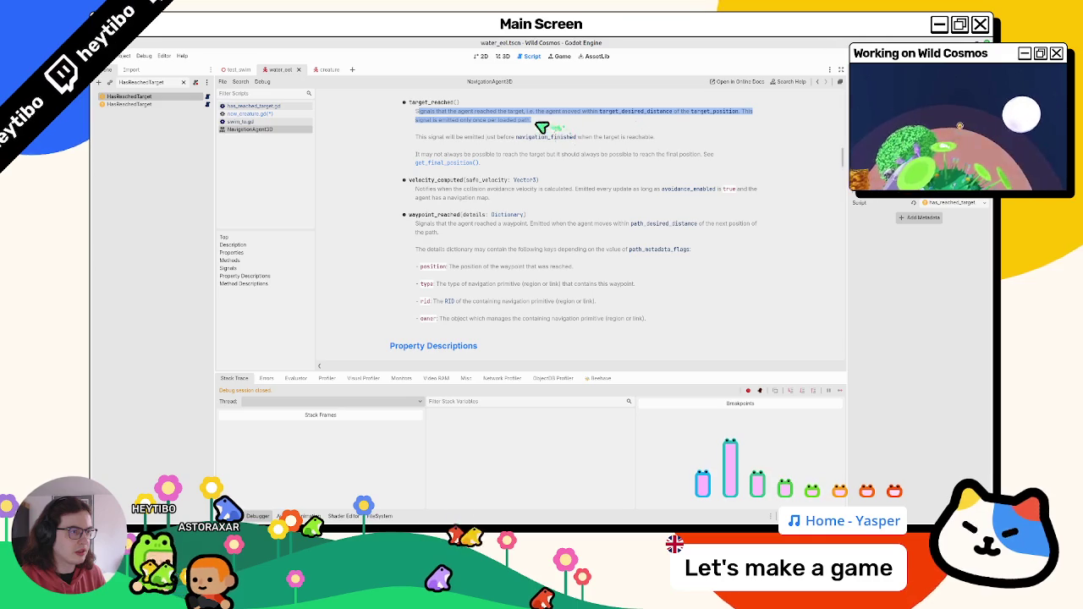
drag(489, 141, 476, 153)
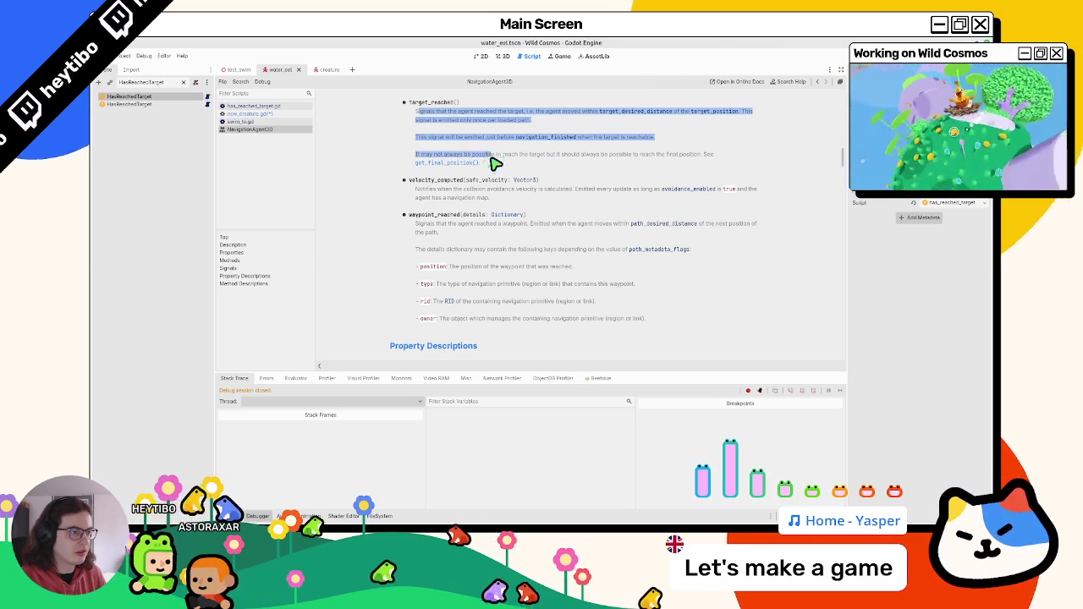
drag(496, 163, 715, 162)
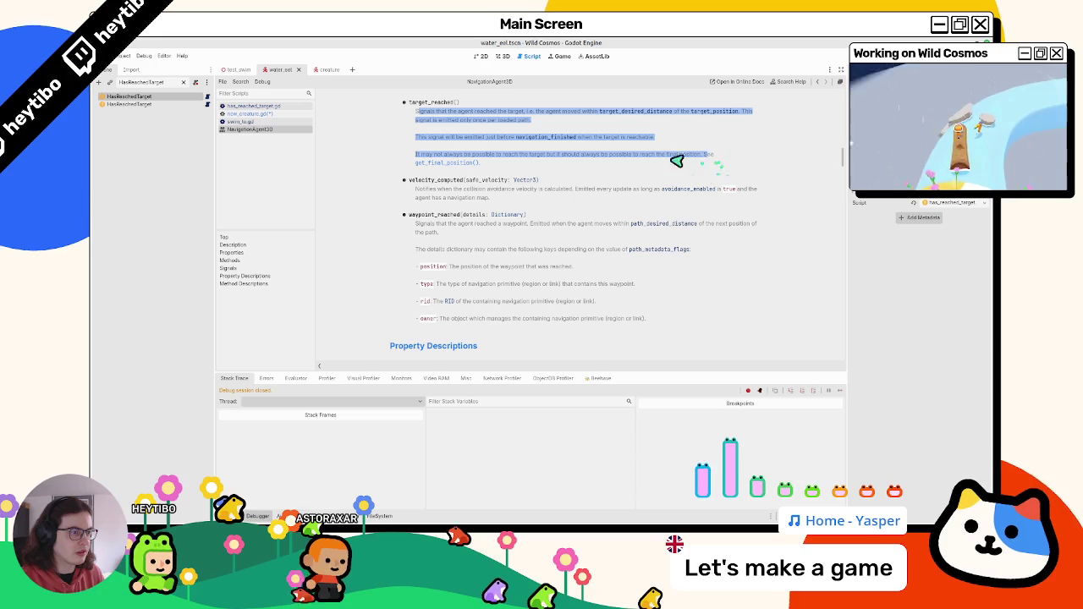
drag(645, 164, 447, 166)
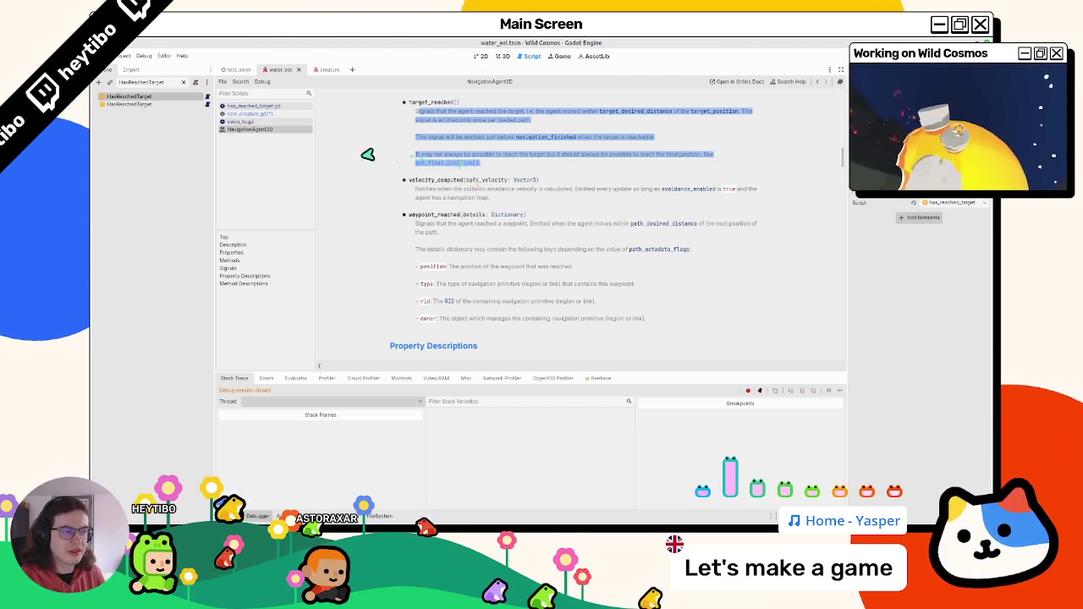
key(ctrl+w)
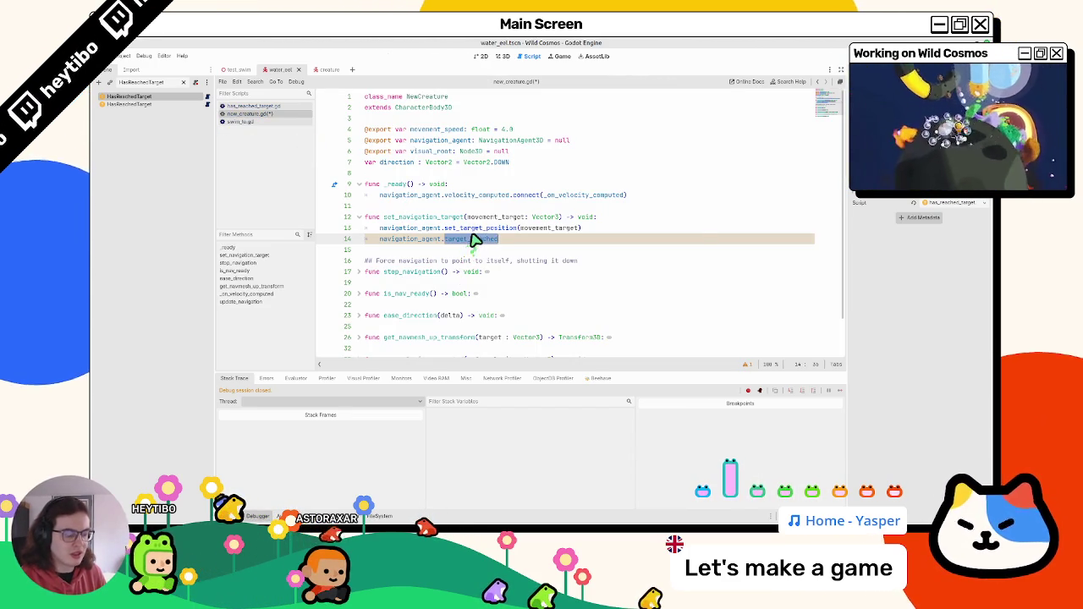
Step: Put is_target_reached() on line 14 and check its documentation
text(is_tar)
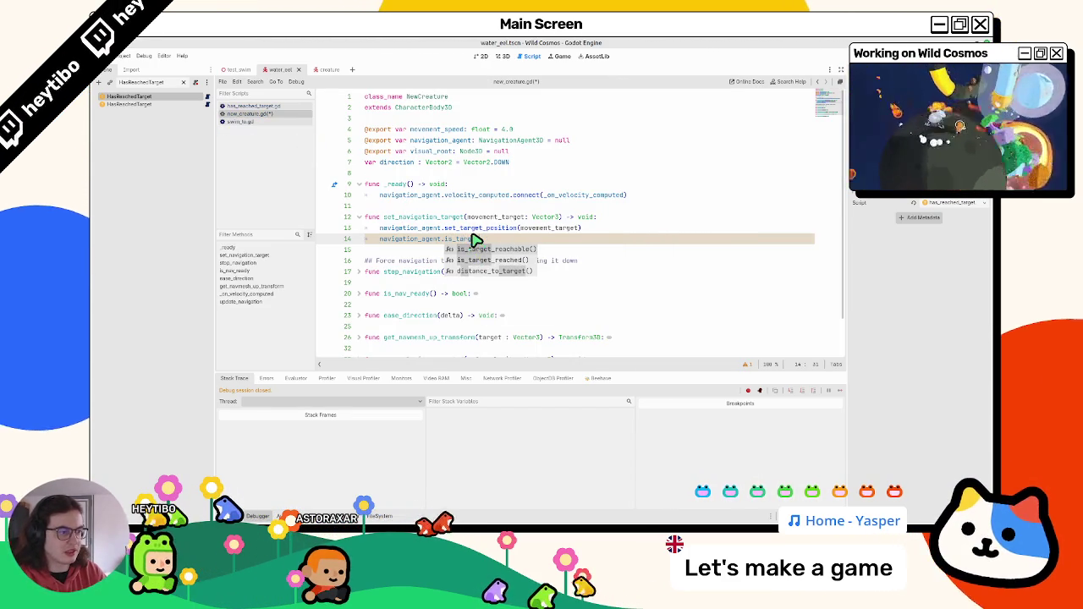
key(Down)
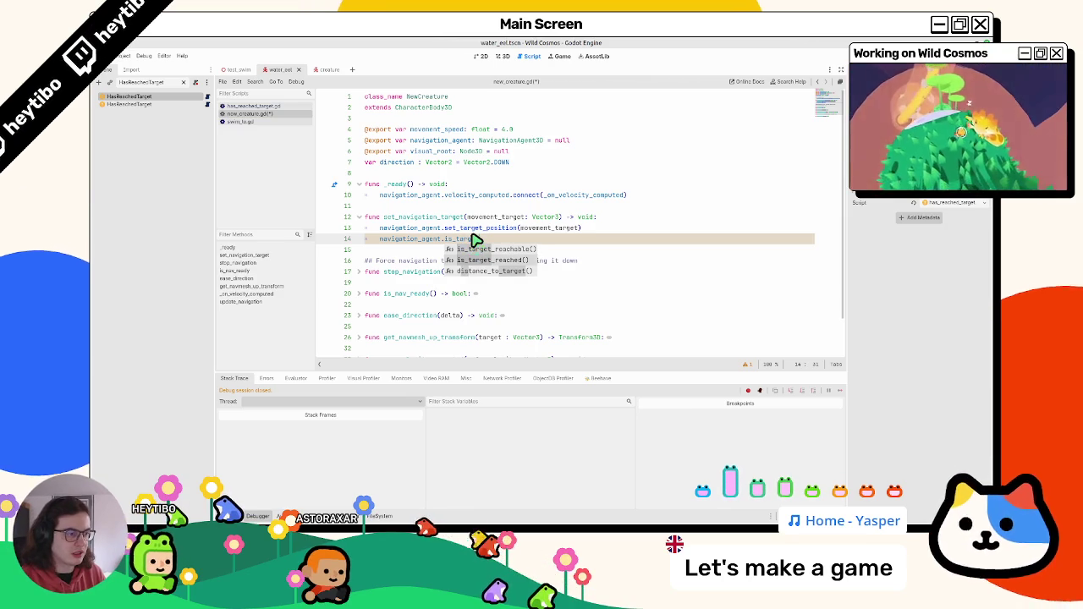
key(Return)
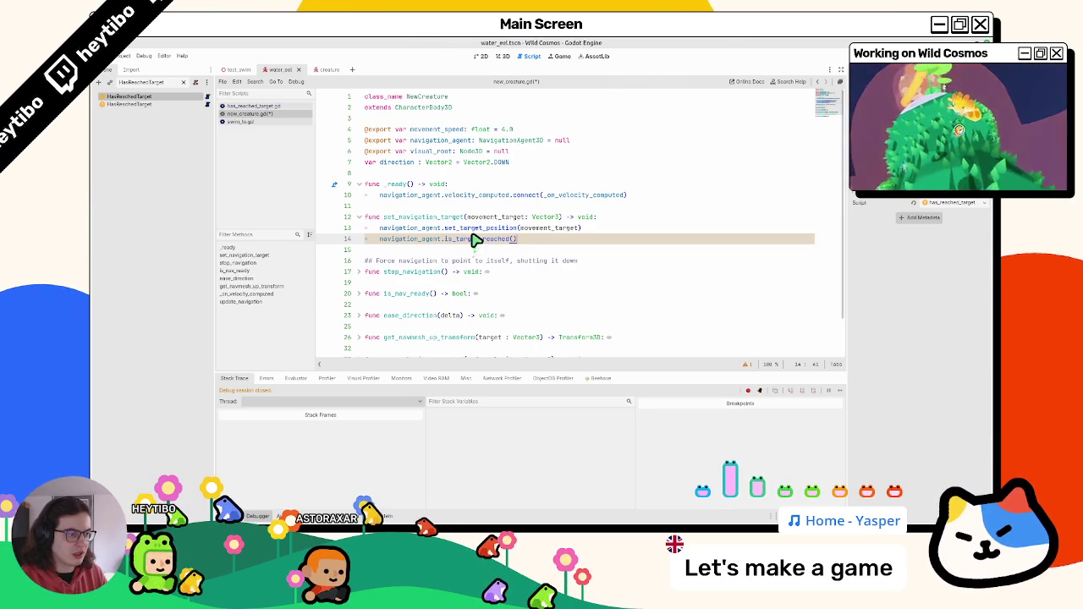
ctrl+click(486, 240)
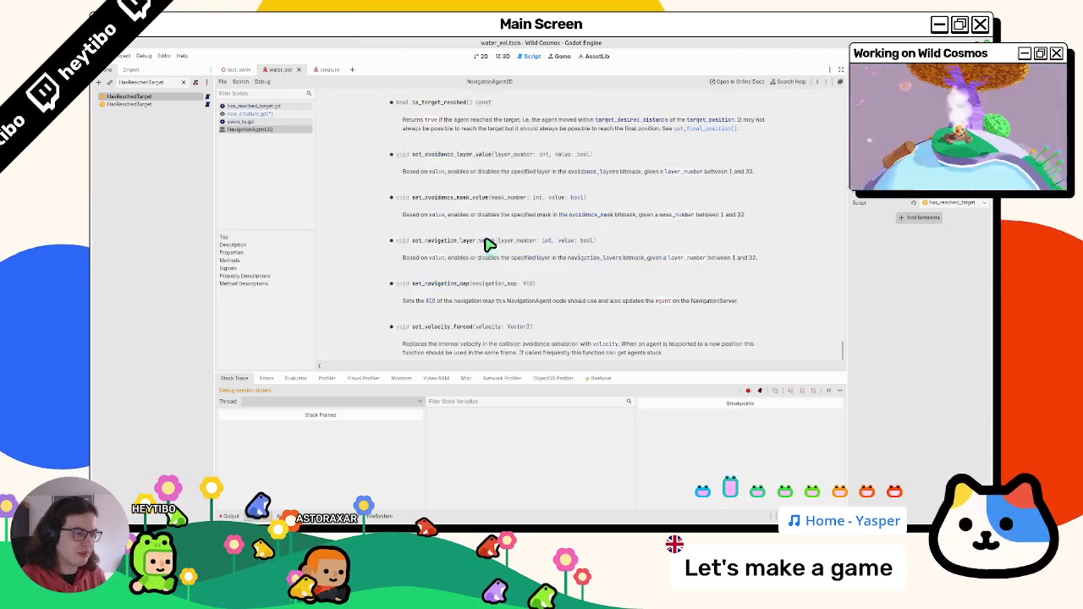
click(281, 118)
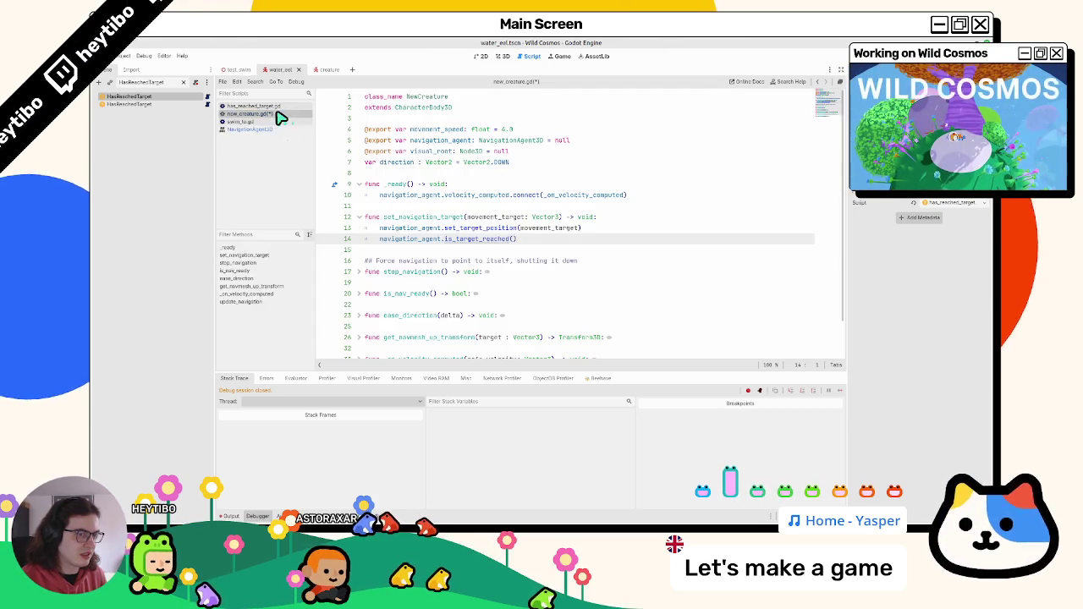
Step: Replace it with get_final_position(), read that method's description, and close the help page
click(470, 239)
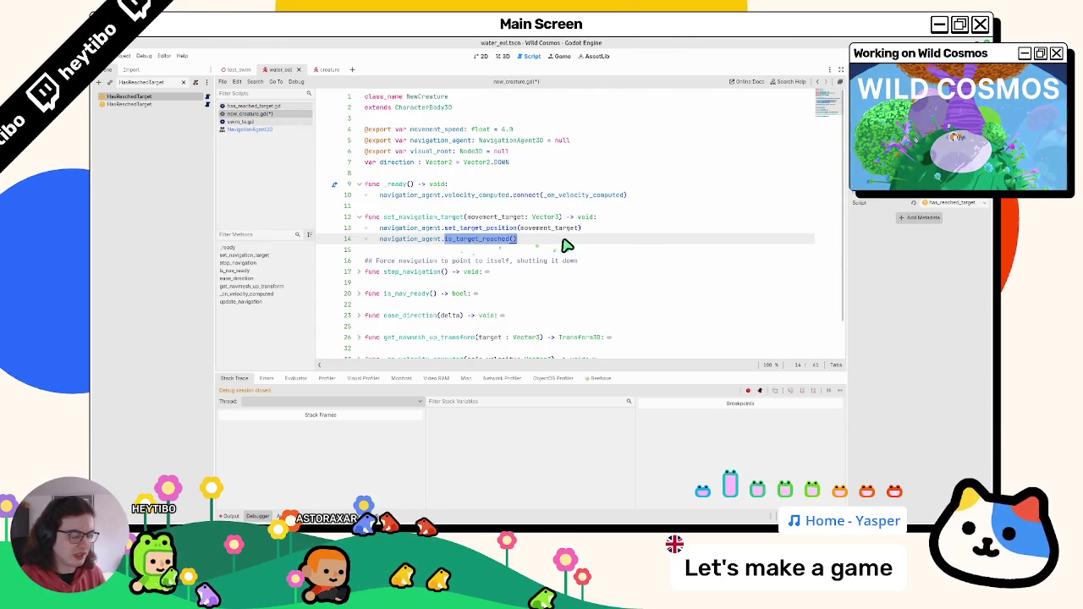
key(BackSpace)
key(BackSpace)
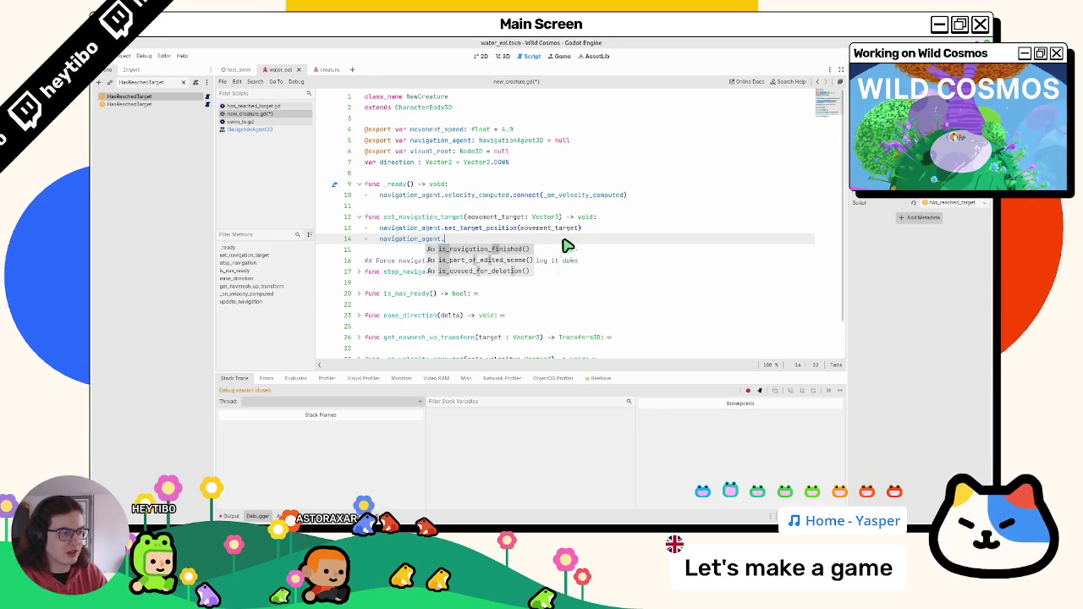
text(finale)
key(Return)
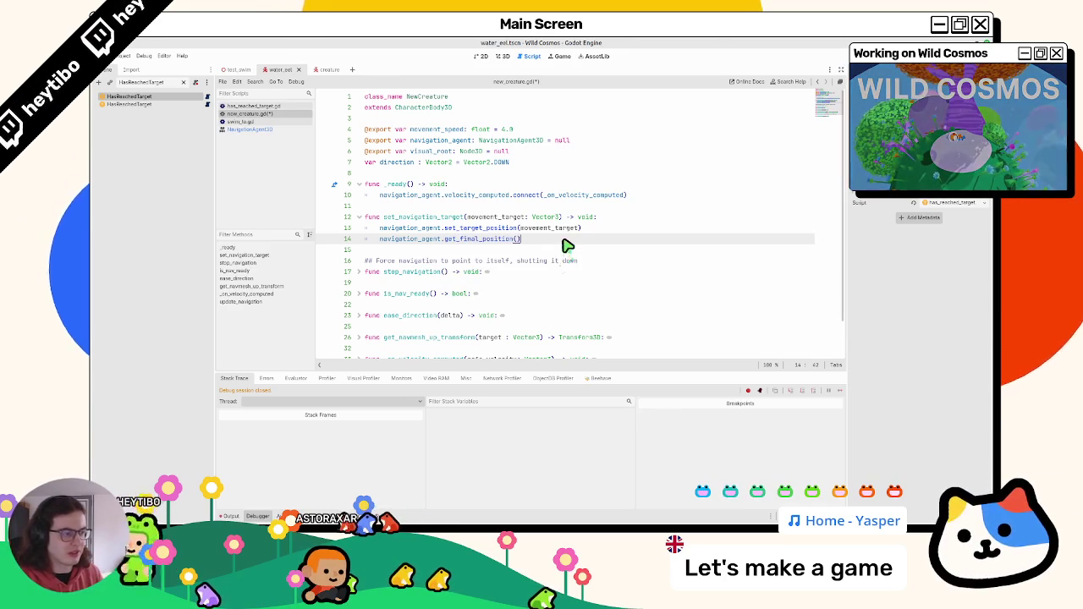
ctrl+click(482, 241)
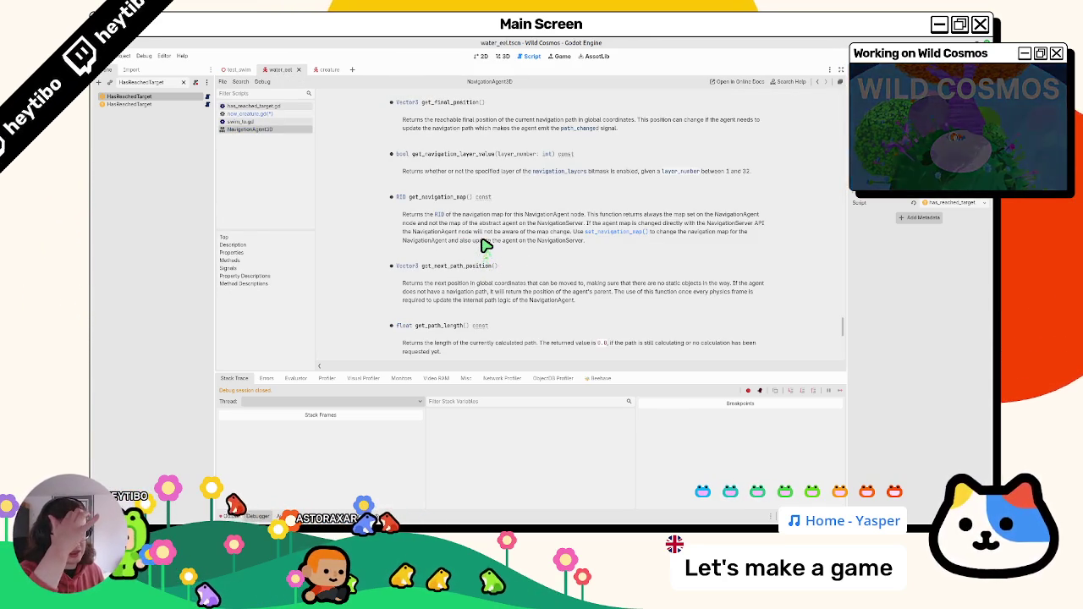
drag(501, 127, 403, 119)
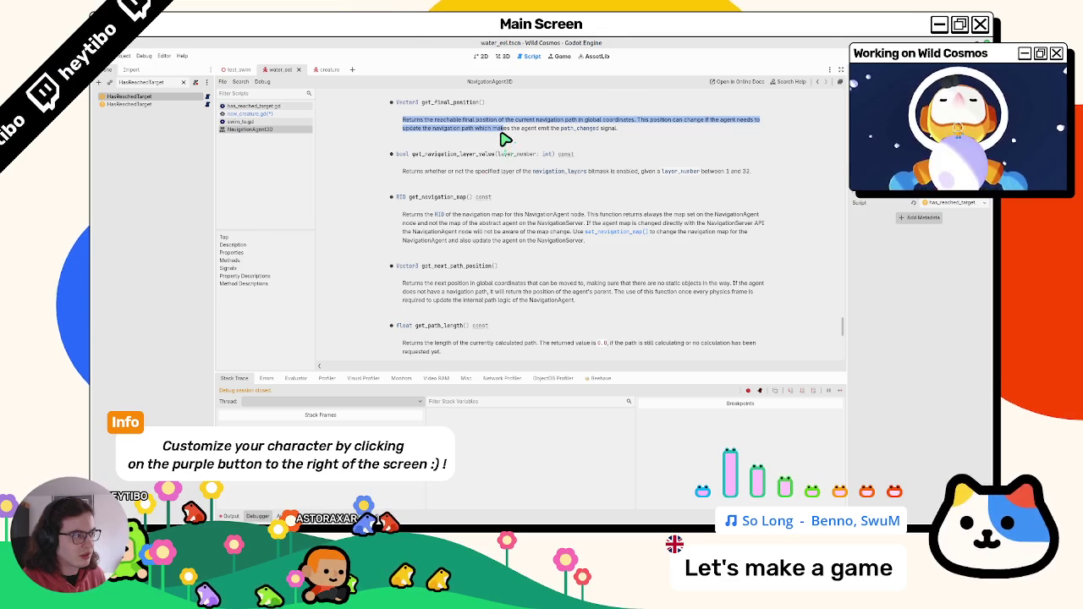
drag(499, 144, 498, 145)
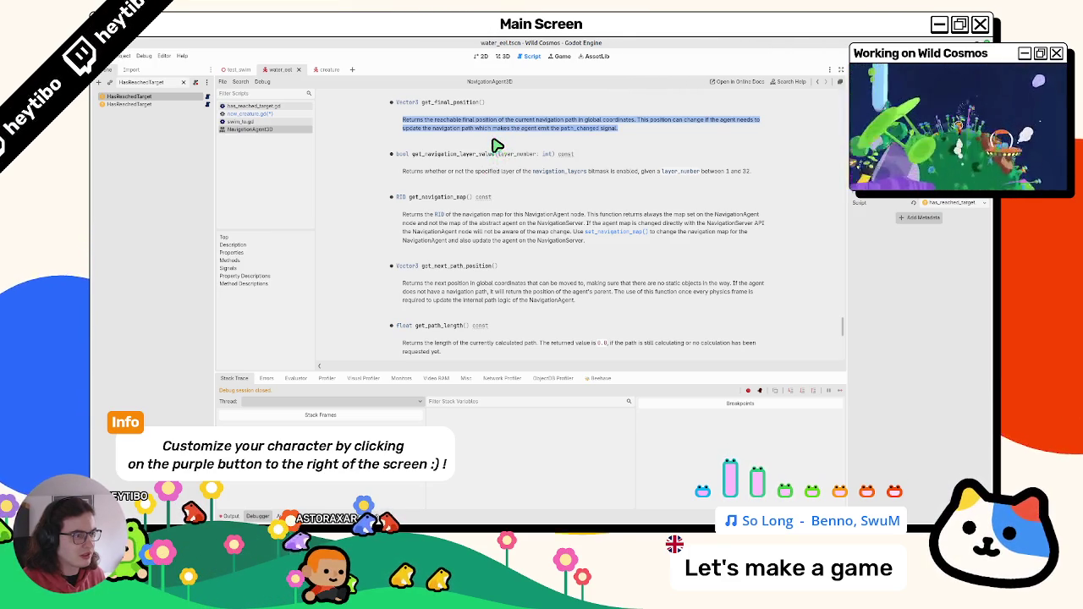
middle_click(286, 131)
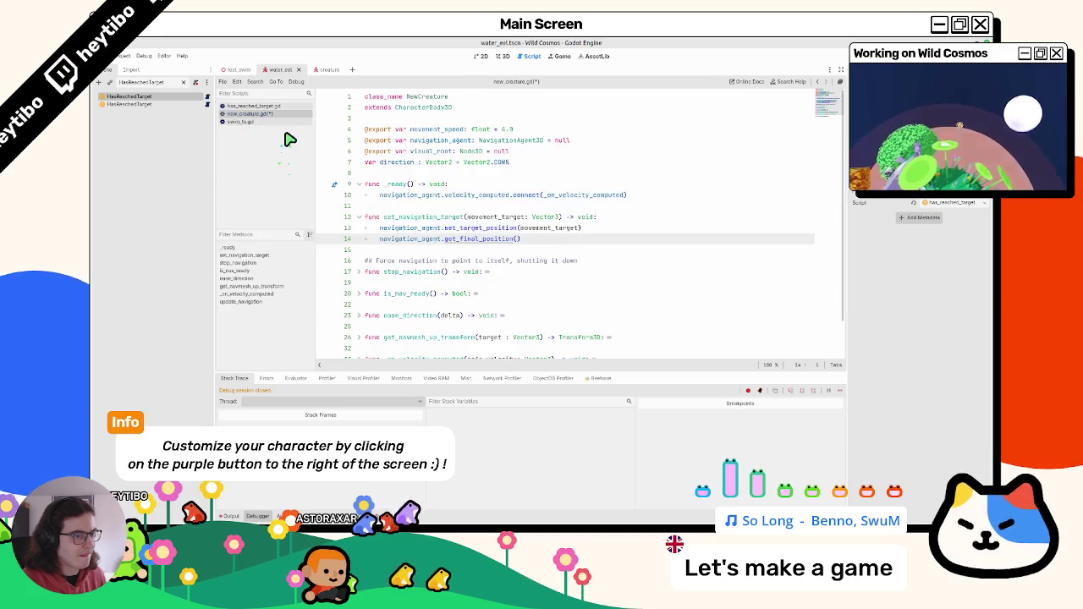
Step: Append .distance_to(global_position) to line 14
click(540, 245)
text(.dis)
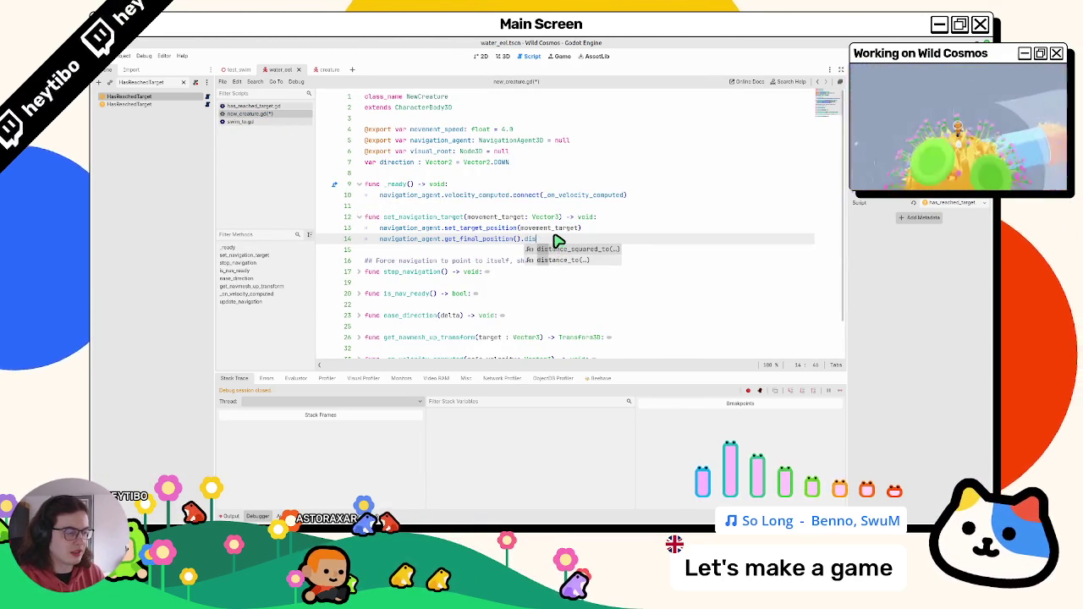
key(Down)
key(Return)
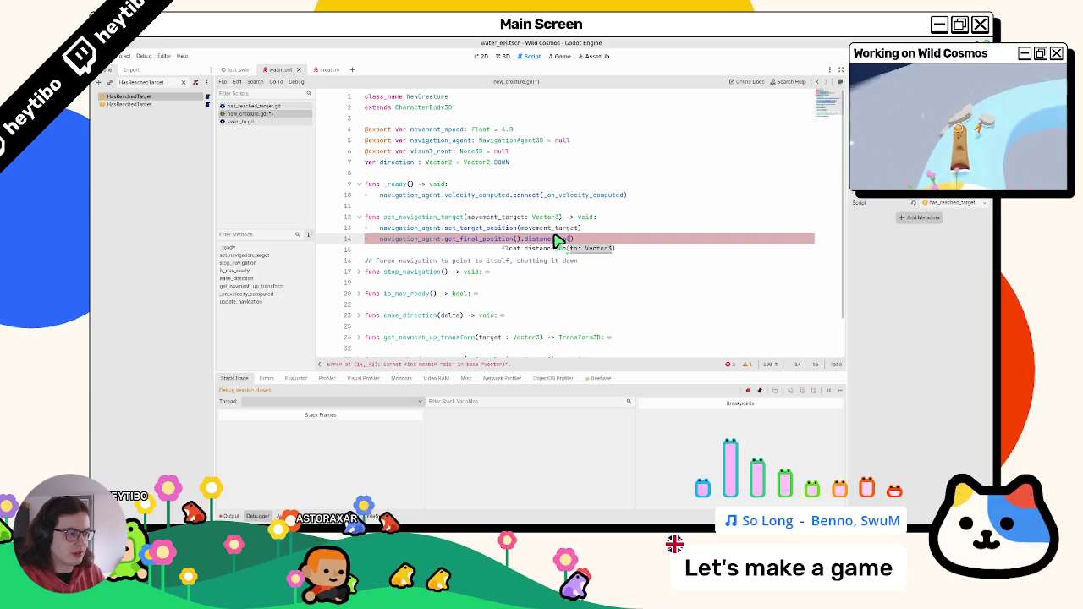
text(global)
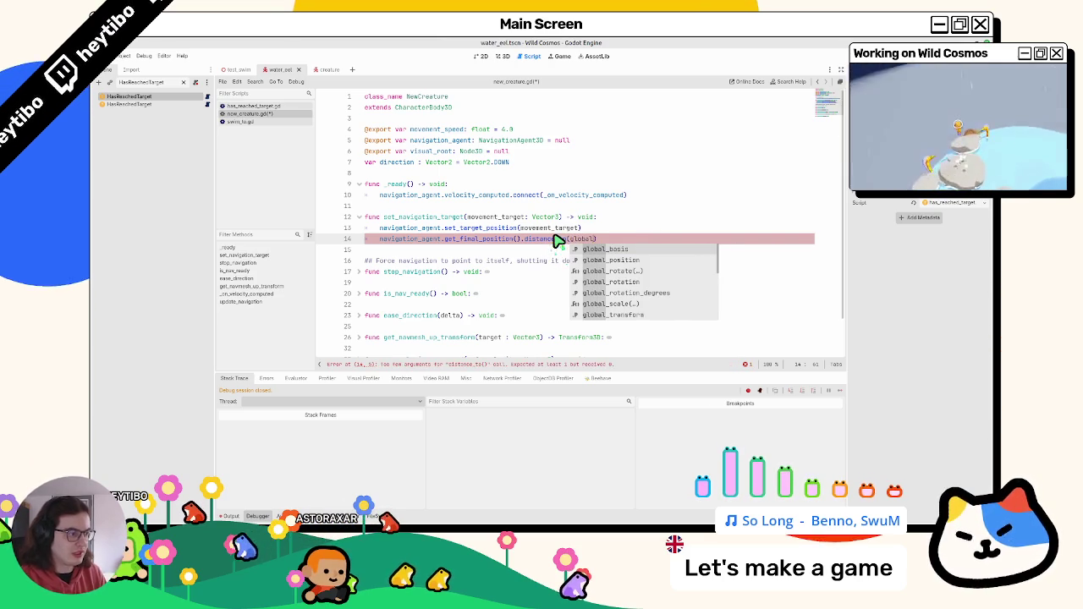
key(Down)
key(Return)
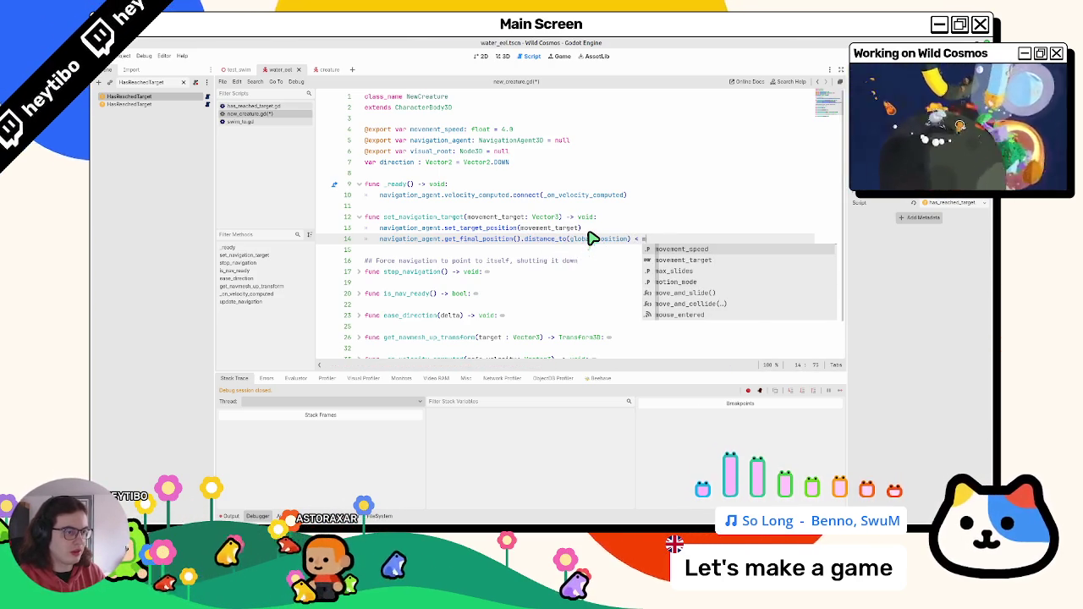
Step: Finish line 14 with < navigation_agent.path_desired_distance
key(BackSpace)
text(nav)
key(Return)
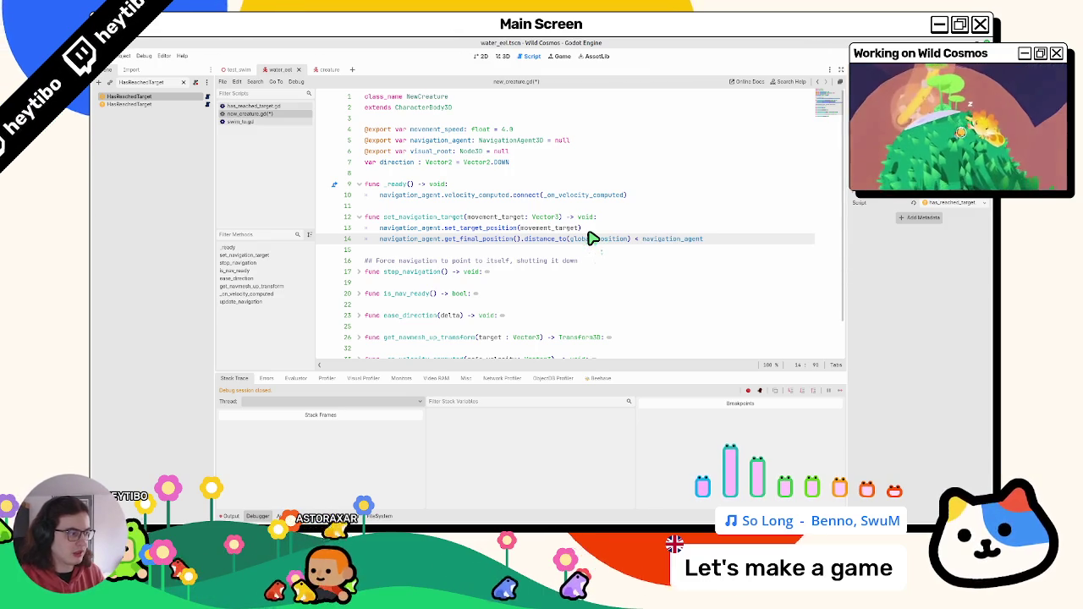
text(.e)
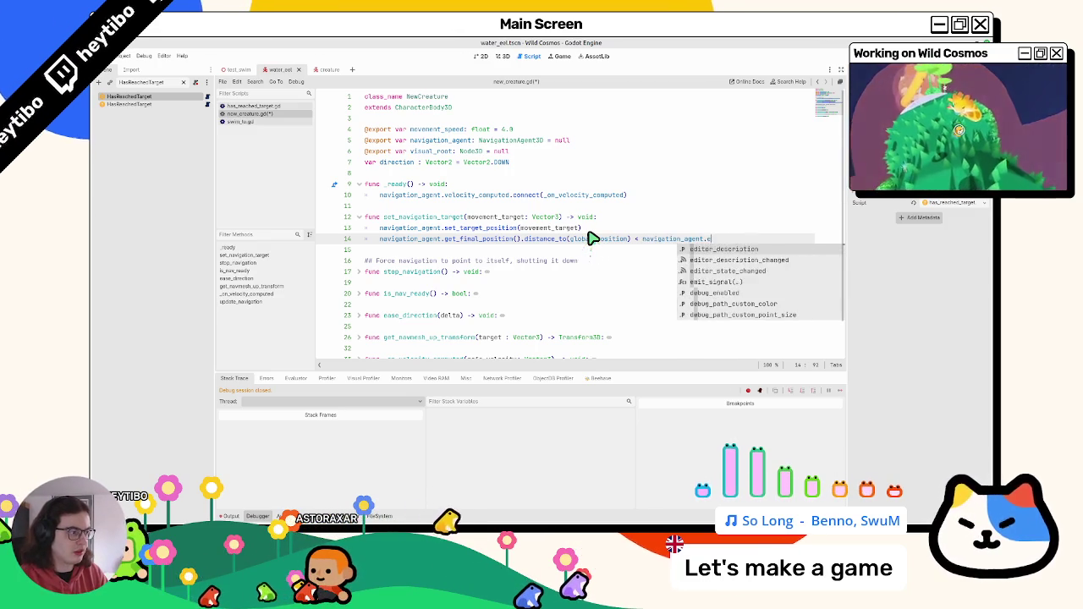
key(BackSpace)
text(distance)
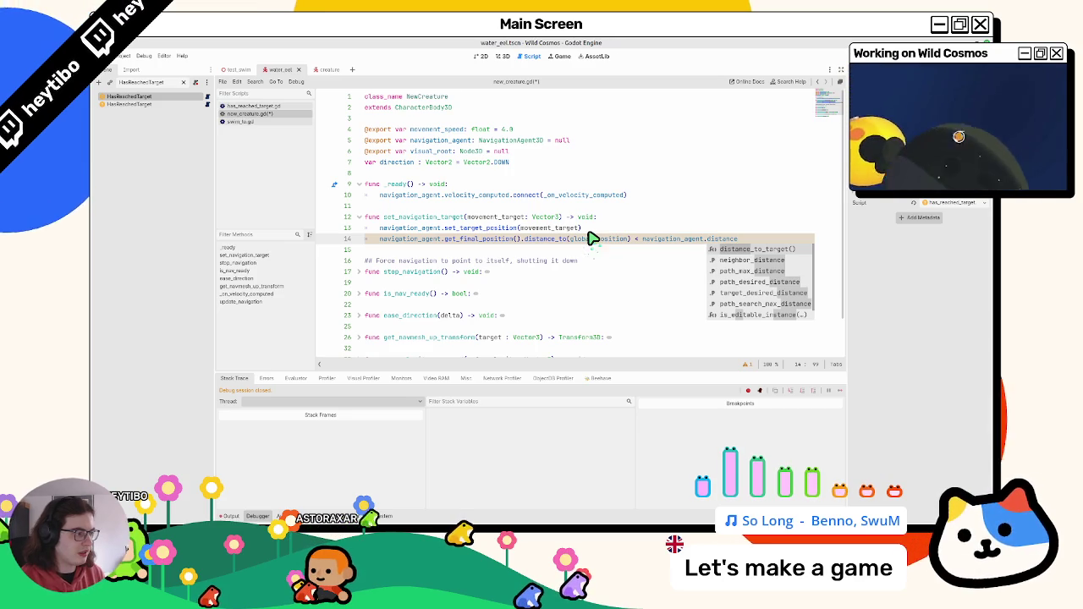
key(Down)
key(Down)
key(Down)
key(Up)
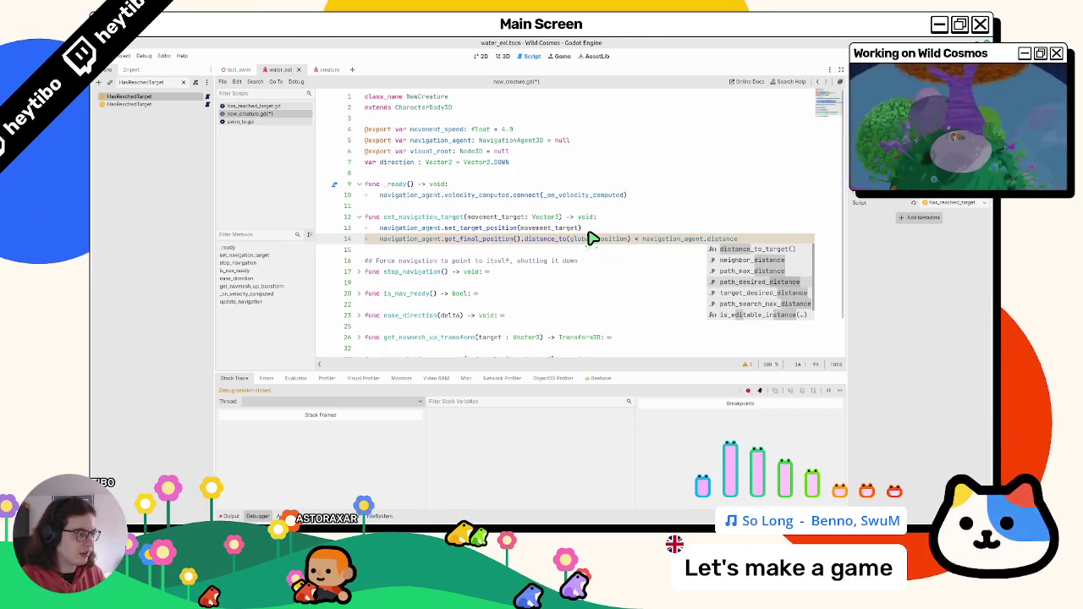
key(Return)
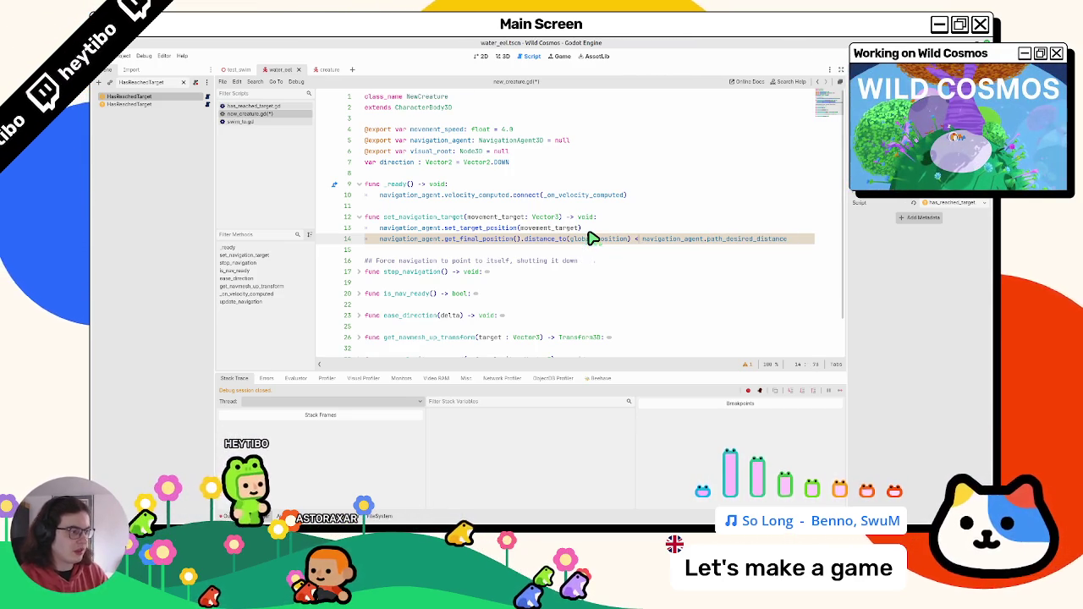
click(225, 72)
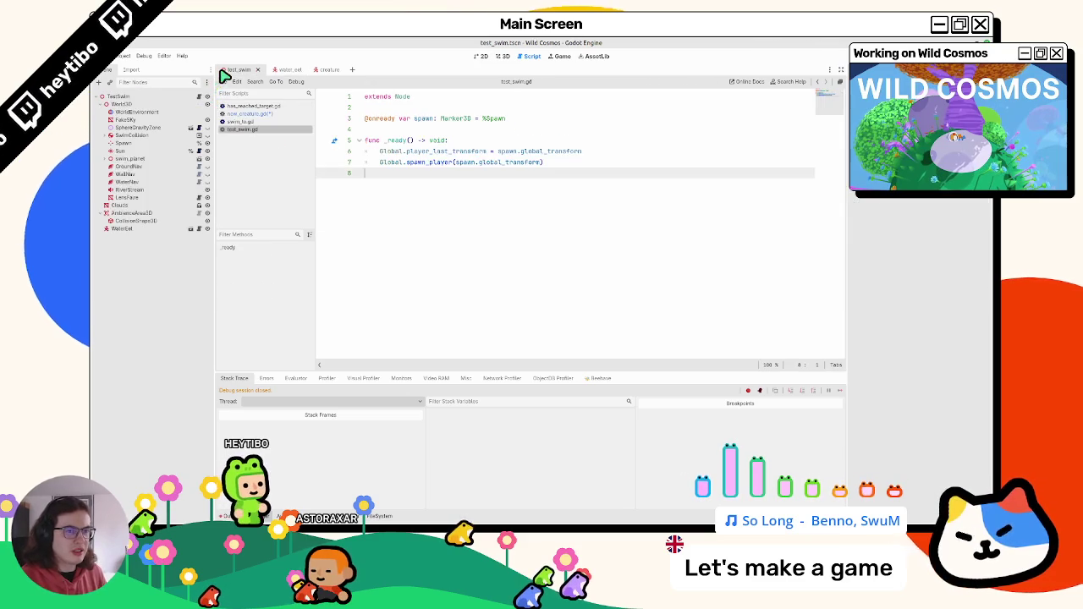
Step: In the creature scene, read the target_desired_distance tooltip in the Inspector, then return to new_creature.gd
click(330, 70)
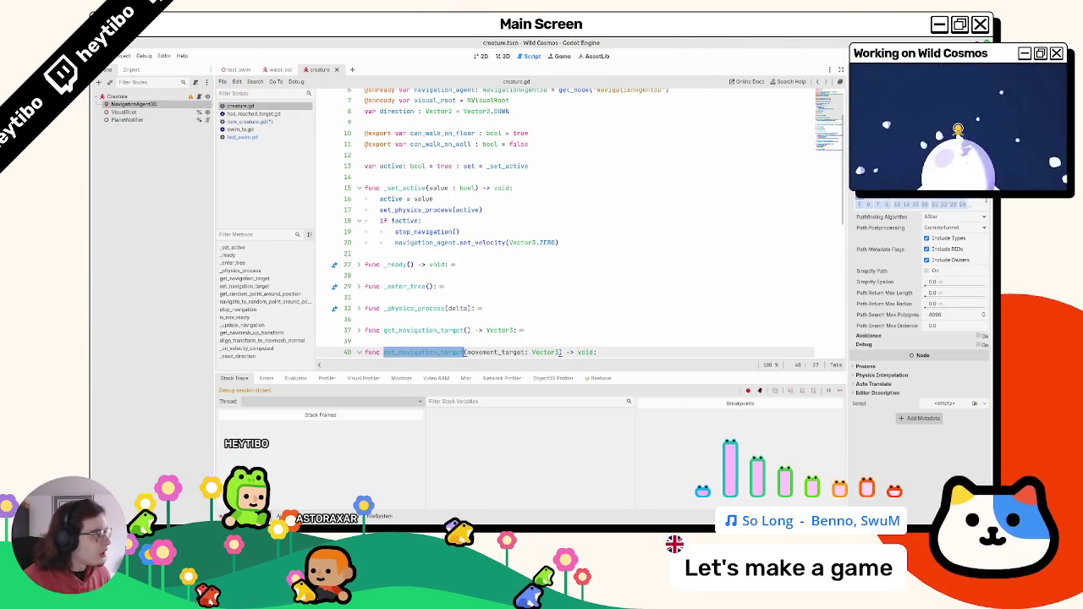
mouse_move(914, 150)
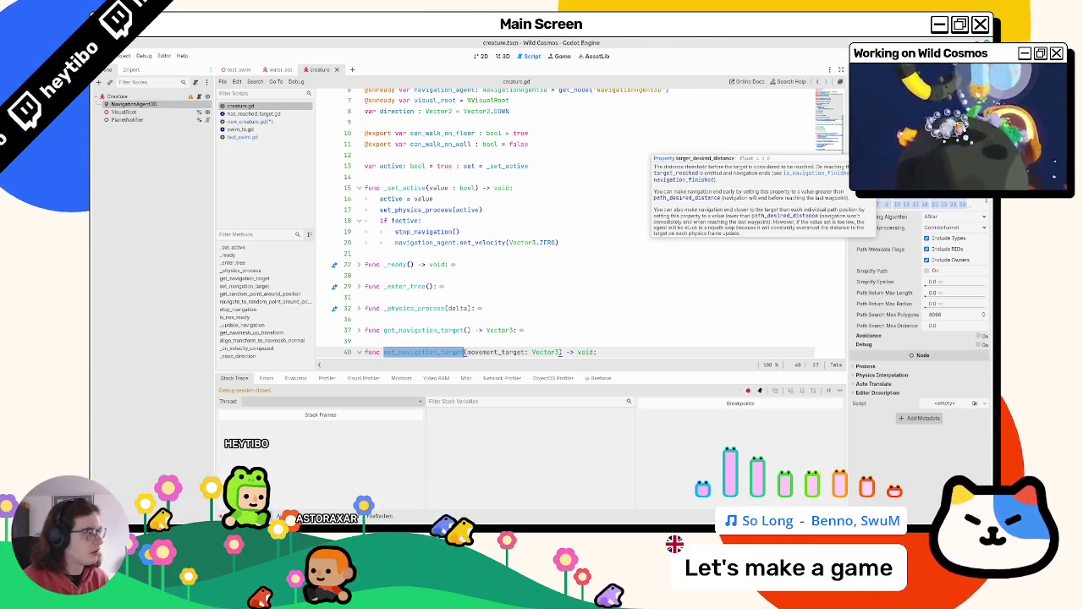
key(Escape)
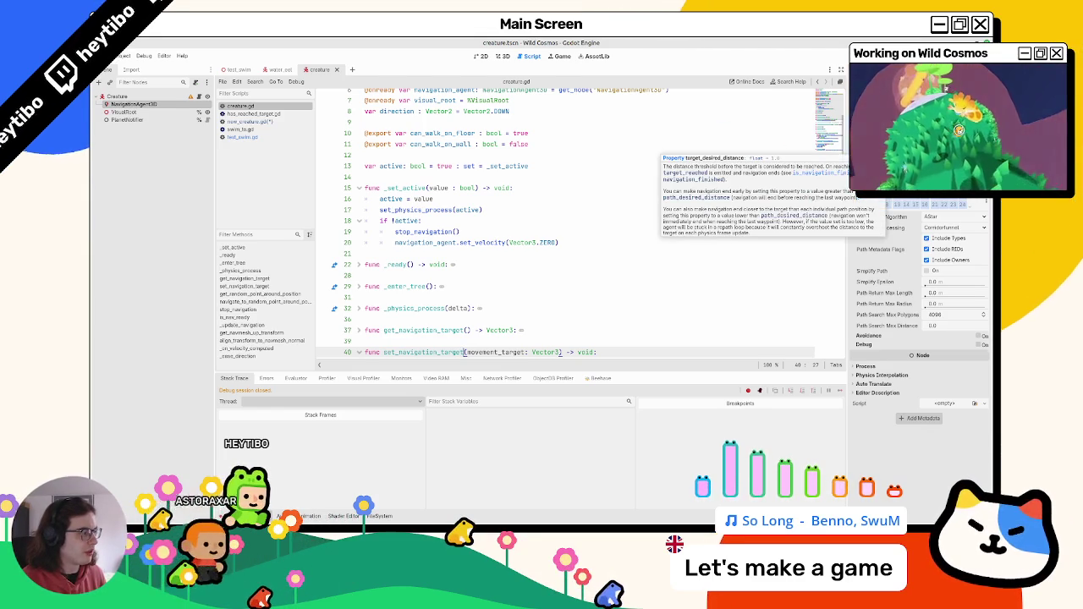
scroll(625, 224, down, 3)
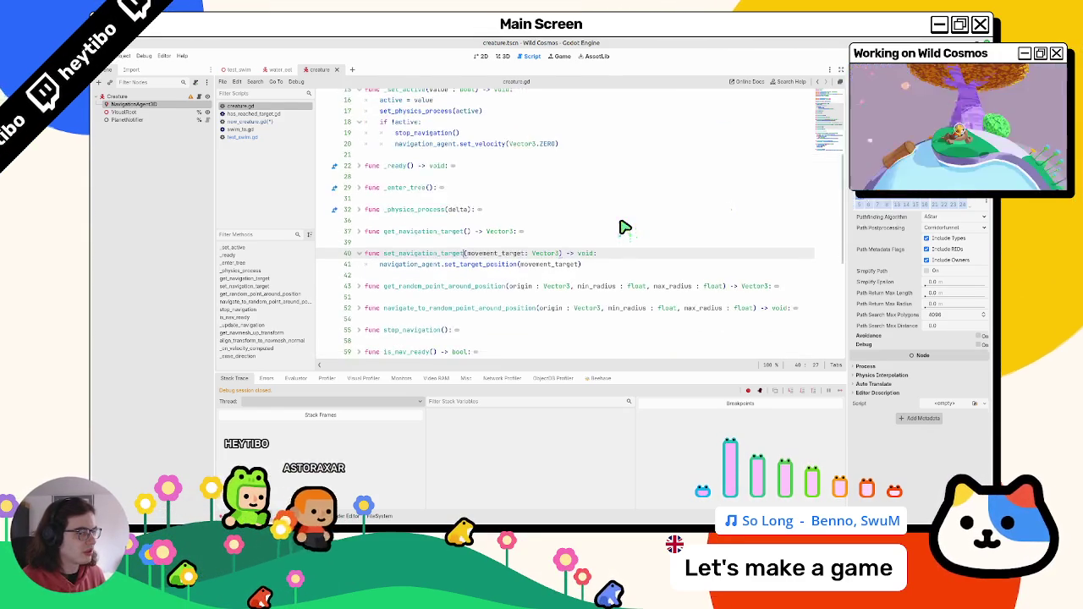
scroll(624, 200, up, 2)
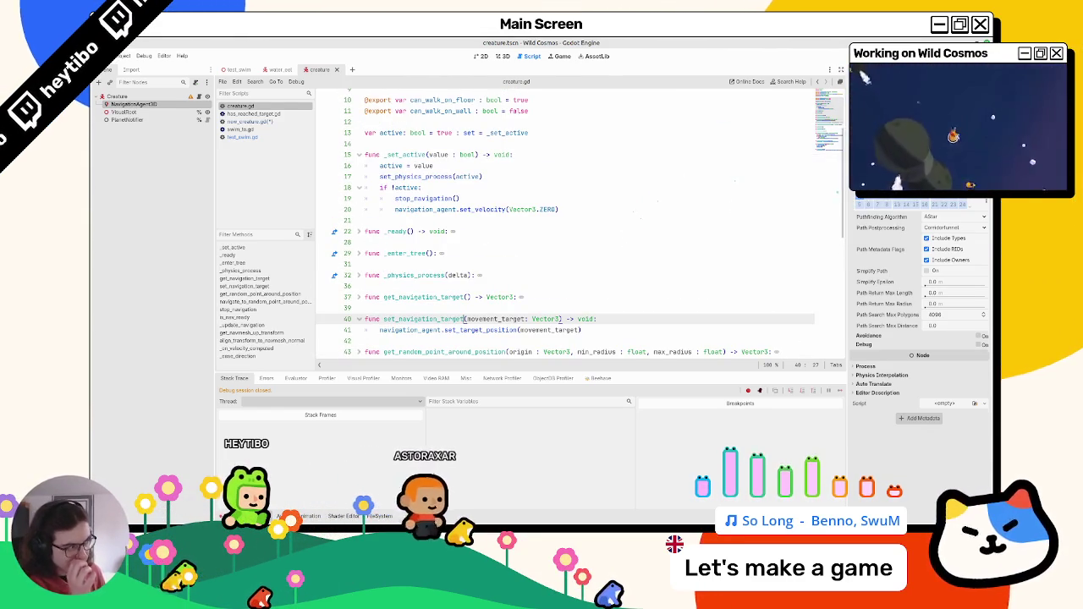
click(250, 121)
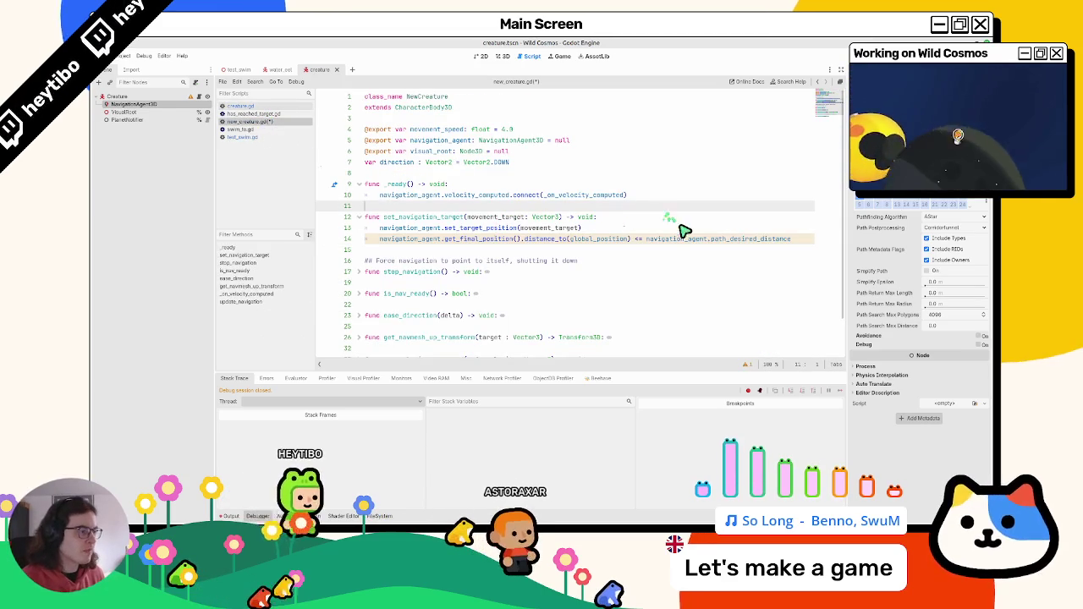
Step: Cut the distance-check expression out of set_navigation_target's line 14
drag(795, 240, 546, 234)
key(ctrl+c)
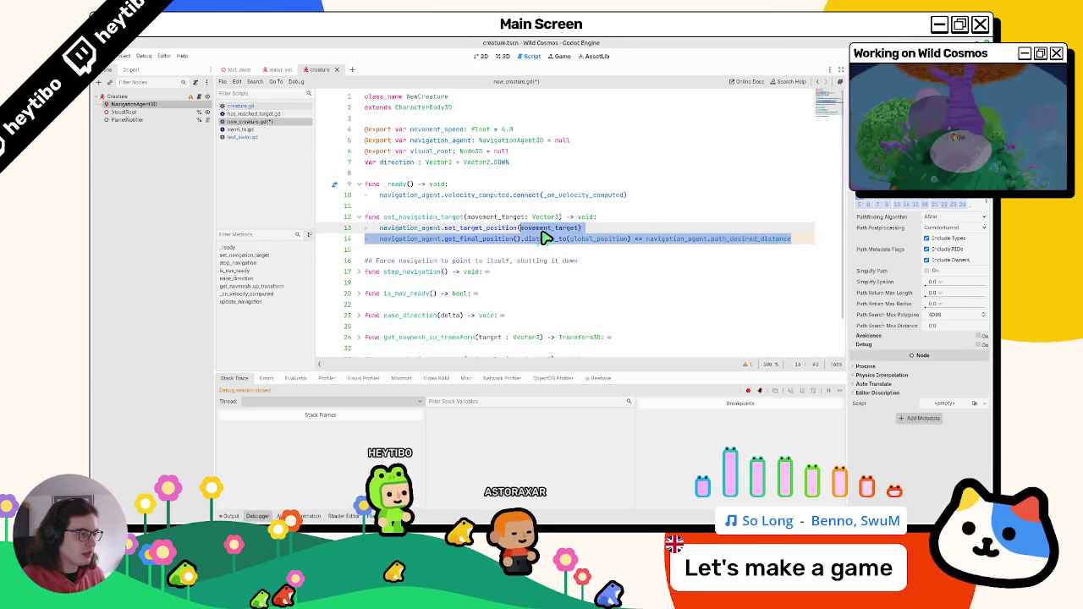
drag(791, 239, 646, 239)
drag(494, 239, 352, 243)
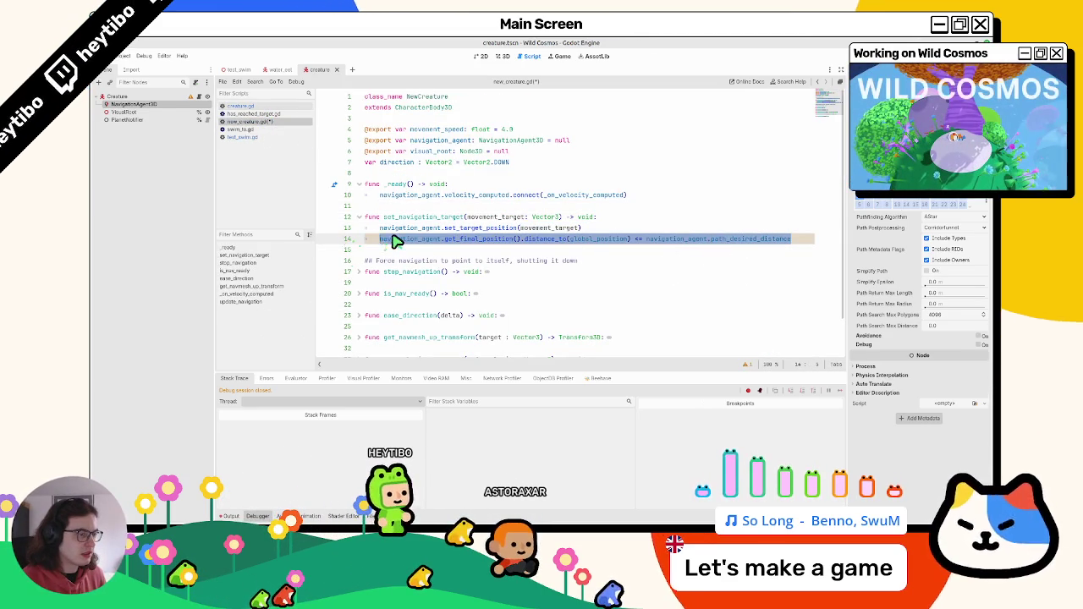
key(BackSpace)
key(BackSpace)
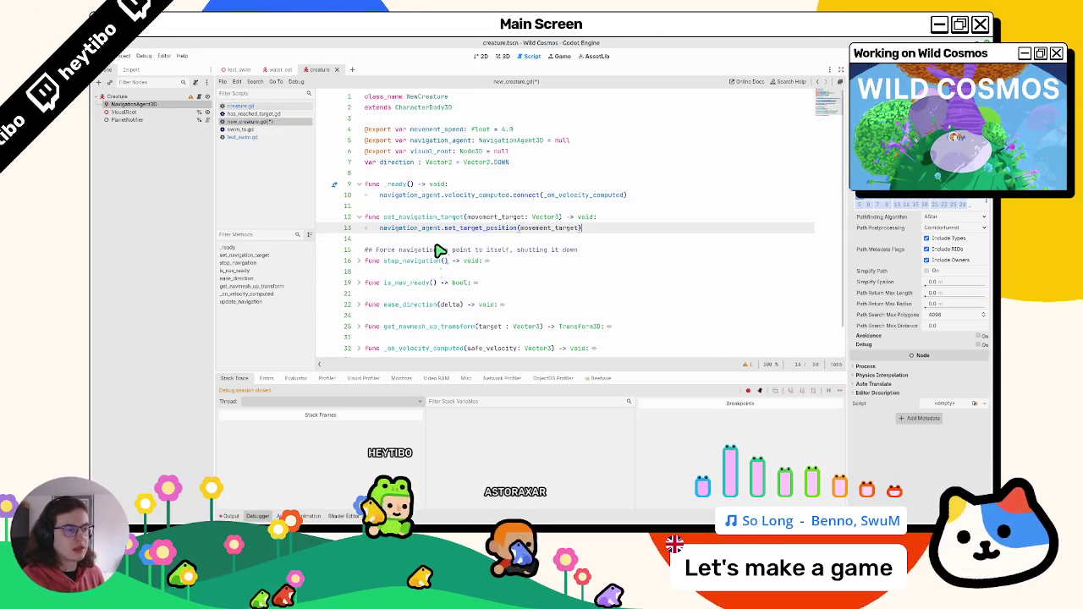
key(Down)
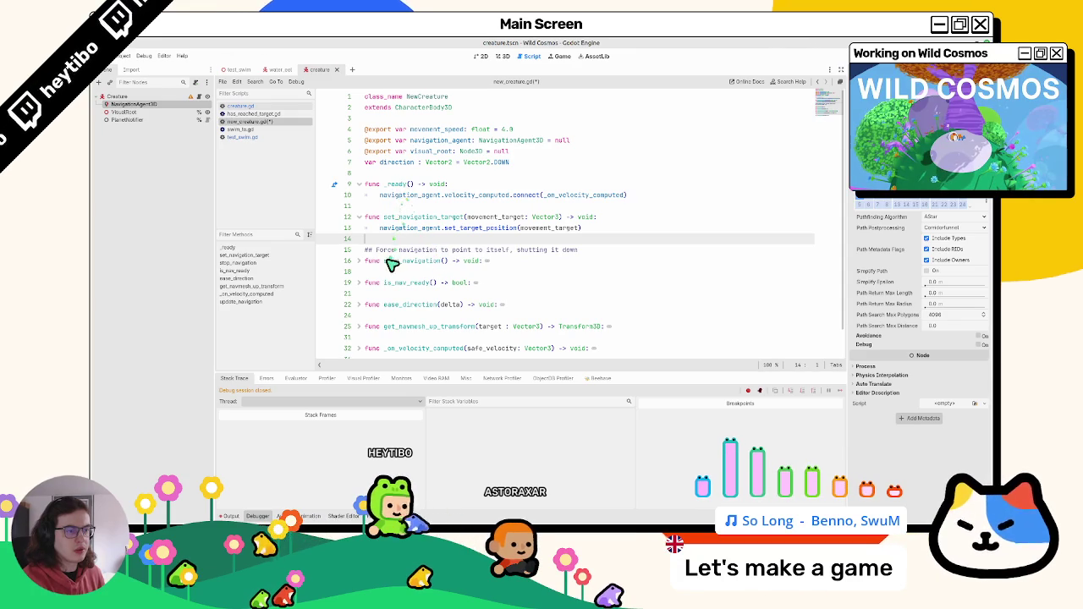
Step: Add is_target_reached(threshold: float = 0.1) below stop_navigation and paste the check inside
click(399, 272)
key(Return)
key(Return)
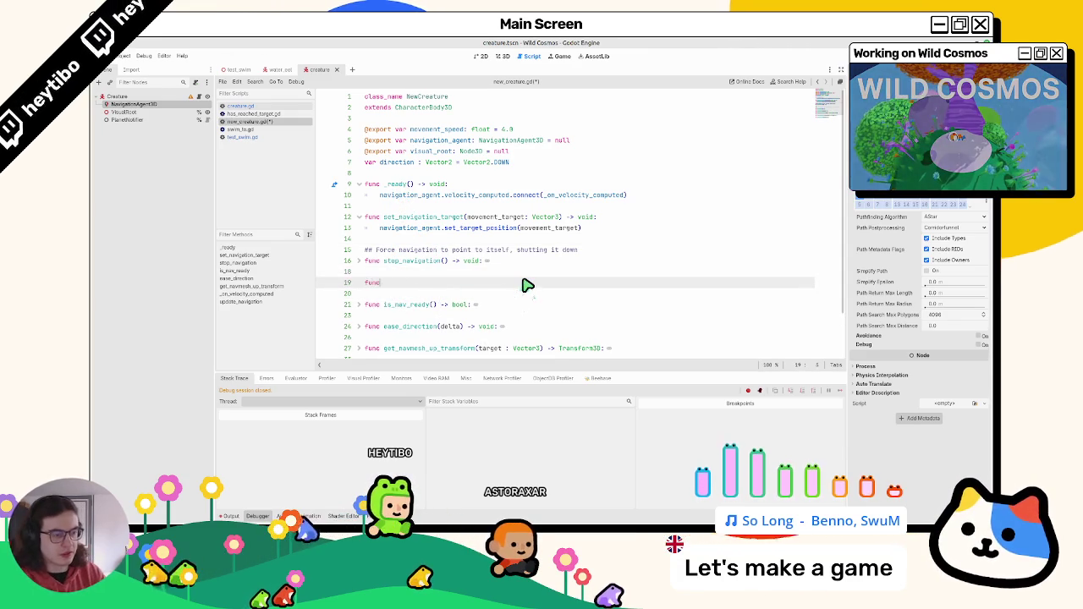
text( h)
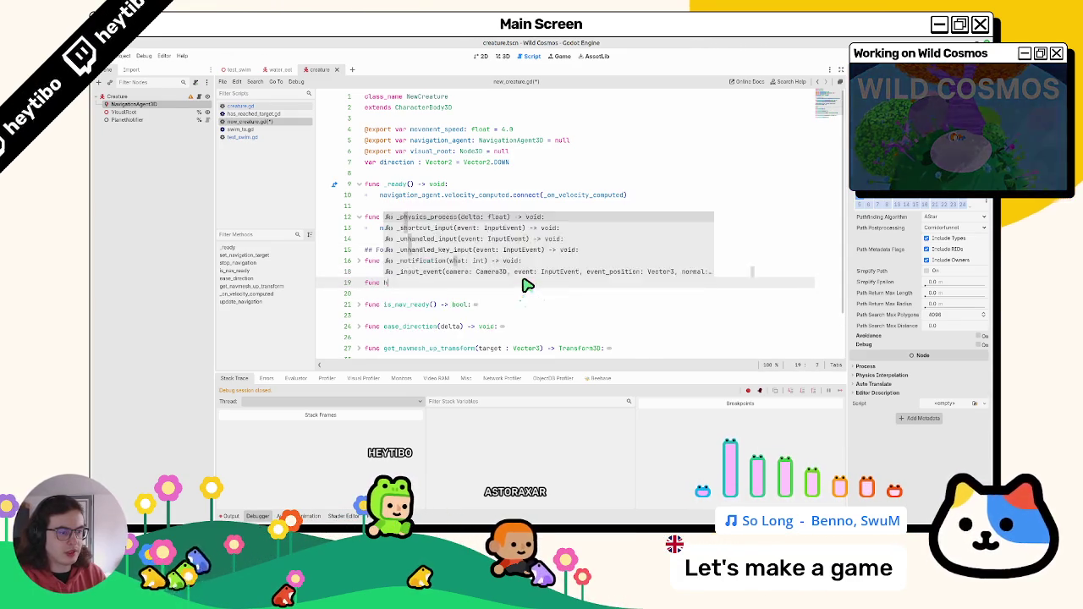
key(BackSpace)
text(is_)
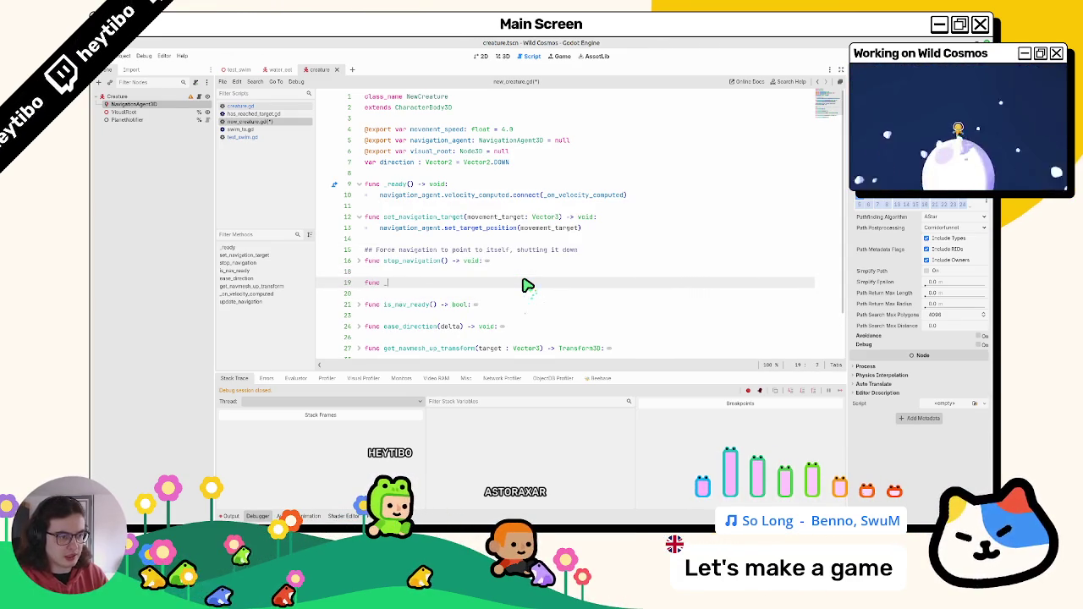
key(BackSpace)
text(is_target_r)
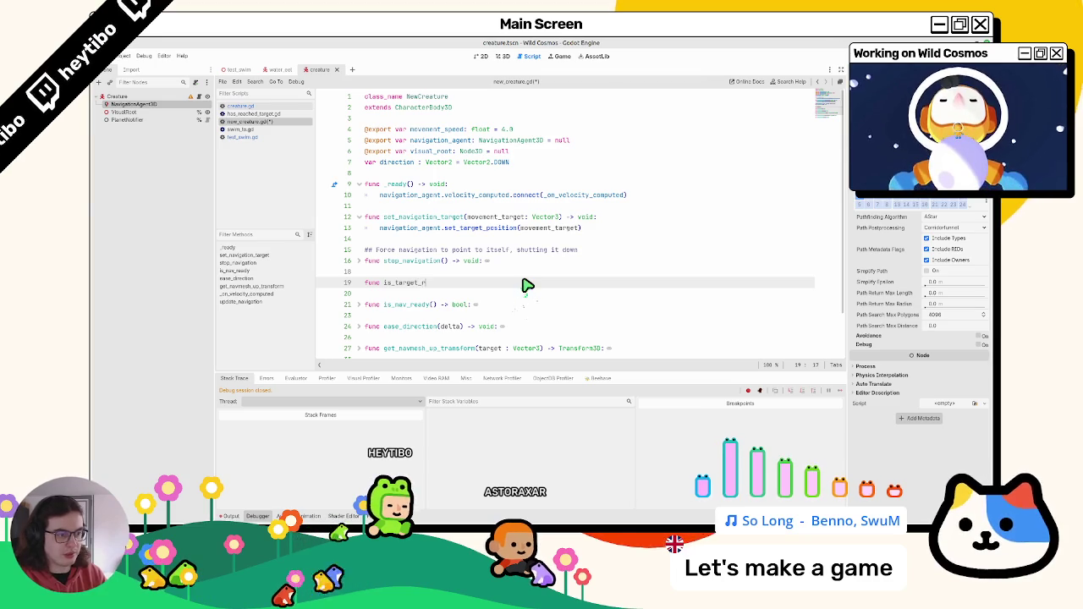
text(eached(threshold)
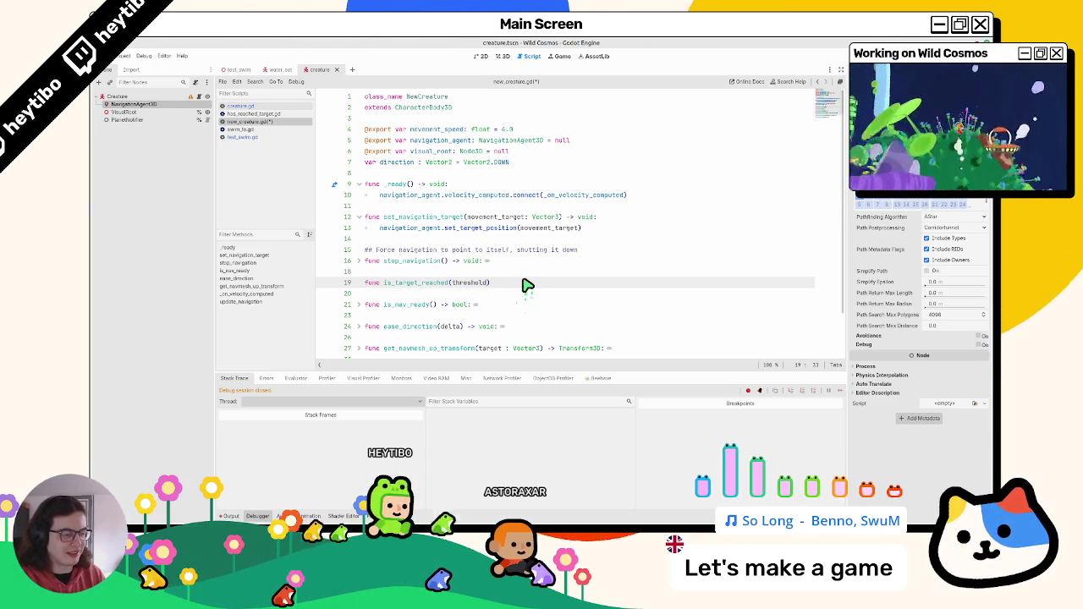
text( = 0.1)
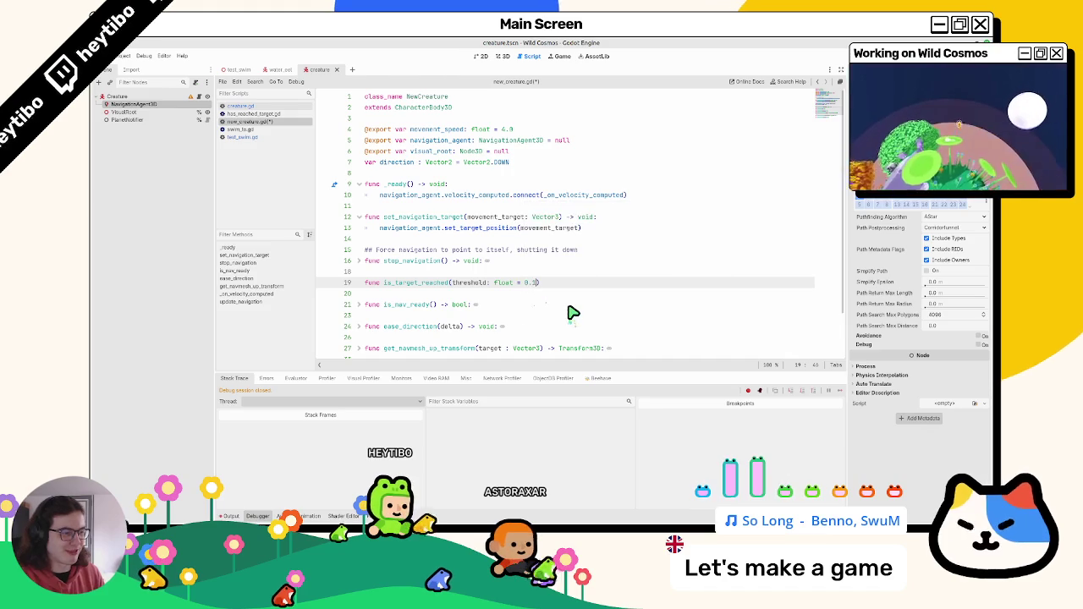
text(:)
key(Return)
key(ctrl+v)
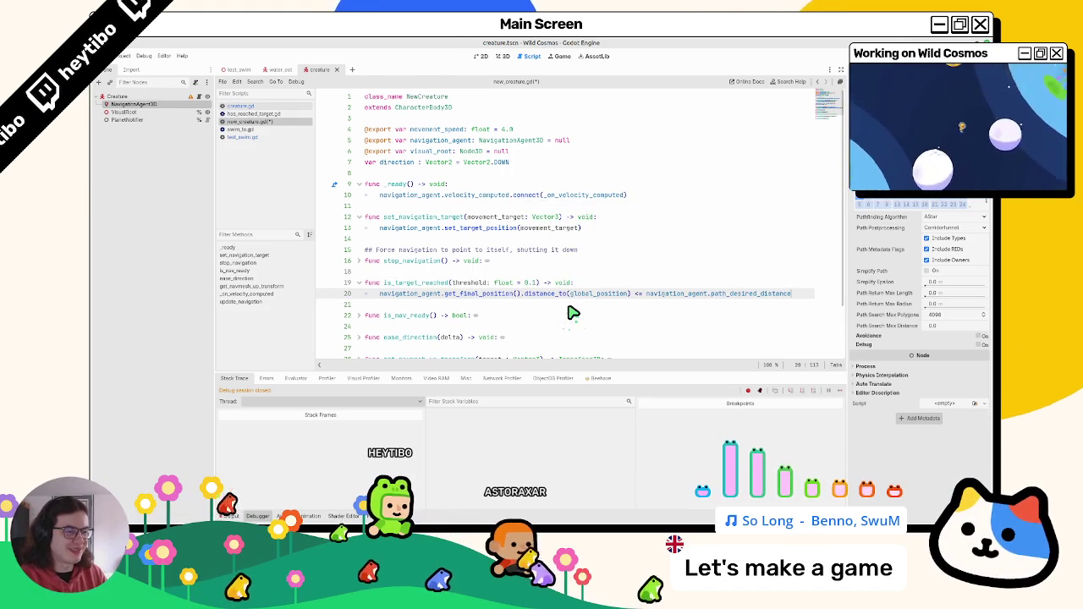
Step: Make line 20 return the check, change void to bool, and compare against threshold
click(383, 294)
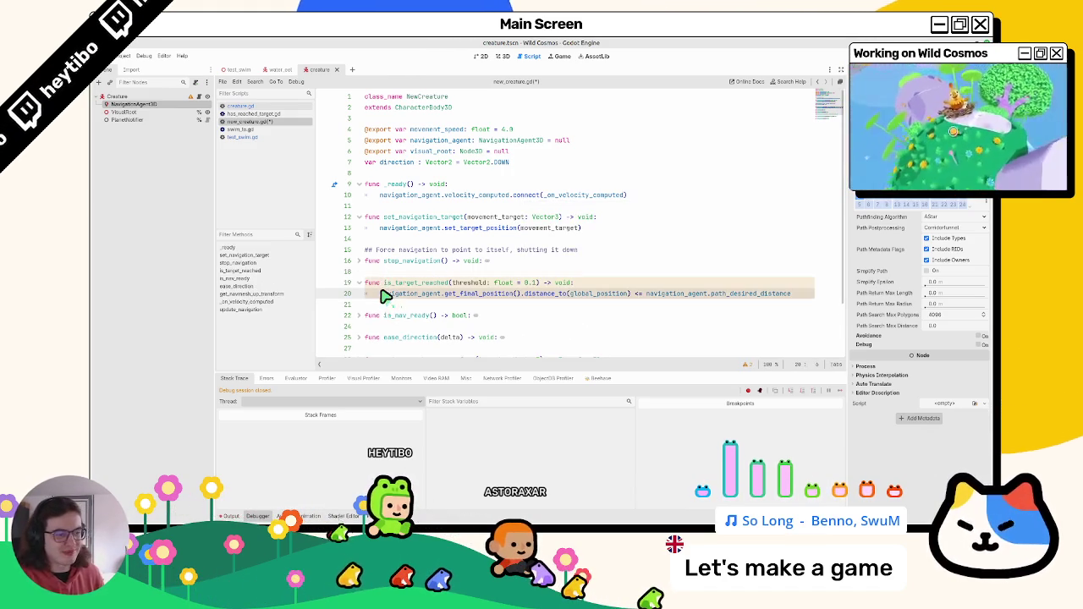
text(return)
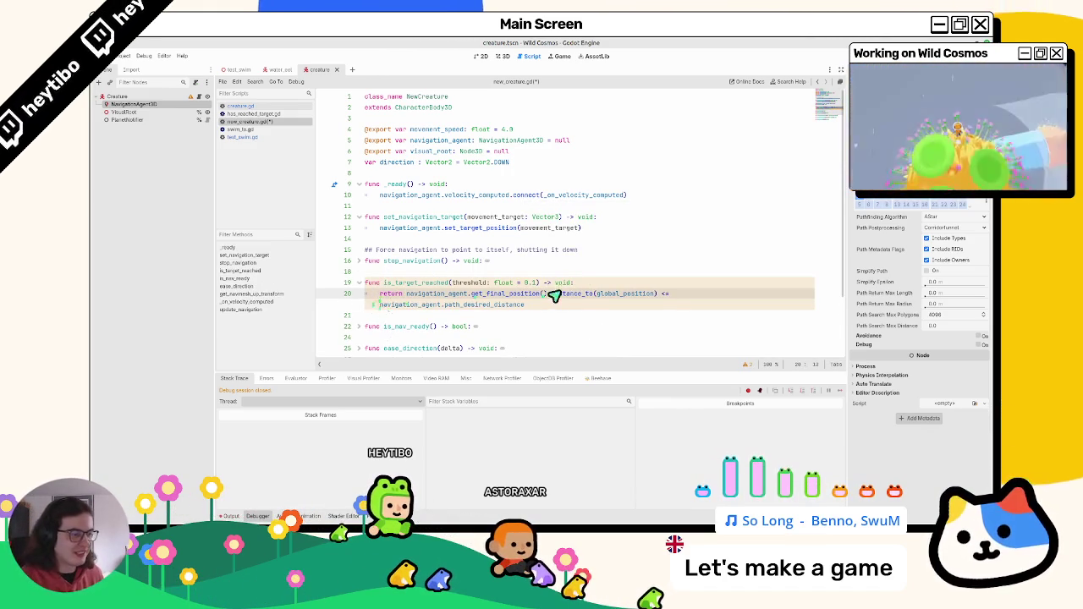
double_click(557, 284)
text(bool)
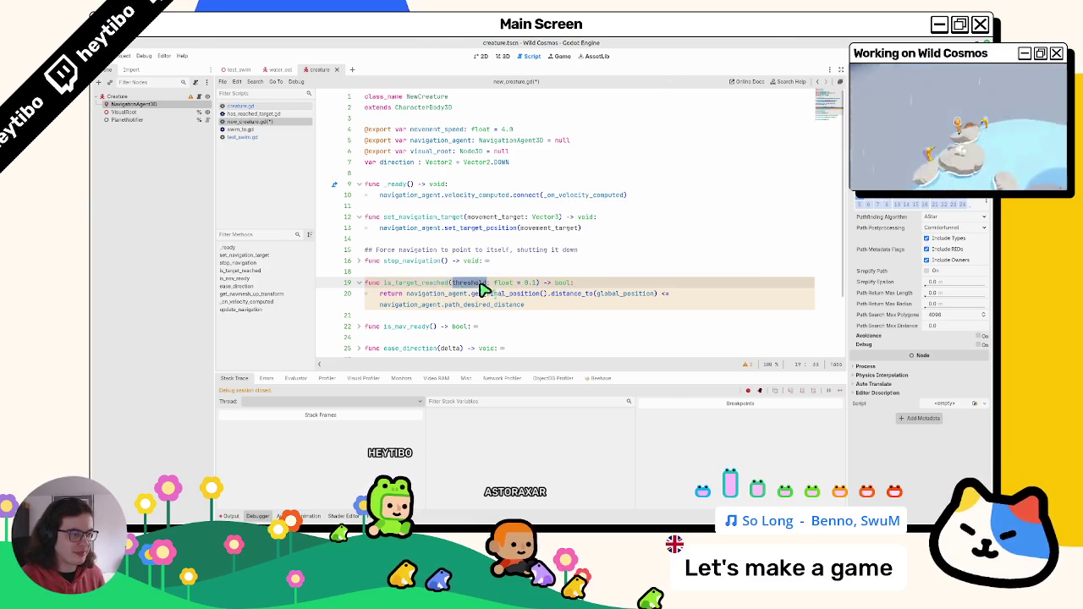
drag(525, 305, 383, 305)
text(threshold)
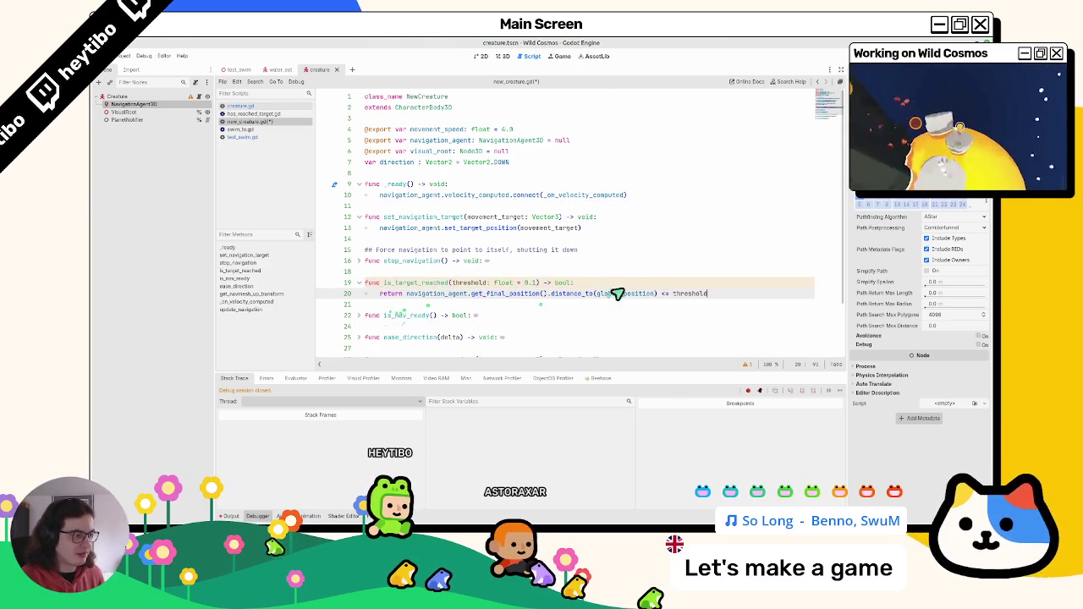
double_click(690, 293)
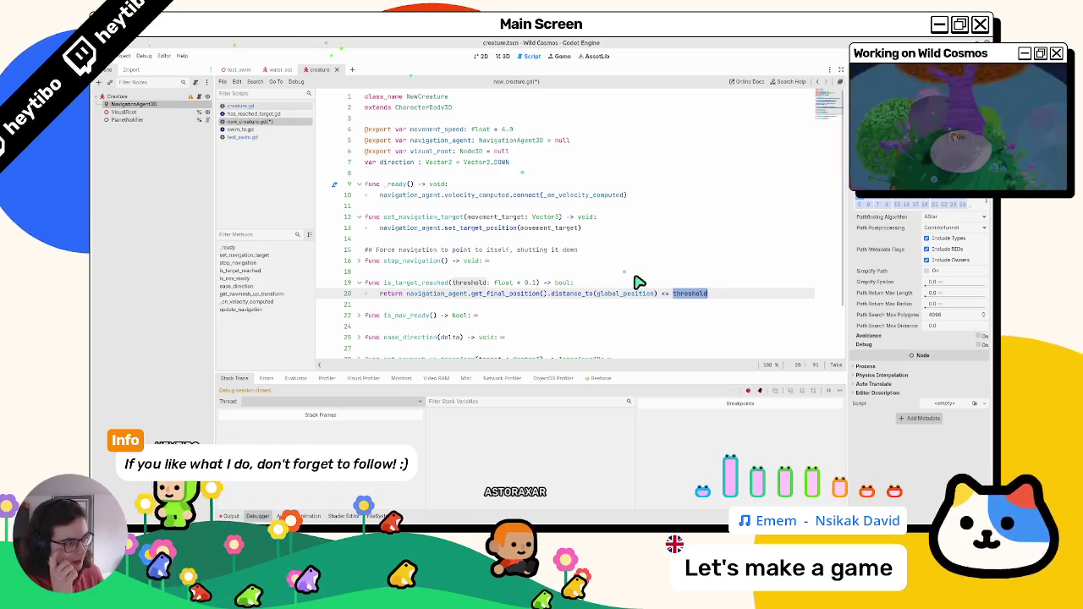
Step: Rename the threshold parameter to desired_distance in the signature and the comparison
double_click(419, 283)
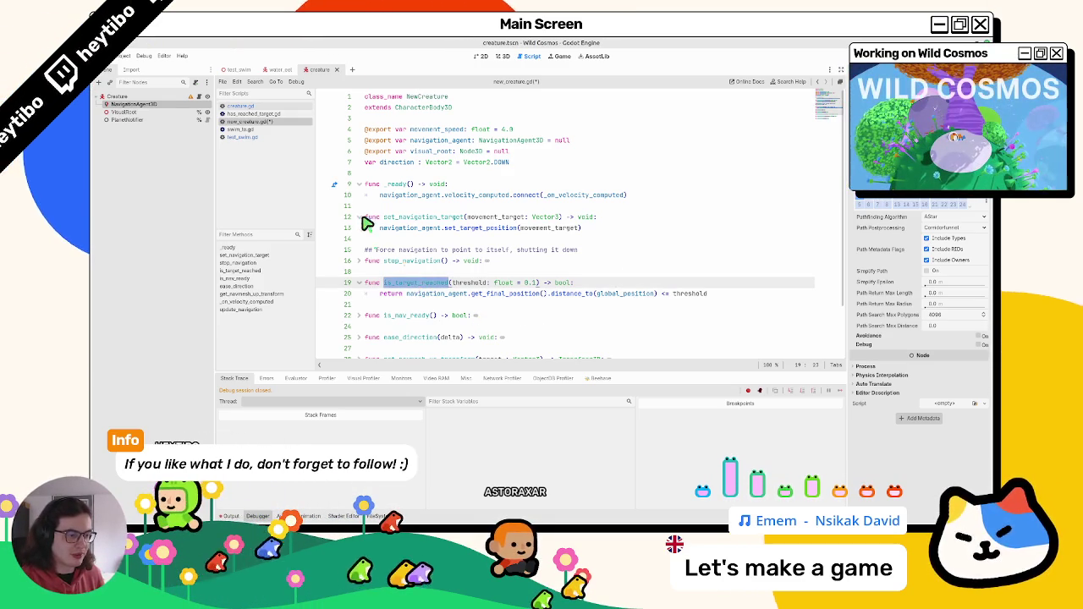
double_click(465, 285)
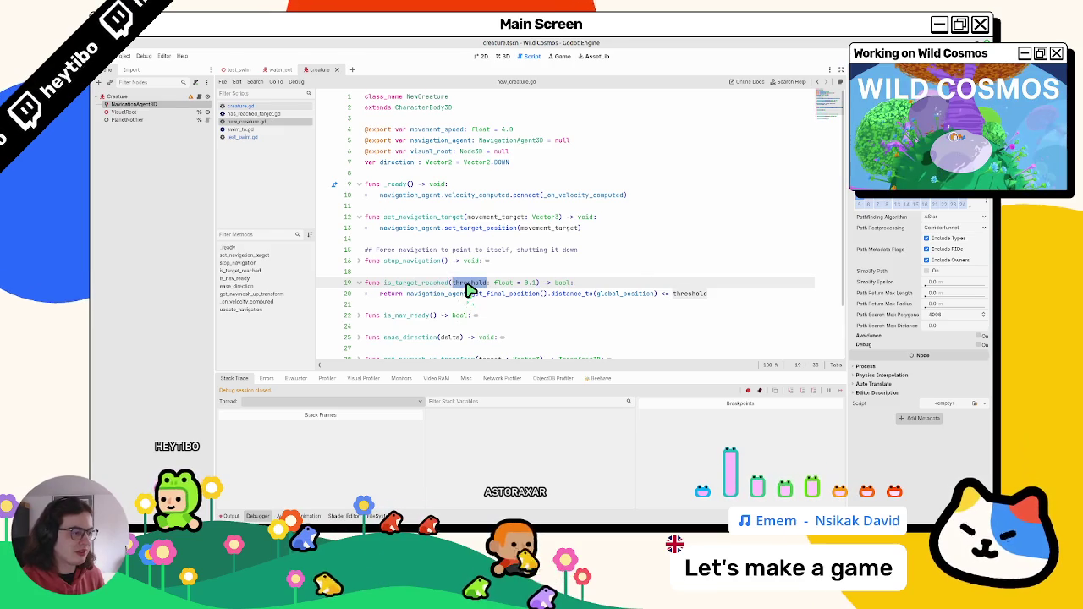
text(de)
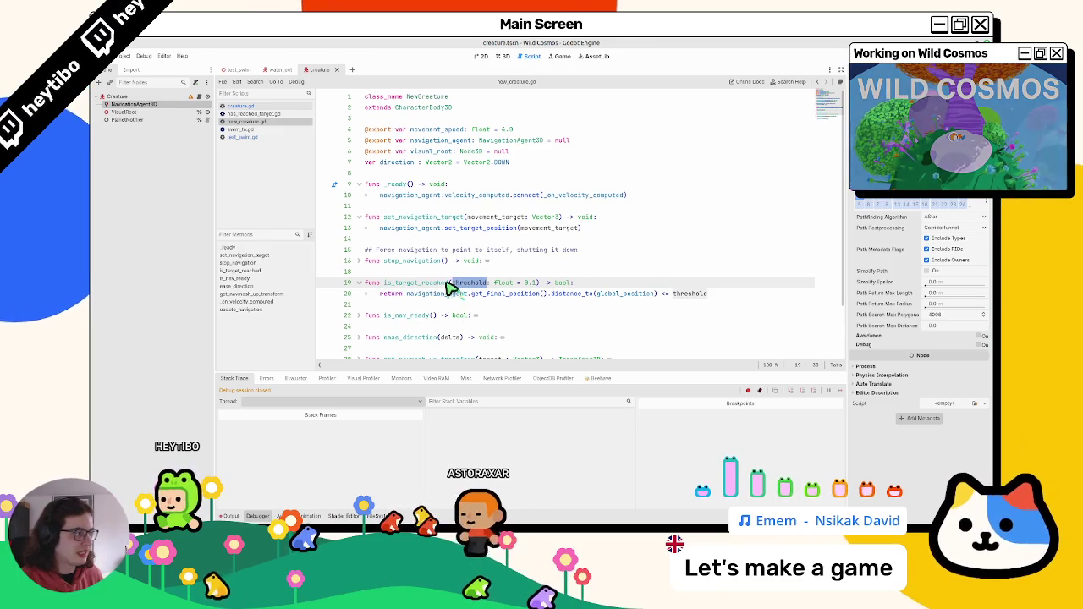
text(sired_dis)
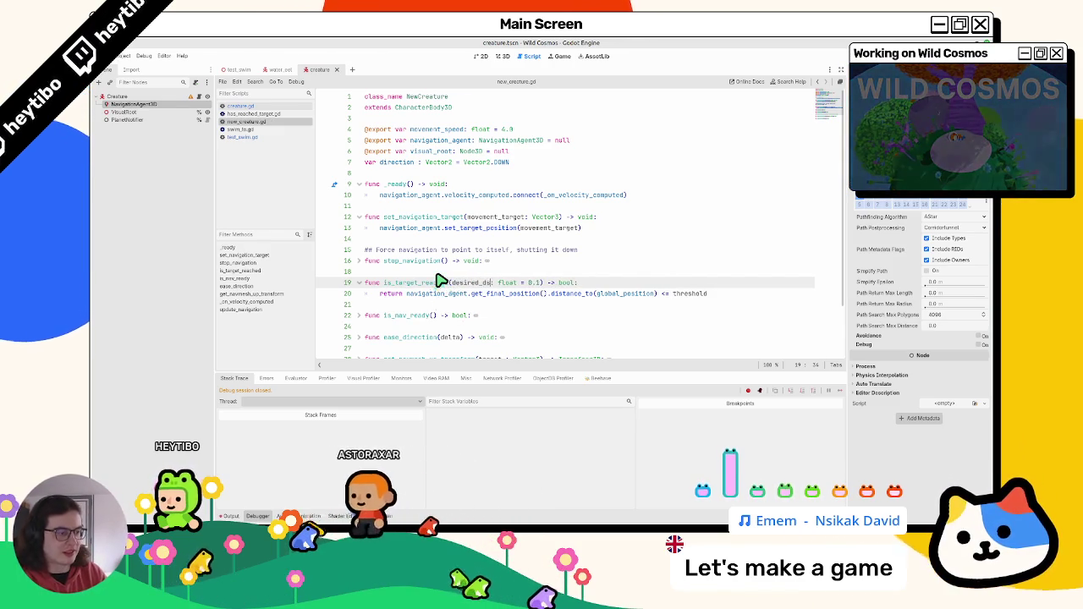
text(tance)
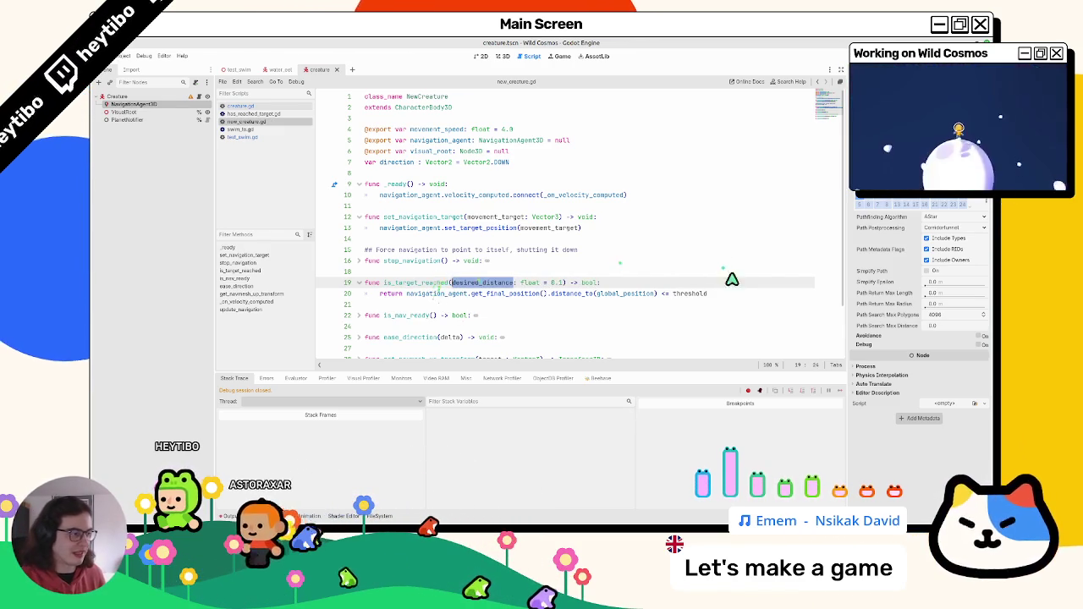
double_click(702, 295)
text(desired_distance)
double_click(443, 285)
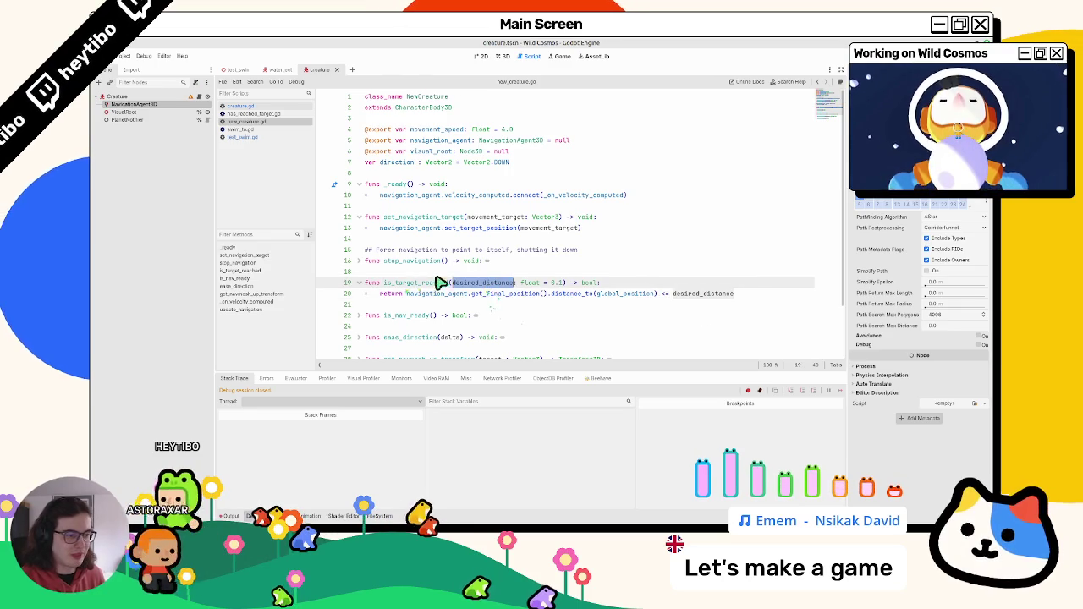
click(234, 114)
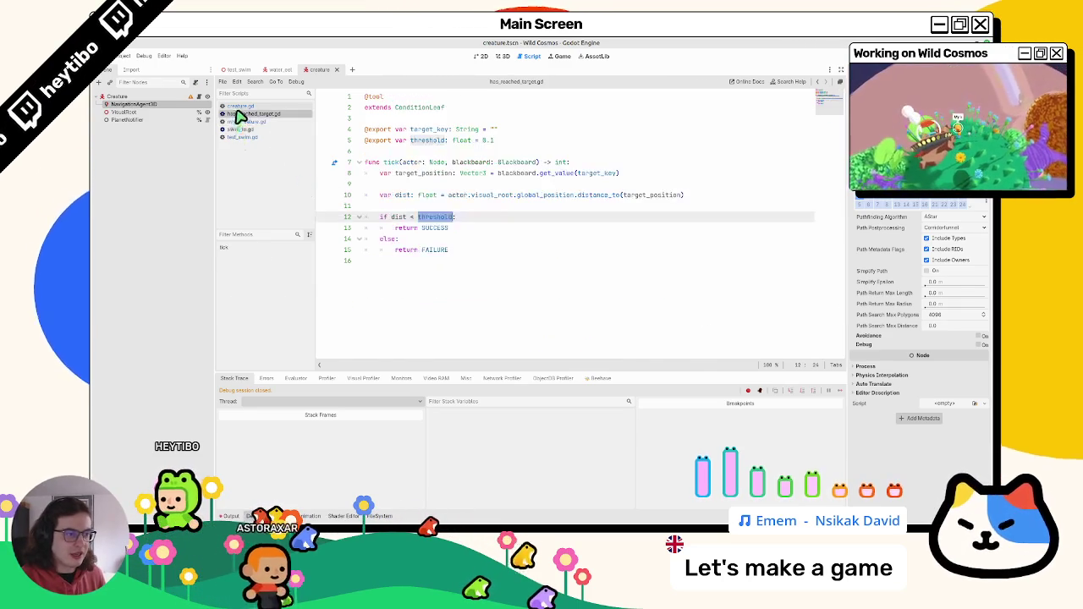
Step: Open HasReachedTarget's script and replace line 12's dist < threshold with actor.is_target_reached
click(240, 106)
click(237, 69)
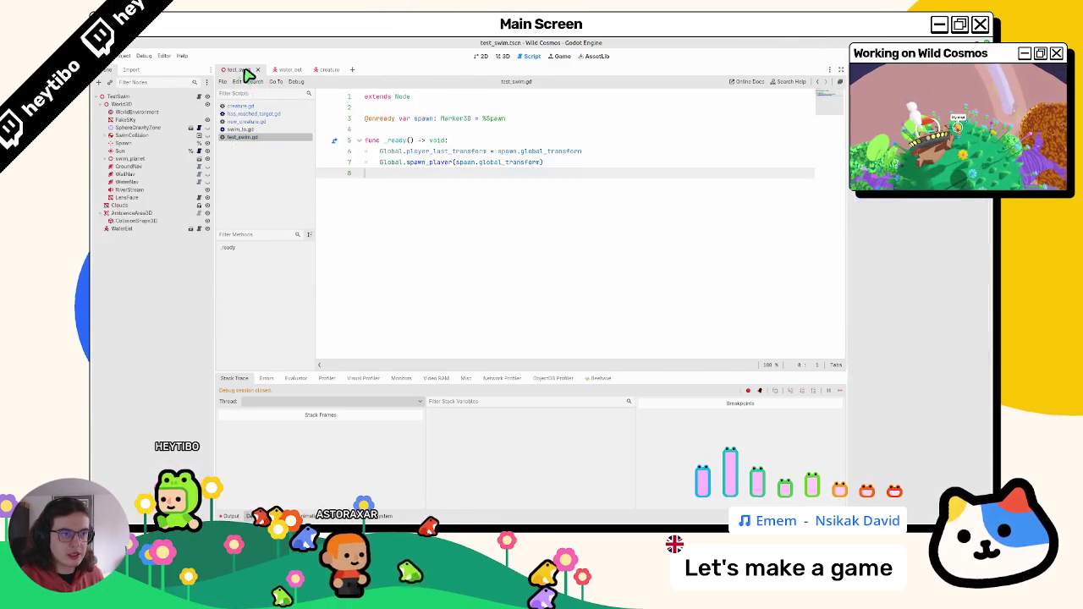
click(271, 69)
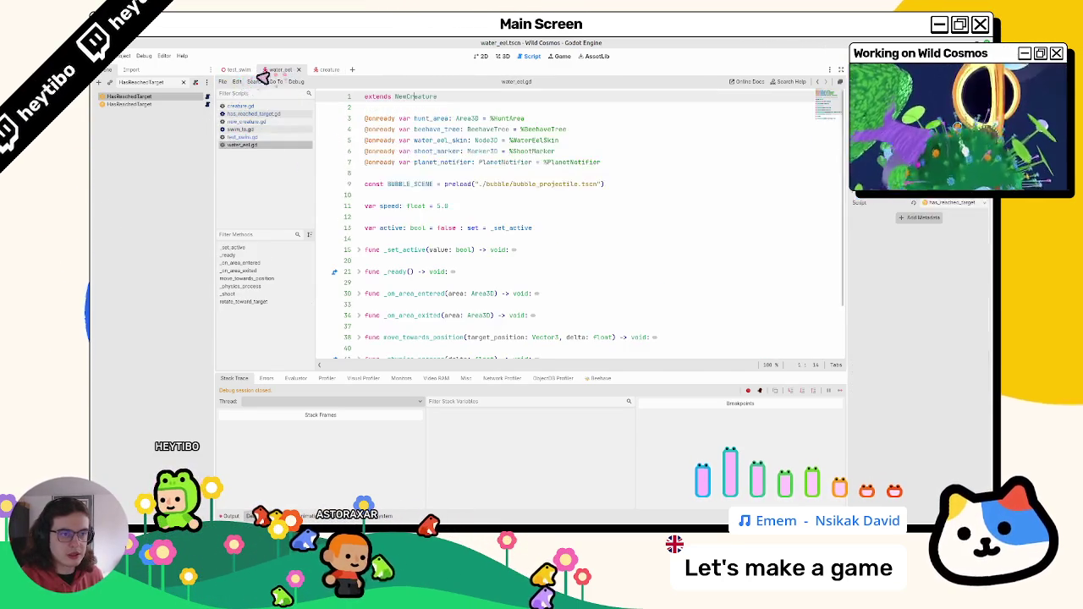
click(208, 97)
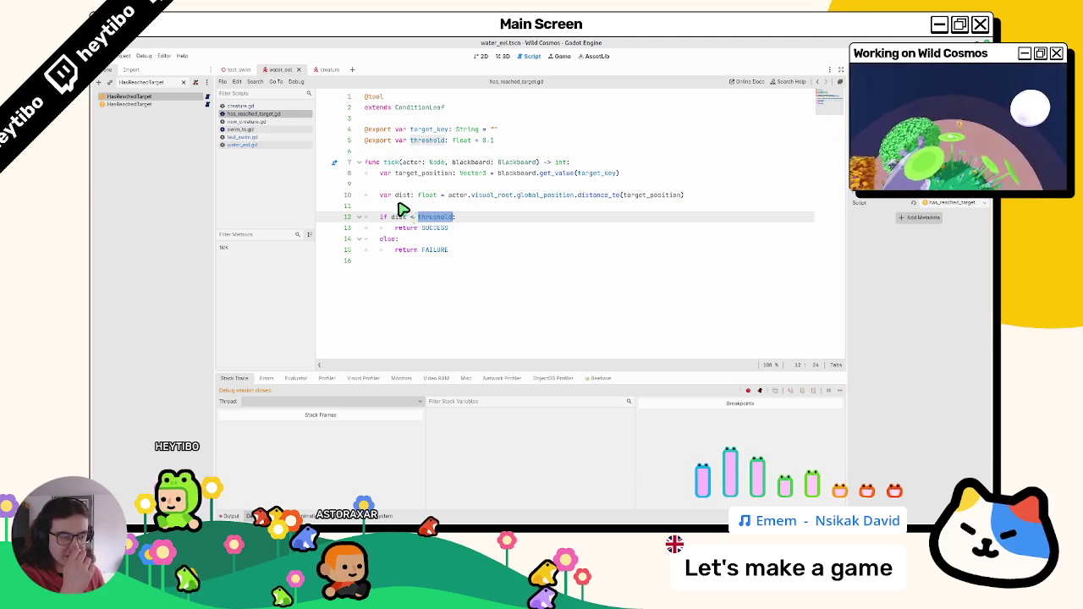
double_click(440, 175)
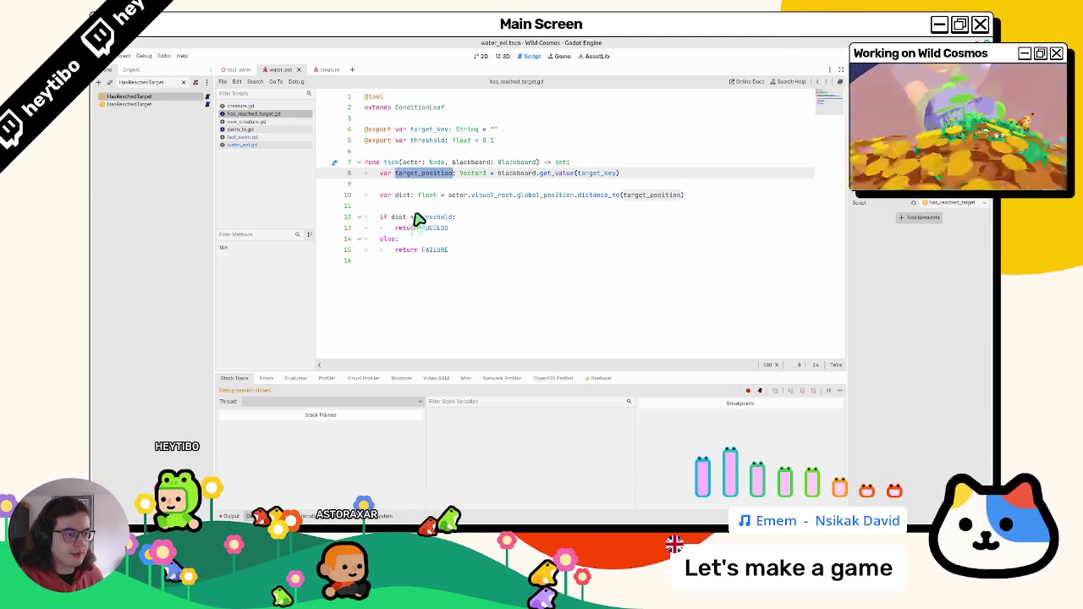
drag(455, 218, 394, 218)
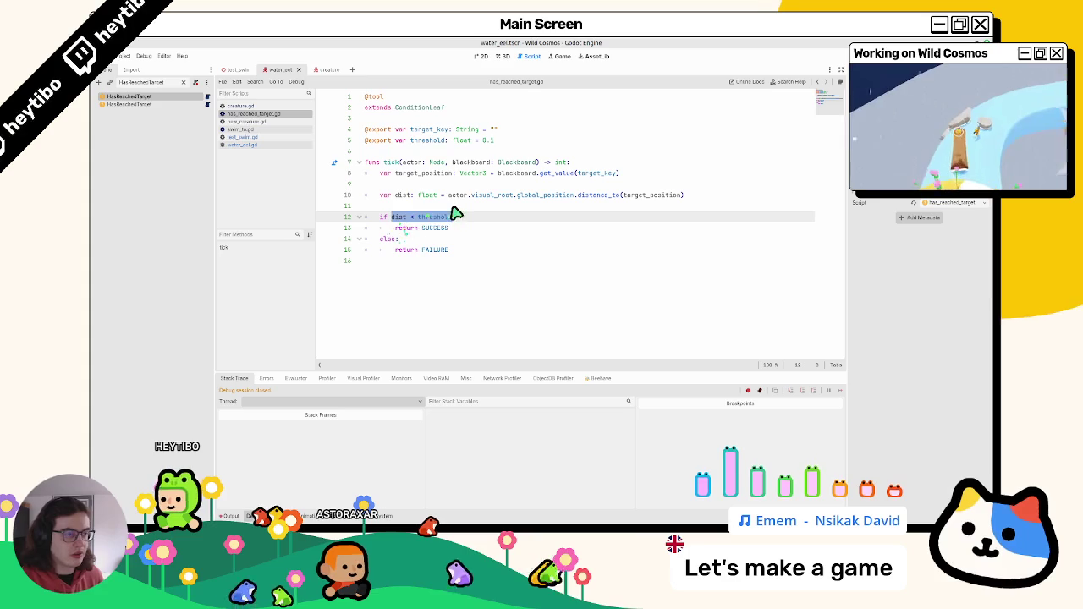
text(.)
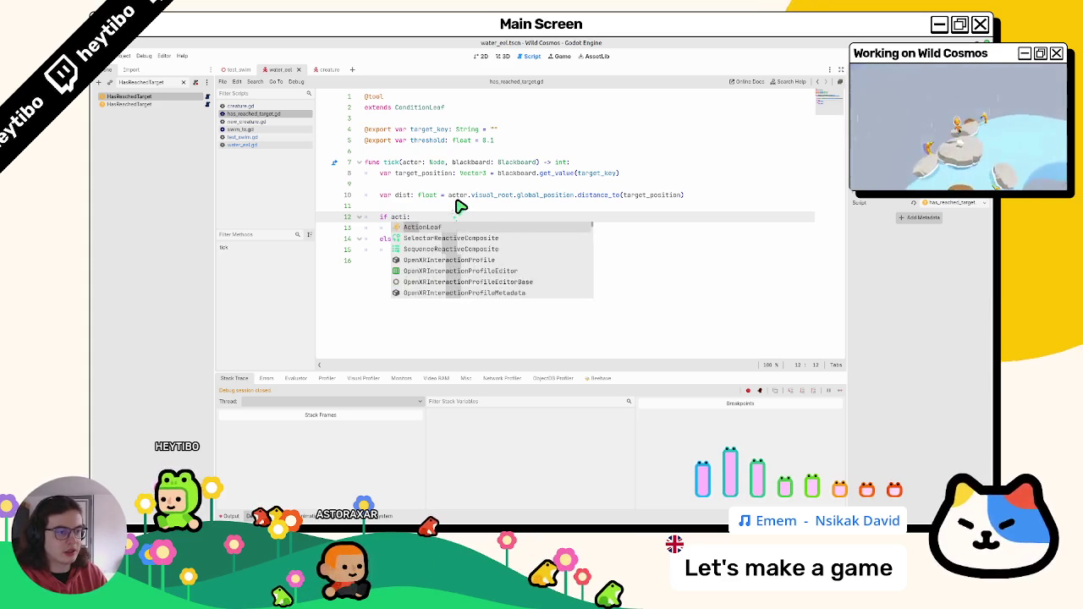
text(is_target_reached(t)
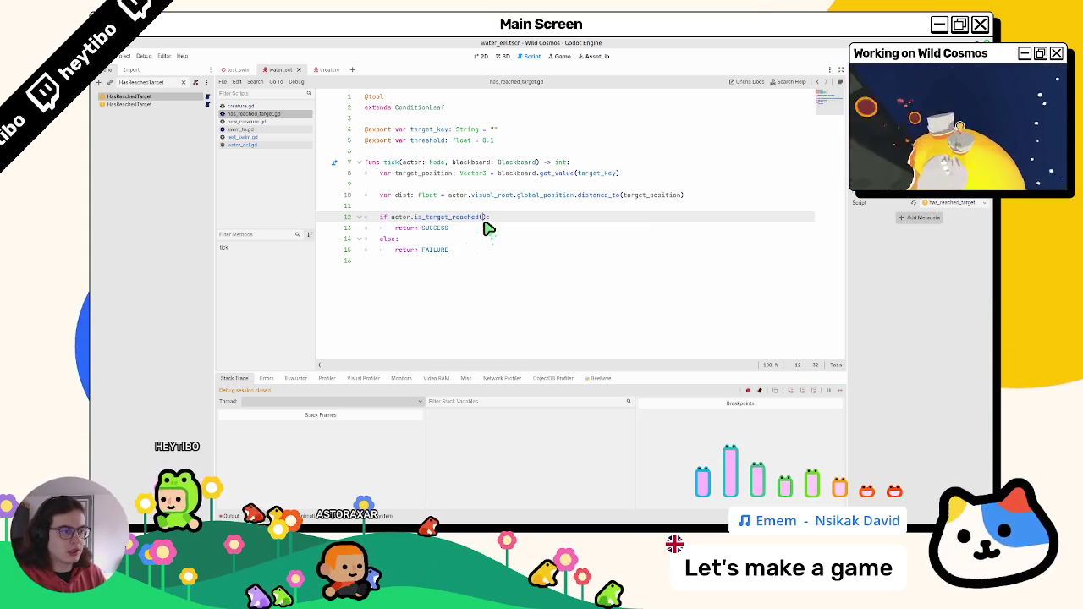
text(arget_posi)
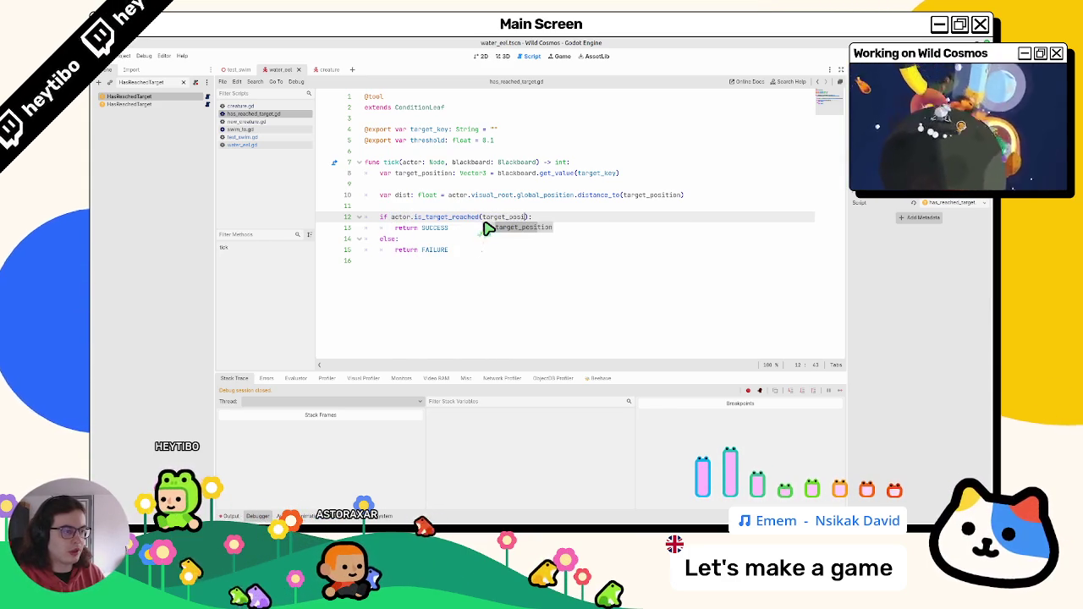
text(tion)
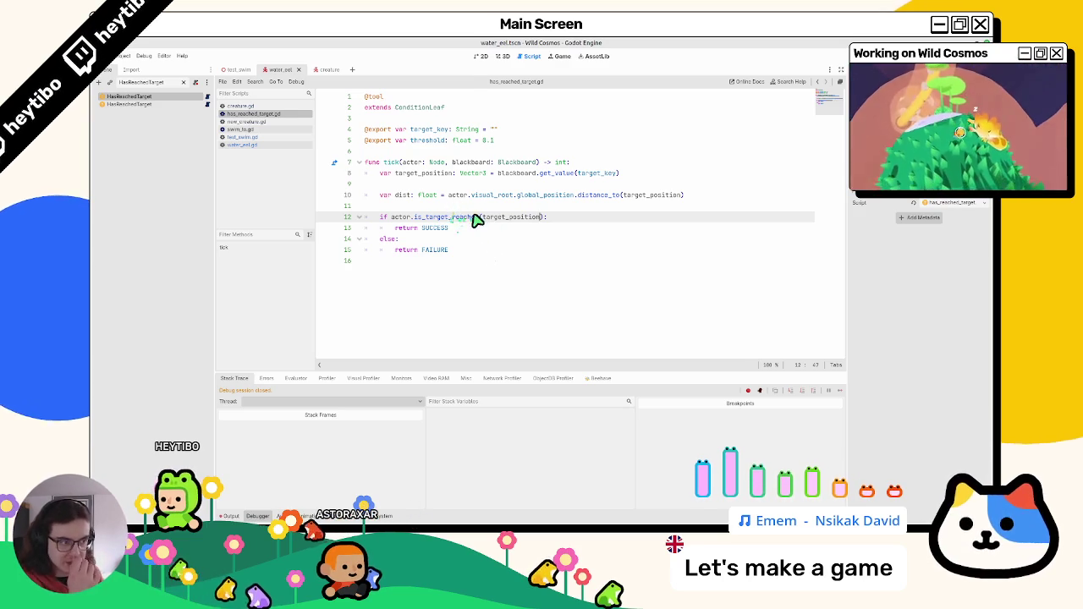
double_click(496, 218)
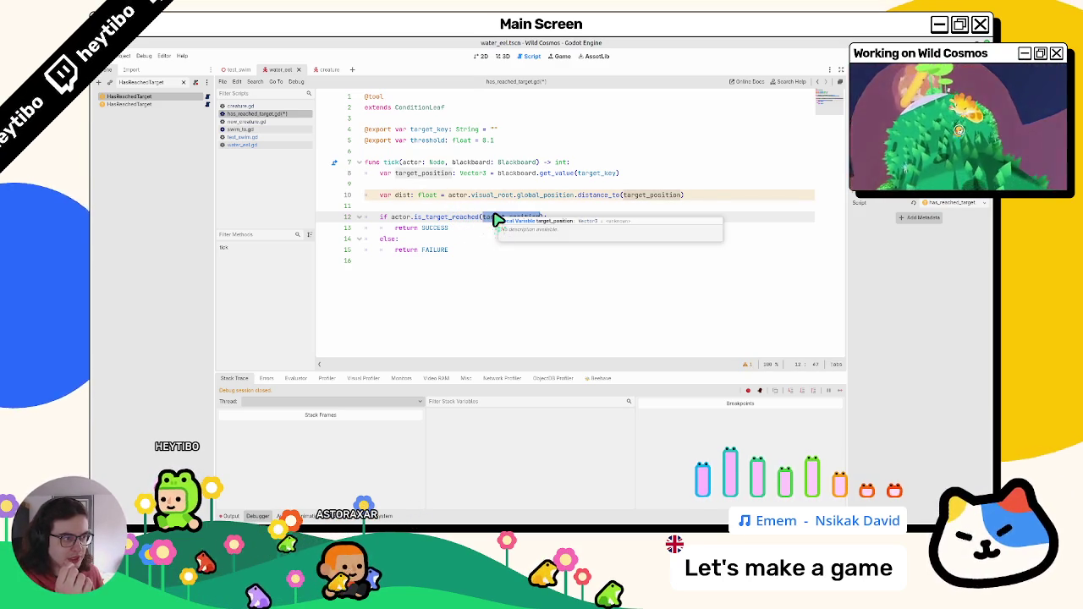
text(di)
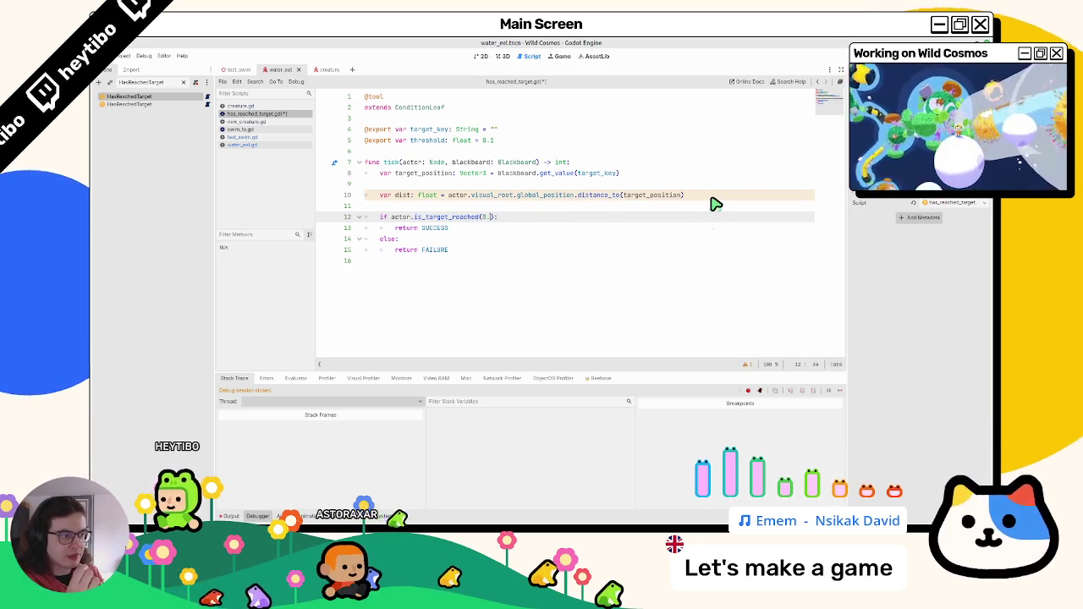
text(1)
Step: Delete the unused target_position and distance lines, rename blackboard to _blackboard, and save
triple_click(436, 195)
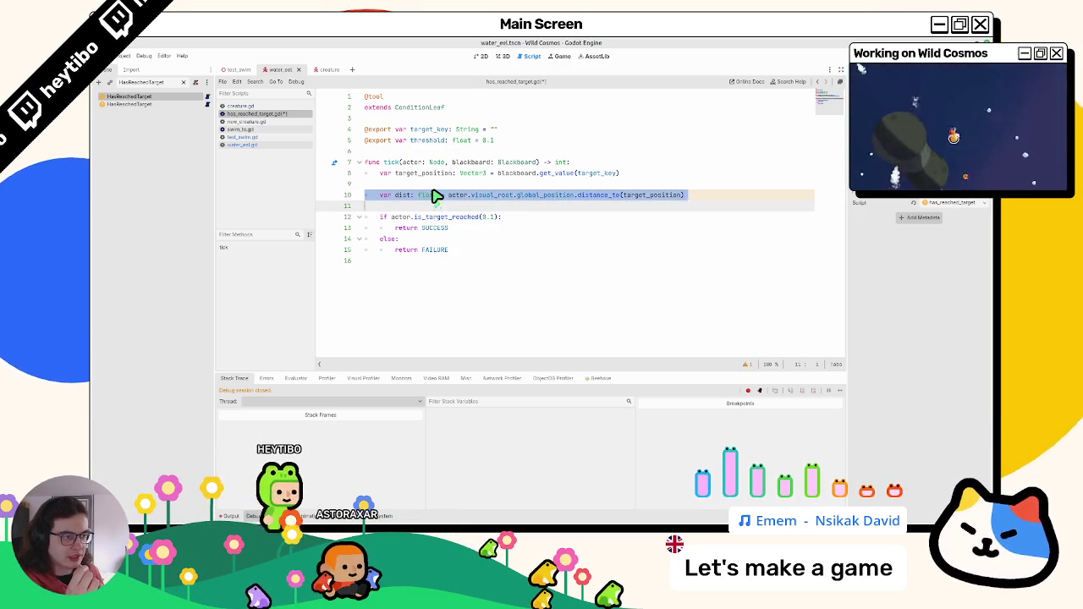
drag(436, 194, 436, 176)
key(BackSpace)
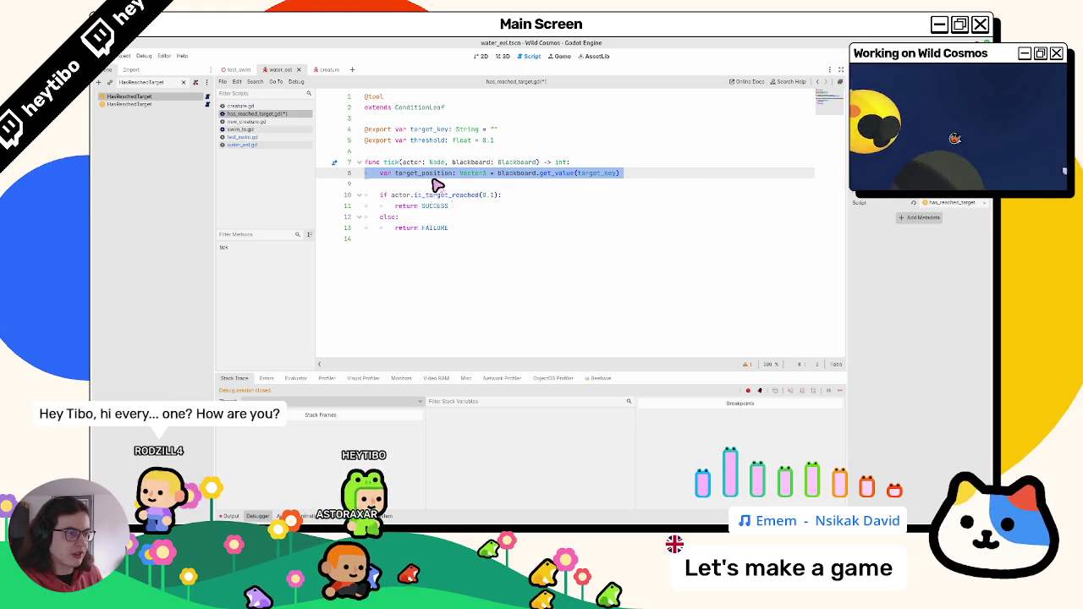
key(BackSpace)
key(BackSpace)
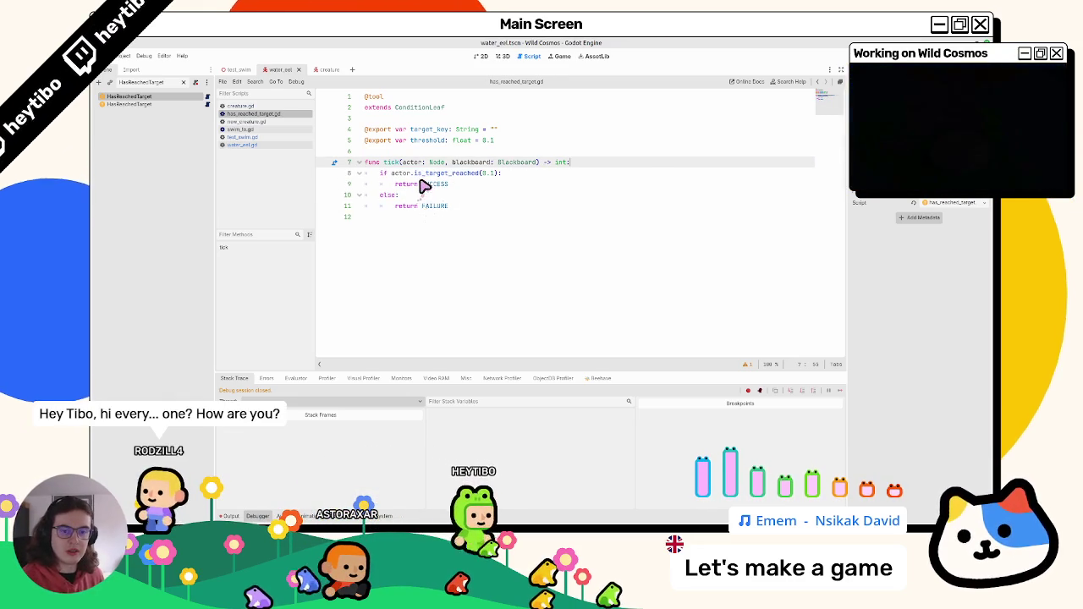
key(ctrl+s)
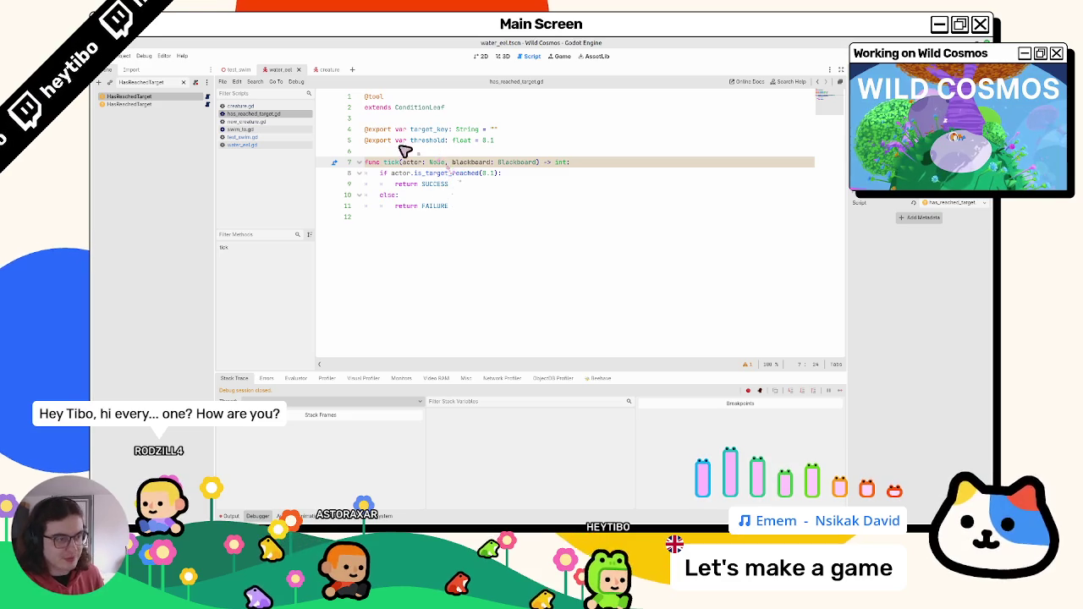
key(BackSpace)
key(ctrl+s)
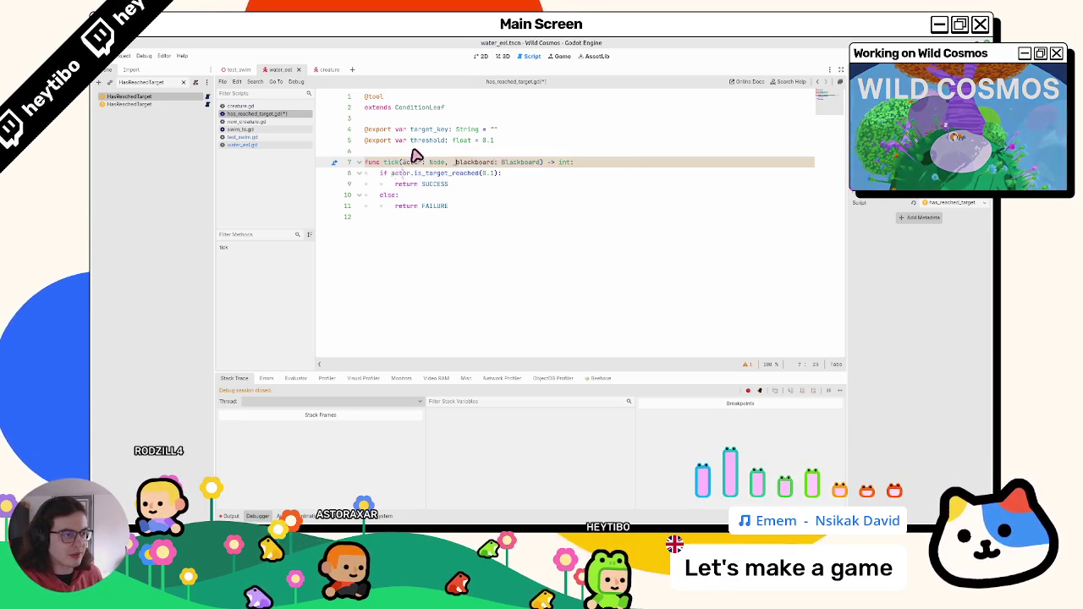
Step: Run the test_swim scene with F5 to playtest the eel
double_click(407, 166)
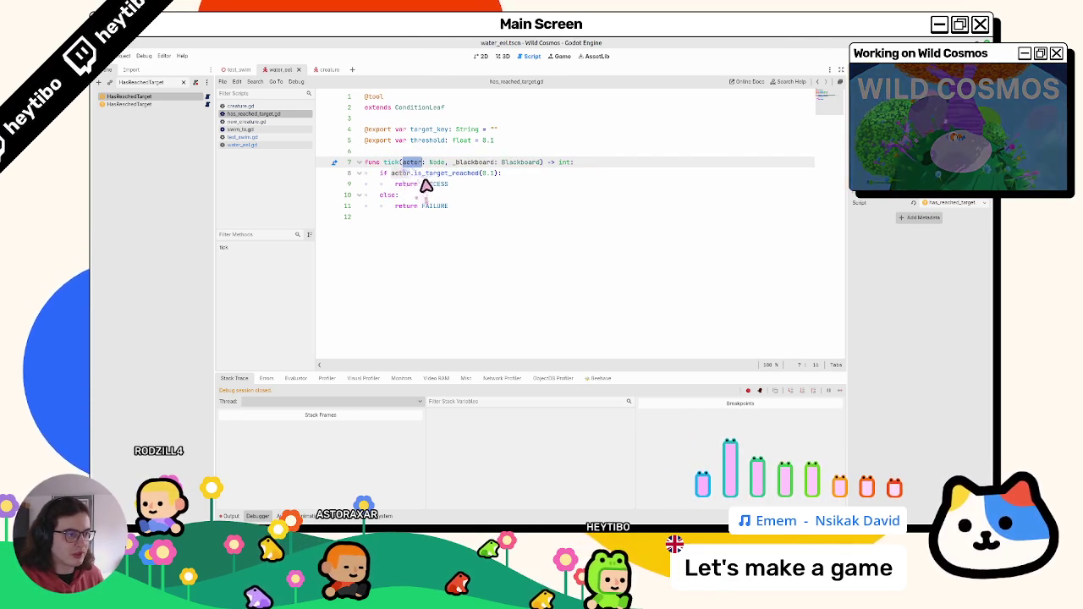
click(237, 70)
key(F5)
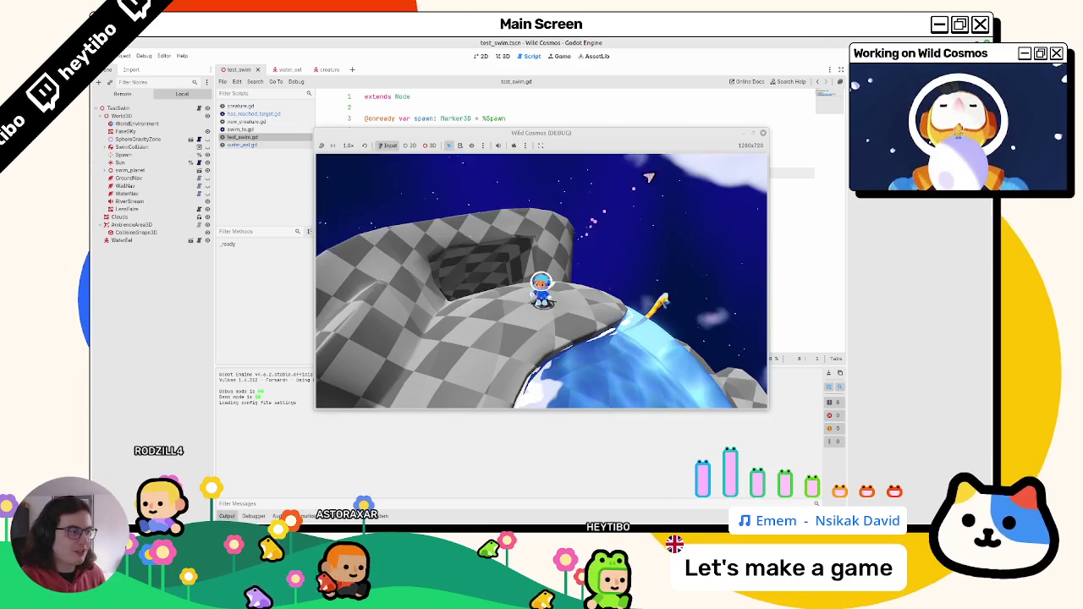
Step: Maximize the test_swim game window, swim around the water planet, then pause
click(753, 133)
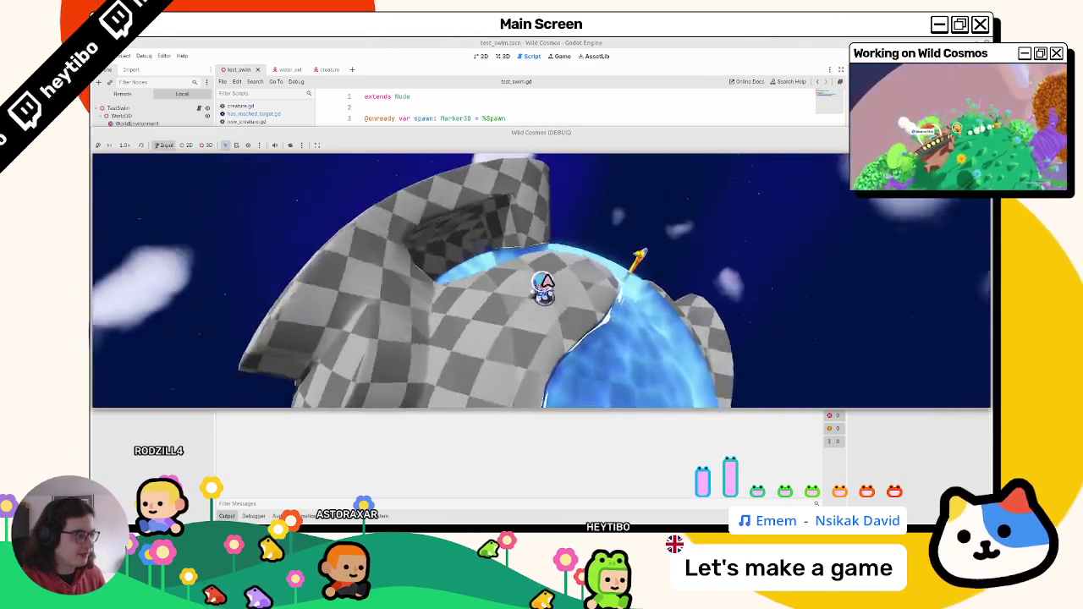
key(Escape)
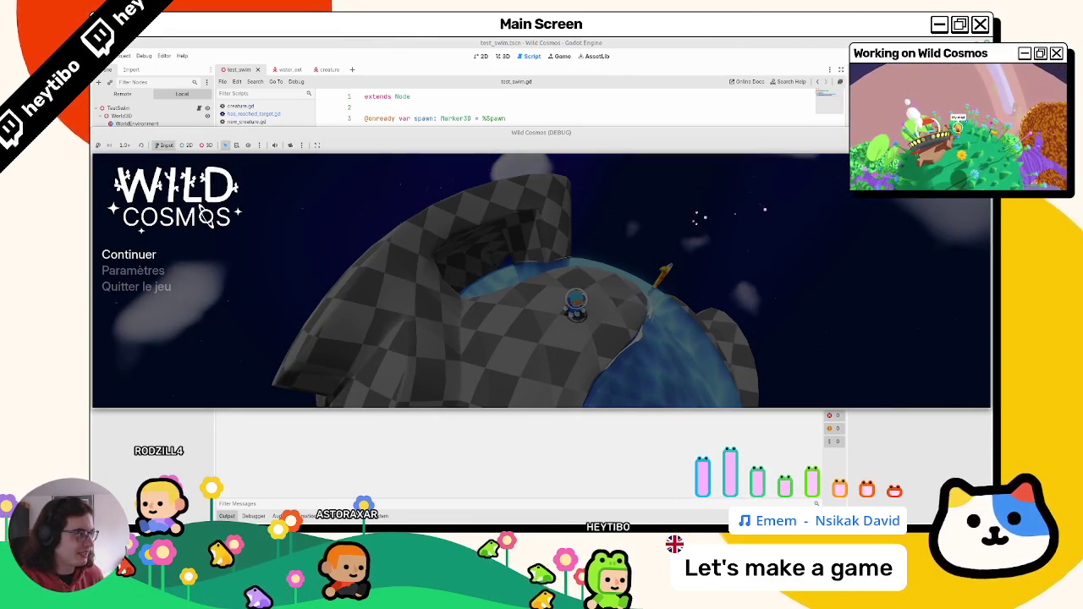
key(Escape)
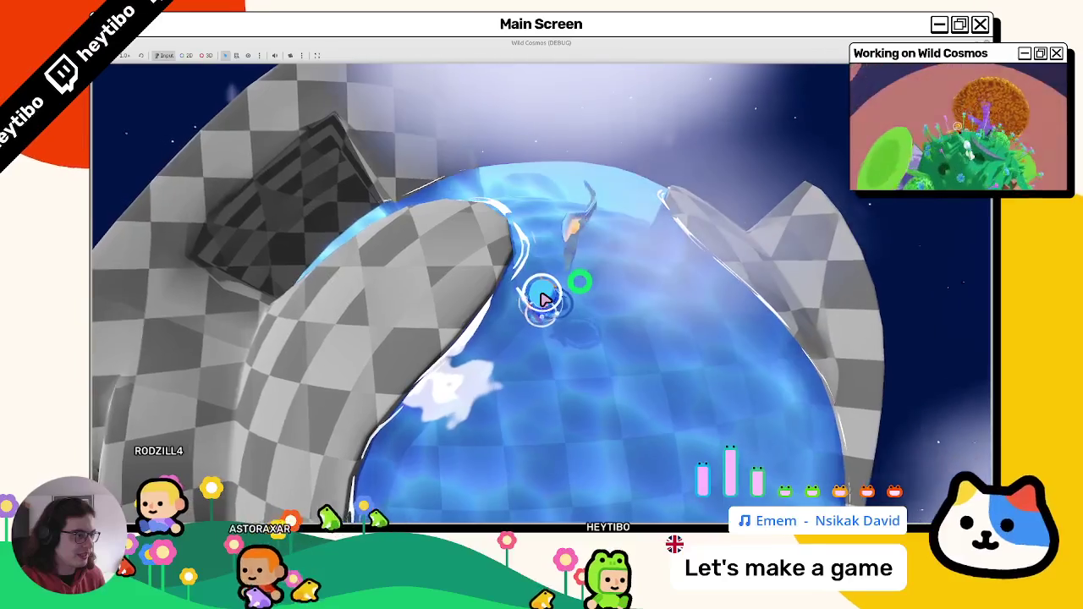
key(w)
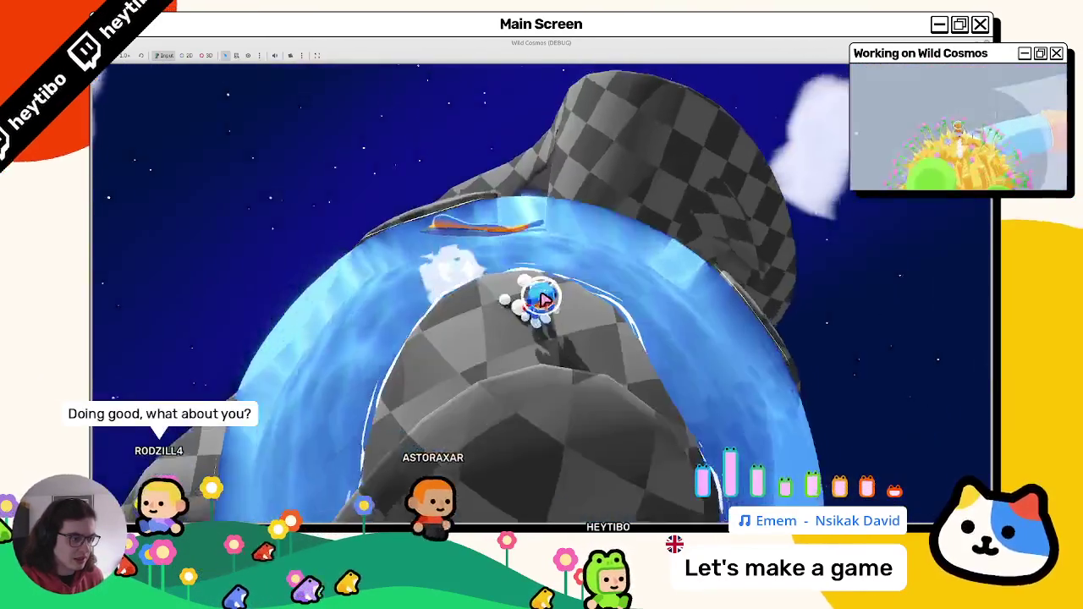
key(Escape)
Step: Restore the paused game to a smaller floating window over the editor
mouse_move(541, 42)
mouse_down()
mouse_move(503, 86)
mouse_move(632, 50)
mouse_up()
right_click(503, 87)
key(Escape)
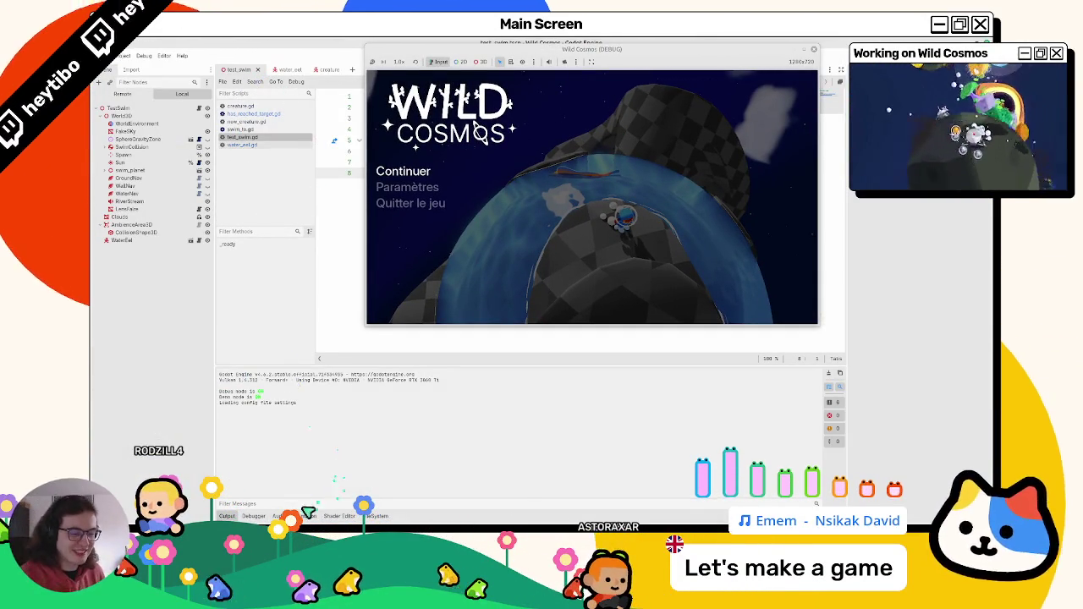
Step: Watch the eel's tree update live in the Debugger's Beehave view while playing, then stop with F8
click(258, 516)
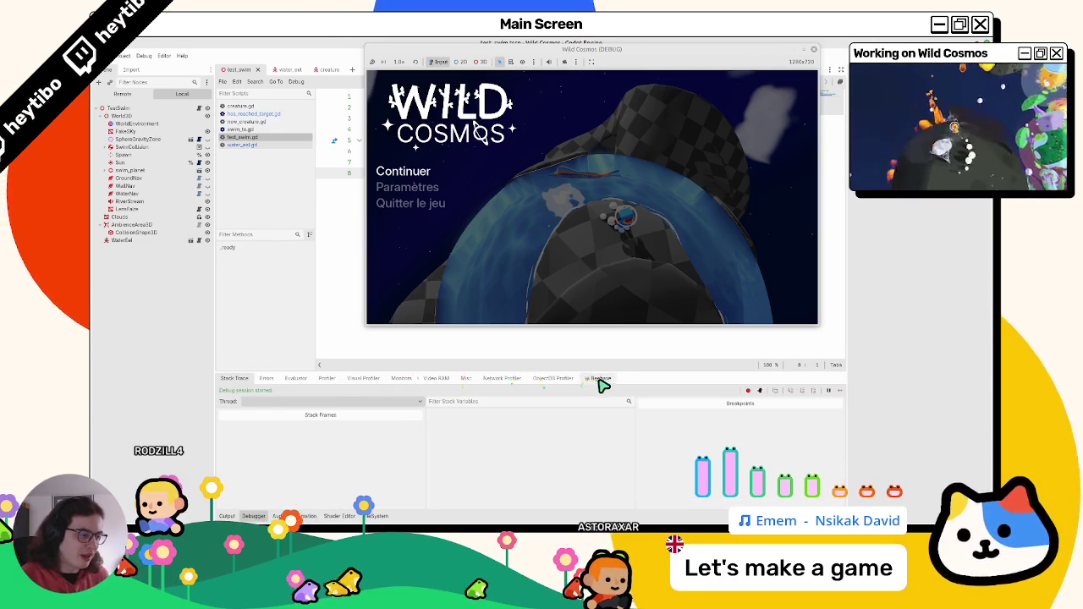
click(600, 380)
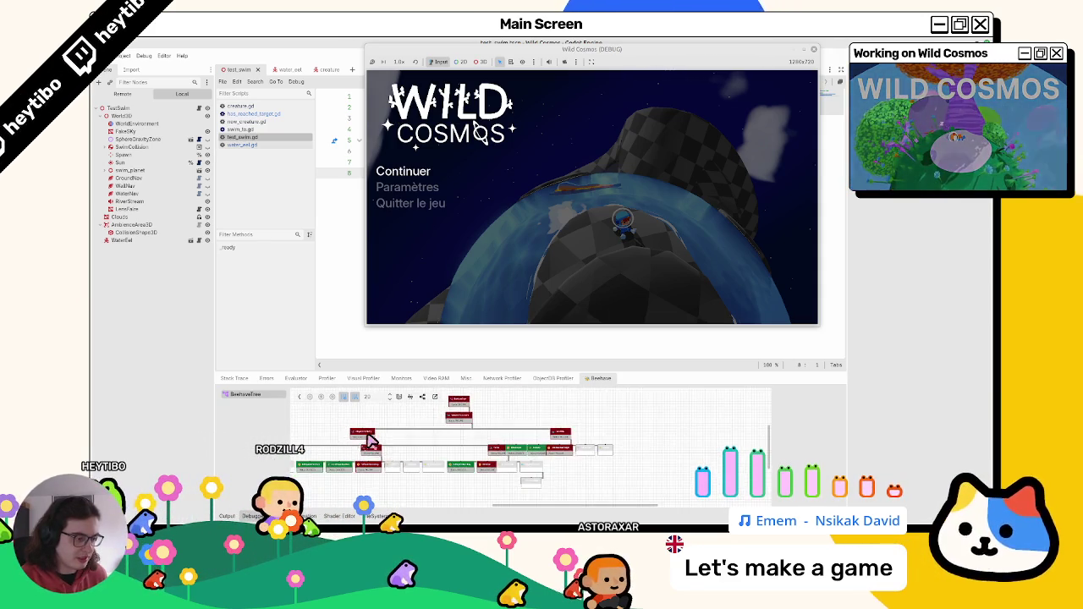
click(502, 297)
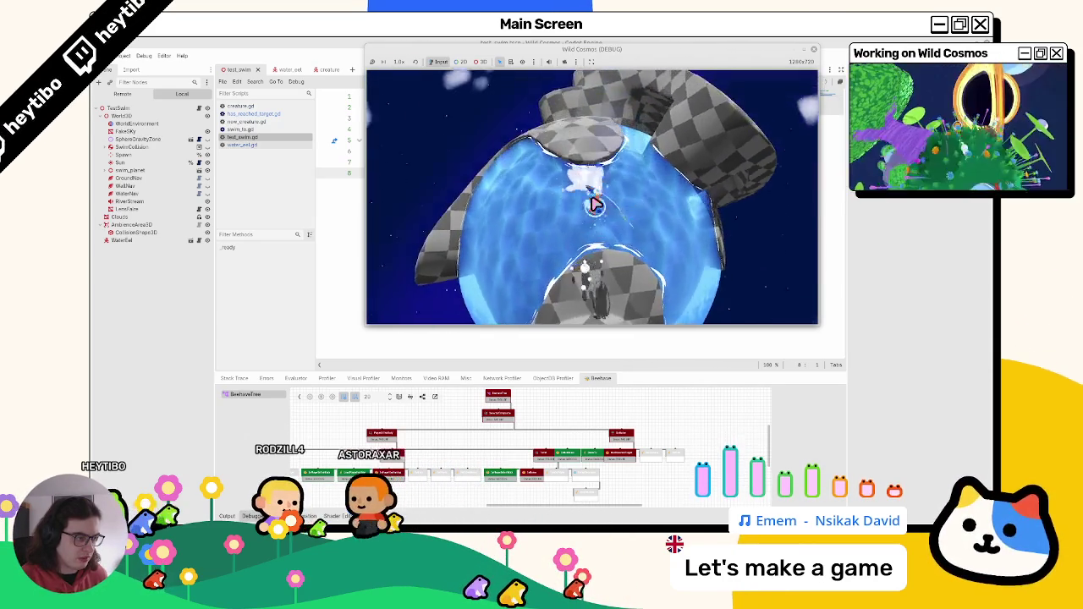
key(Escape)
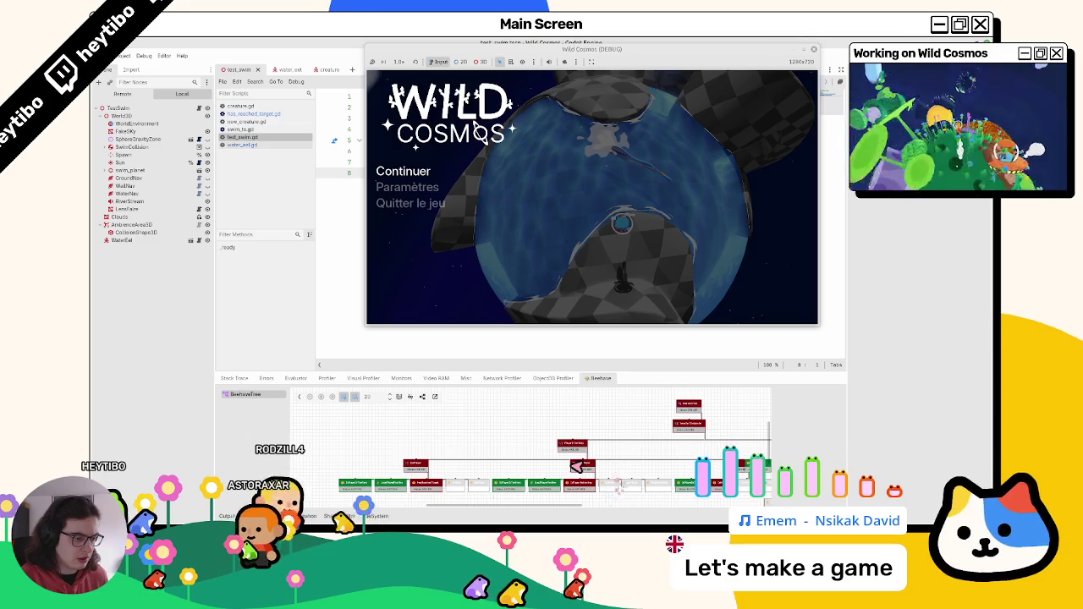
key(Escape)
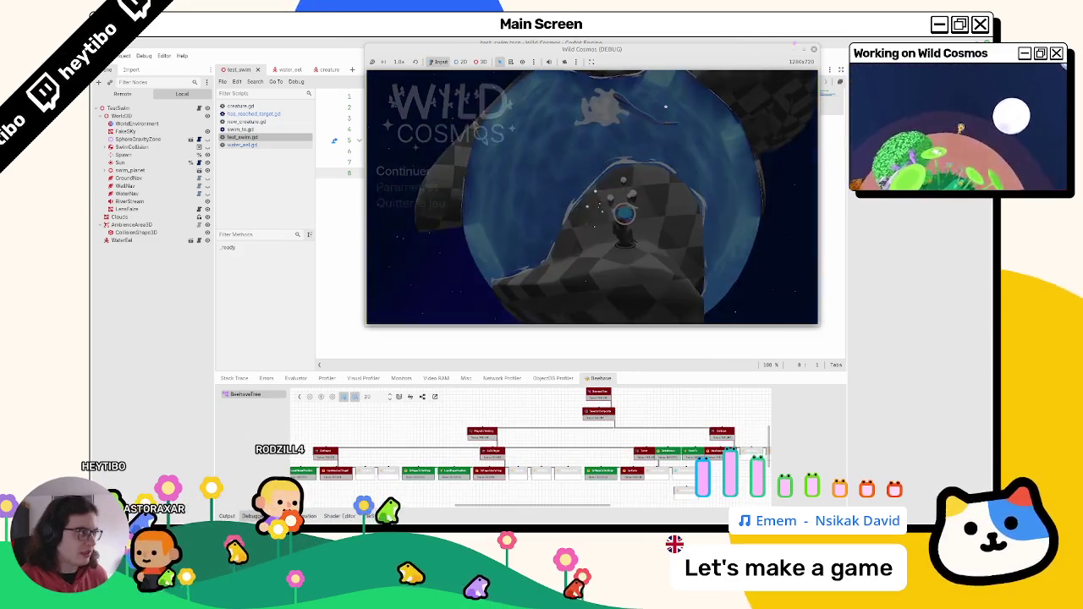
key(F8)
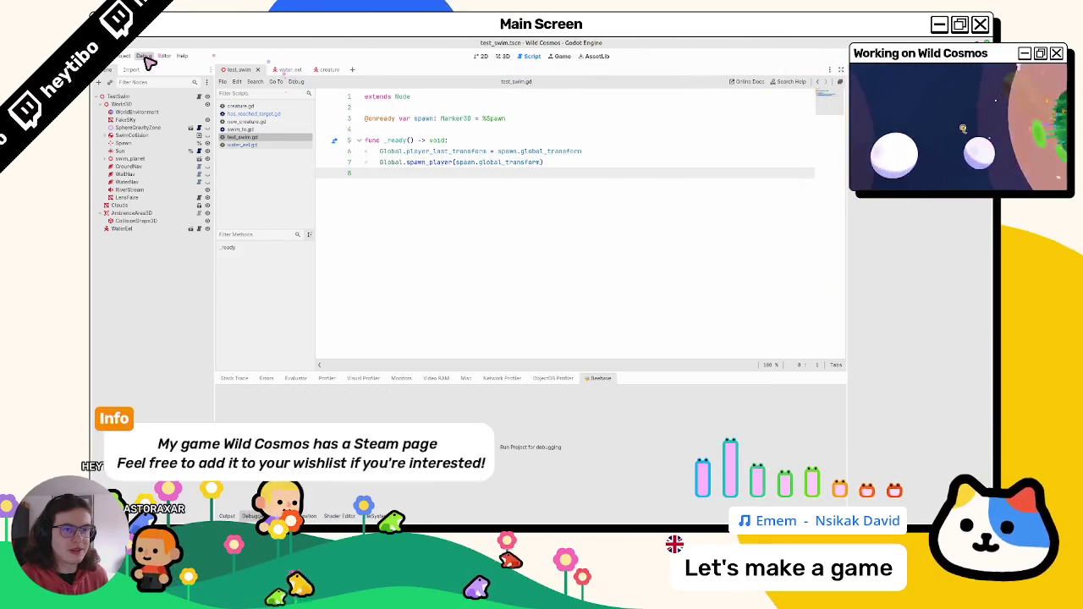
Step: Rerun the project from the Debug menu, maximize the Wild Cosmos (DEBUG) window, watch the eel, then stop
click(148, 56)
click(158, 90)
key(F6)
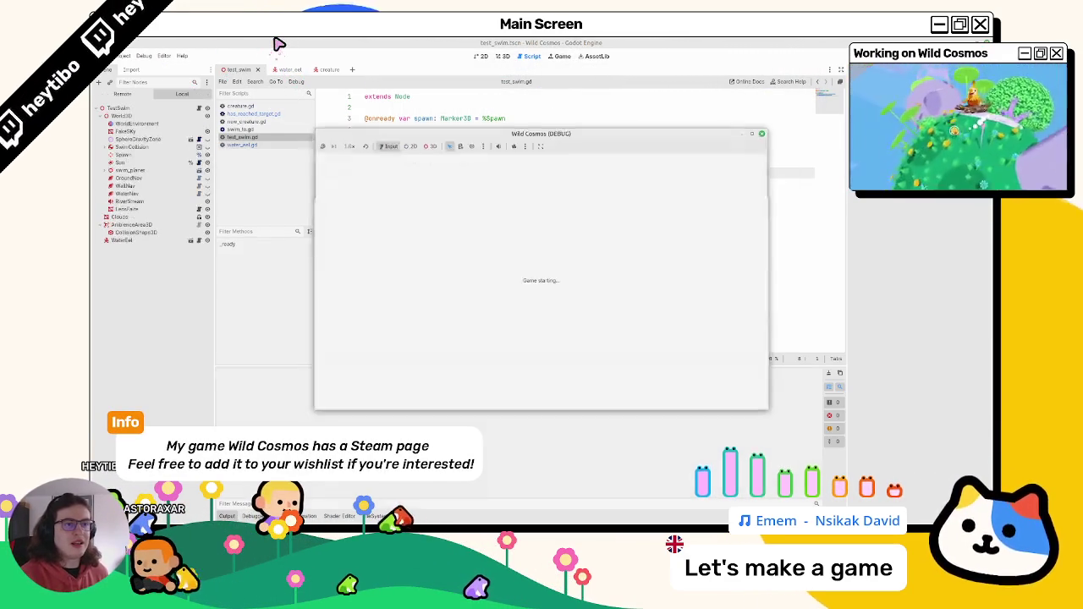
click(753, 134)
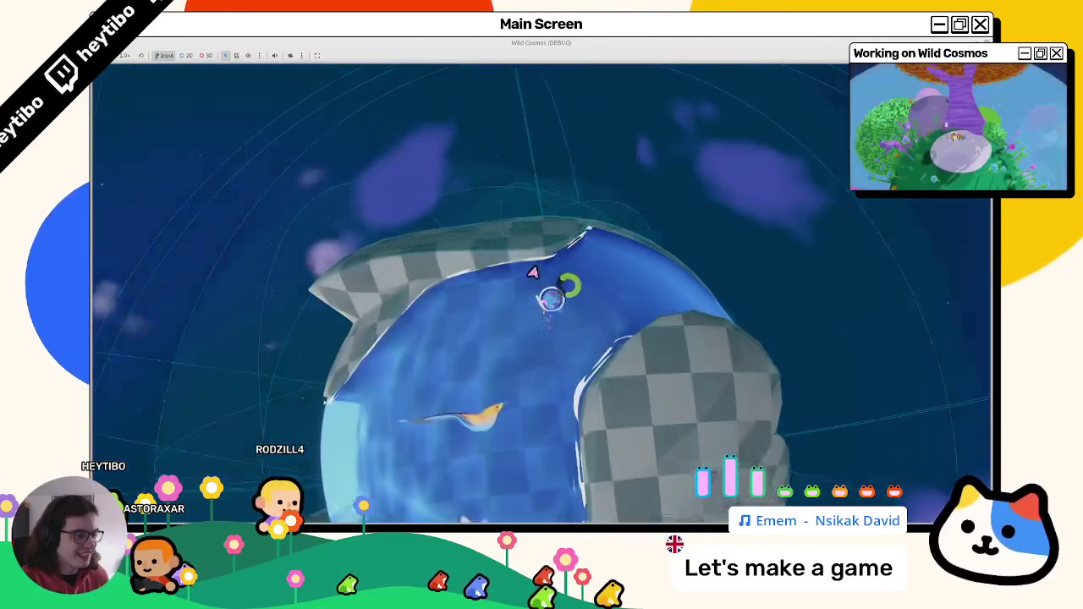
key(F8)
Step: Look through swim_to.gd and has_reached_target.gd, then select _ease_direction in creature.gd
click(254, 130)
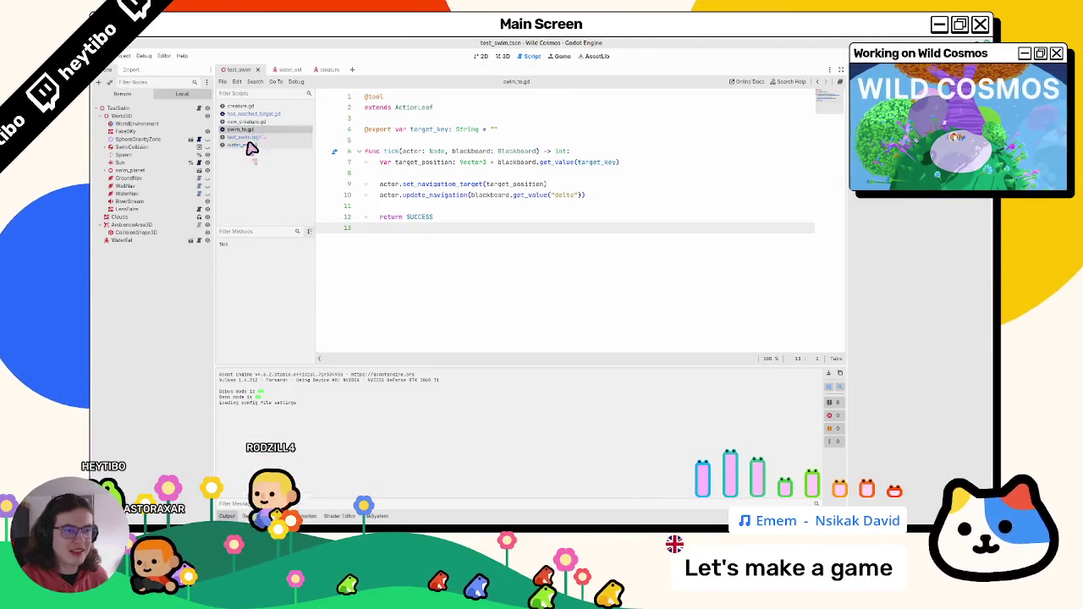
click(262, 107)
click(254, 114)
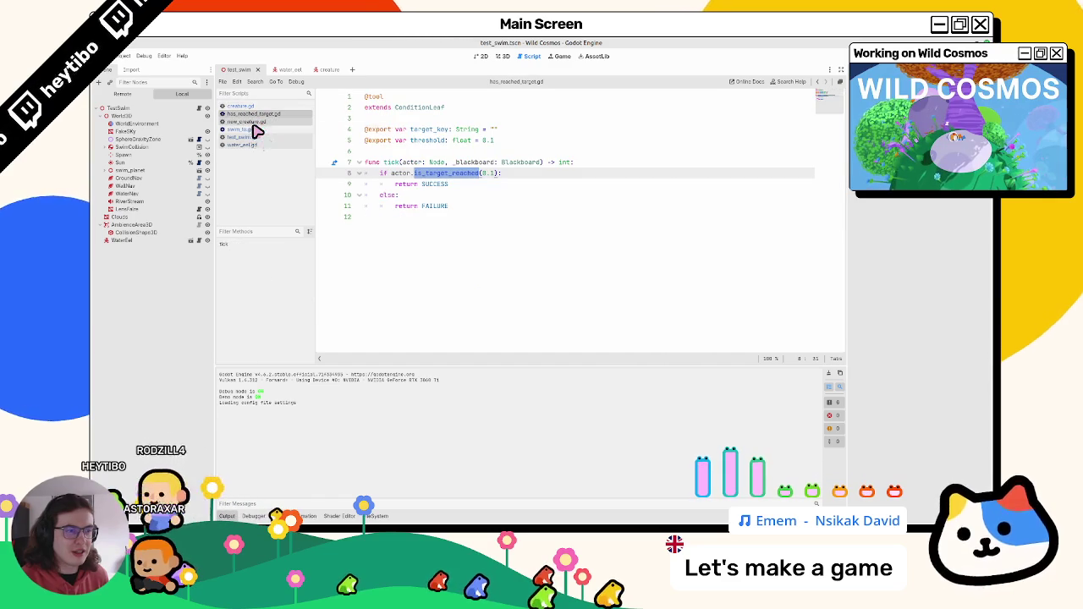
click(254, 107)
scroll(440, 227, down, 5)
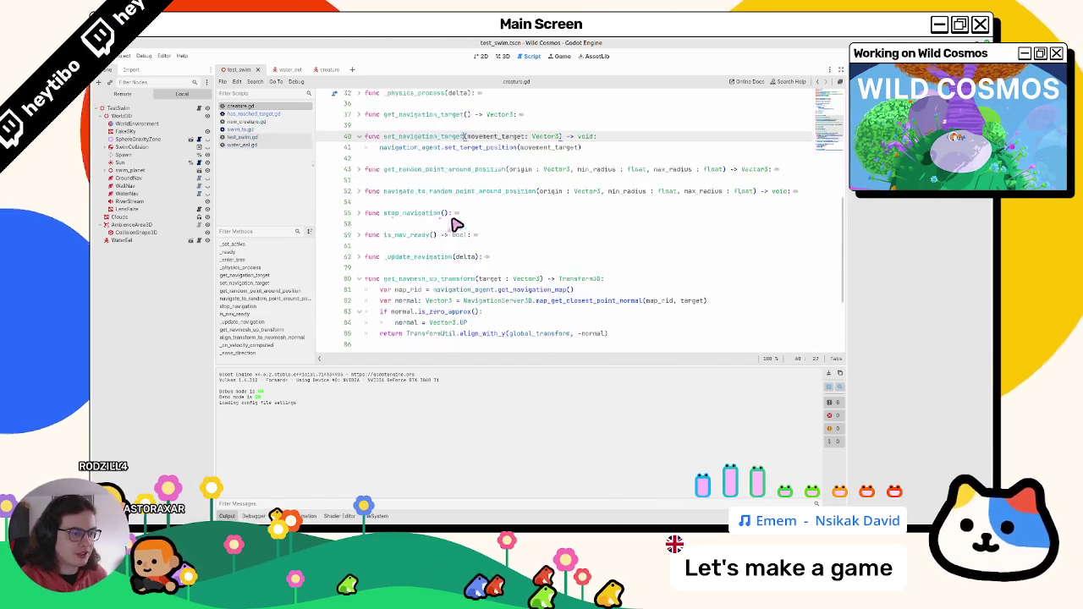
scroll(427, 226, down, 3)
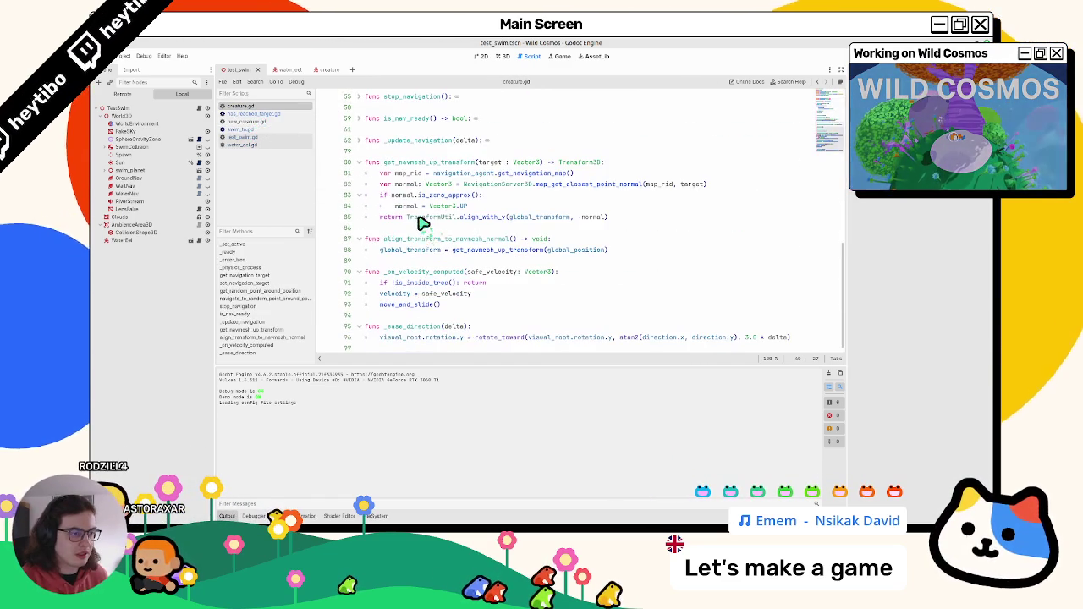
double_click(415, 326)
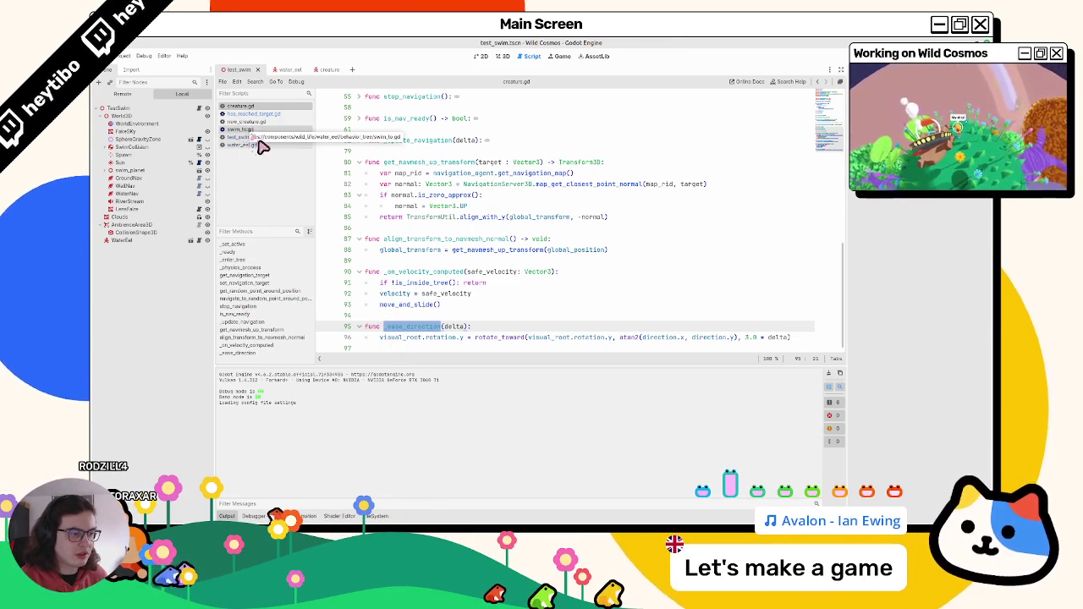
Step: Replace the 3.0 turn rate on line 96 with movement_speed and run the game to test it
mouse_move(765, 339)
mouse_down()
mouse_move(743, 343)
mouse_move(760, 342)
mouse_up()
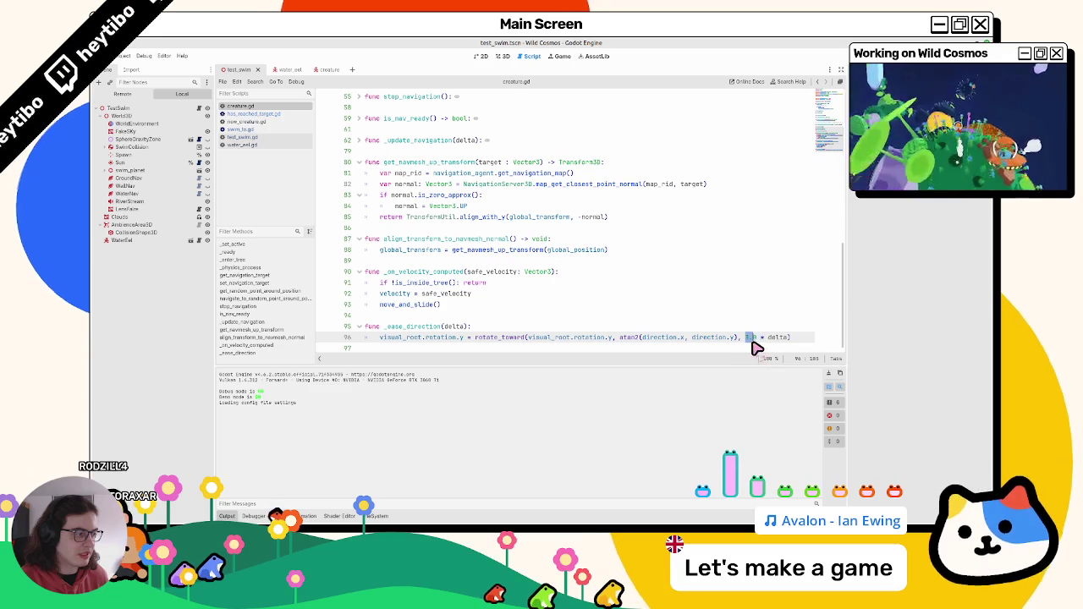
text(movement_speed)
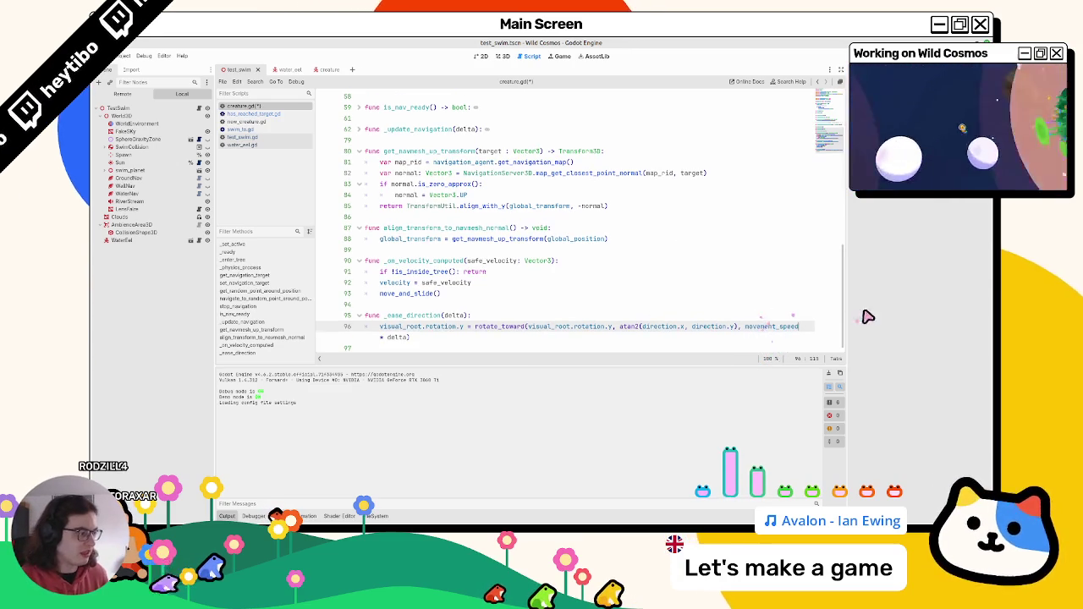
key(F6)
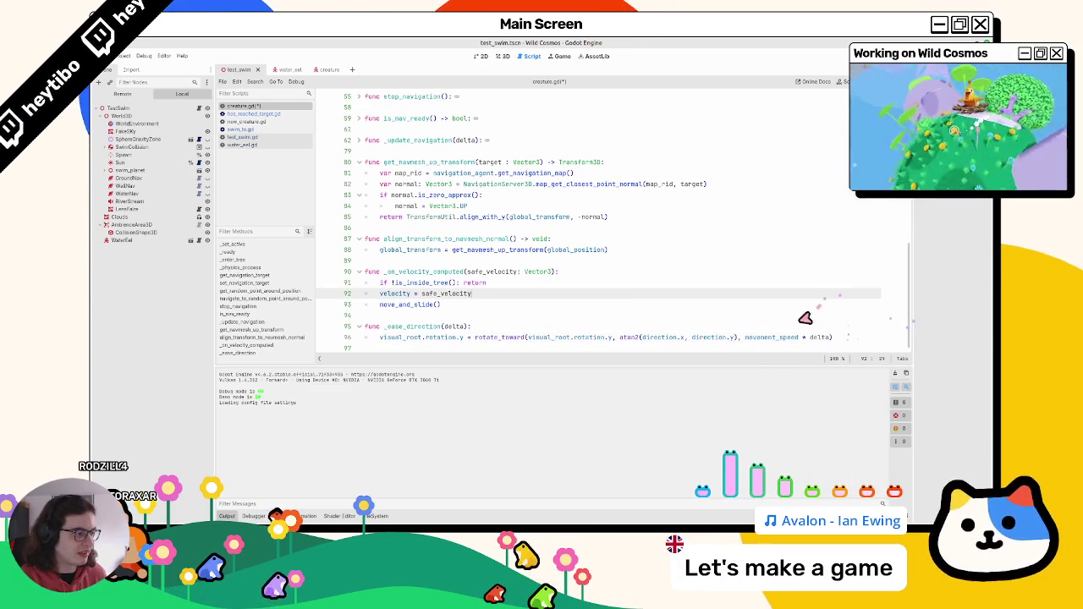
click(765, 339)
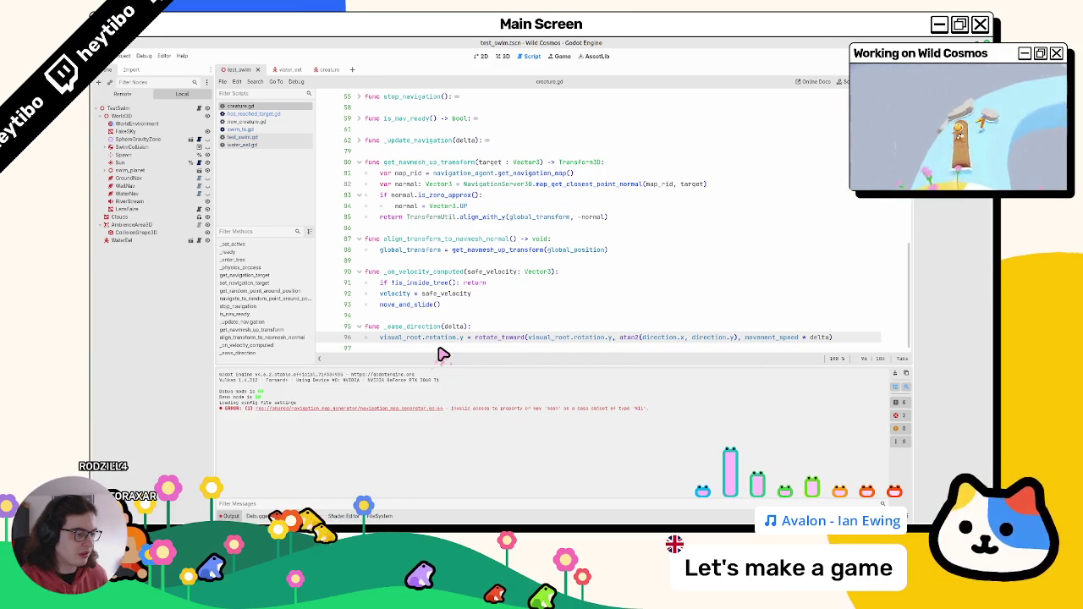
double_click(413, 328)
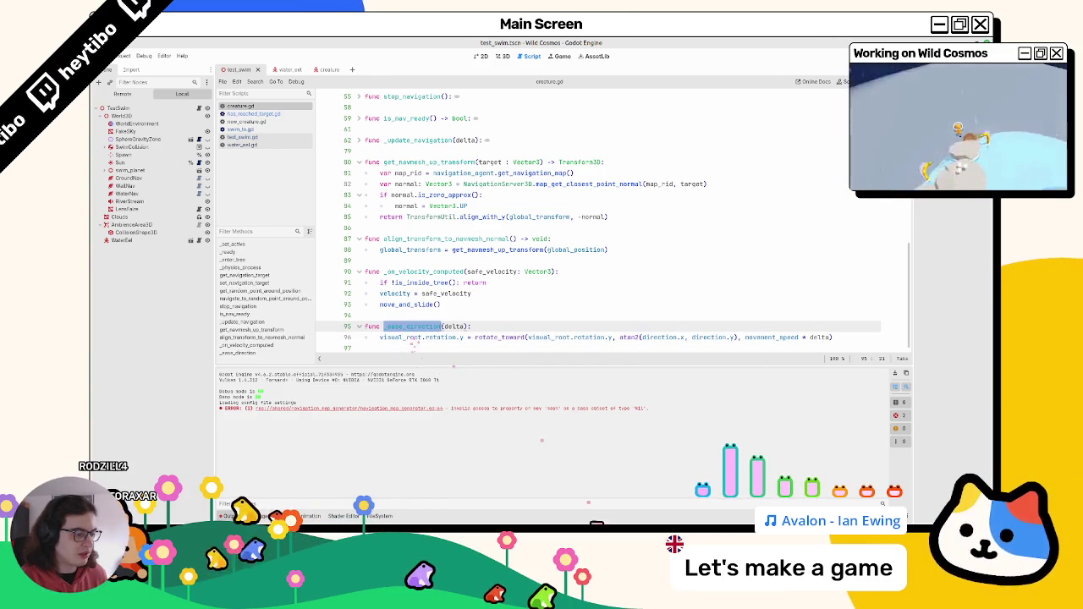
key(F5)
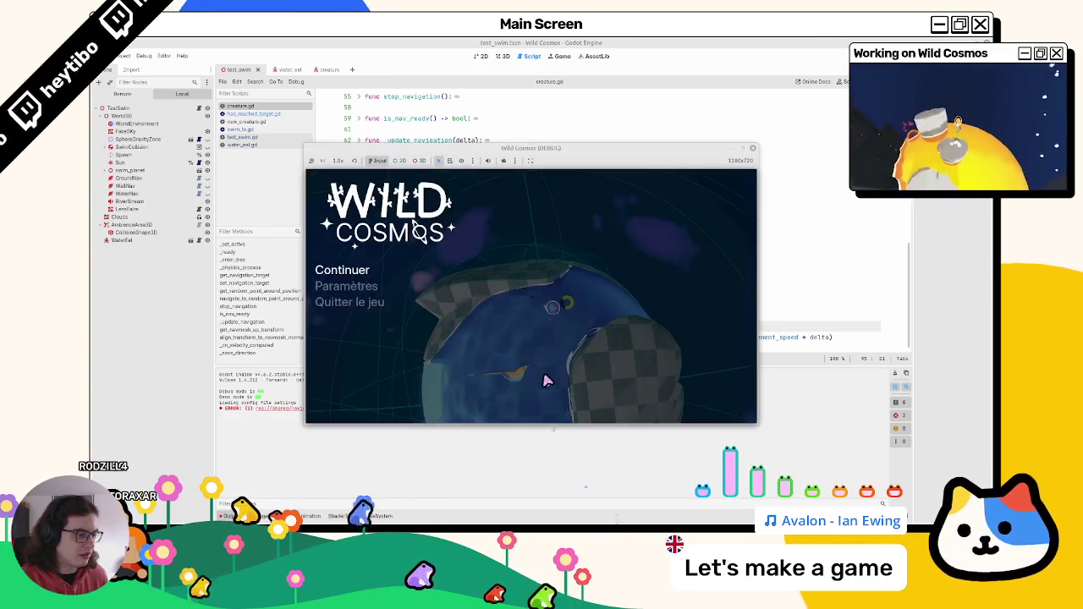
key(F8)
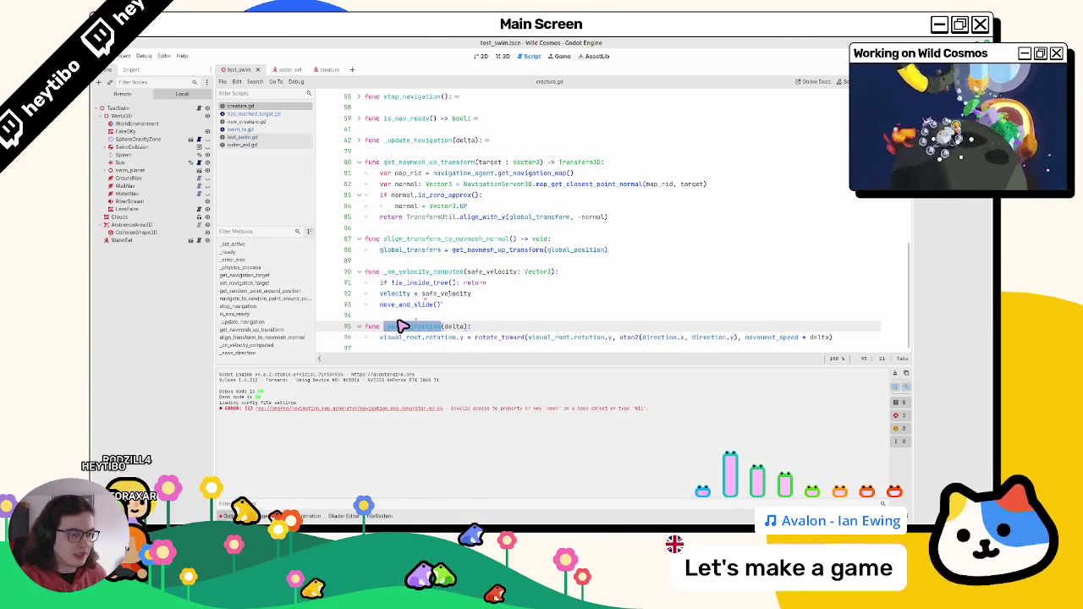
Step: In swim_to.gd, add an actor.ease_direction call after the update_navigation line
click(390, 333)
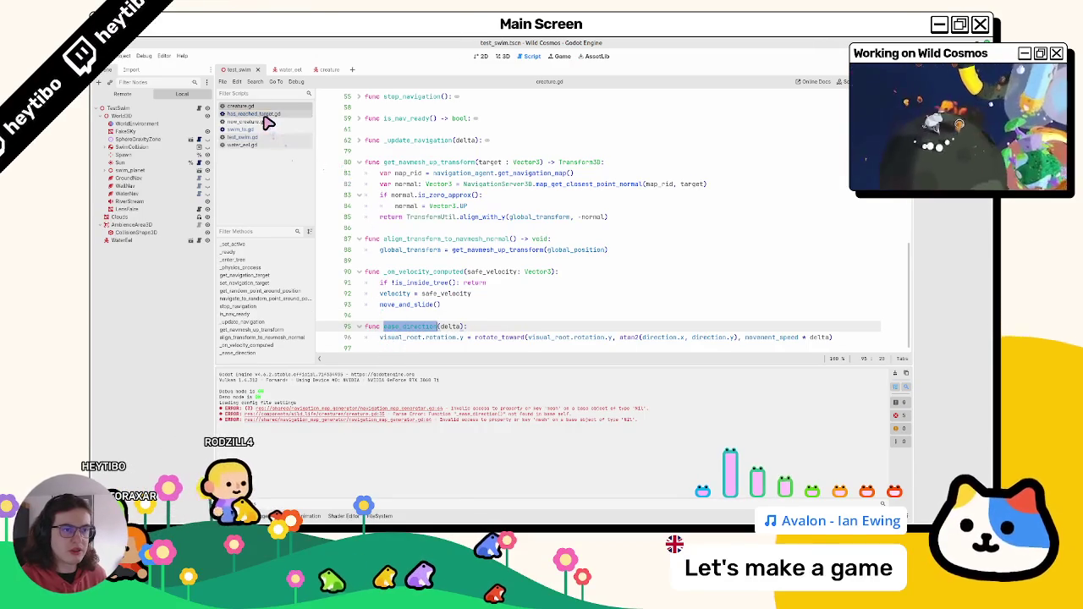
click(265, 124)
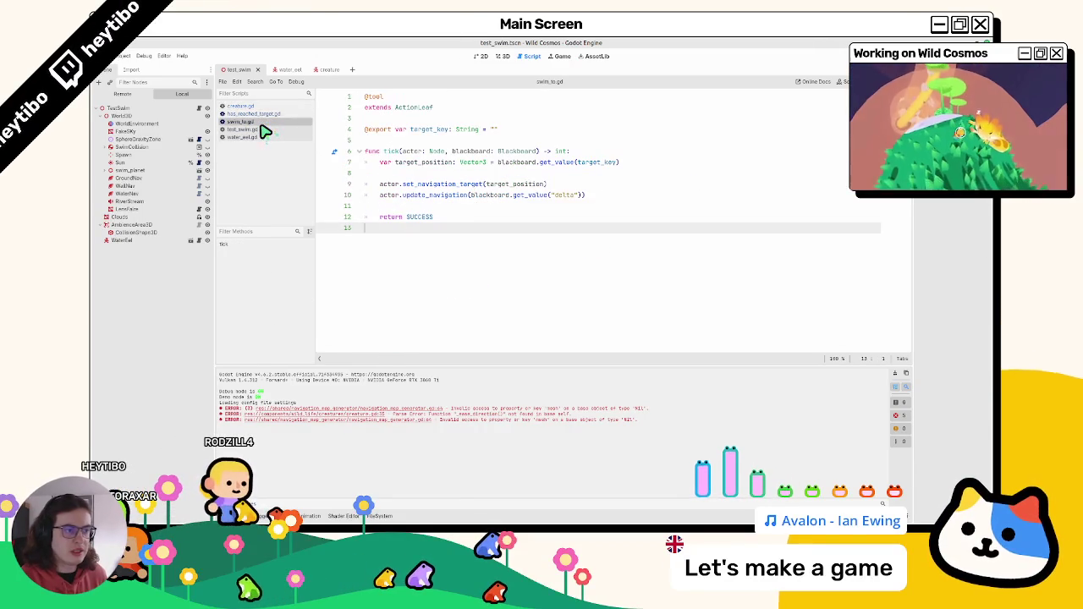
click(457, 206)
click(576, 185)
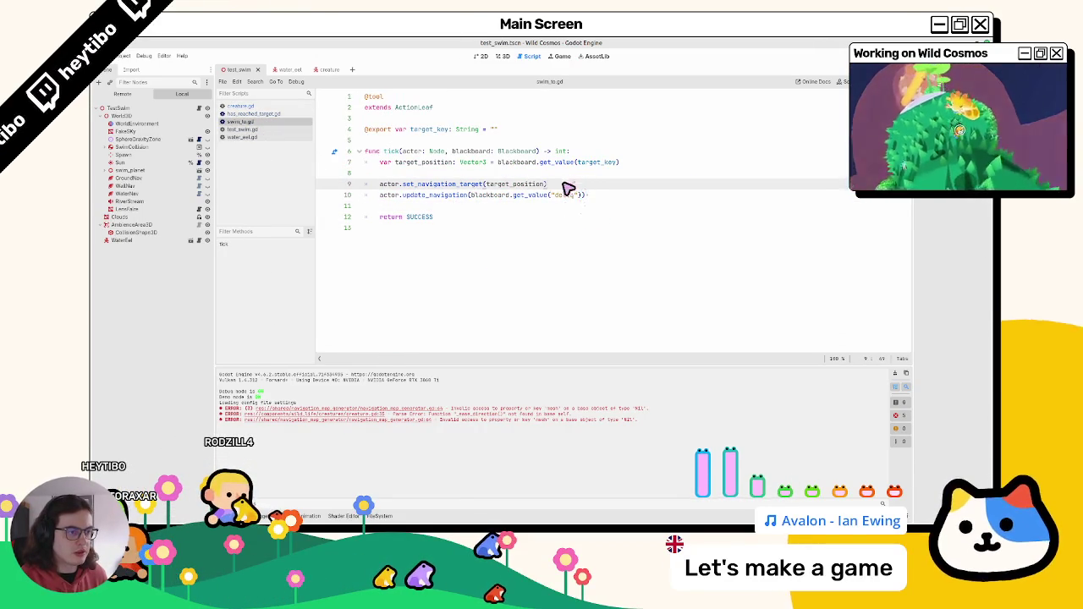
click(638, 196)
key(Return)
text(a)
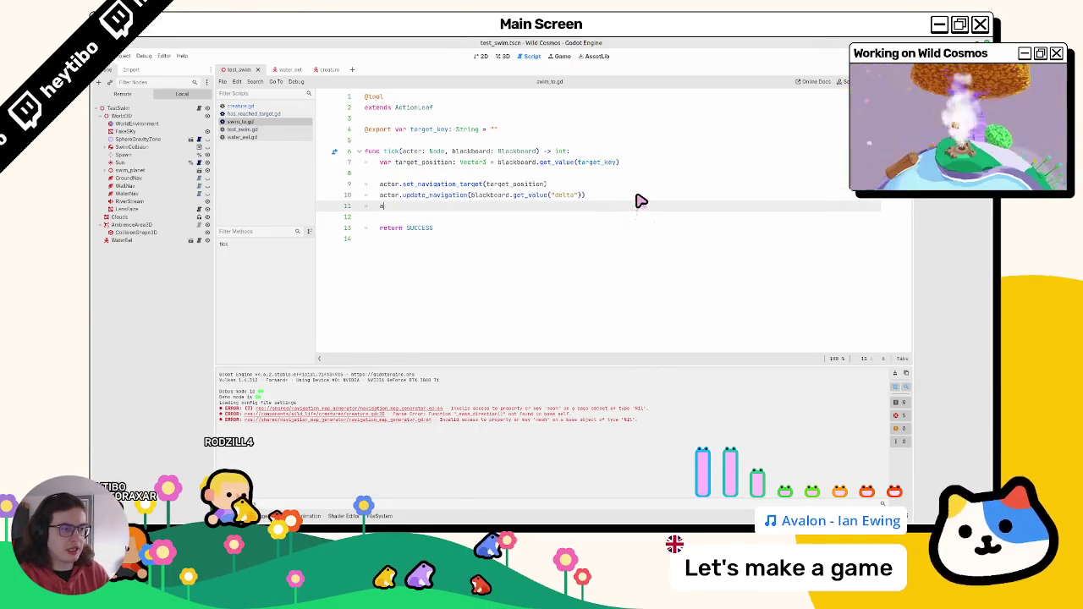
text(ctor.ease_direction()
key(Return)
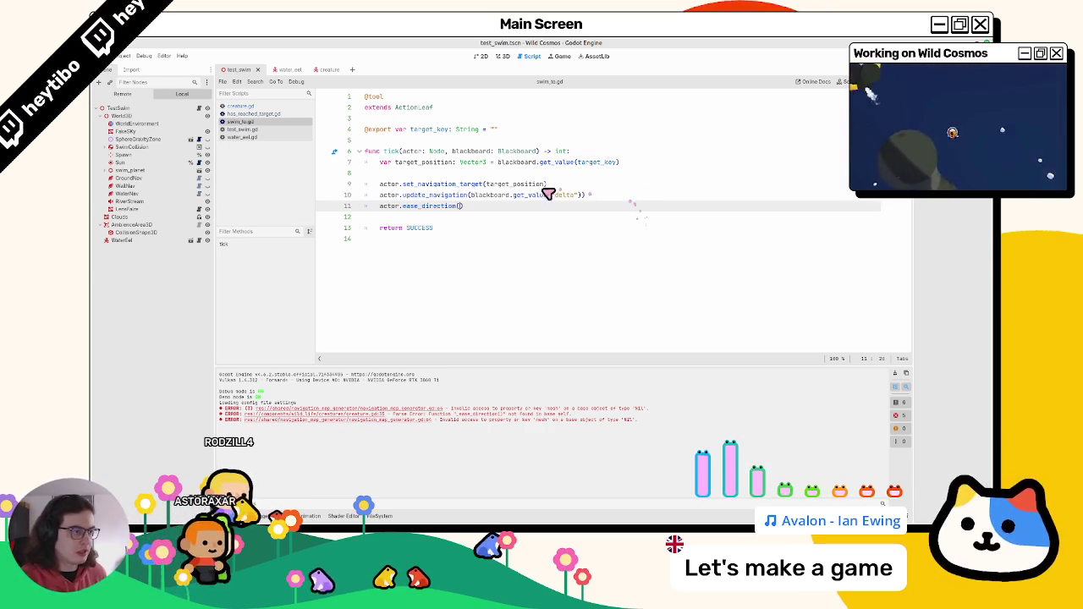
Step: Declare a local delta holding blackboard.get_value("delta") and select the old blackboard lookup on line 11
drag(471, 195, 549, 196)
click(574, 174)
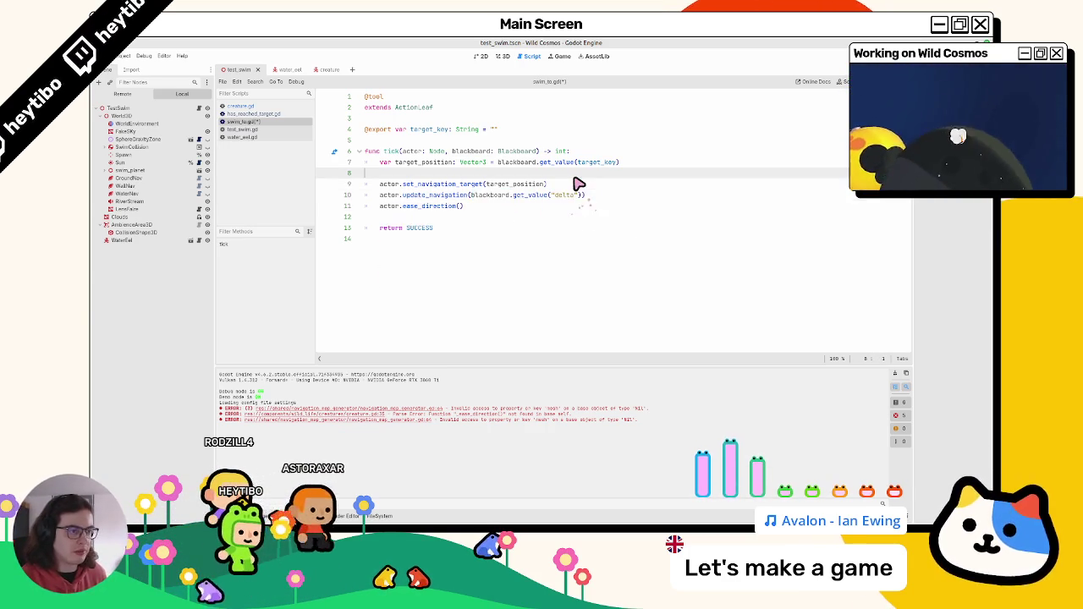
key(Return)
key(Up)
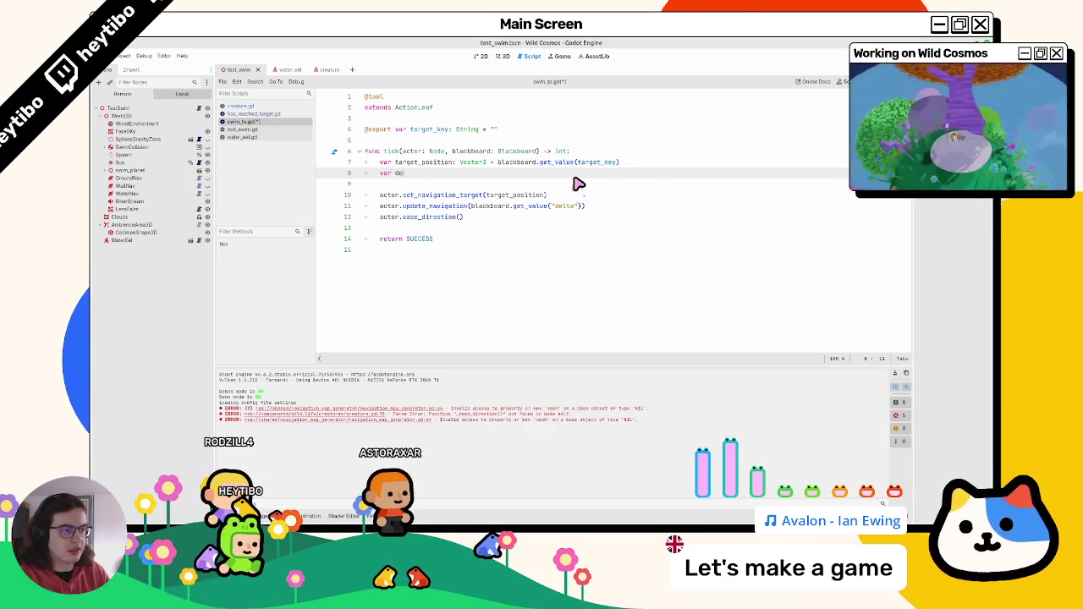
text(= blackboard.get_value("delta"))
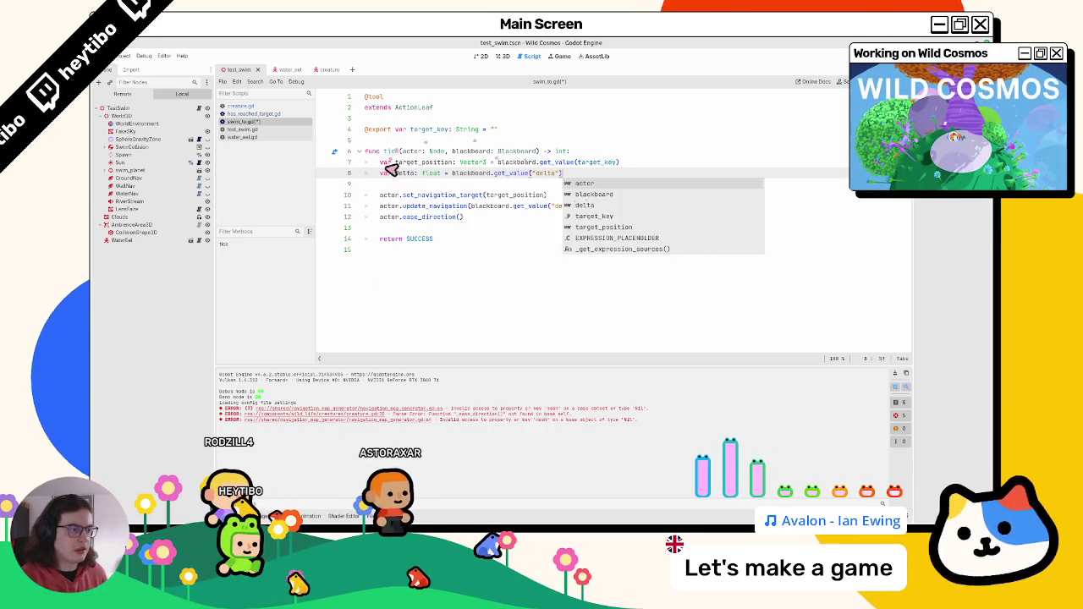
click(462, 218)
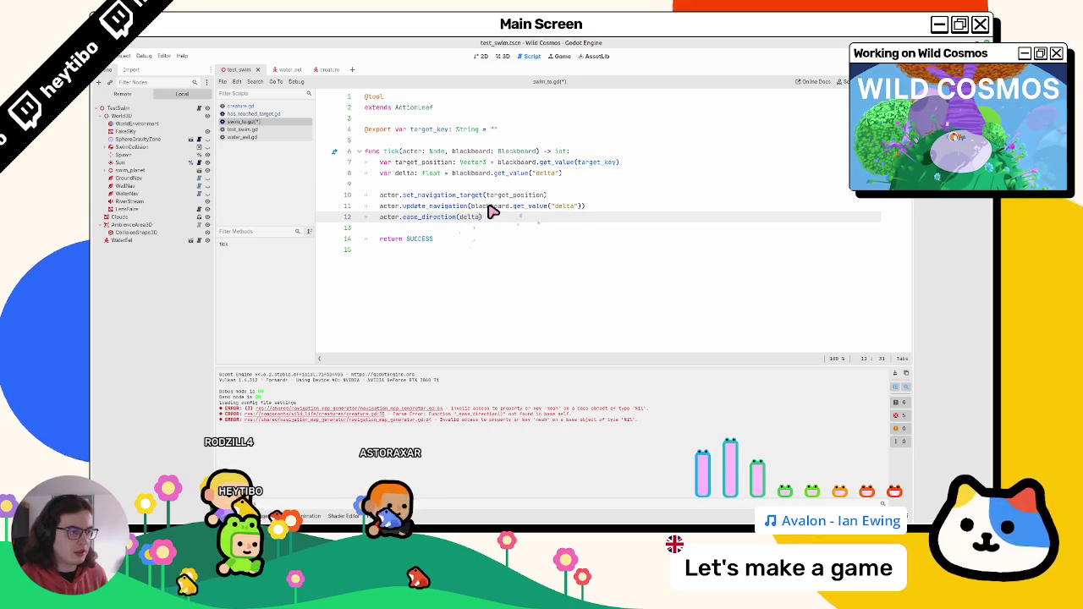
drag(470, 206, 574, 208)
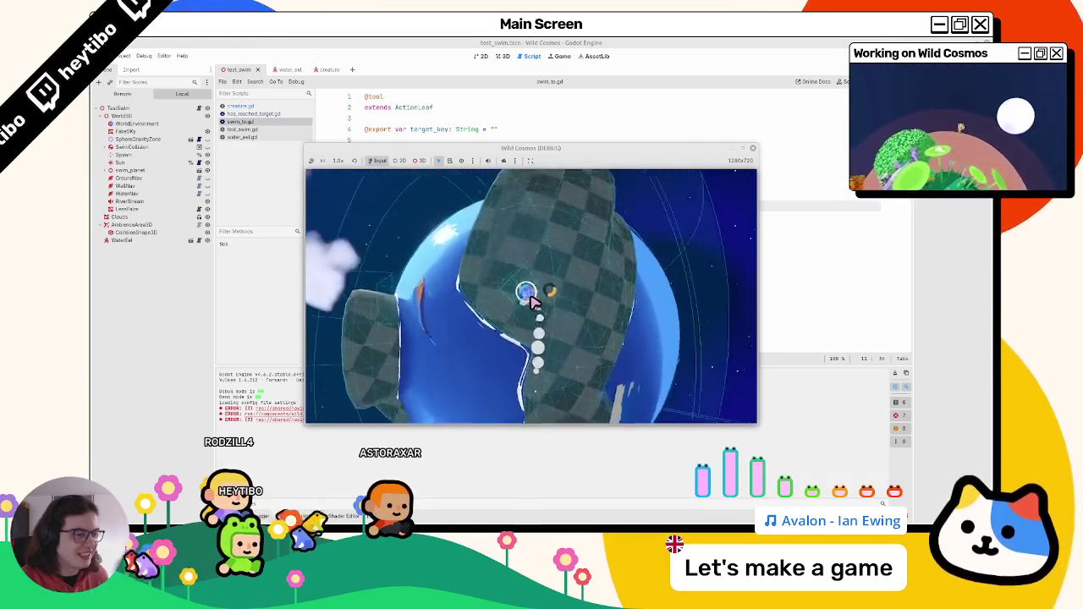
Step: Pass the local delta to update_navigation, steer the creature in a playtest, then quit the game
click(240, 121)
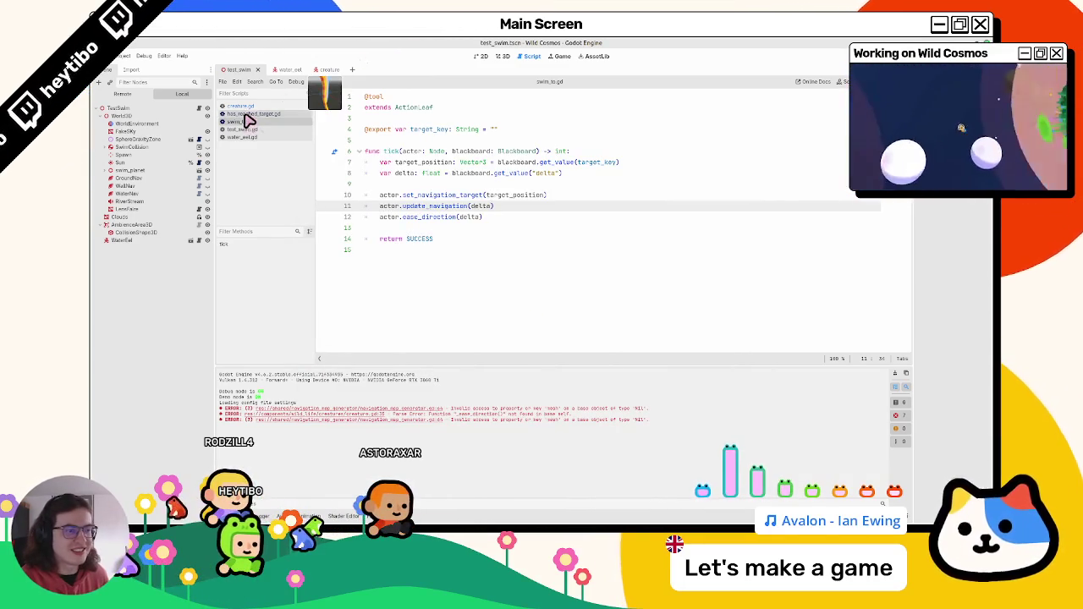
click(485, 221)
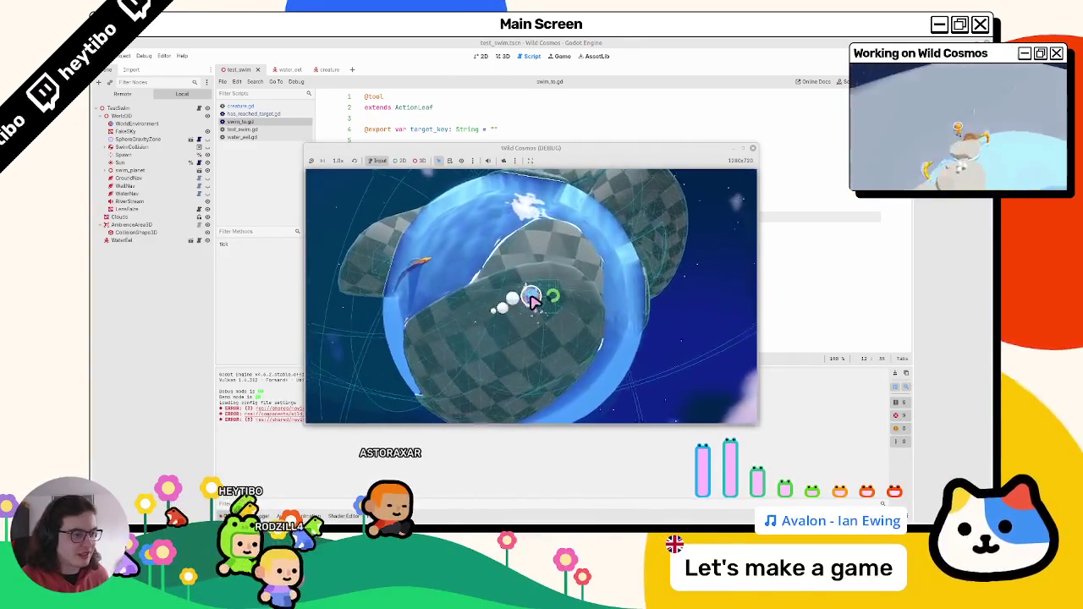
key(w)
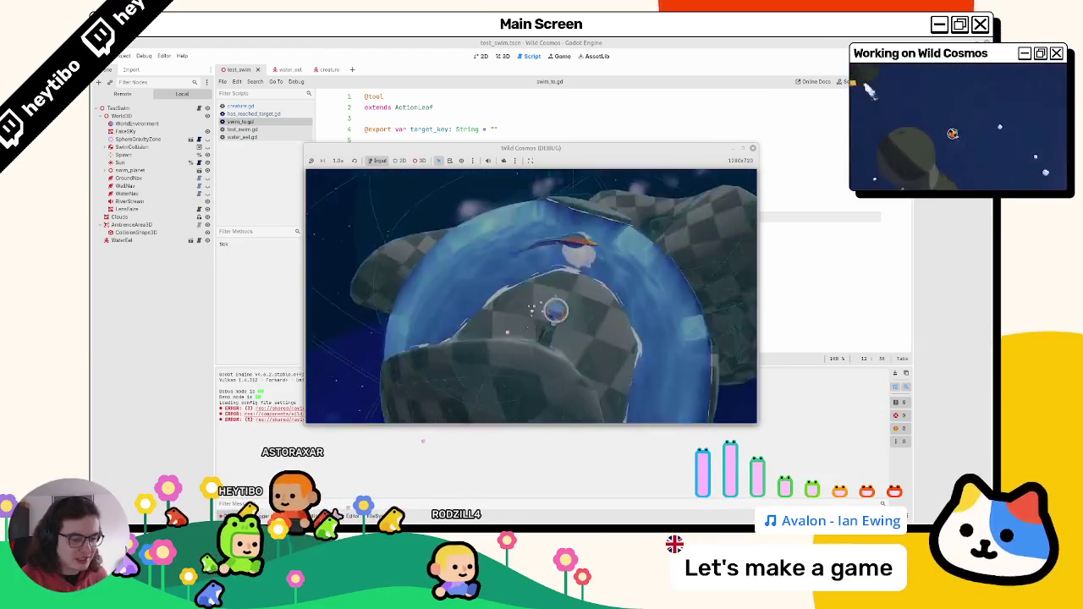
key(Escape)
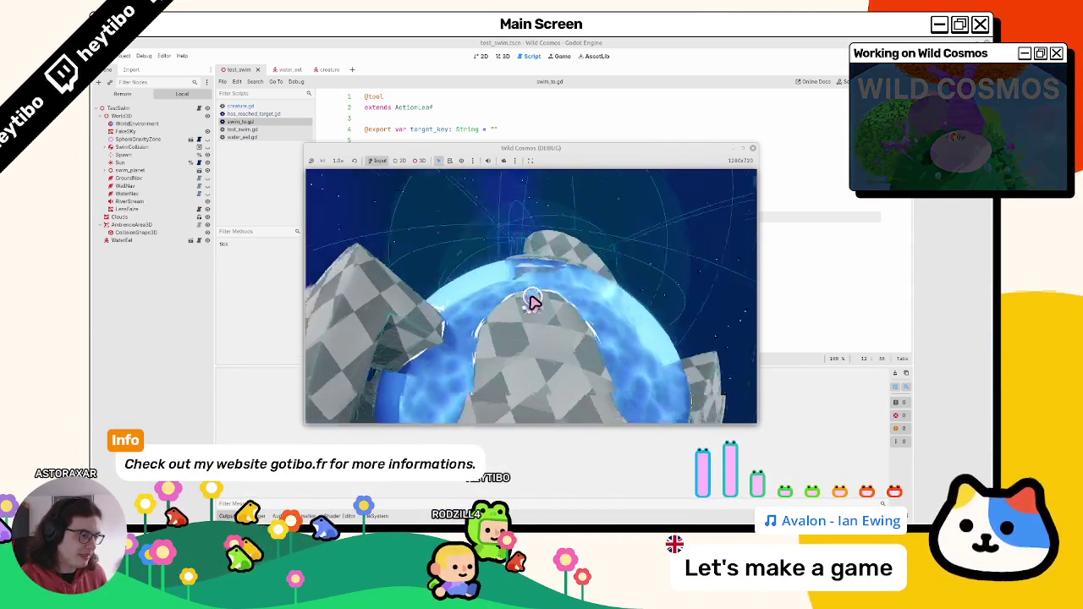
key(Escape)
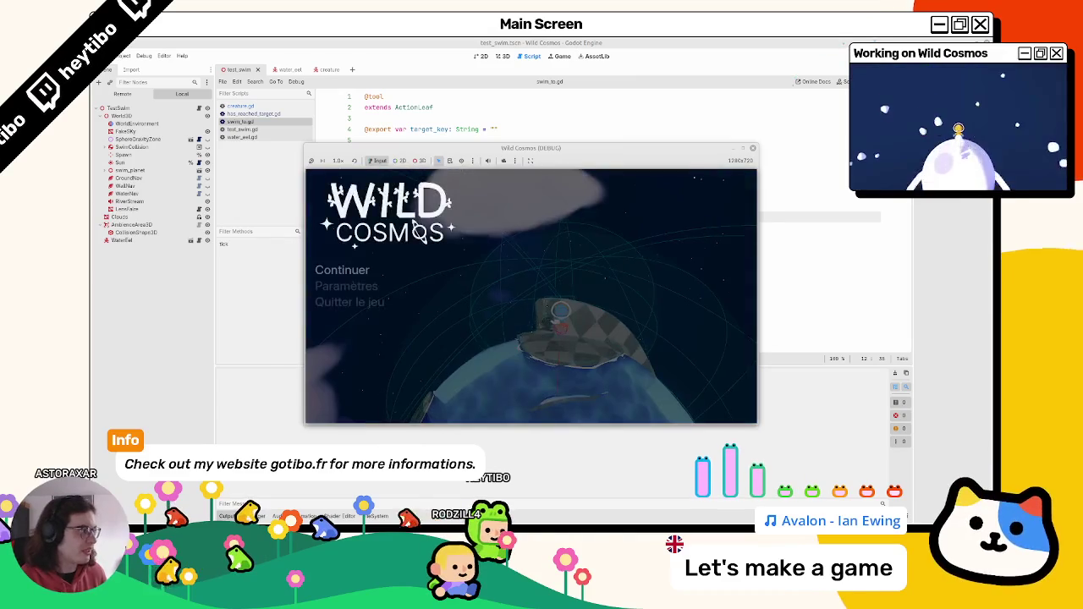
click(288, 70)
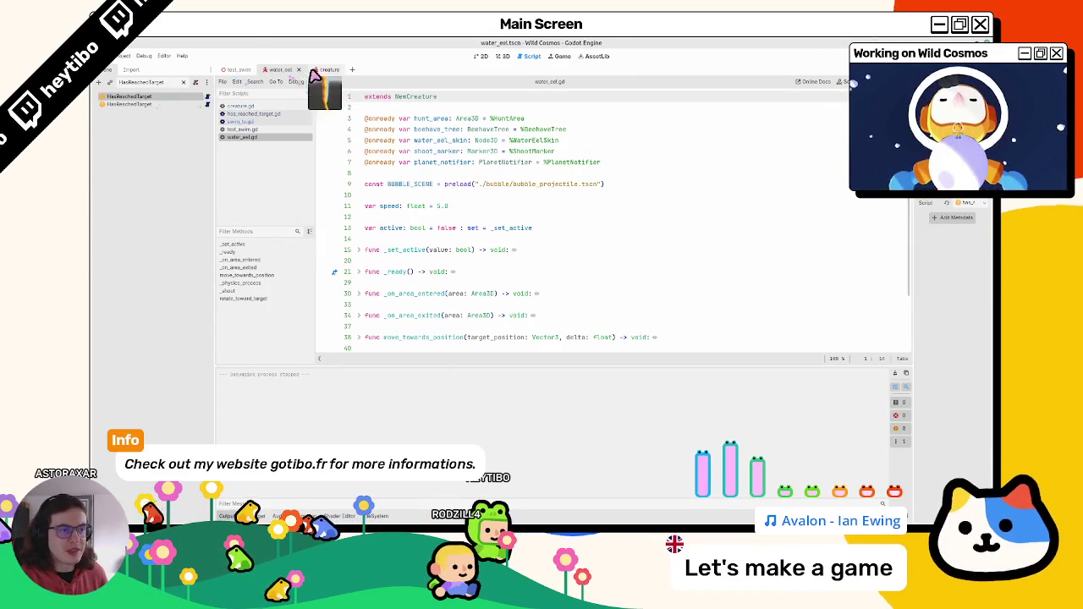
Step: Clear the node filter and expand HuntArea to show its collision shape
click(182, 83)
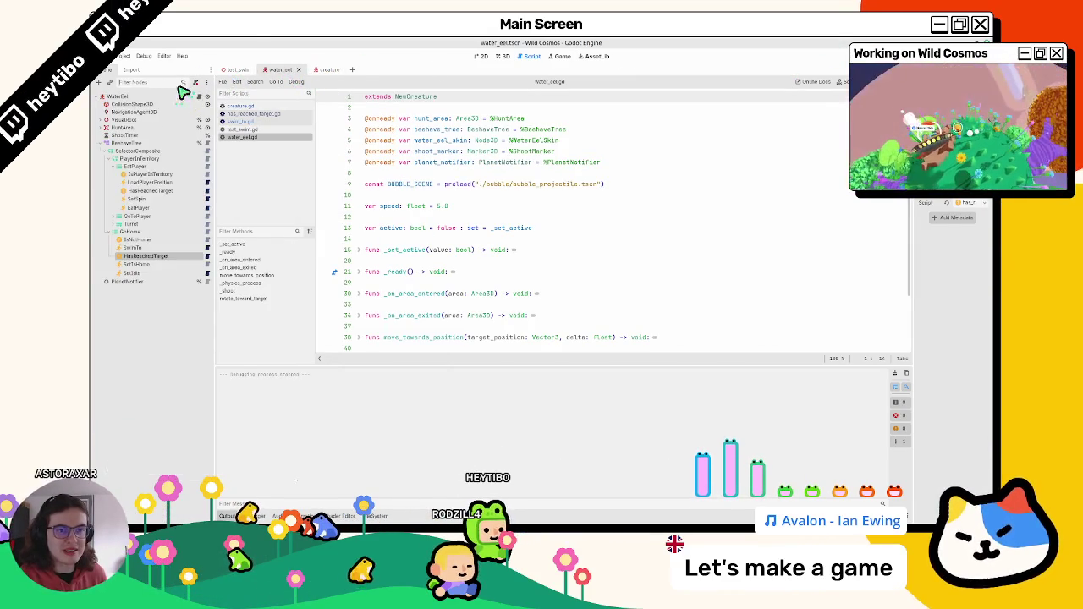
click(106, 143)
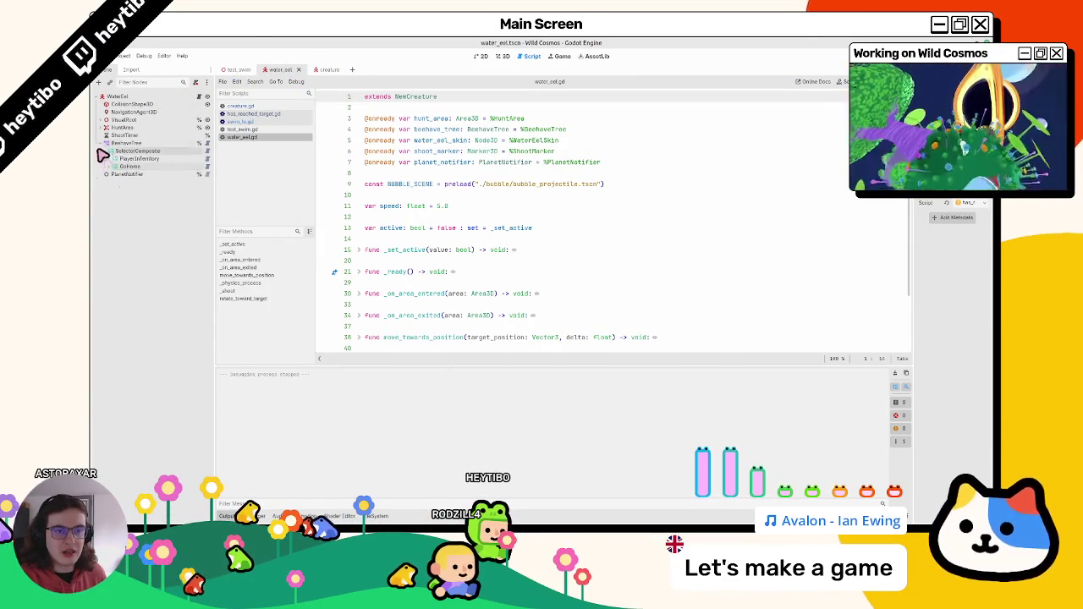
click(123, 127)
click(105, 127)
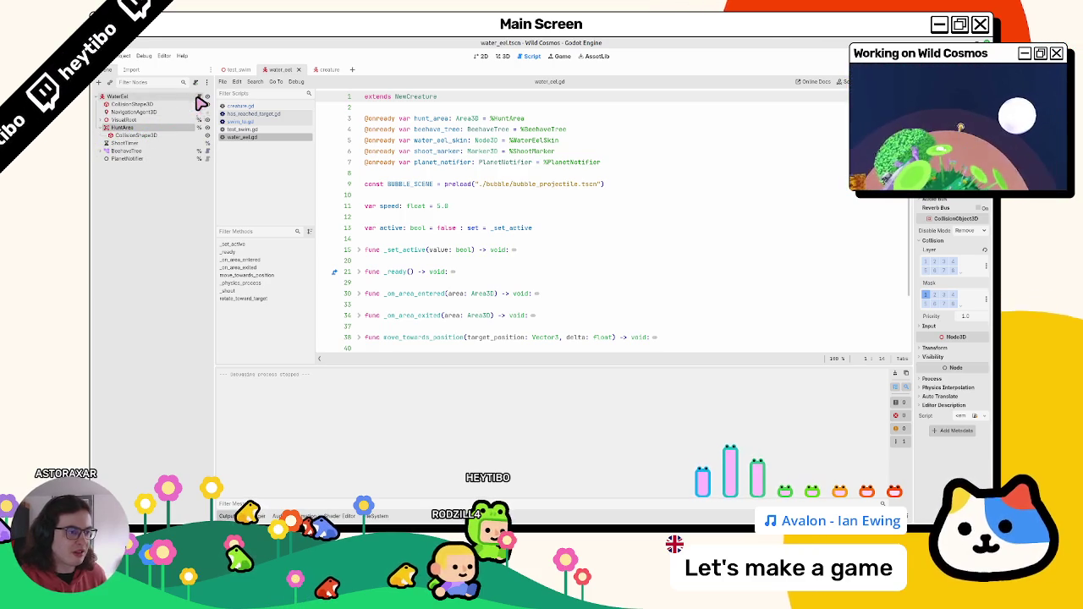
Step: In creature.gd, unfold _physics_process and find the _ease_direction call on line 35
click(249, 114)
click(246, 106)
scroll(434, 244, down, 5)
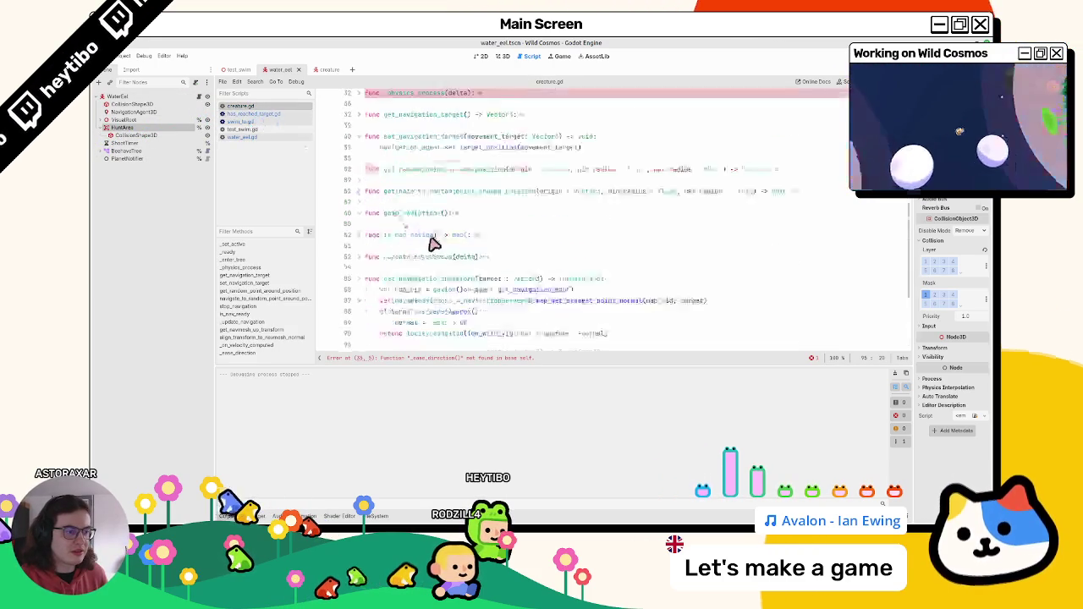
scroll(433, 244, up, 10)
scroll(472, 259, down, 6)
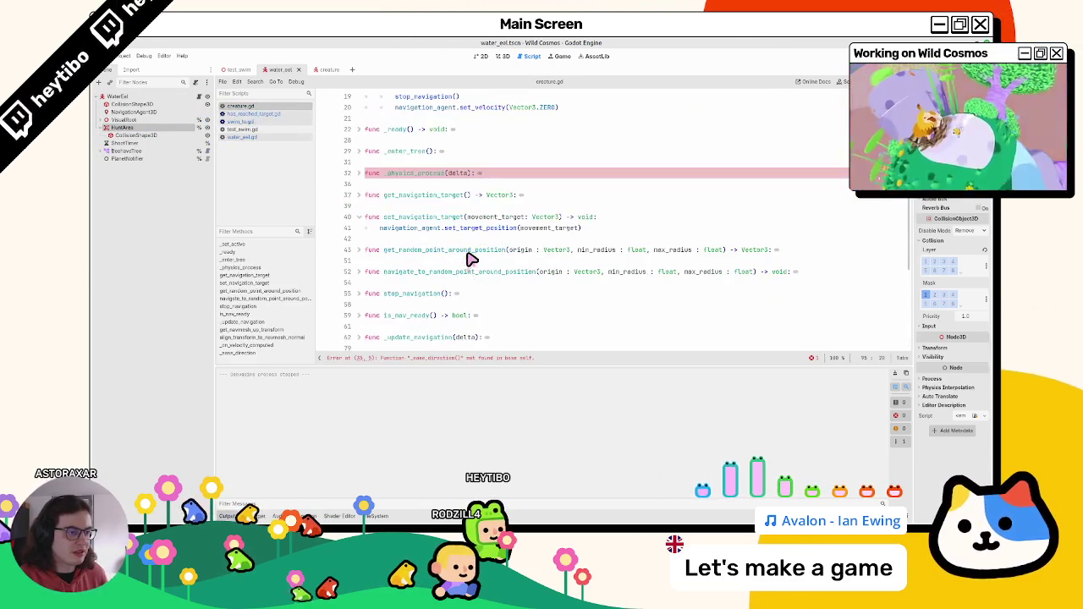
click(361, 173)
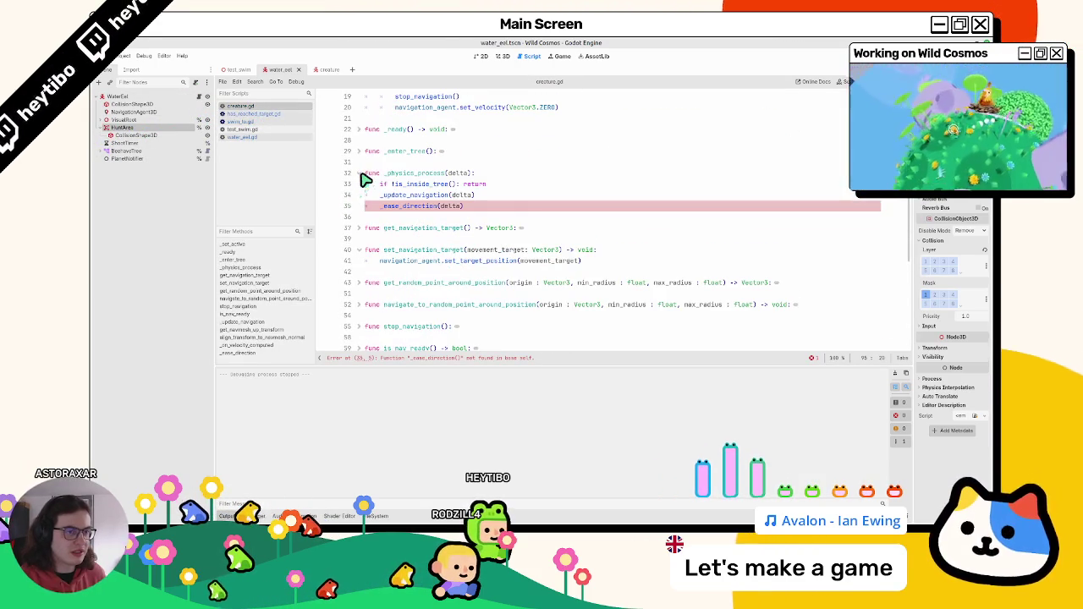
double_click(406, 207)
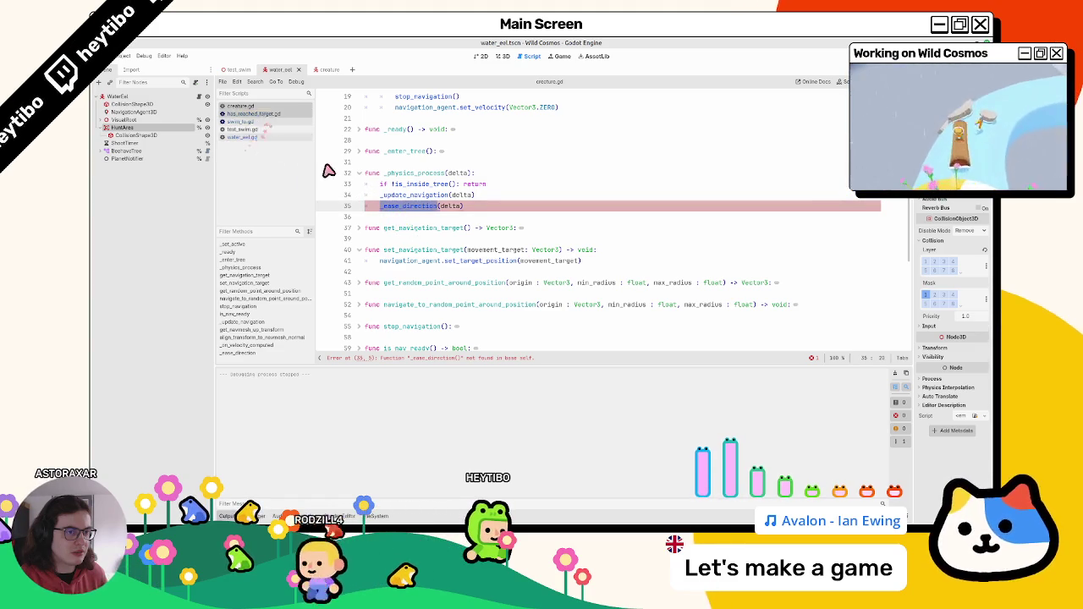
scroll(423, 246, down, 7)
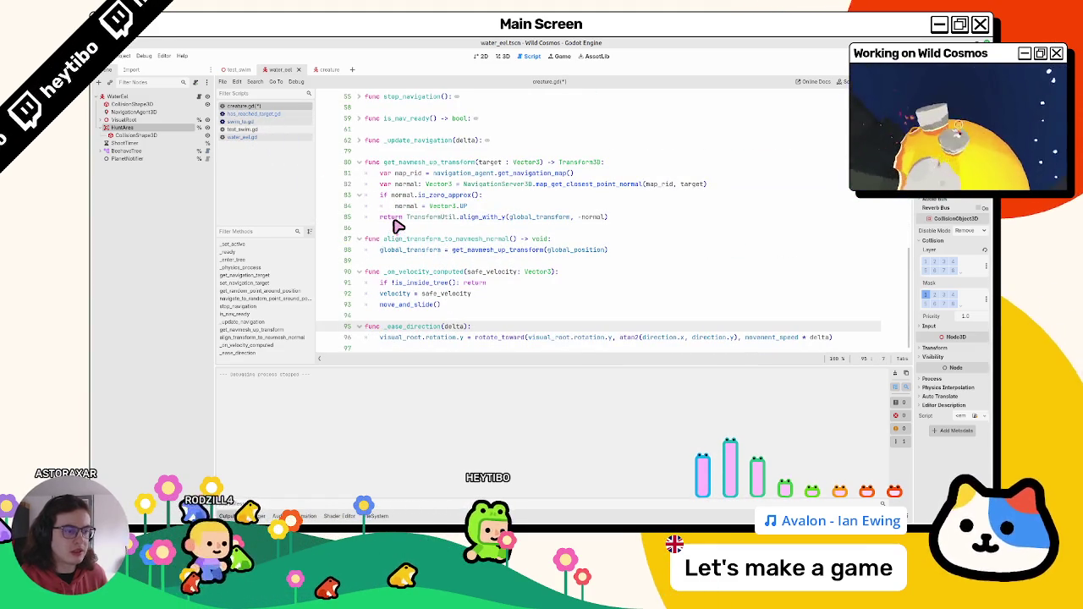
Step: Set the line 96 rotation speed to 5.0, save creature.gd, and close it
text(_)
key(ctrl+BackSpace)
text(5.0)
key(ctrl+s)
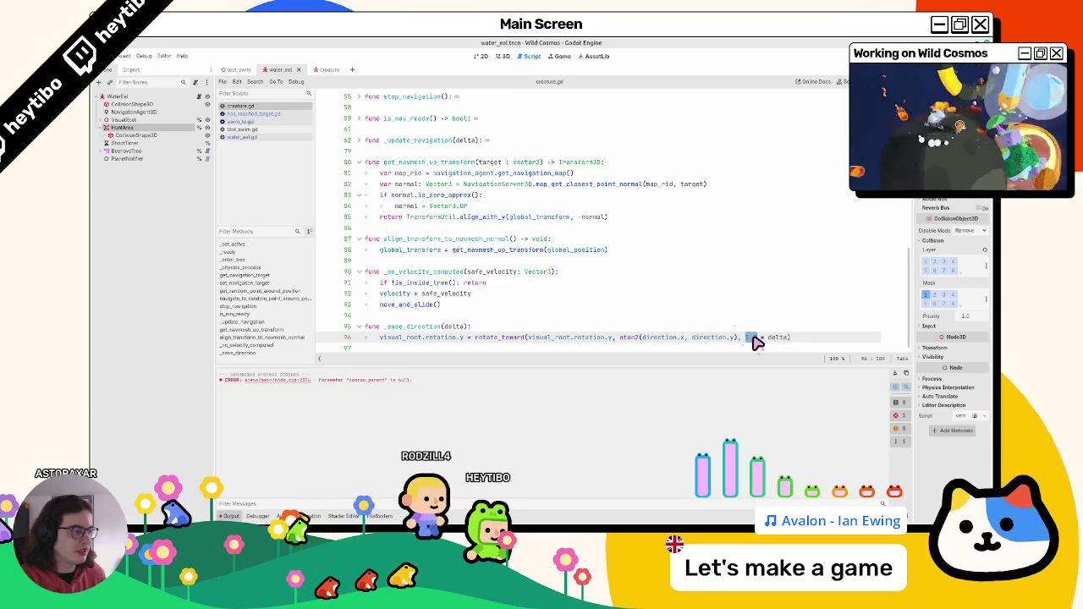
key(ctrl+z)
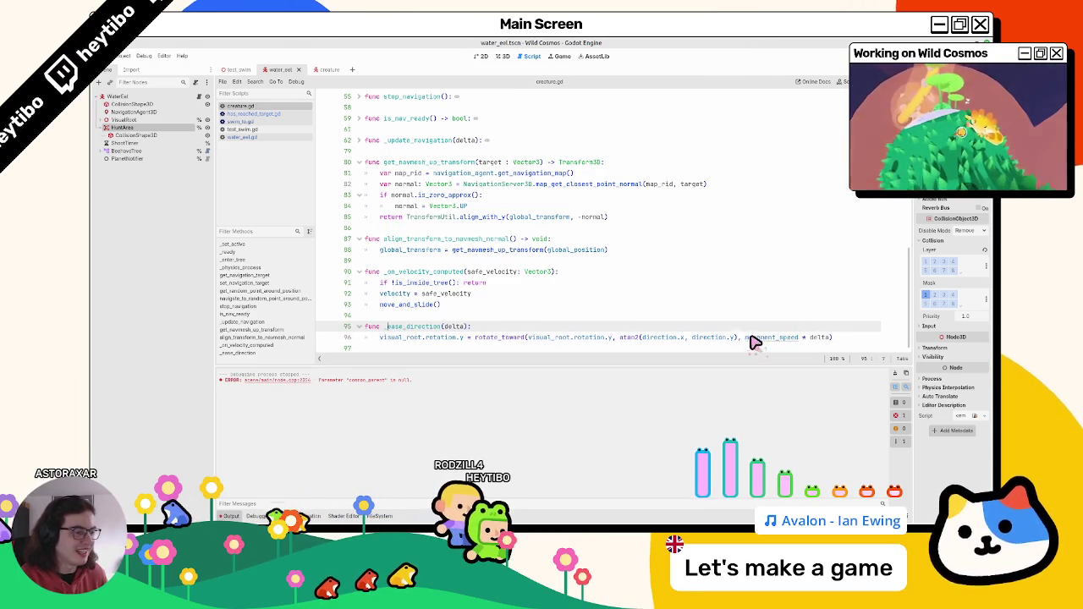
key(ctrl+shift+z)
middle_click(241, 106)
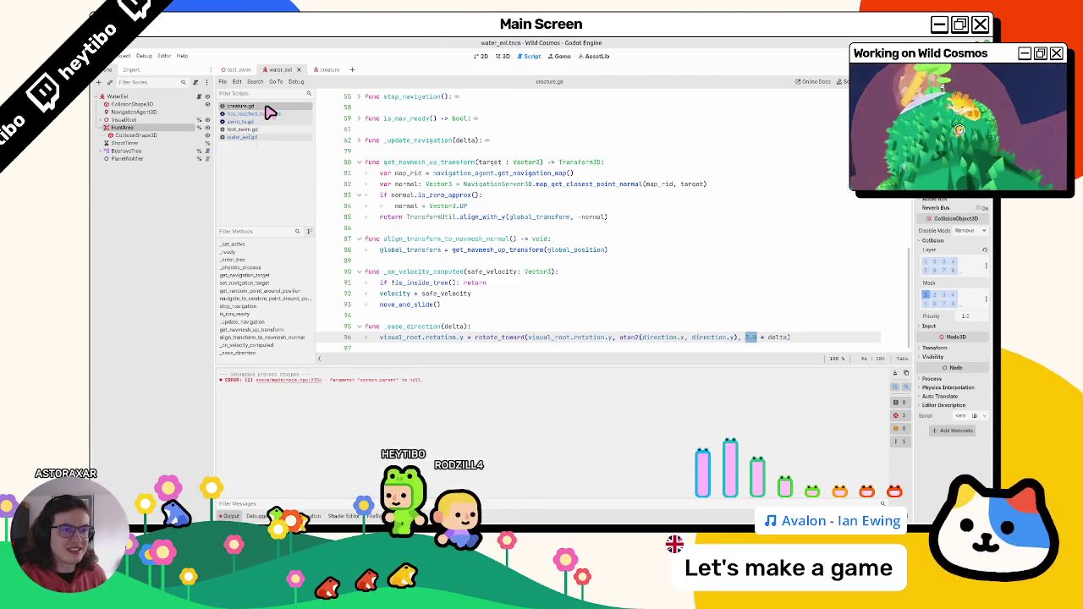
Step: In new_creature.gd's ease_direction, replace the 3.0 rotation speed on line 26 with movement_speed
click(200, 98)
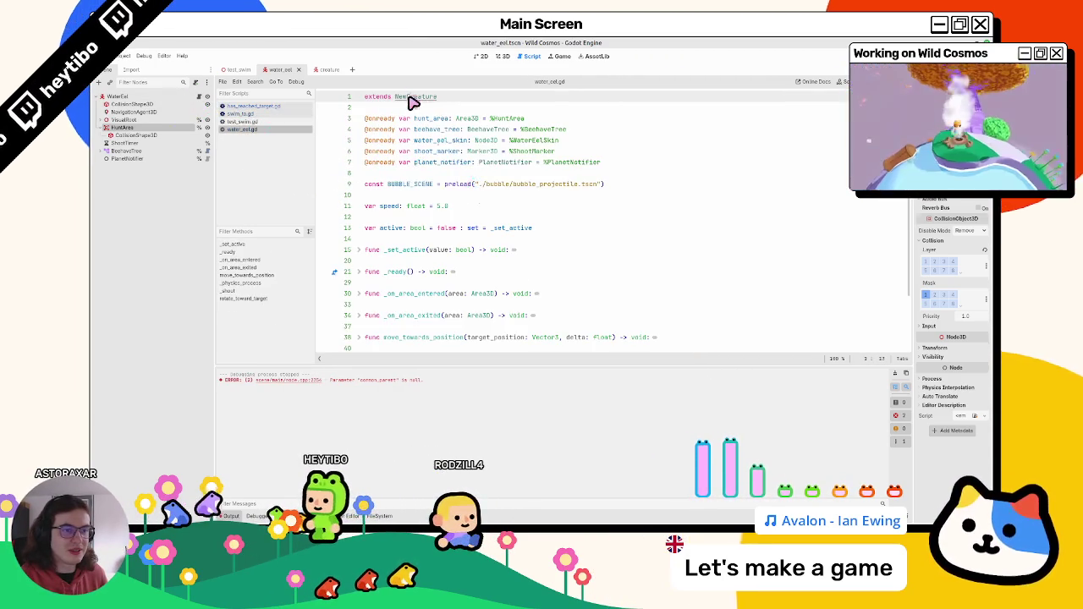
ctrl+click(412, 102)
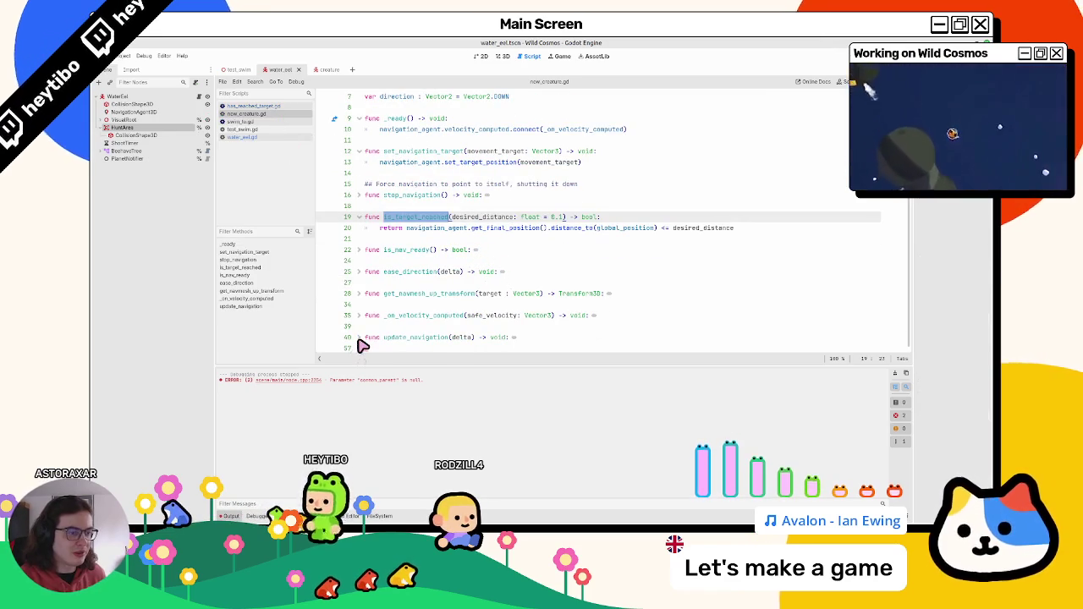
click(358, 272)
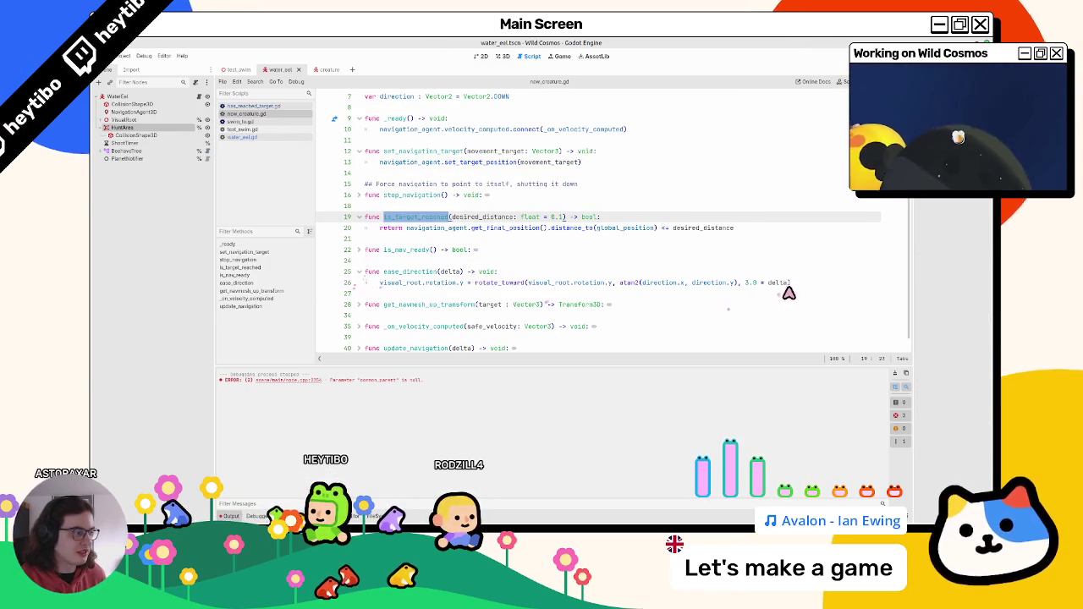
double_click(750, 283)
text(movement_speed)
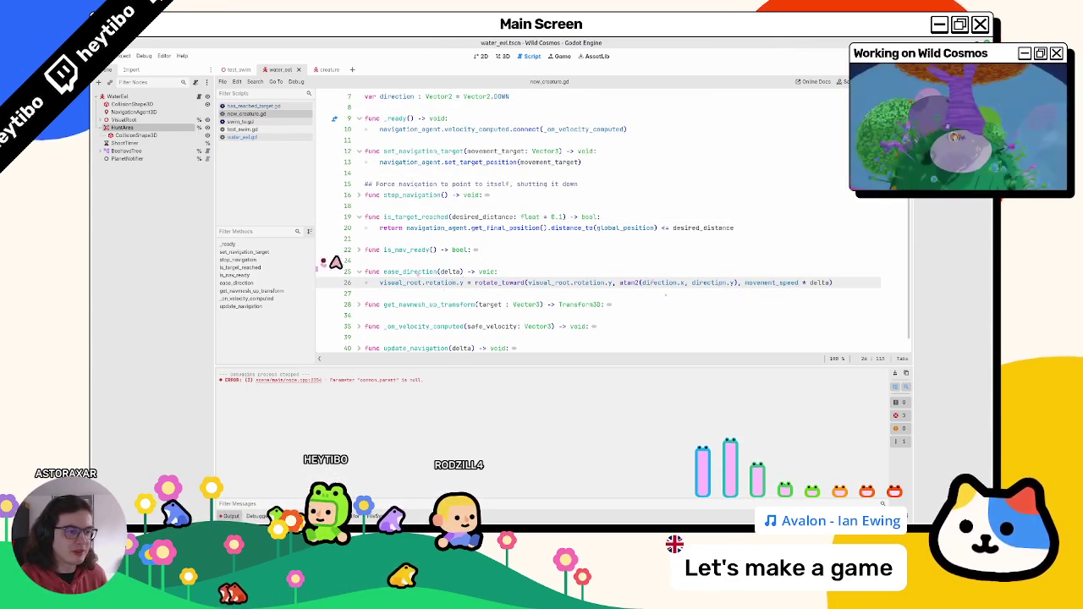
Step: Bring up water_eel.gd, then the swim_to.gd action script, from the script list
click(271, 121)
click(267, 129)
click(262, 137)
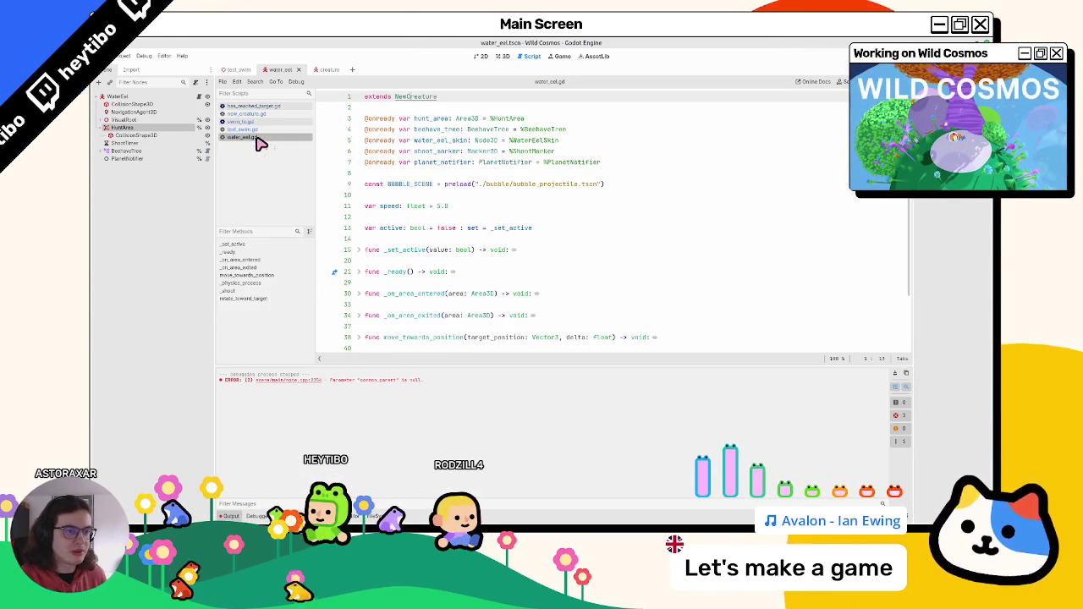
click(271, 113)
click(268, 121)
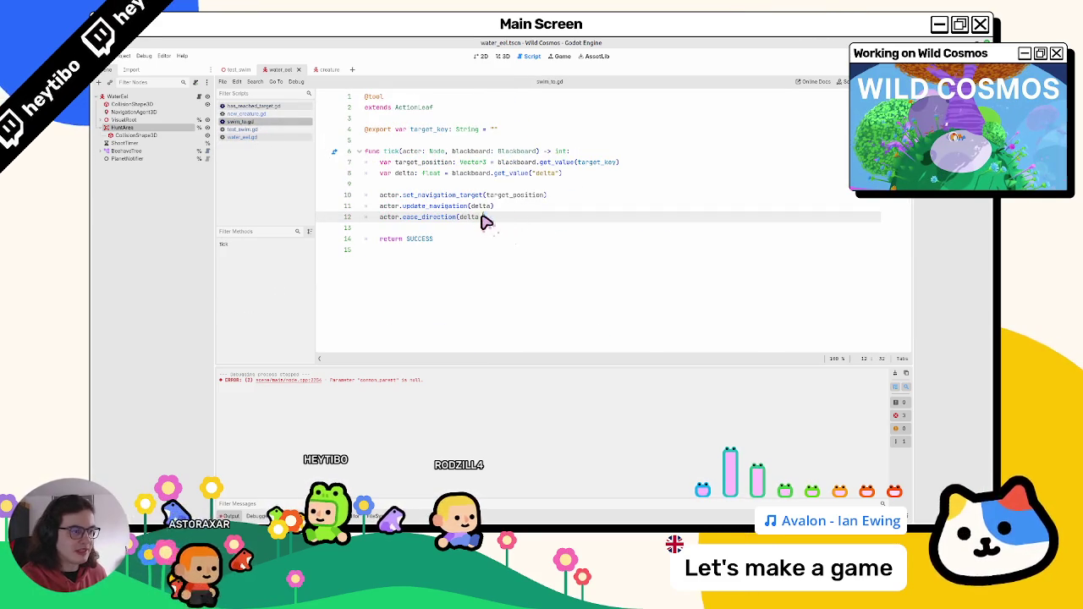
Step: Select WaterEel and unfold _ready in water_eel.gd to review its hunt-area signals and blackboard values
click(199, 98)
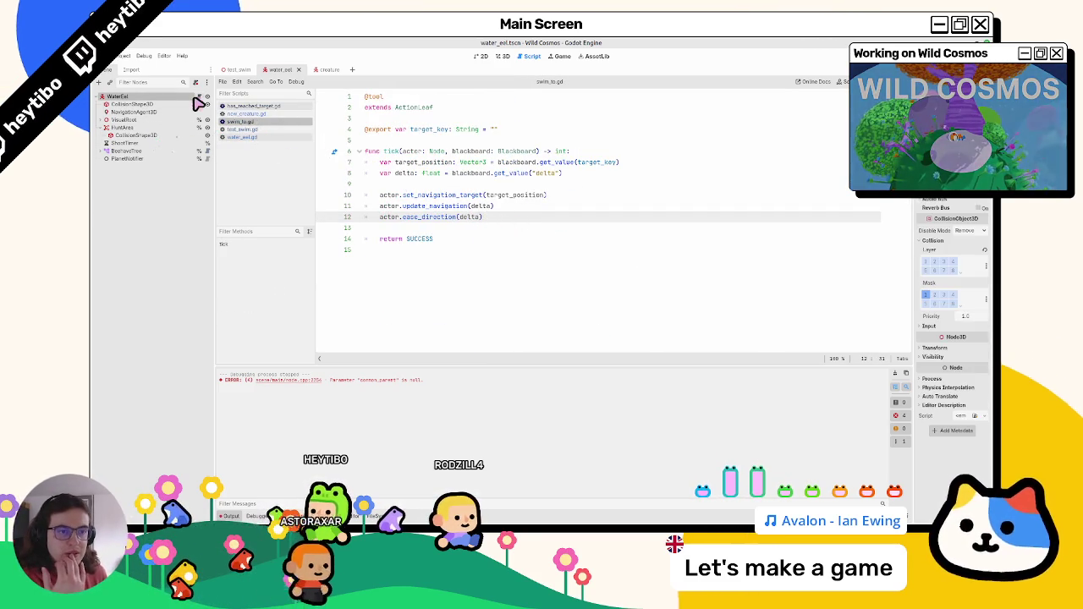
scroll(448, 203, down, 2)
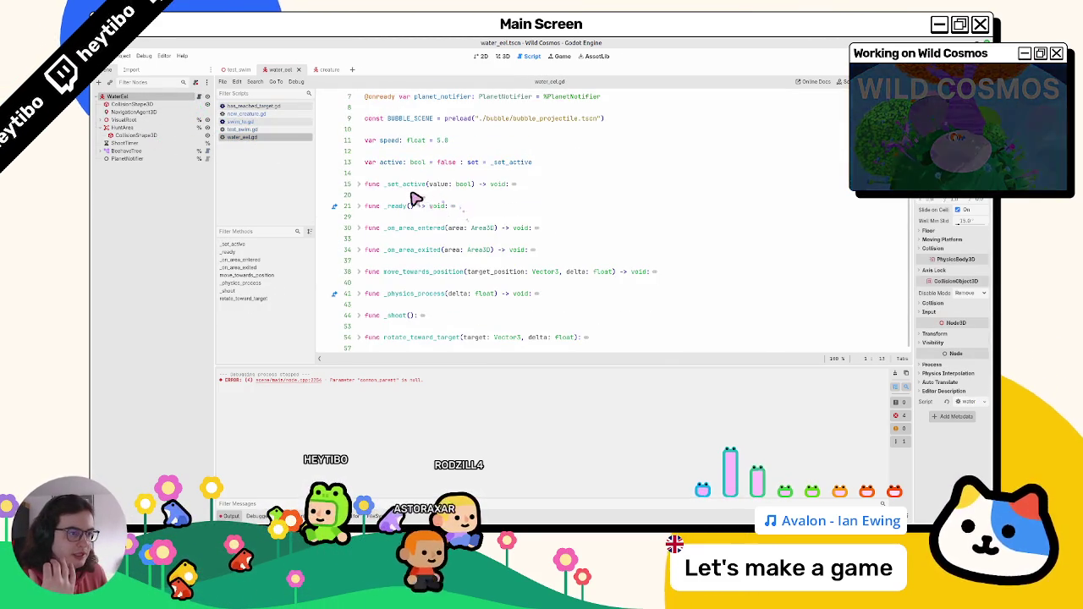
click(360, 207)
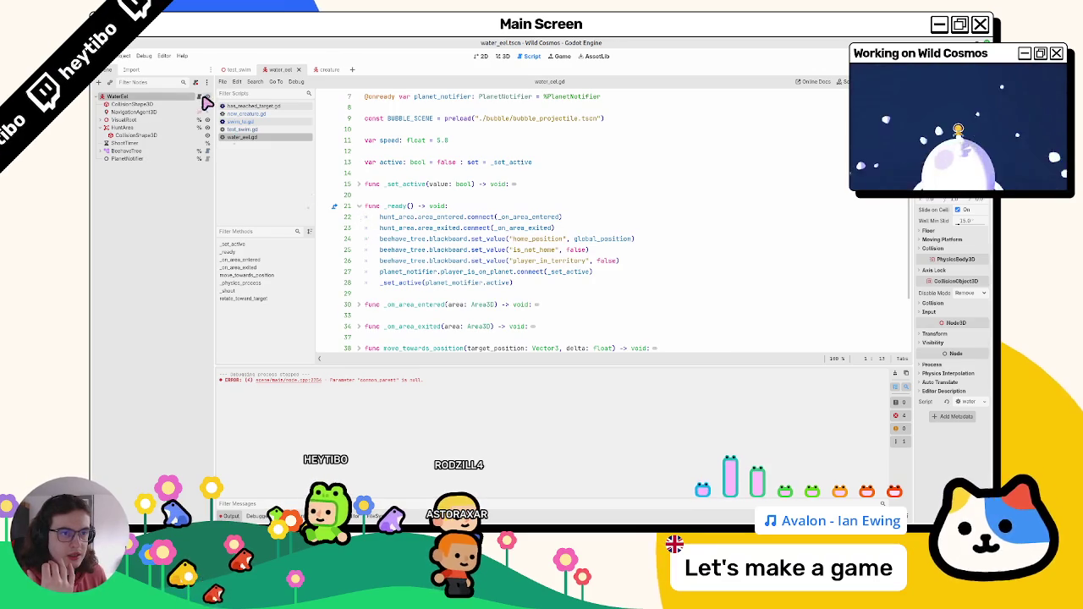
scroll(386, 227, up, 2)
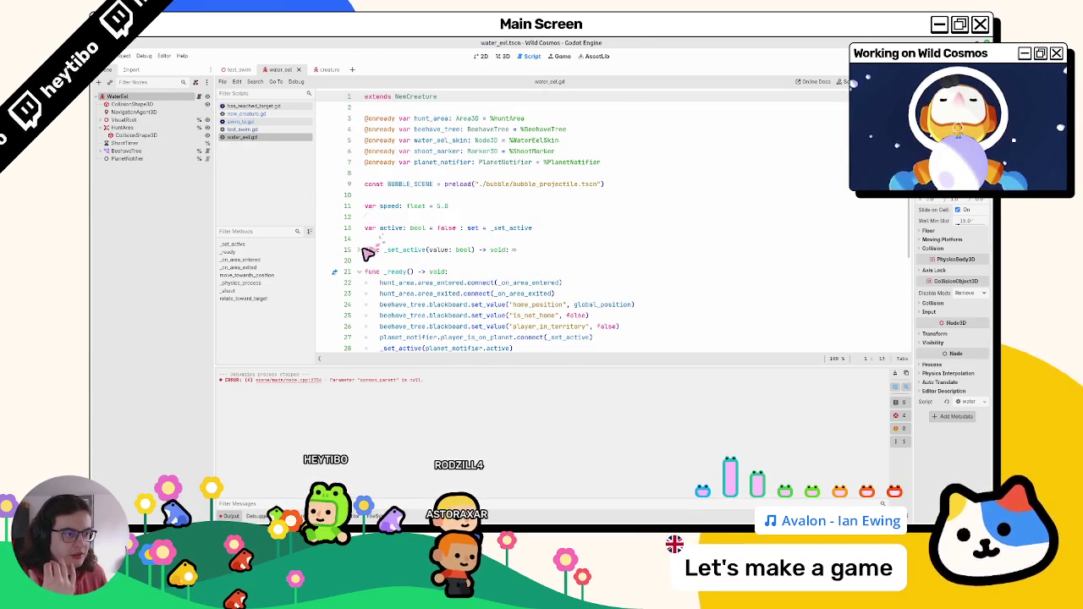
click(379, 228)
click(357, 252)
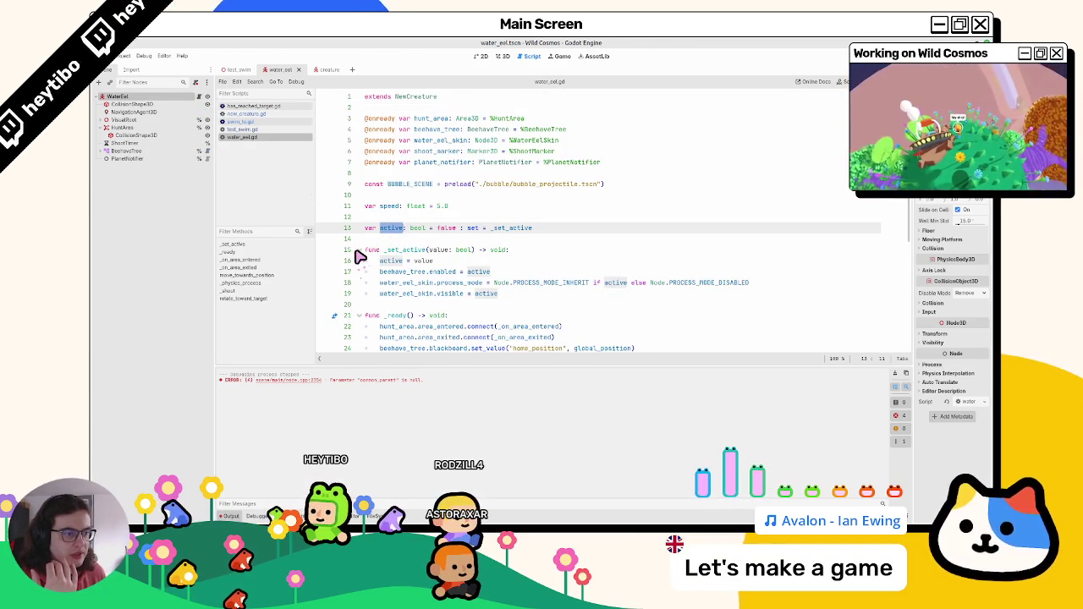
click(357, 250)
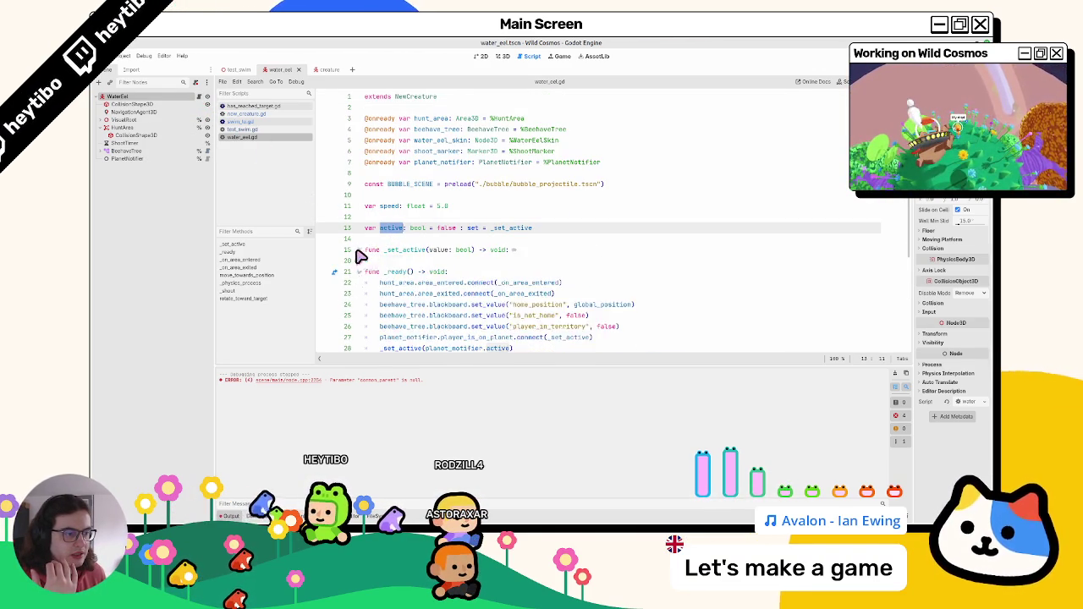
scroll(418, 242, down, 4)
scroll(420, 243, up, 4)
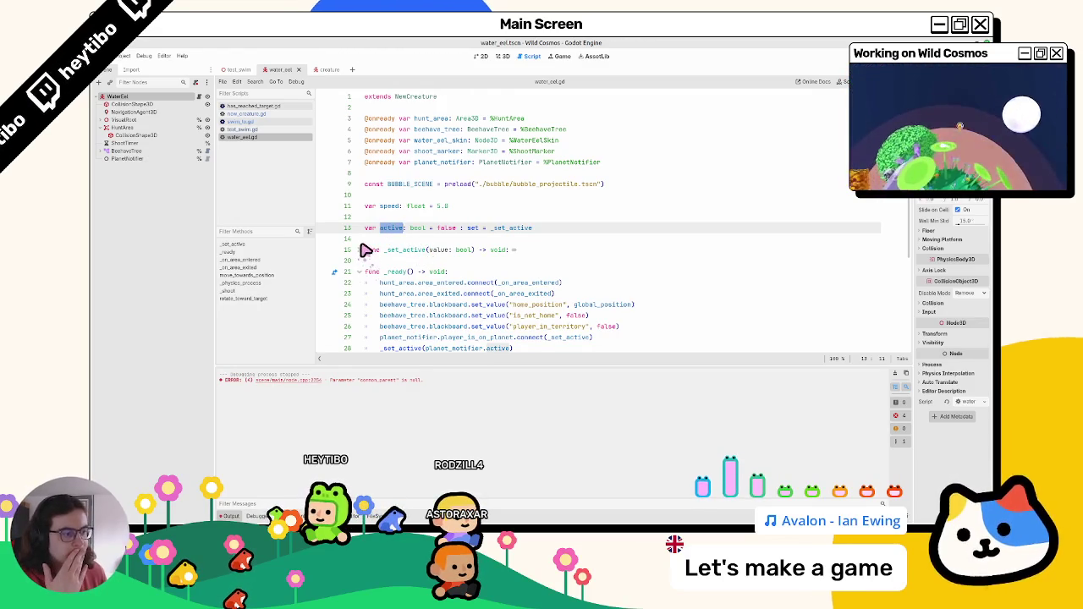
scroll(368, 247, down, 3)
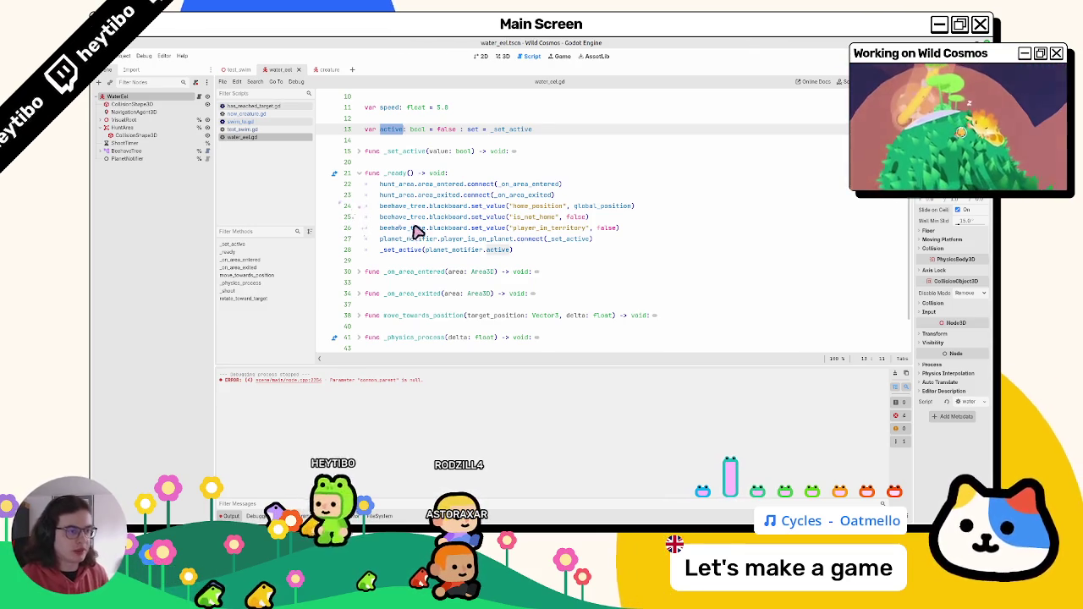
scroll(406, 227, down, 2)
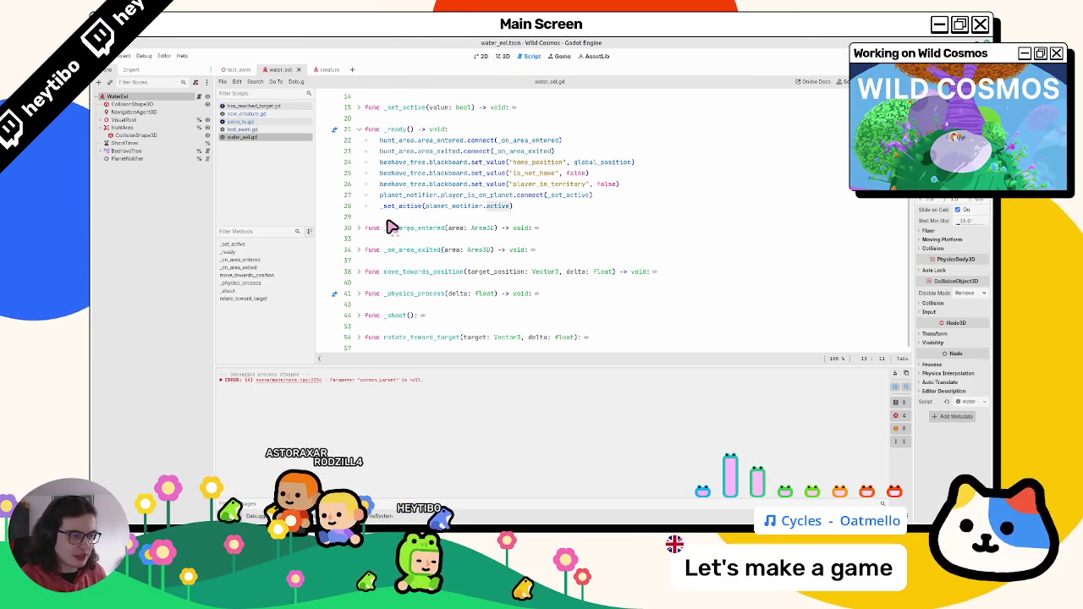
Step: Add 'hunt_area.top_level = true' on a new line 24 in _ready
double_click(385, 141)
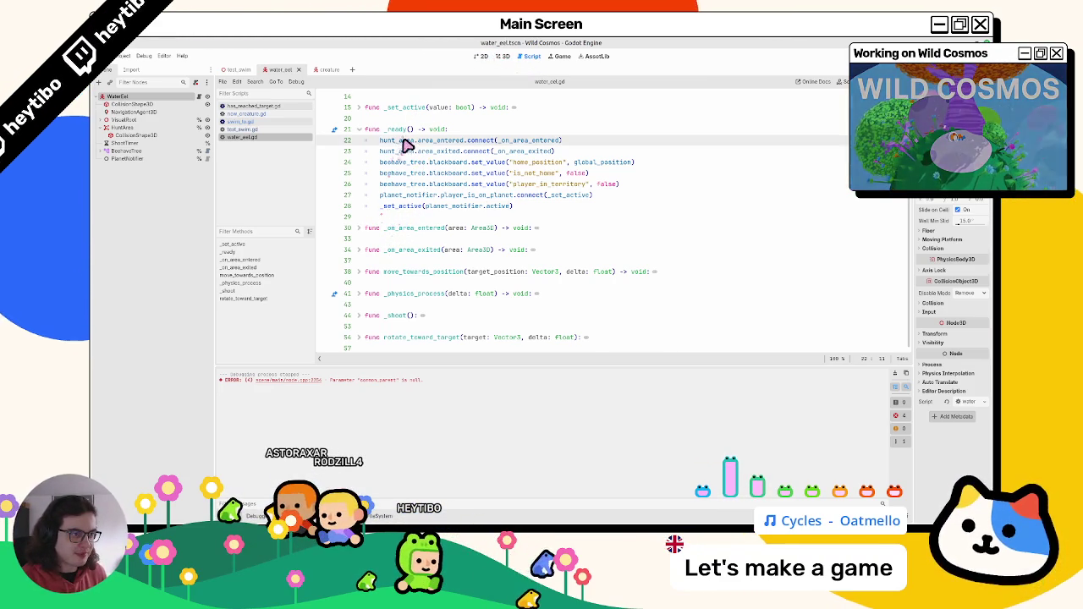
key(ctrl+c)
key(Down)
key(End)
key(Return)
key(ctrl+v)
text(.top)
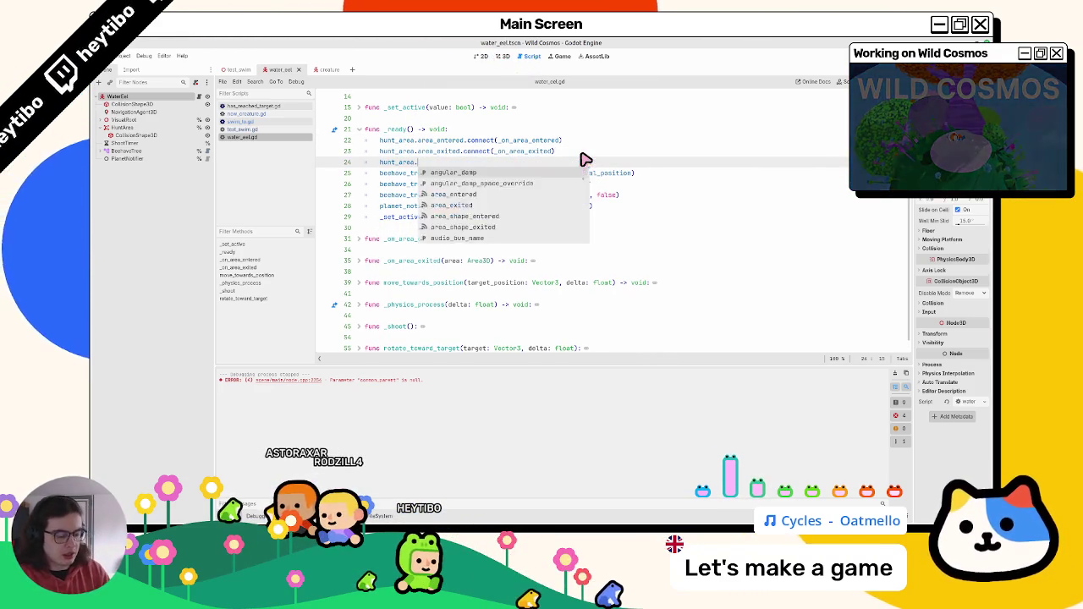
key(Return)
text(= true)
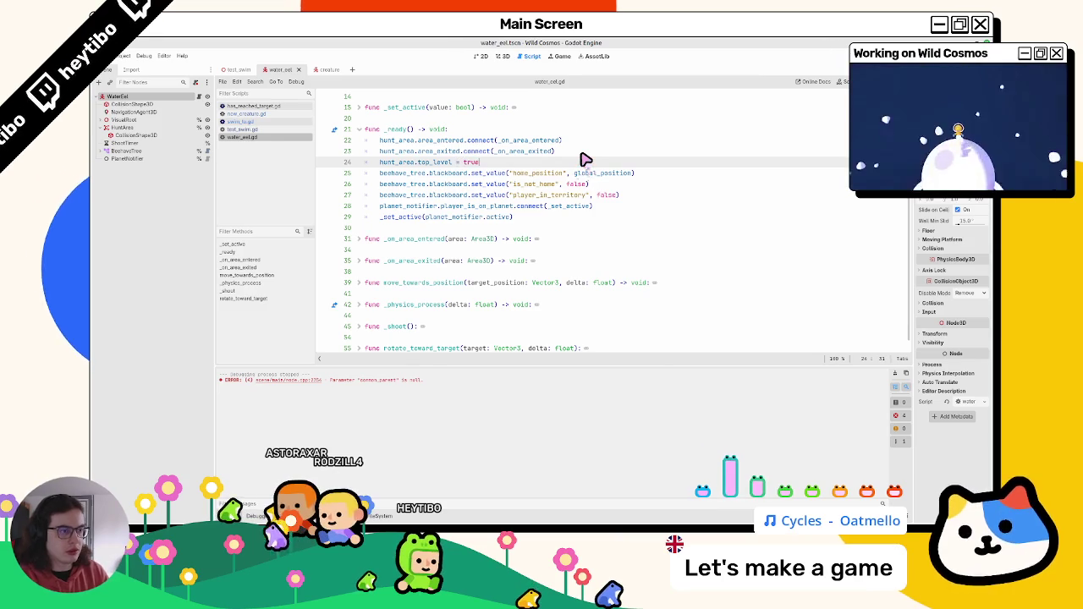
Step: Run test_swim with F6, swim the character through the pool and across the water planet, then pause
click(238, 69)
click(246, 137)
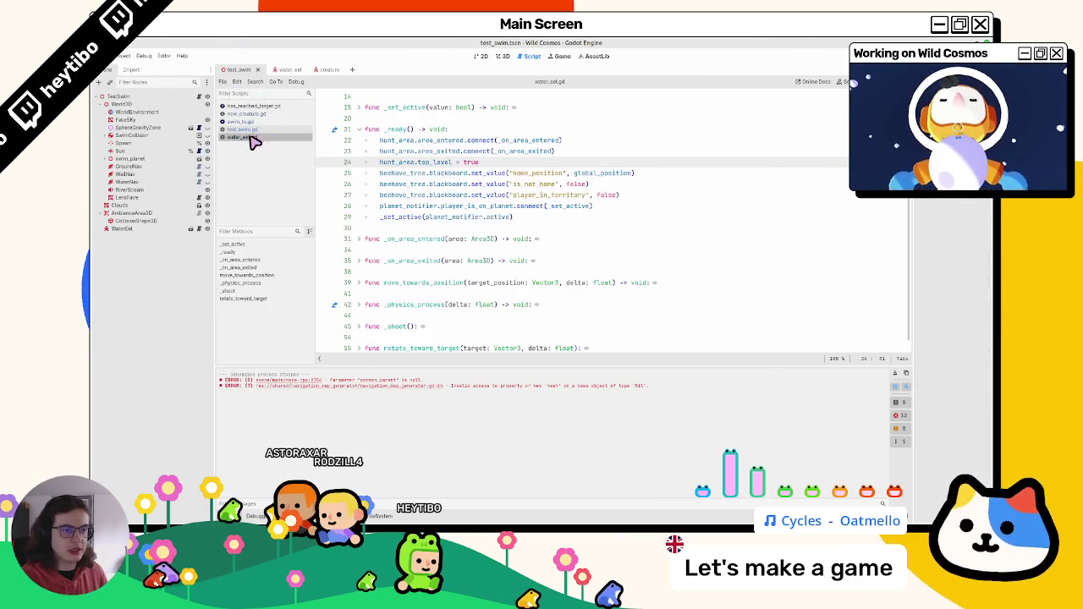
key(F6)
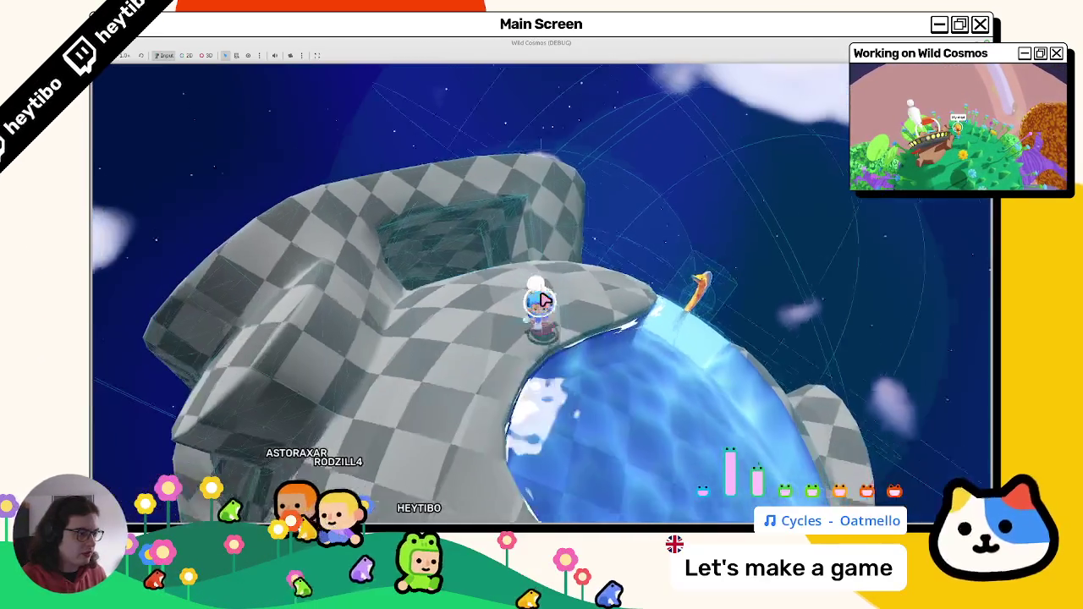
key(w)
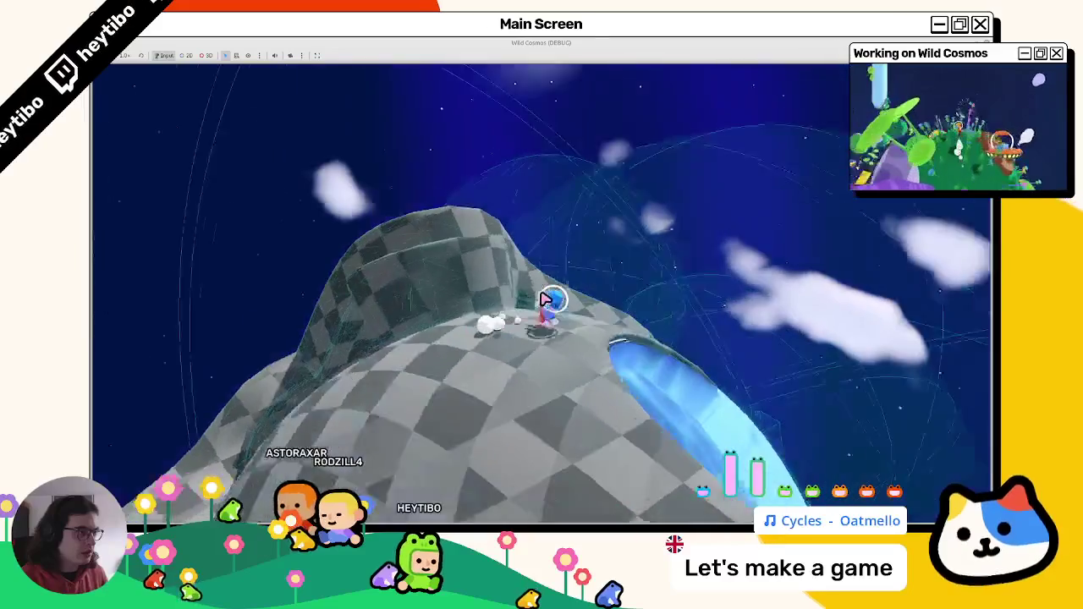
key(w)
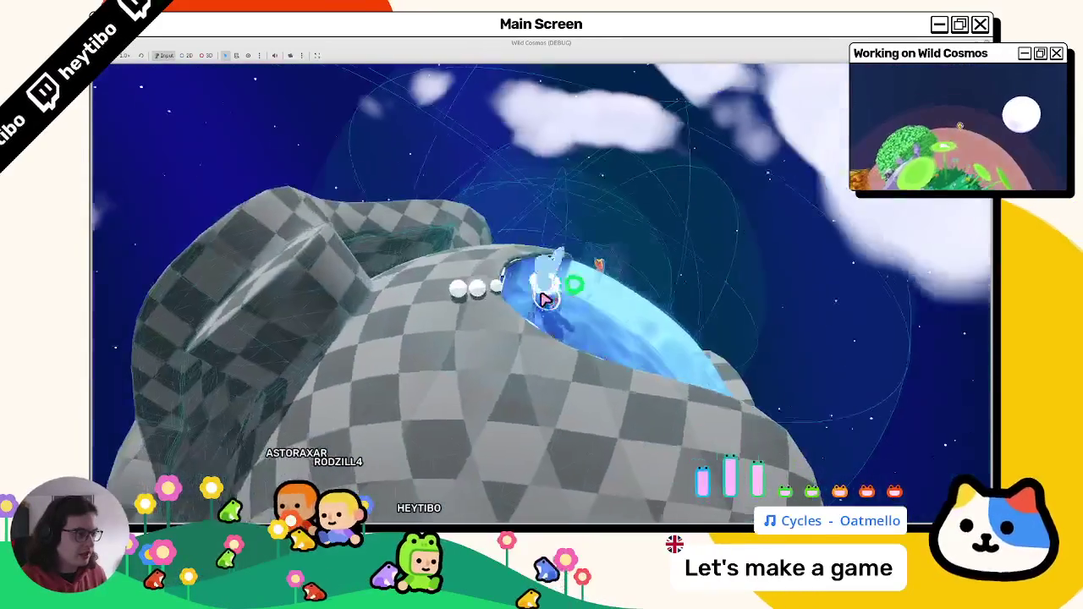
key(w)
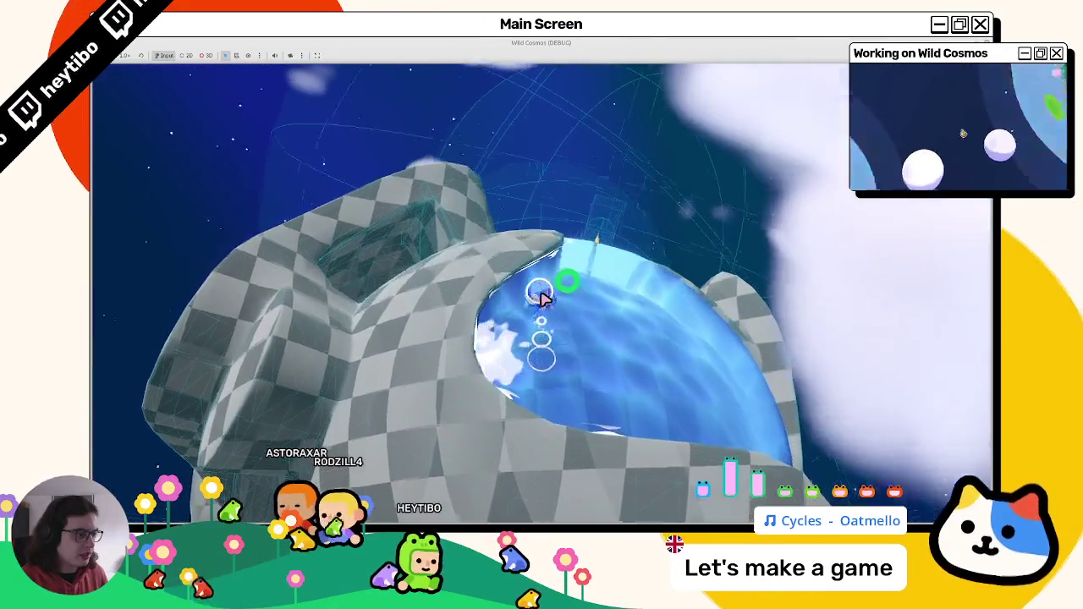
key(w)
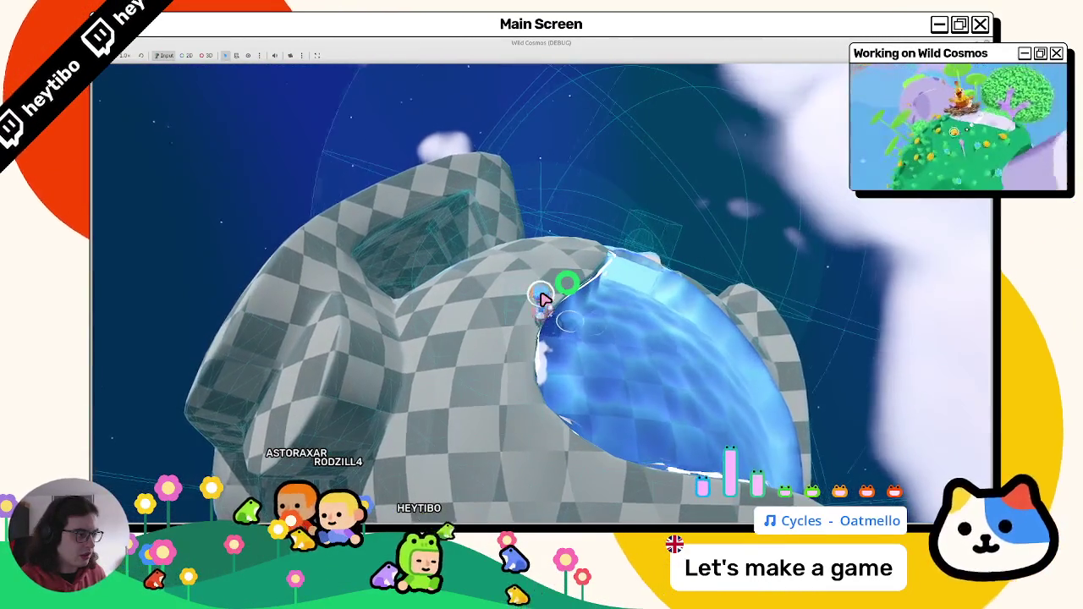
key(w)
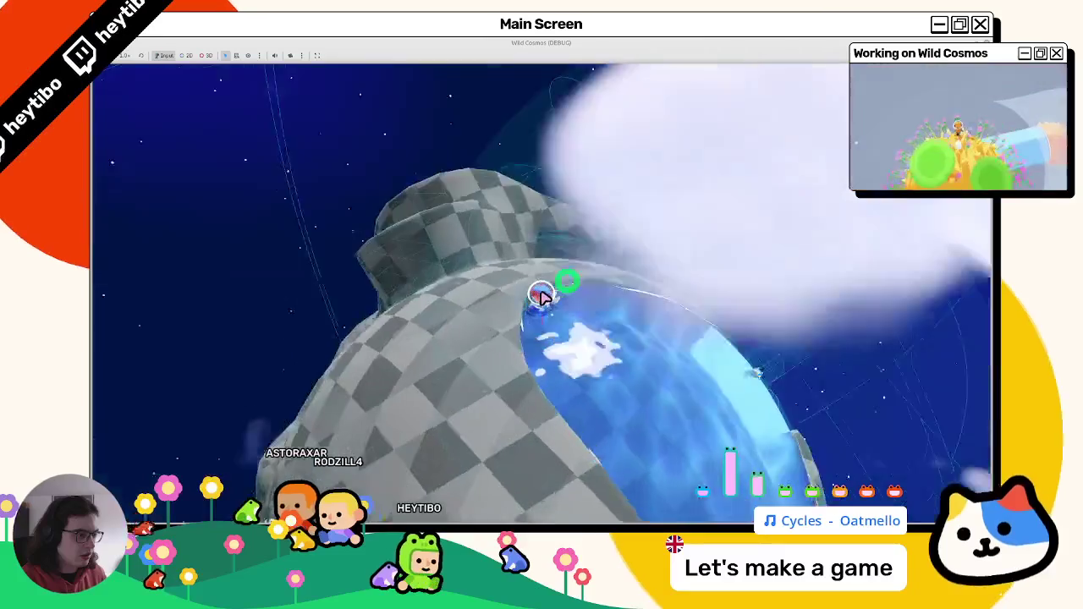
key(w)
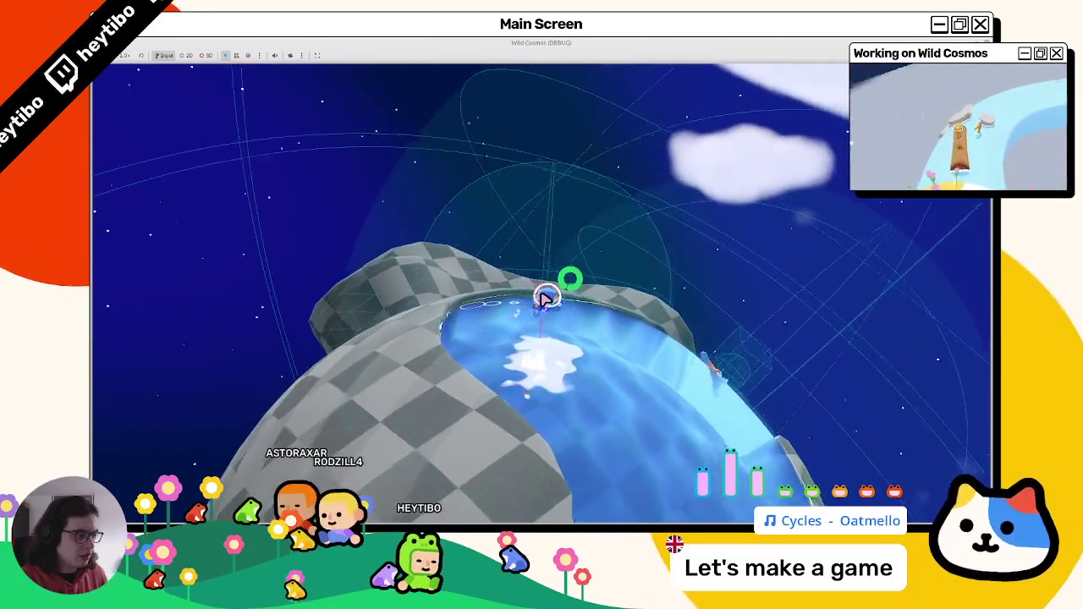
key(w)
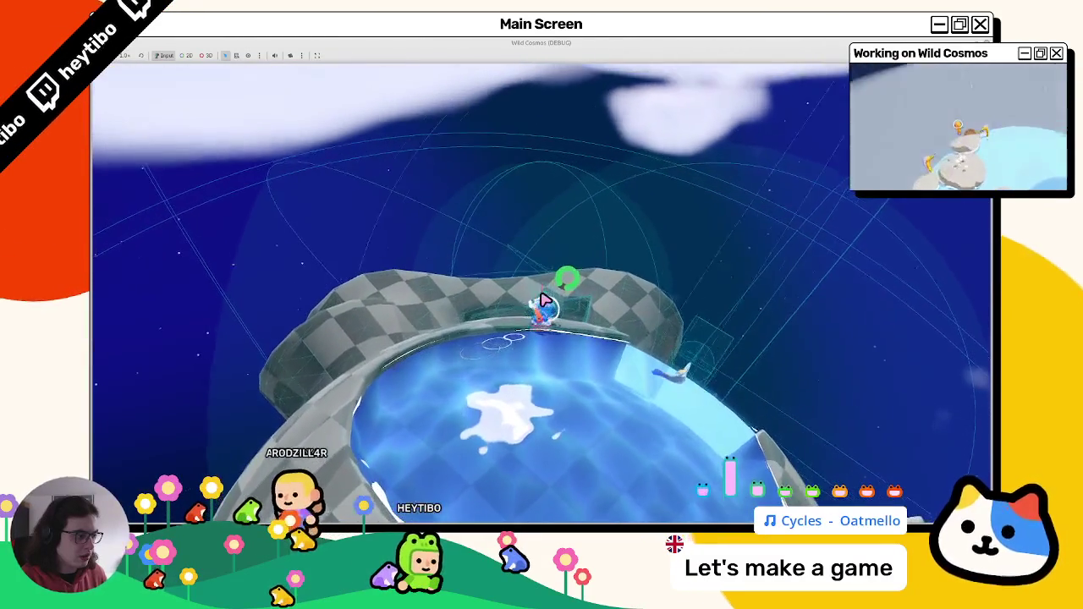
key(w)
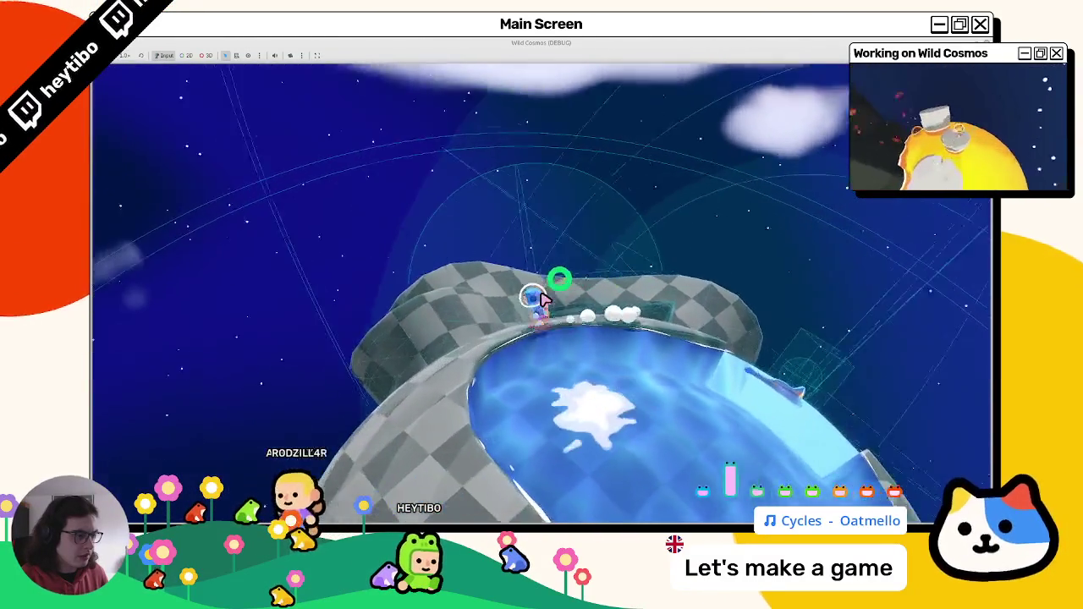
key(w)
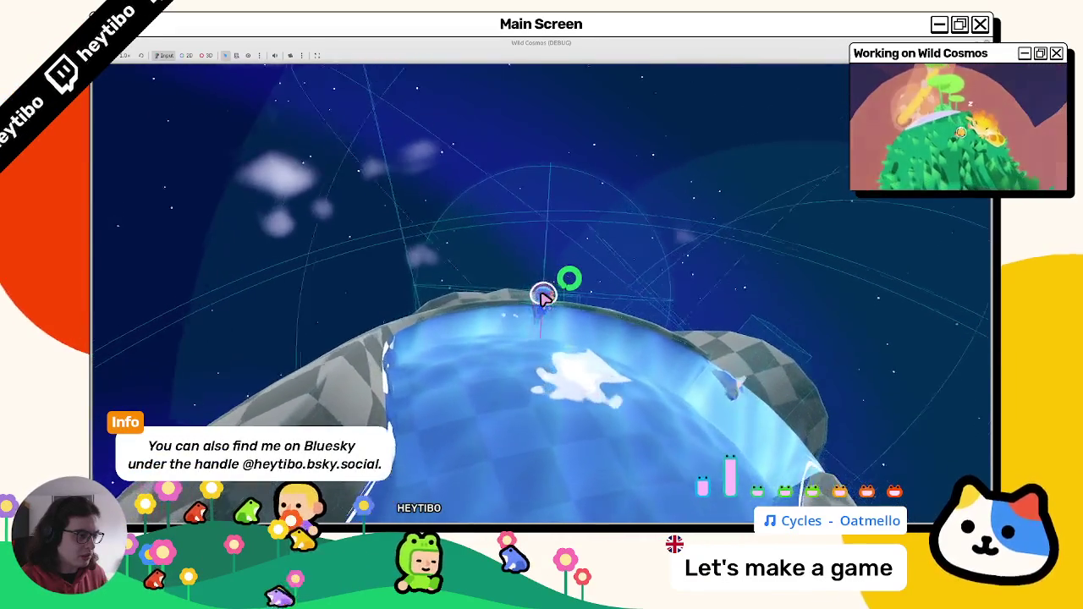
key(w)
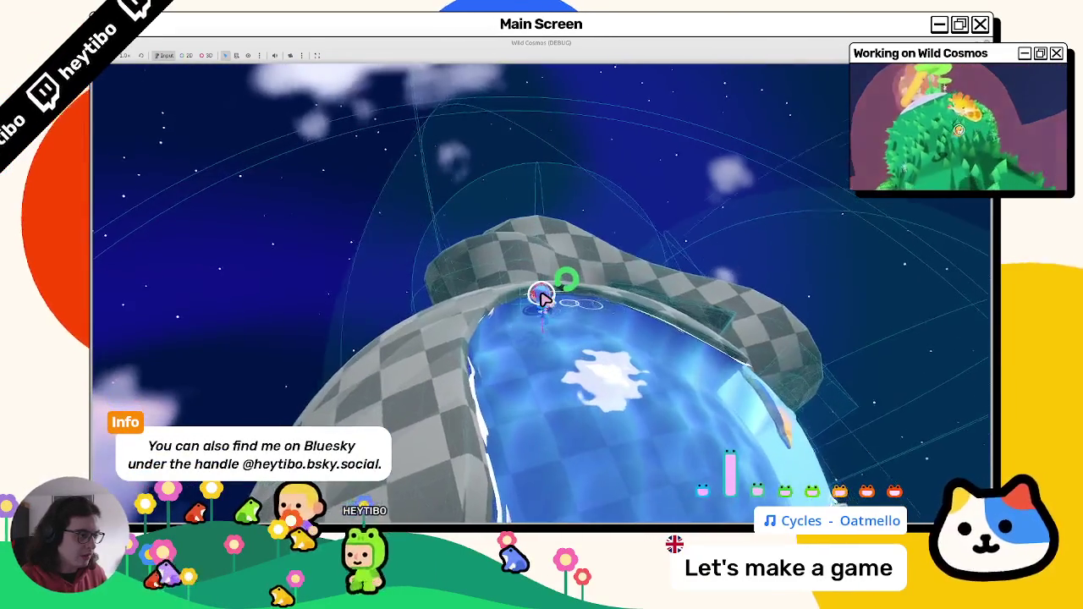
key(w)
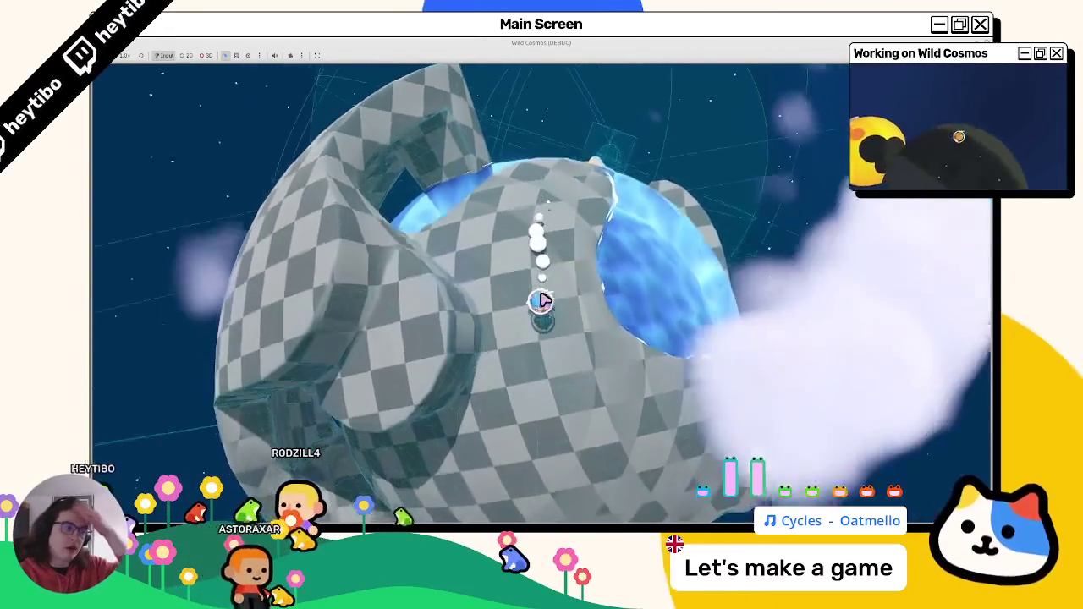
key(w)
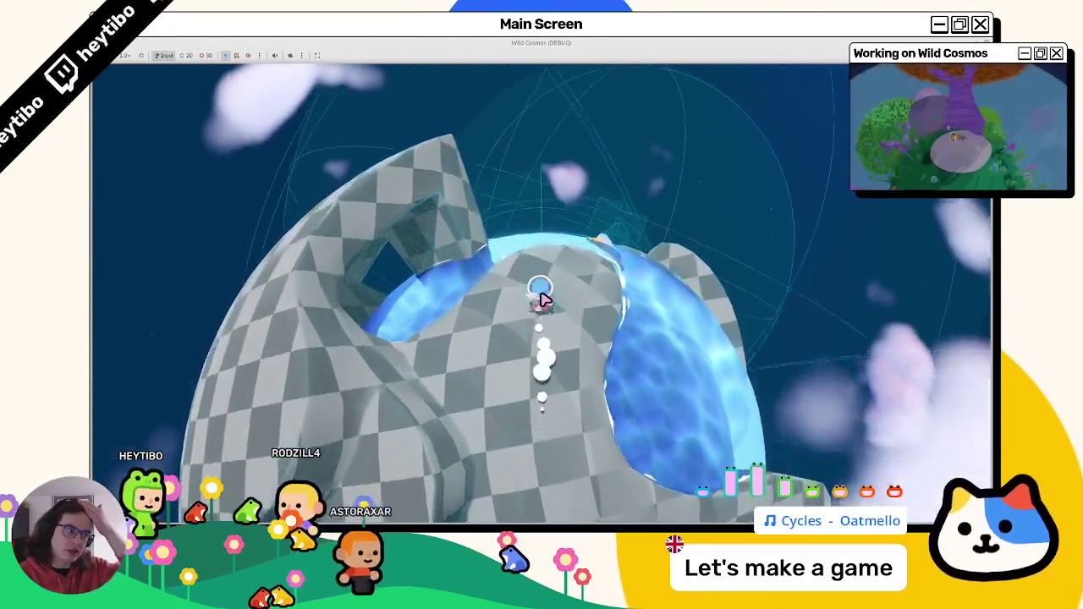
key(w)
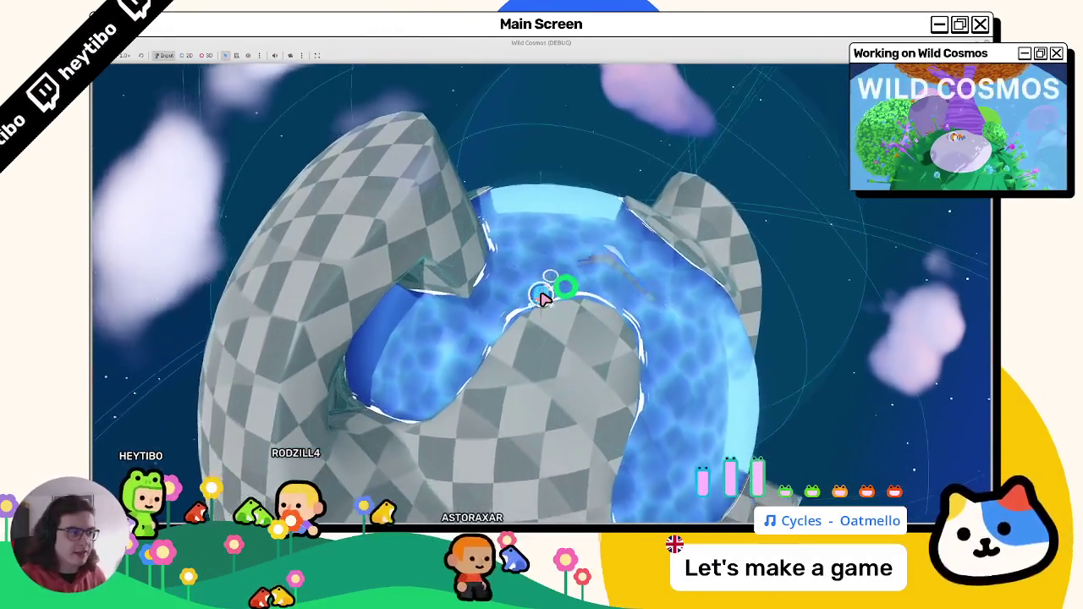
key(w)
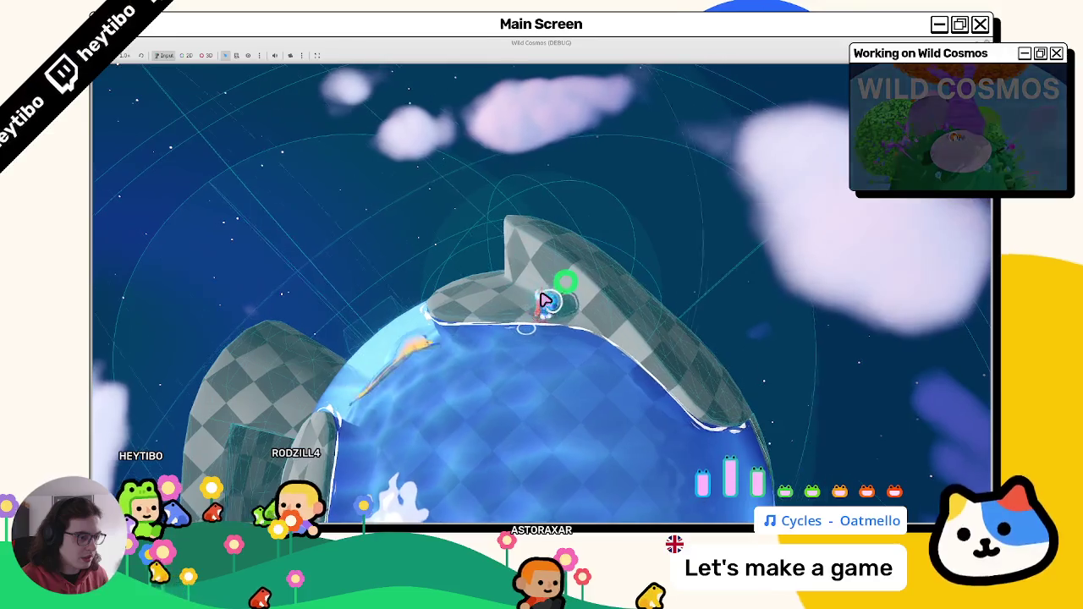
key(w)
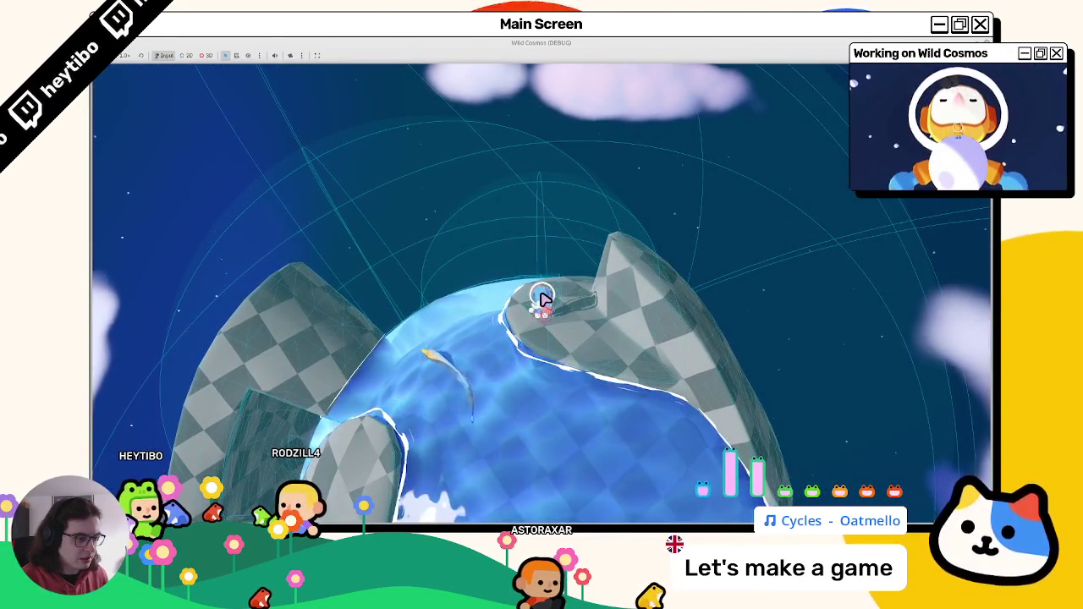
key(Escape)
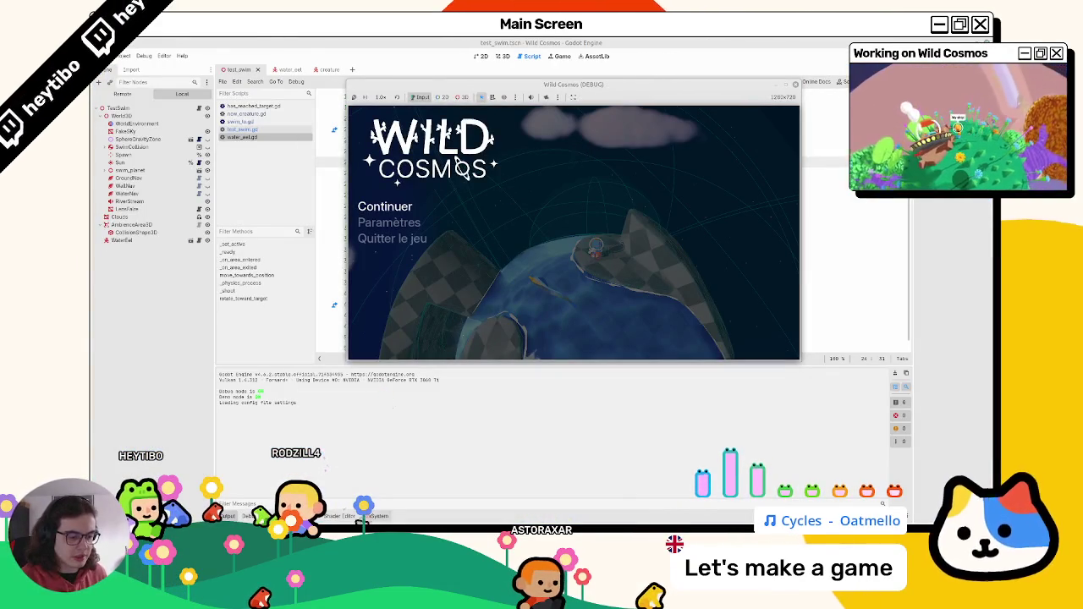
Step: Switch to the water_eel scene and show its BeehaveTree graph from the Debugger's Beehave tab
click(286, 70)
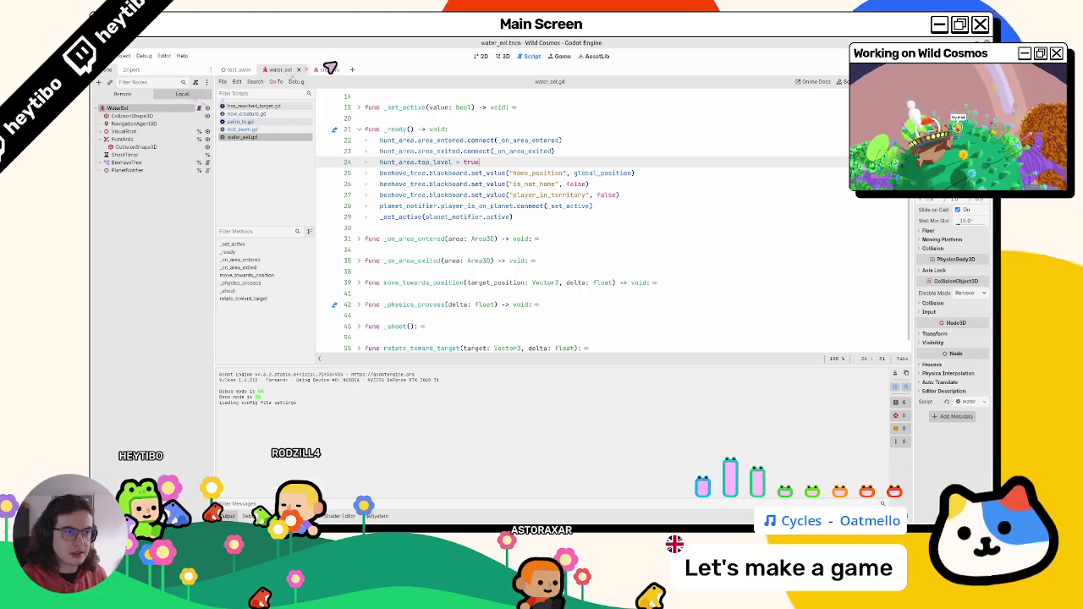
click(328, 69)
click(282, 70)
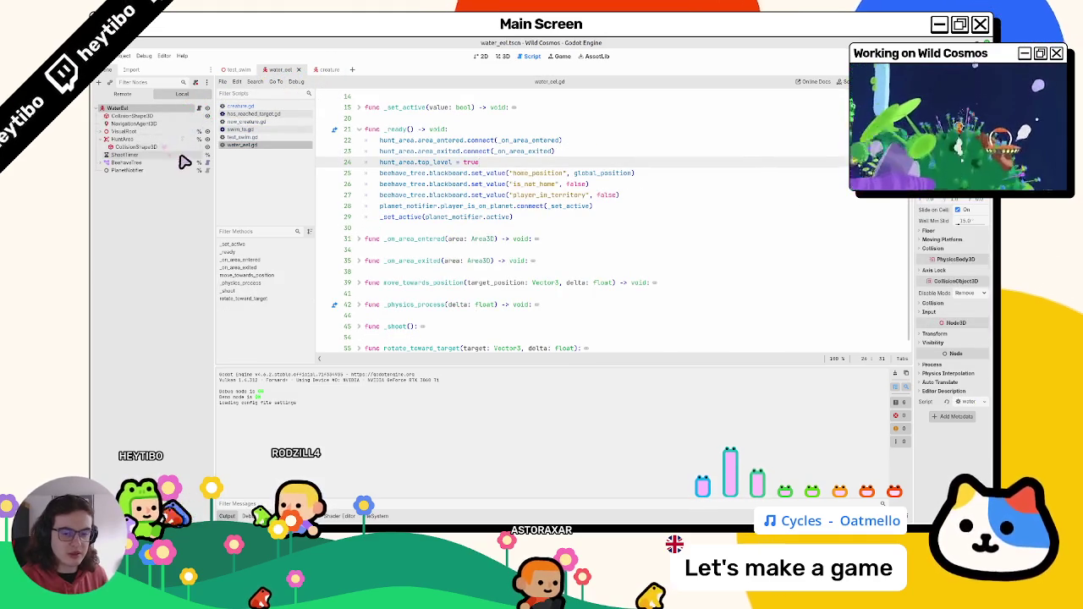
click(247, 515)
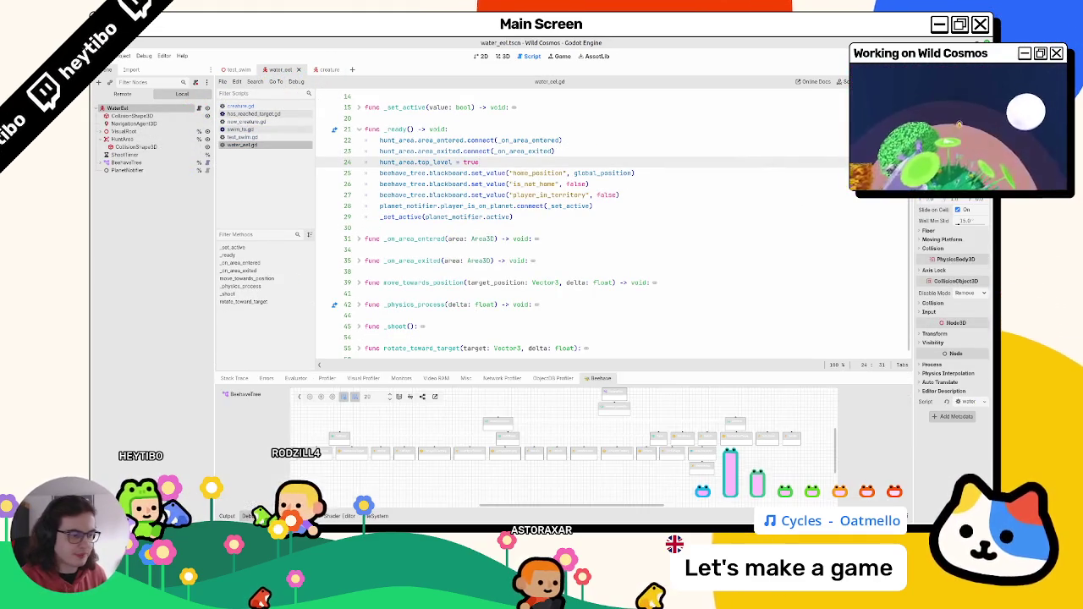
click(267, 395)
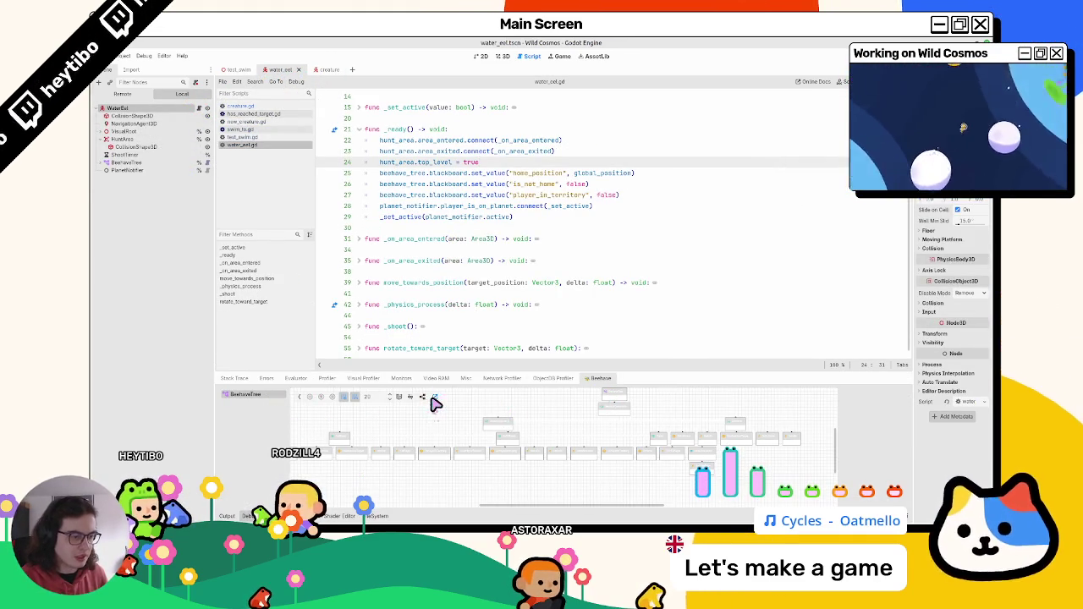
drag(703, 237, 702, 265)
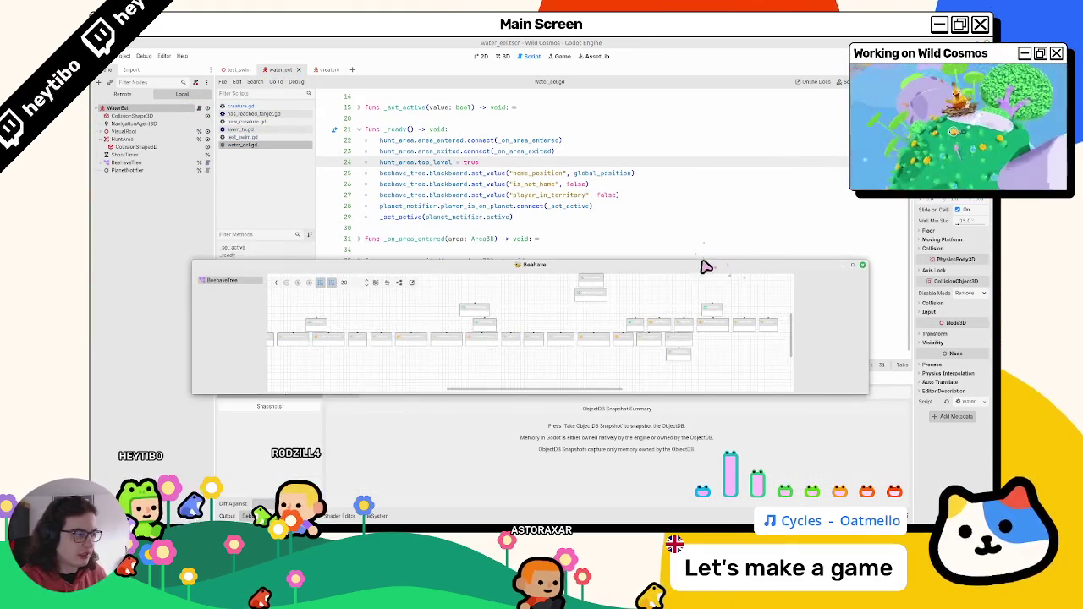
Step: Enlarge the floating Beehave graph, switch it to vertical layout and dock it beside the code
mouse_move(694, 186)
mouse_down()
mouse_move(568, 121)
mouse_move(601, 211)
mouse_up()
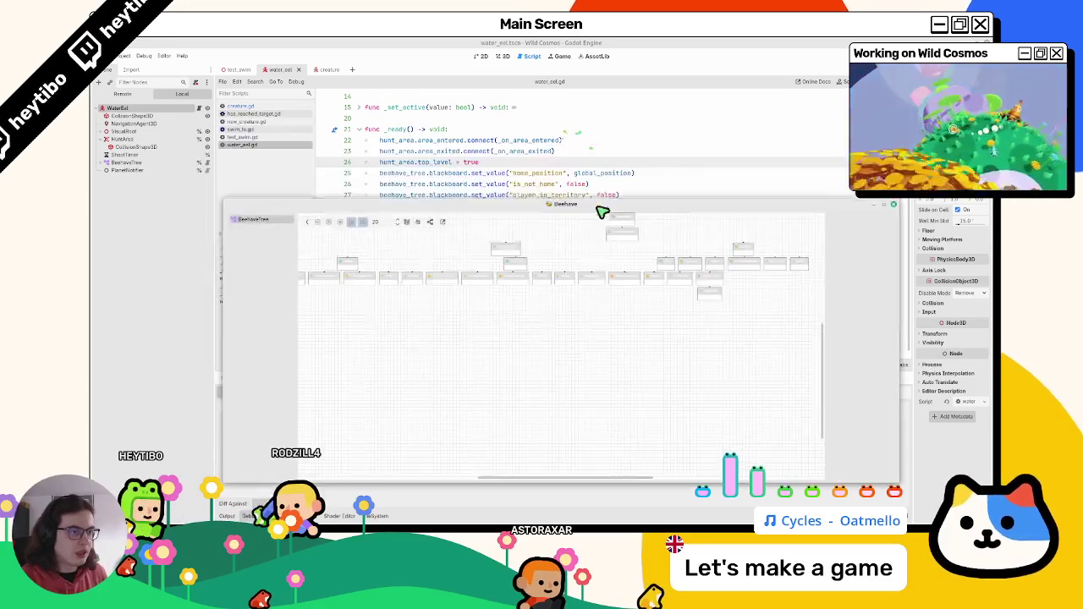
click(430, 223)
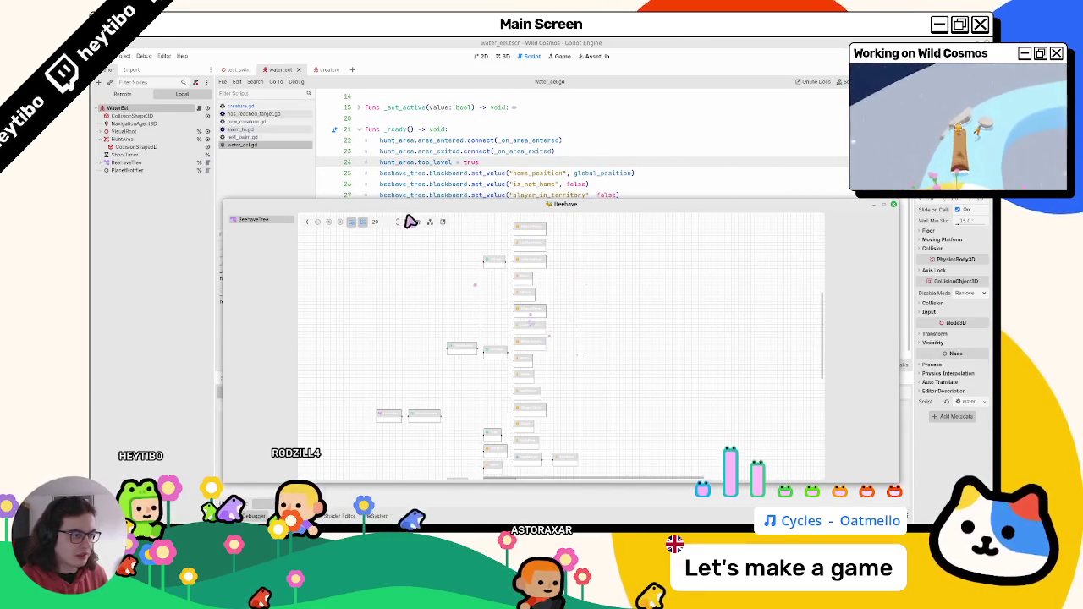
click(893, 204)
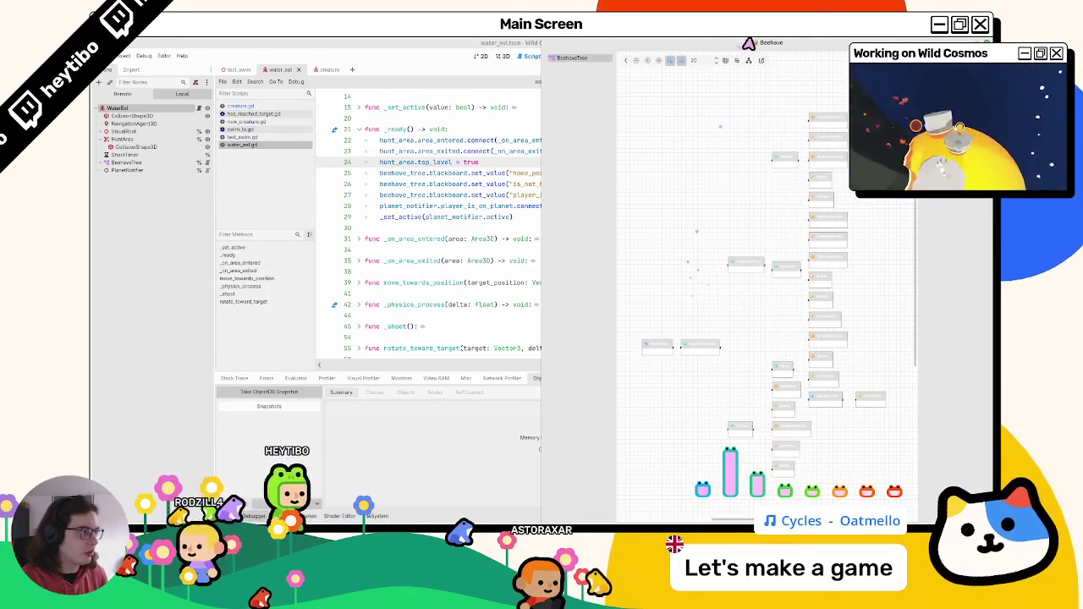
right_click(749, 42)
click(756, 108)
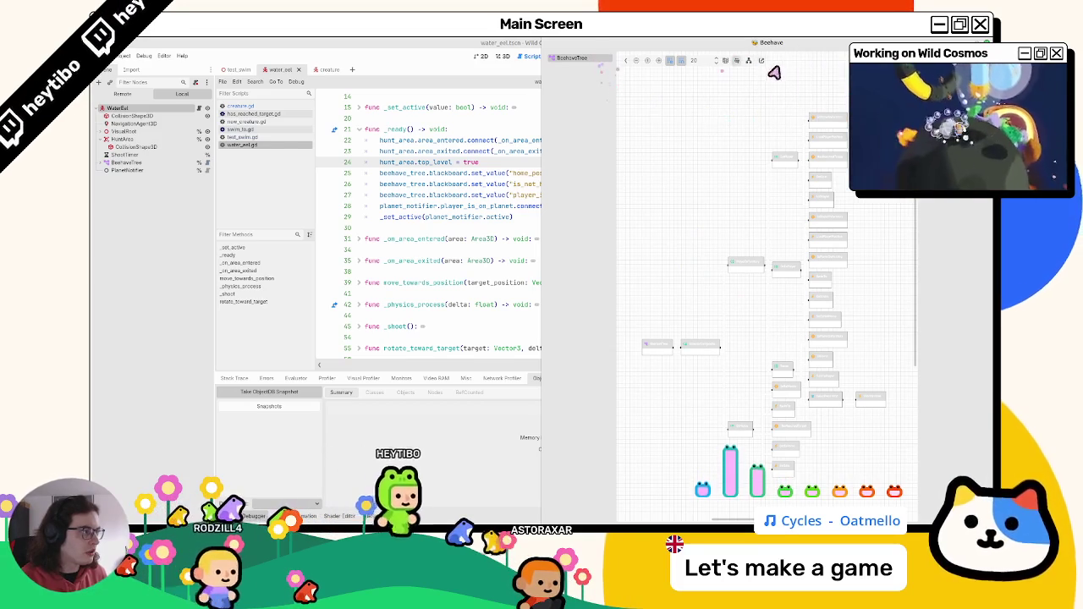
Step: Run the test_swim scene with F6 and set its game window to 'Au premier plan'
click(235, 69)
key(F6)
drag(428, 135, 233, 135)
right_click(233, 136)
click(261, 193)
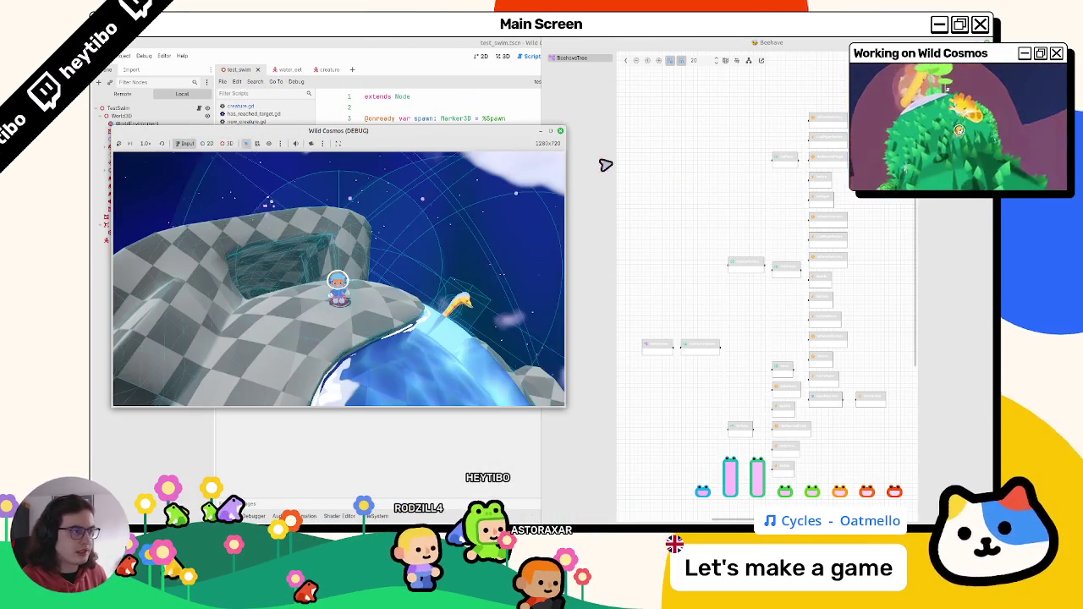
Step: Widen the game window slightly and pause, resume, then pause the game with Escape
drag(553, 137, 577, 136)
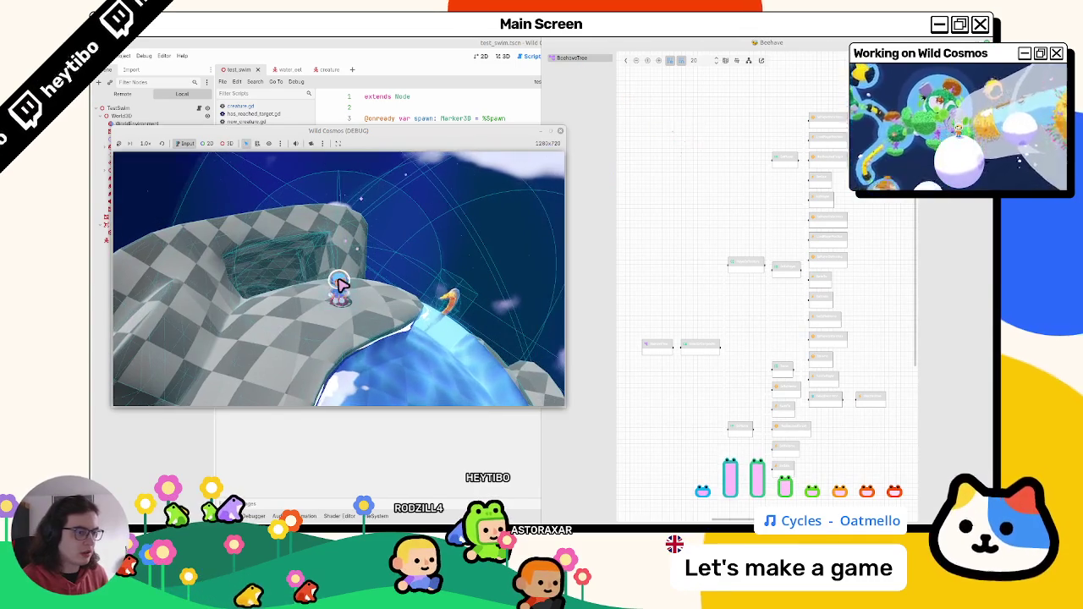
key(Escape)
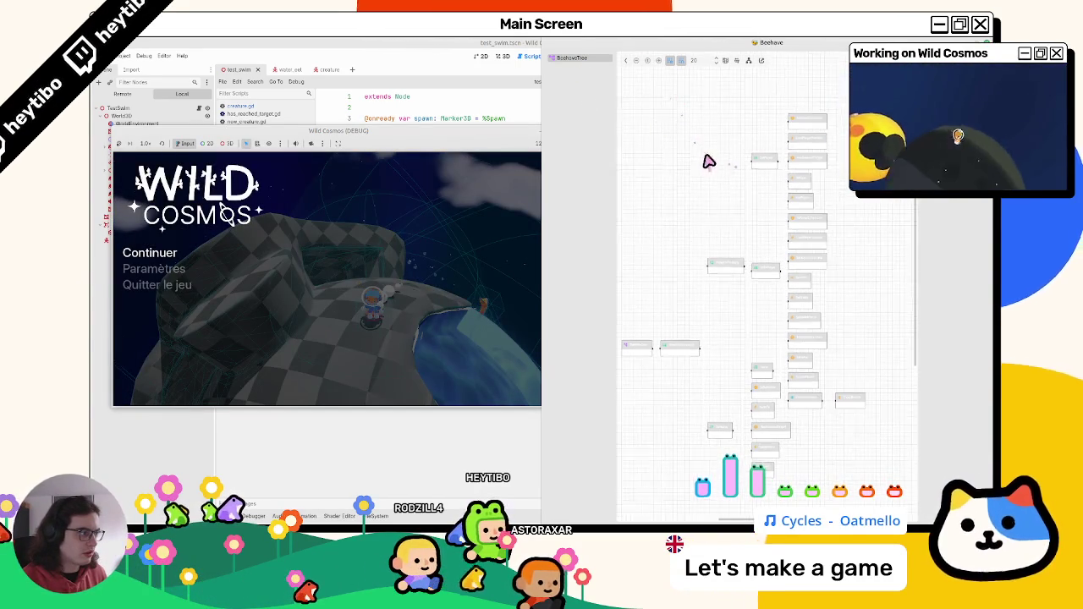
key(Escape)
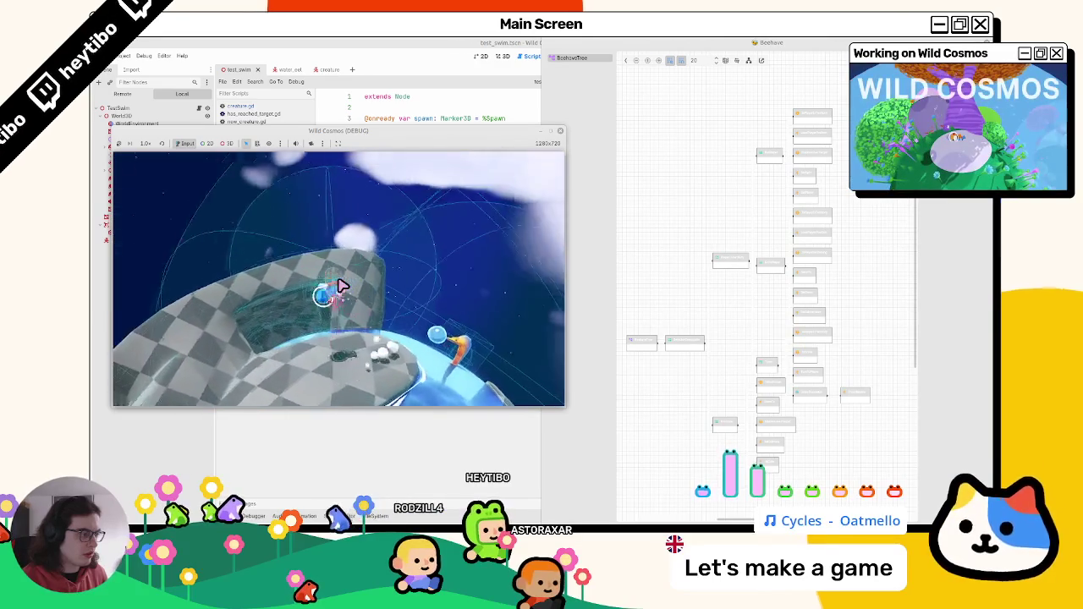
key(Escape)
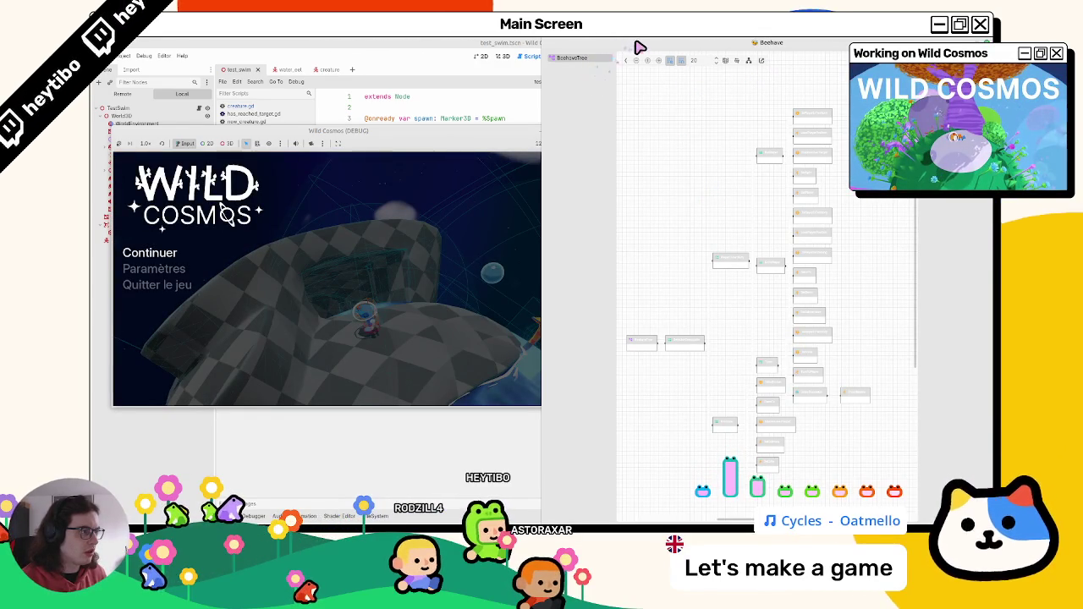
Step: Move the Beehave window aside, bring the game forward and stop the project with F8
mouse_move(699, 60)
mouse_down()
mouse_move(706, 77)
mouse_move(694, 84)
mouse_up()
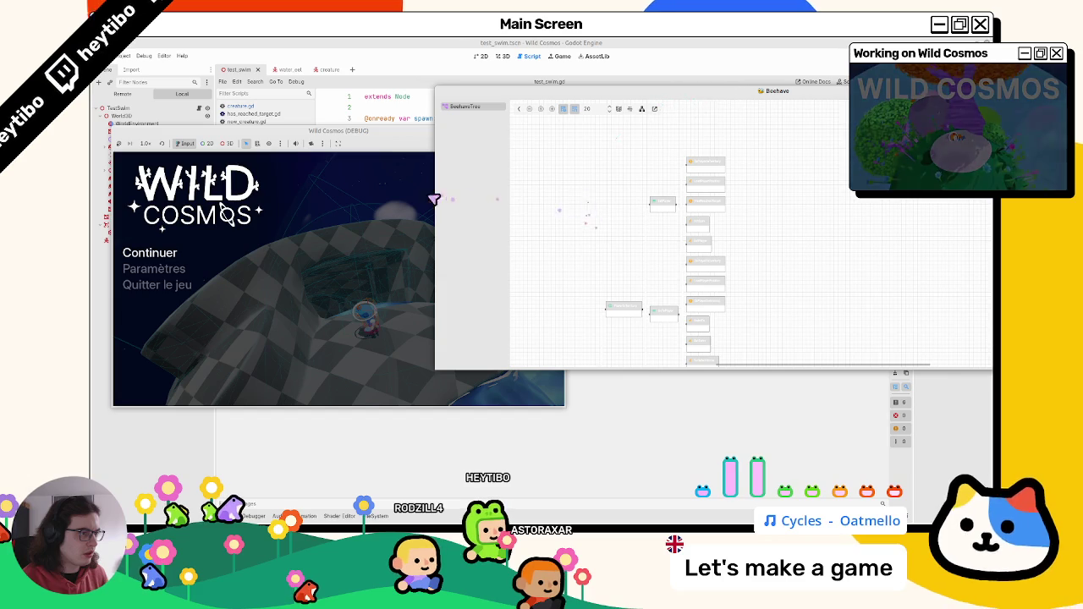
click(410, 204)
key(F8)
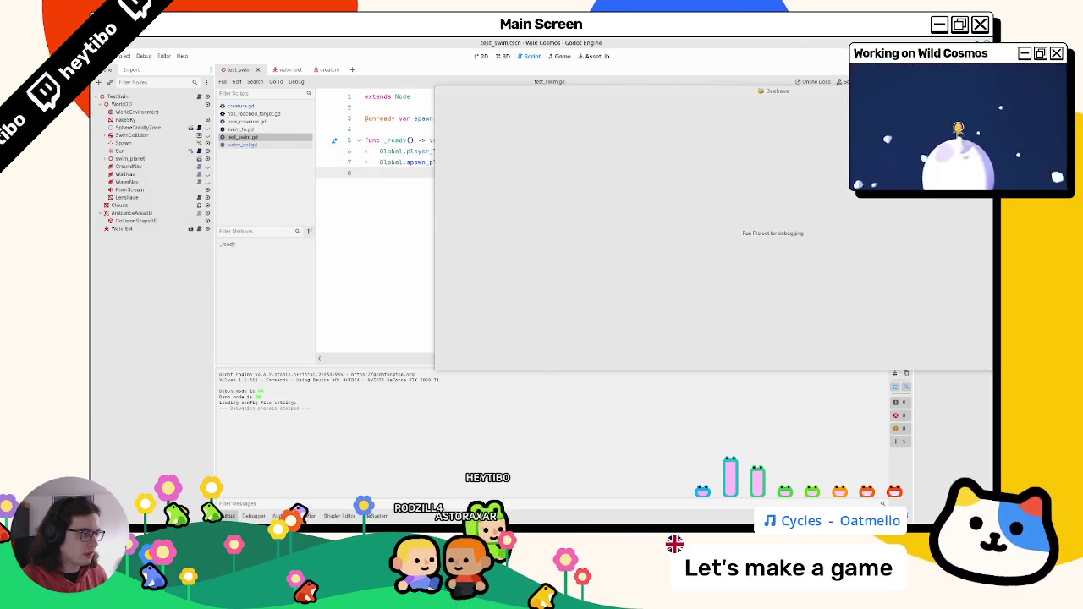
Step: Relaunch the game with F5 and keep its window always on top
key(F5)
right_click(380, 140)
click(399, 197)
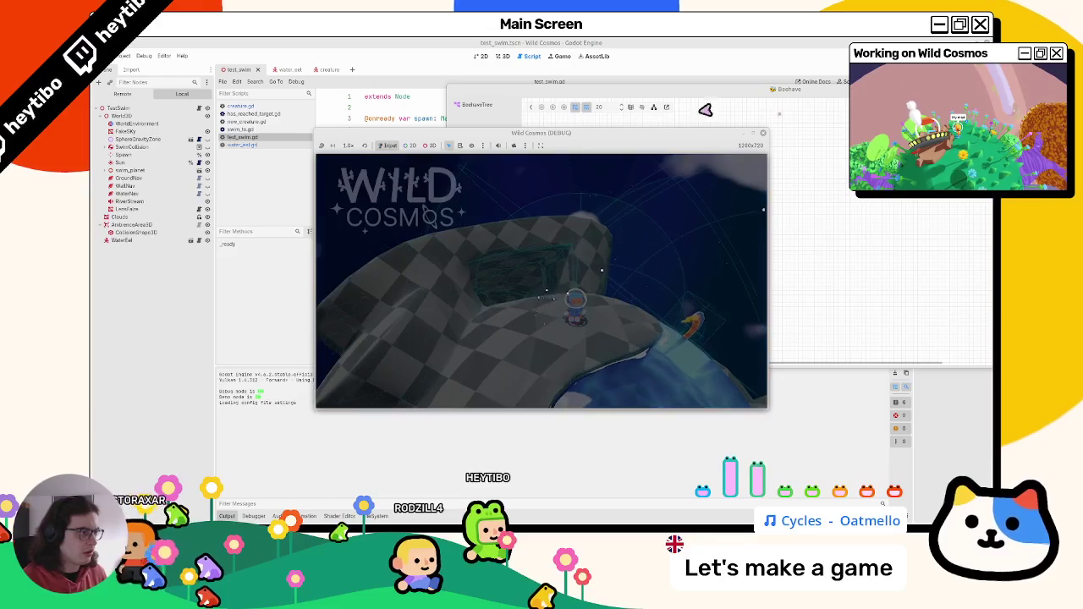
Step: Toggle the Beehave graph to horizontal and back to vertical, then snap it to the right half
click(640, 121)
click(655, 108)
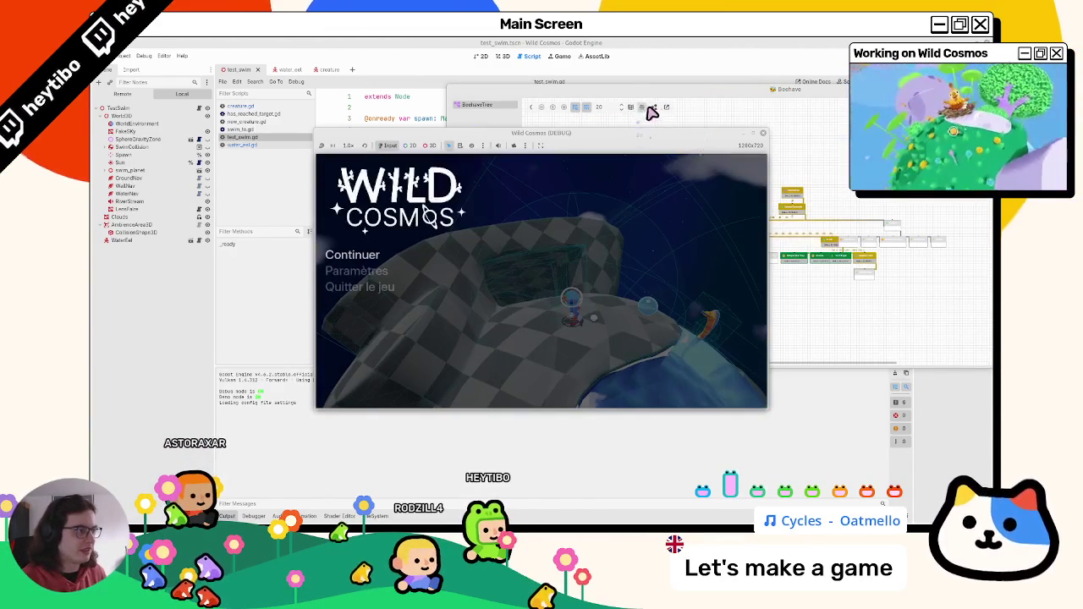
click(654, 108)
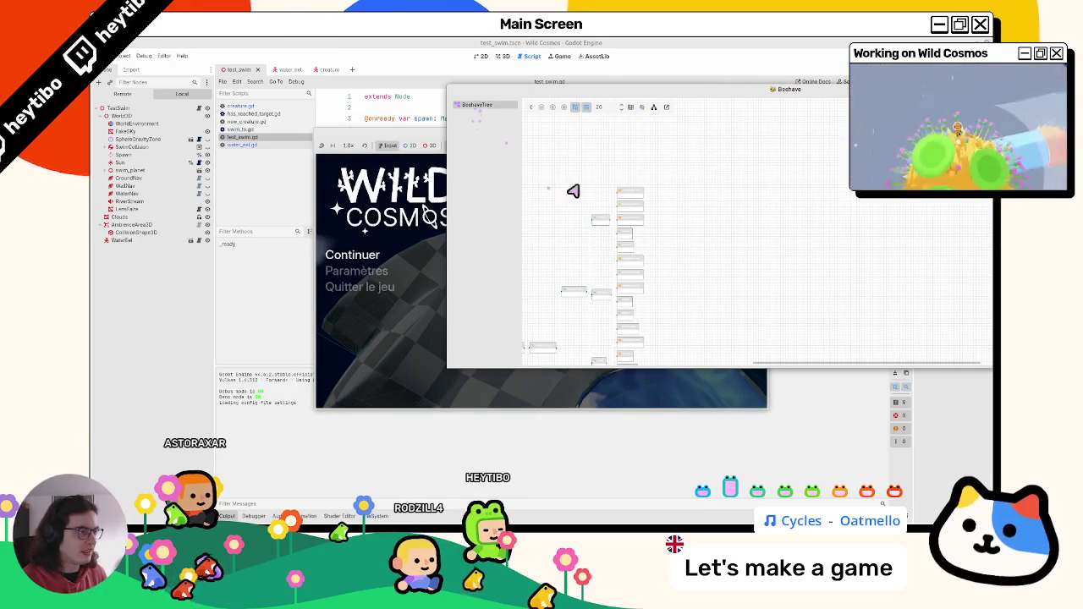
click(474, 287)
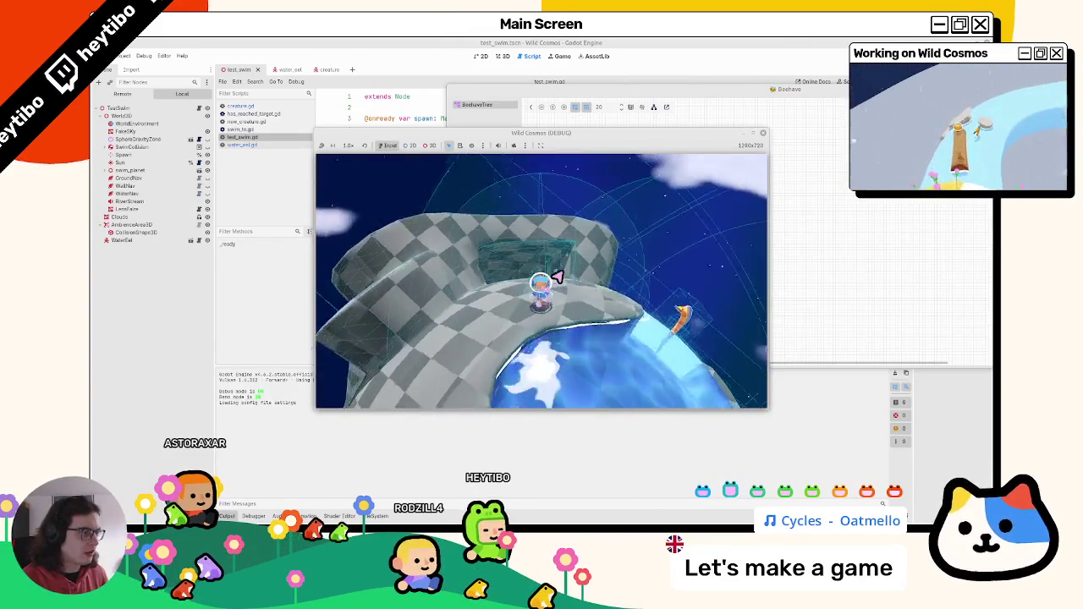
key(alt+Tab)
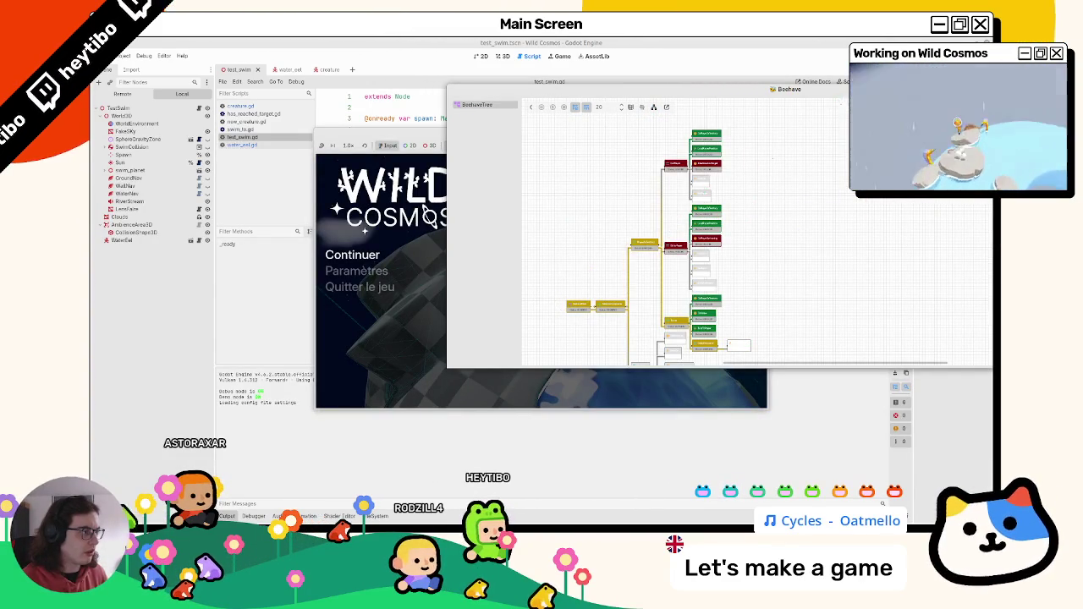
key(super+Right)
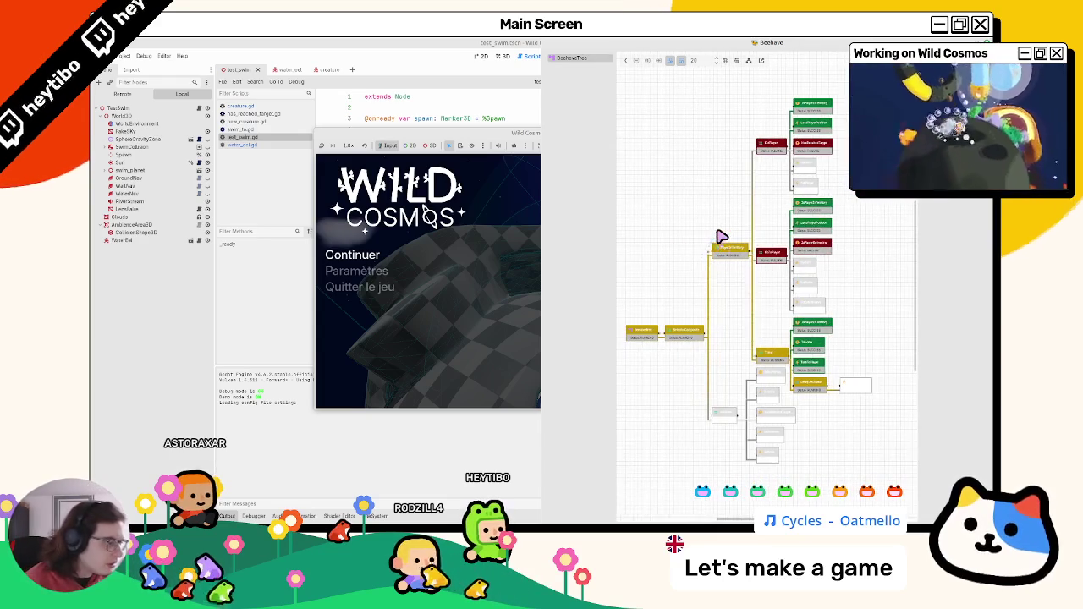
Step: Pause and resume the game with Escape while watching the eel's Beehave node statuses update
scroll(703, 240, up, 1)
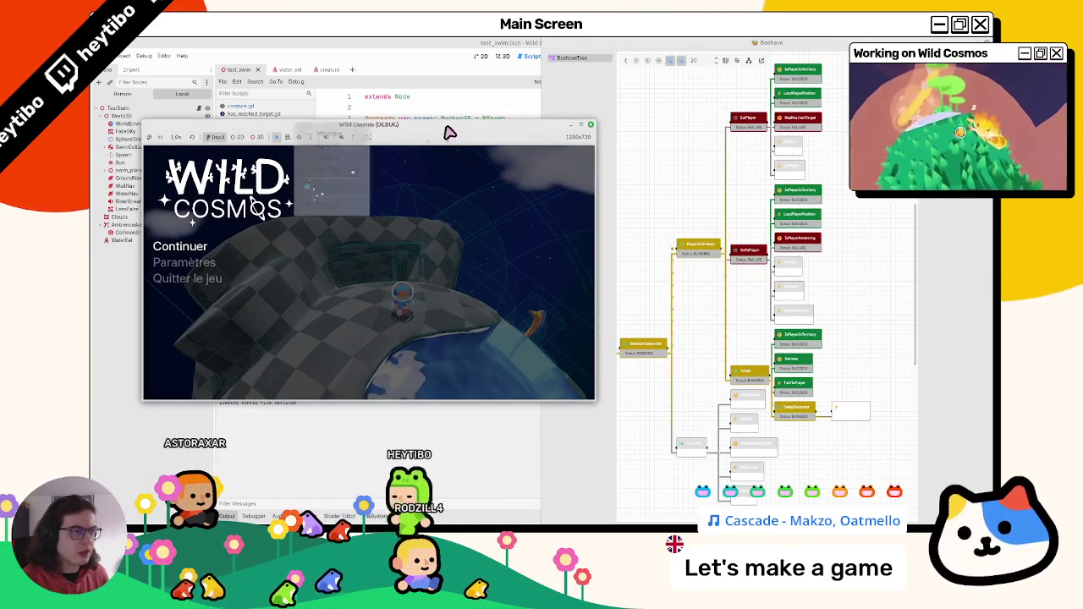
key(Escape)
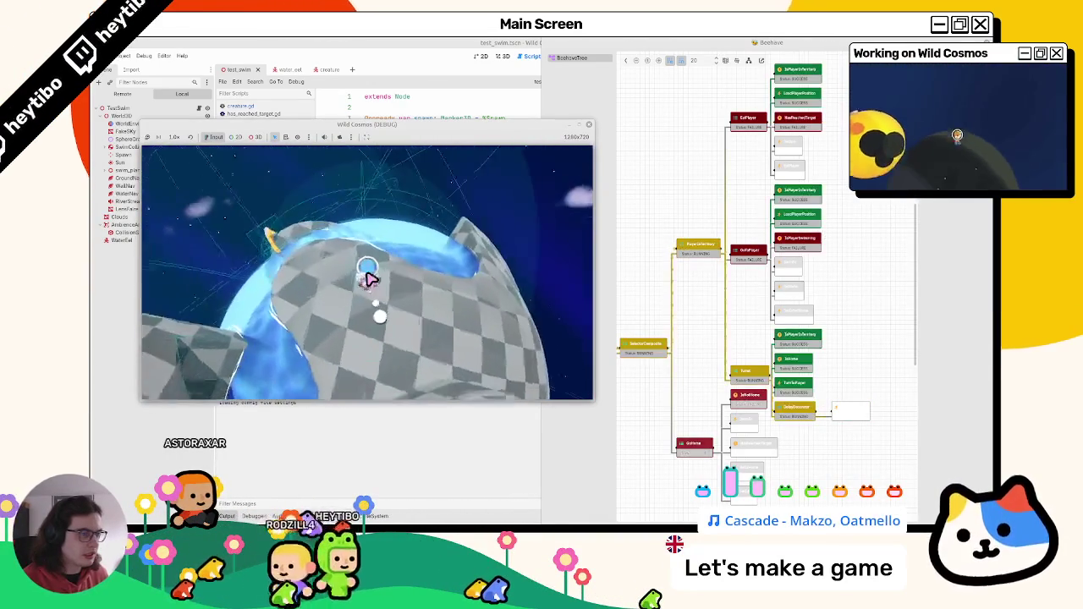
key(Escape)
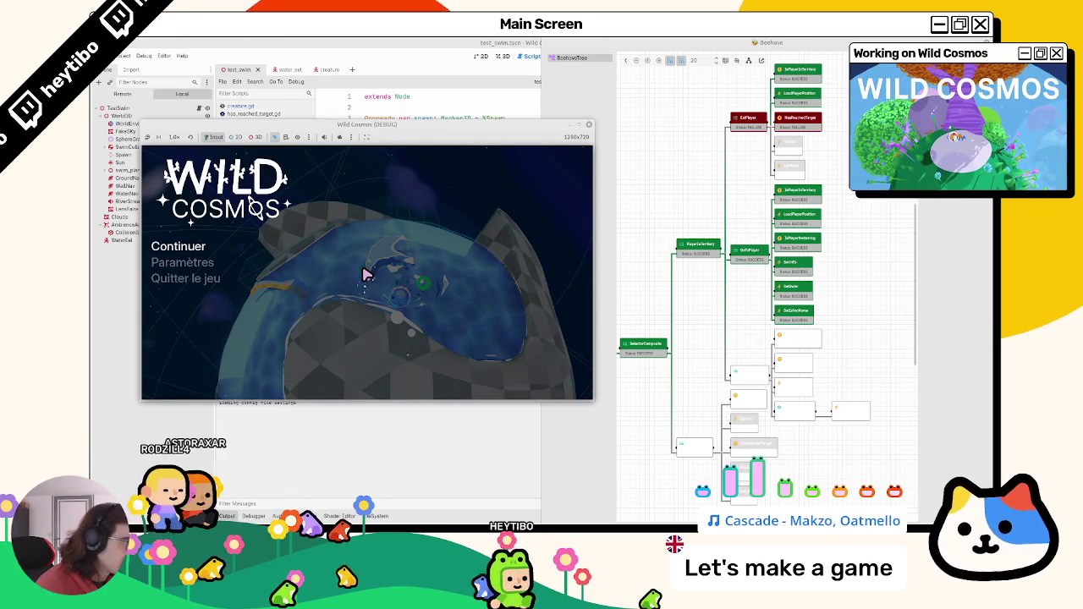
key(Escape)
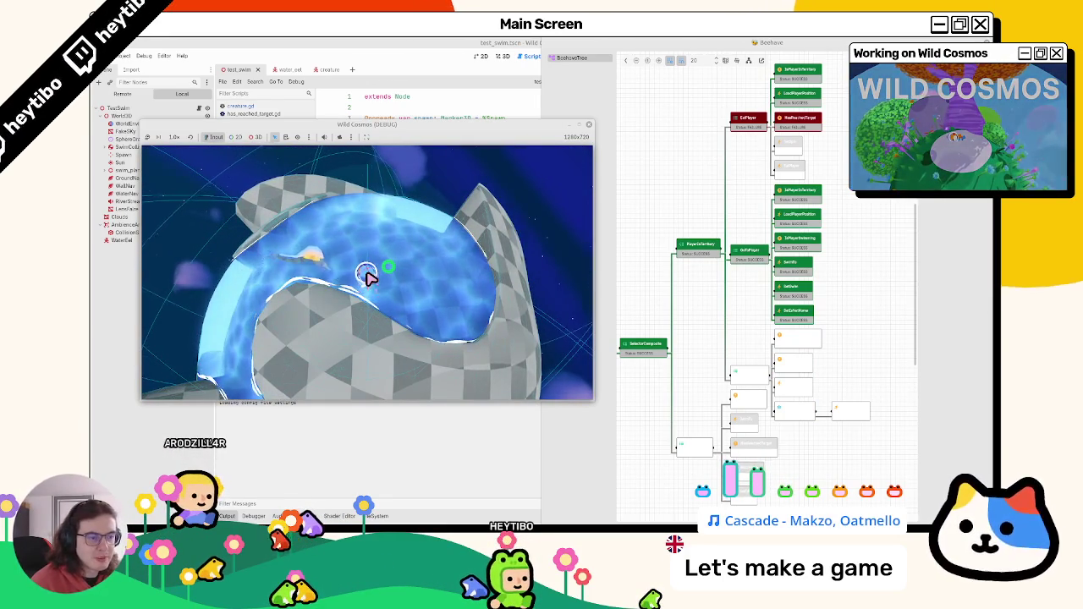
key(Escape)
key(Escape)
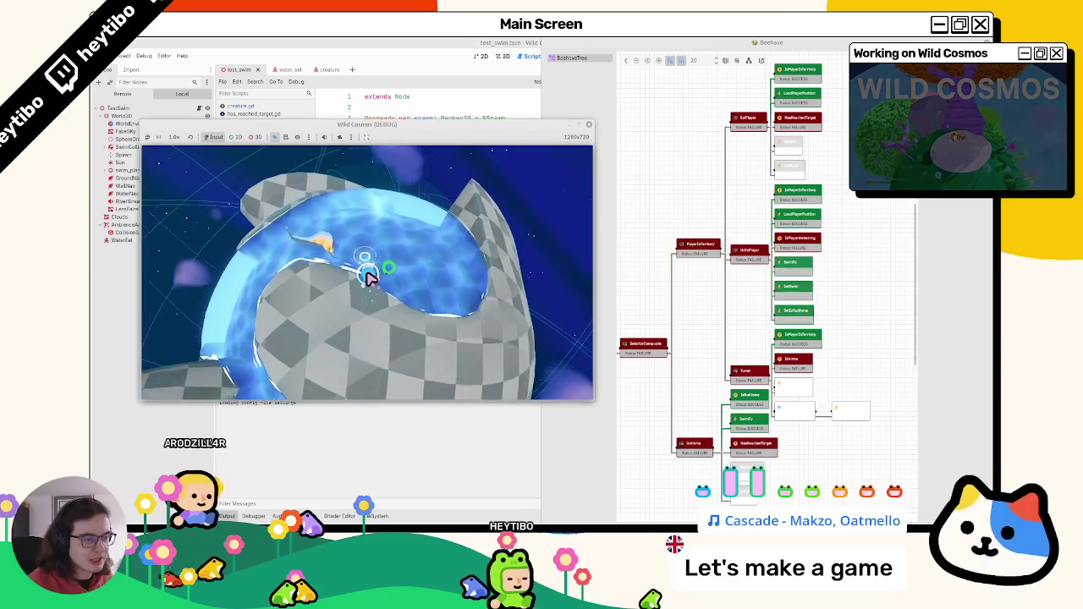
key(Escape)
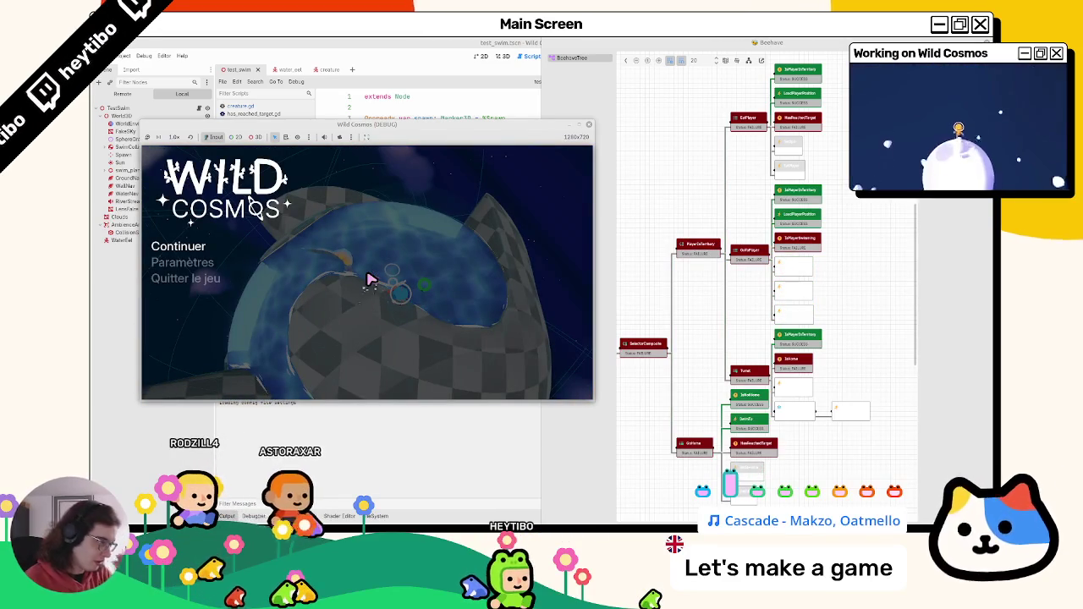
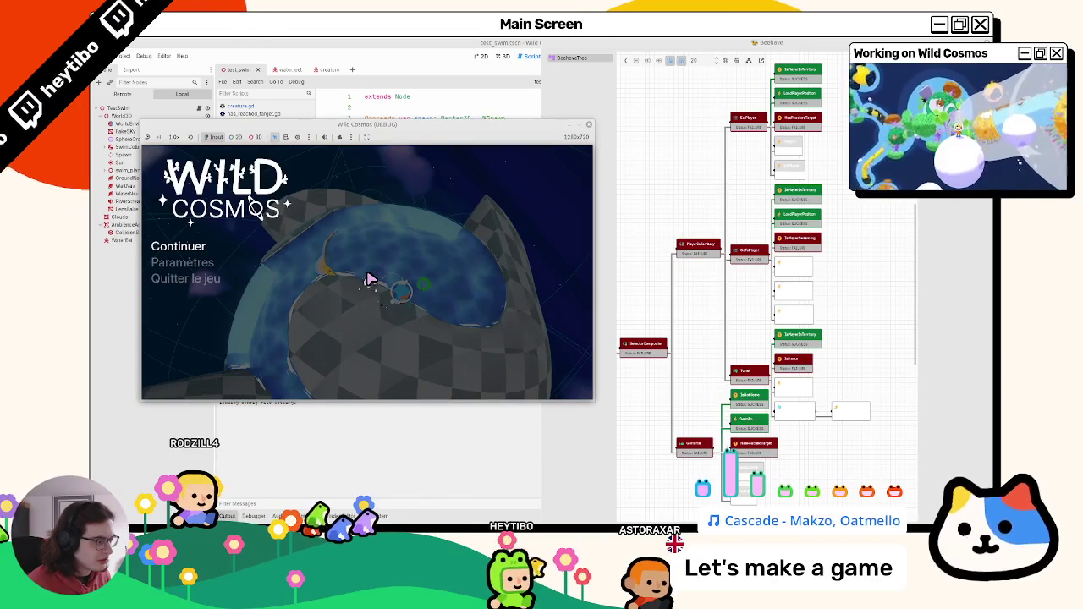
Step: Pause the swim test to check the eel and move the game window away from the code
key(Return)
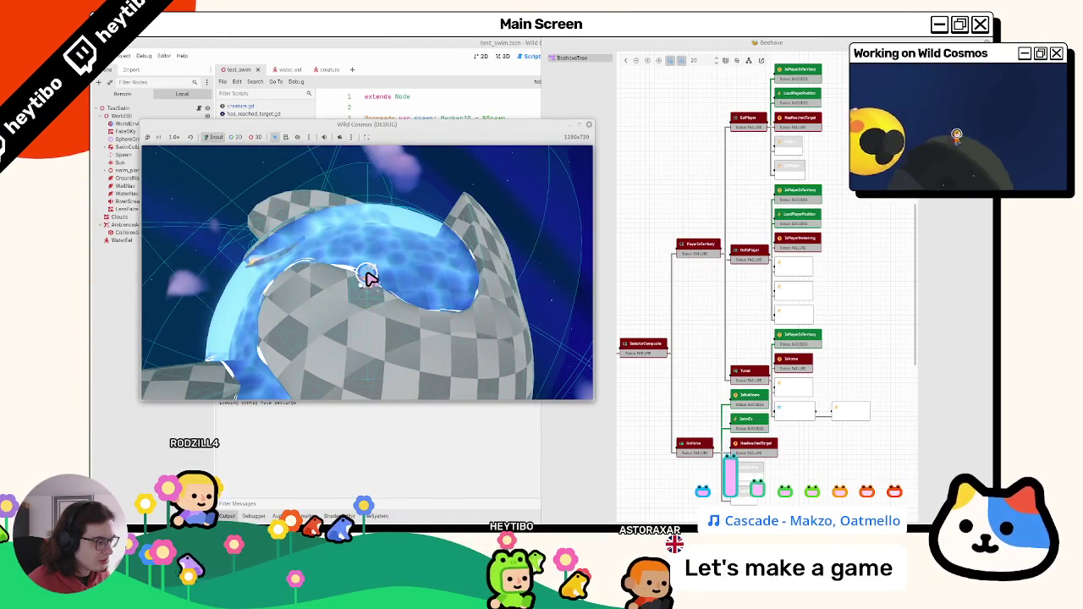
key(Escape)
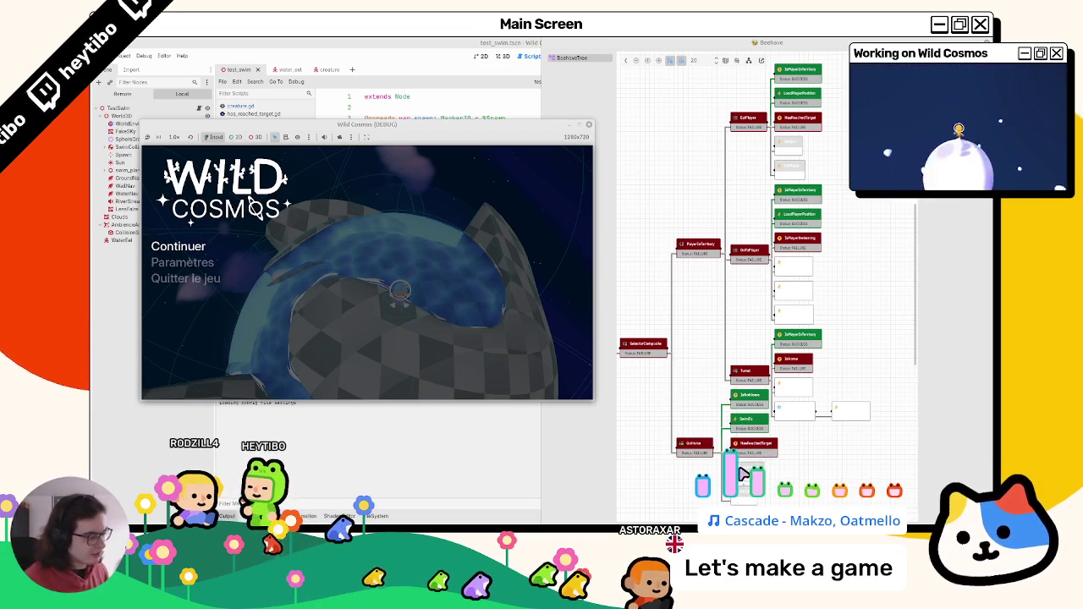
key(Escape)
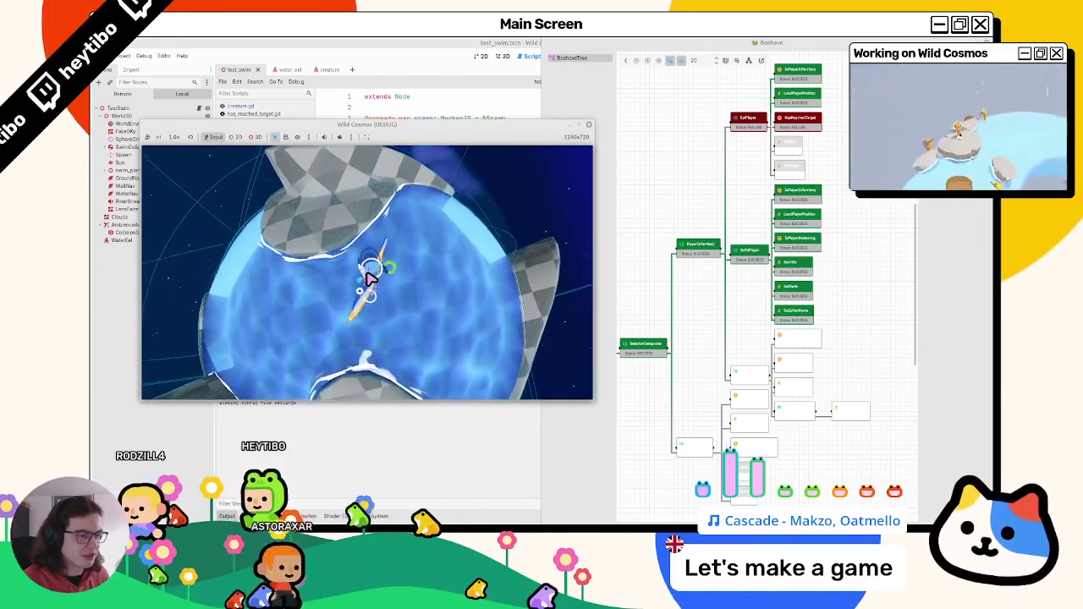
key(Escape)
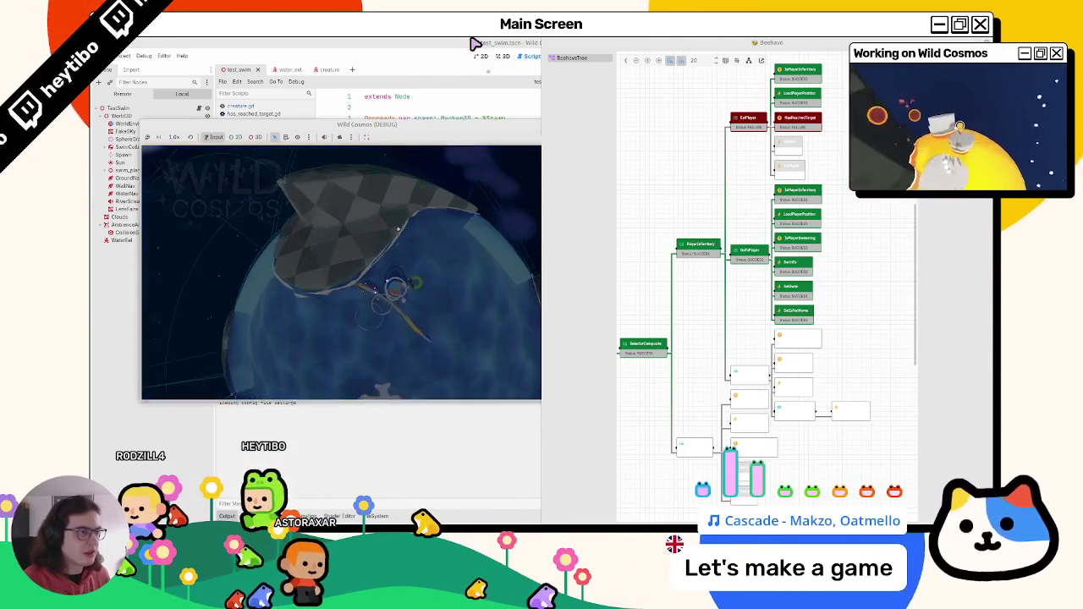
right_click(471, 127)
drag(441, 129, 719, 178)
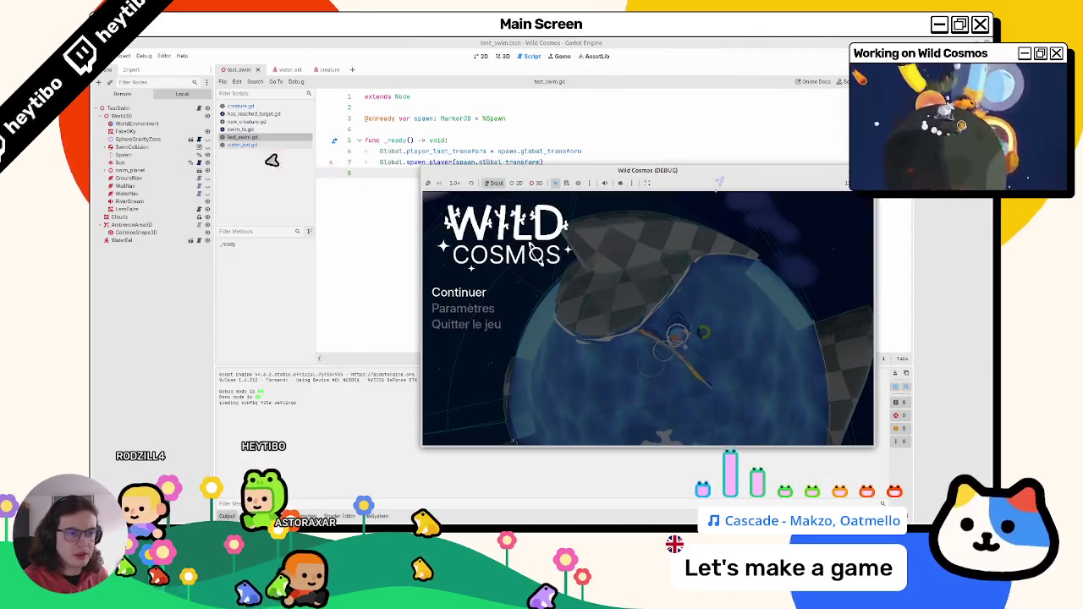
Step: Open has_reached_target.gd from the water_eel scene and add a new line for a debug print
click(295, 71)
click(279, 71)
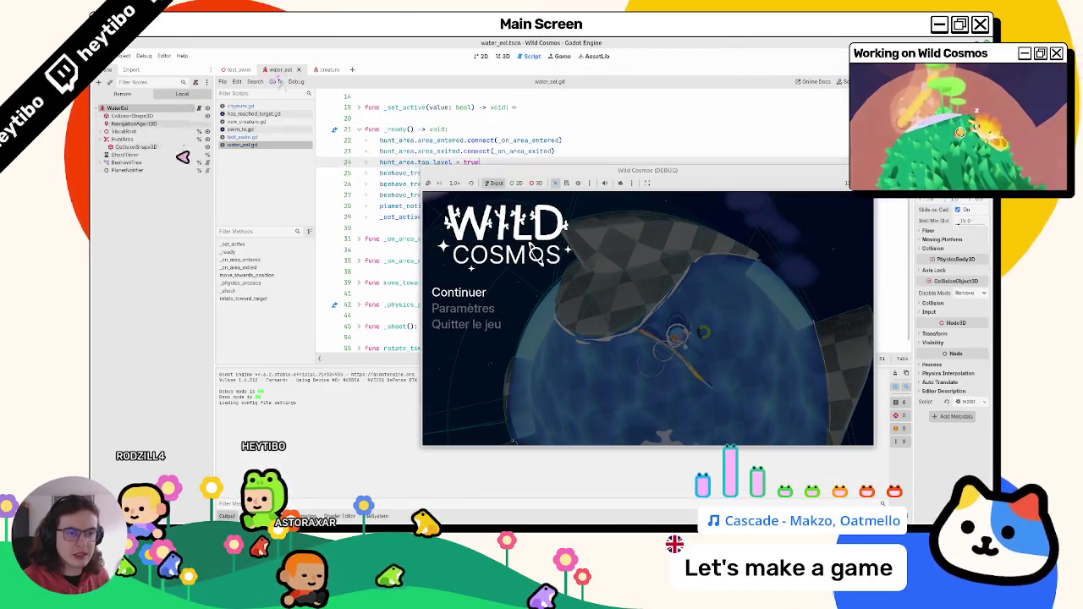
click(322, 71)
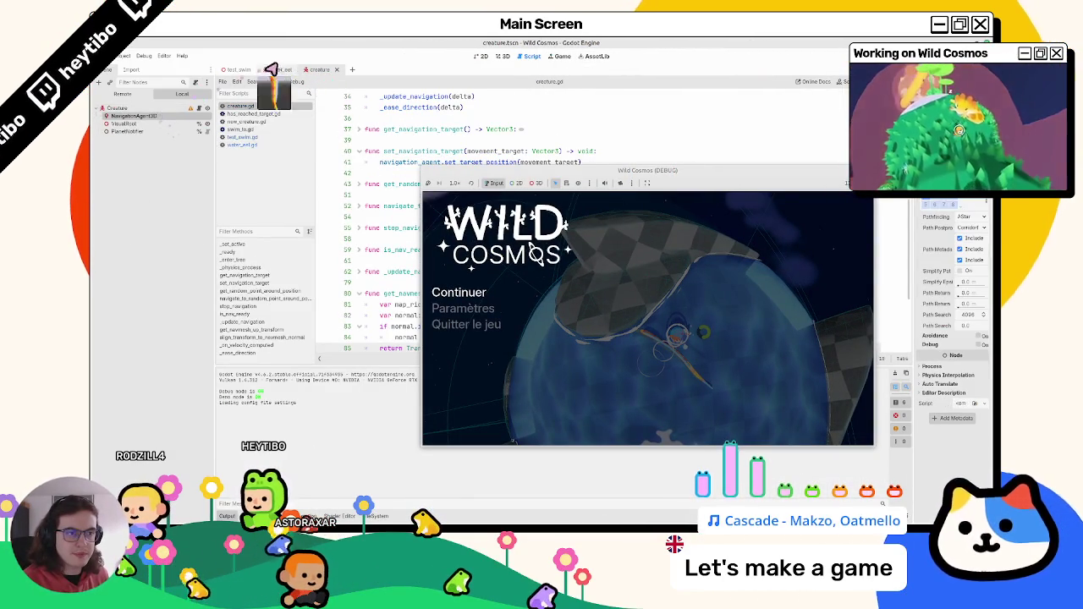
click(272, 69)
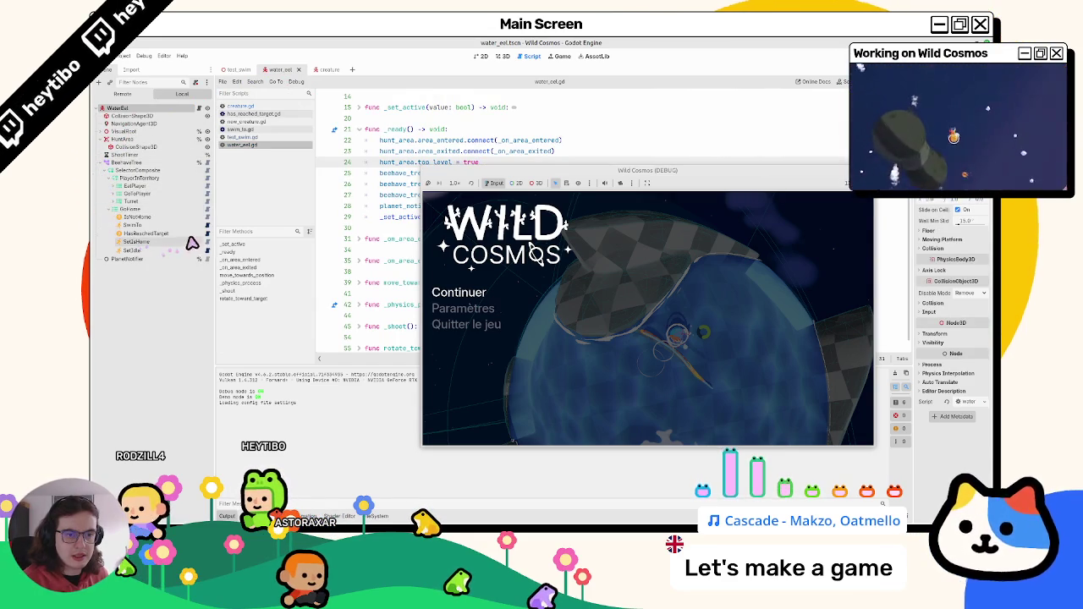
click(207, 234)
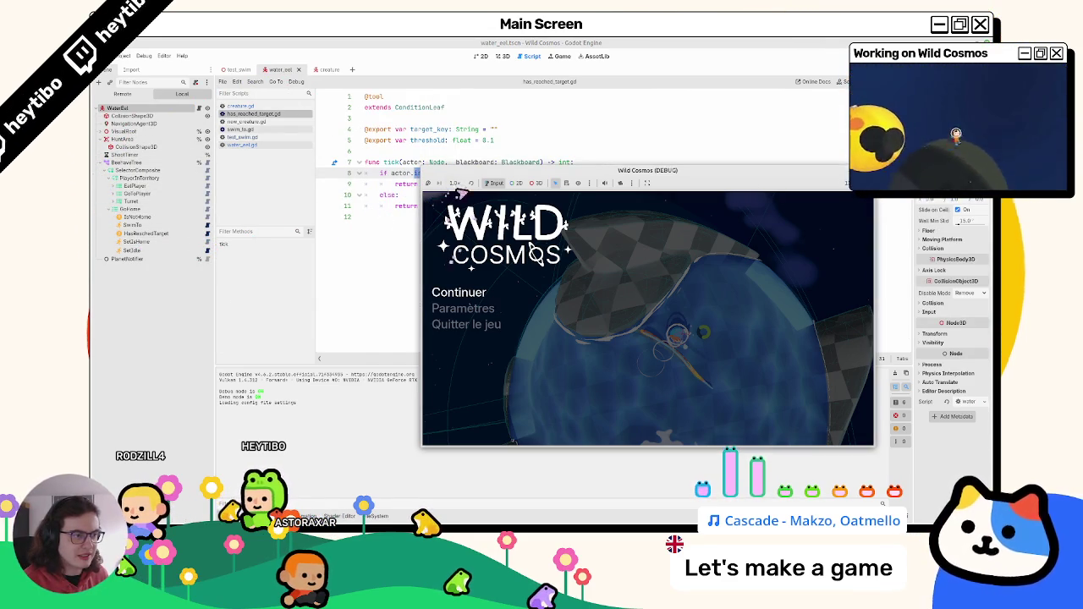
double_click(403, 174)
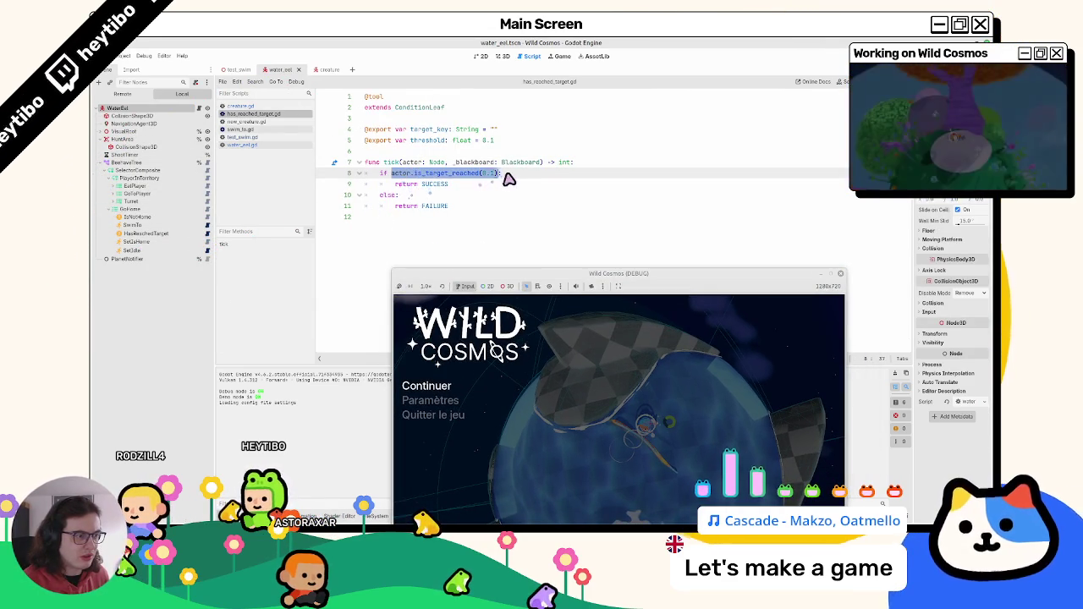
click(624, 155)
click(574, 162)
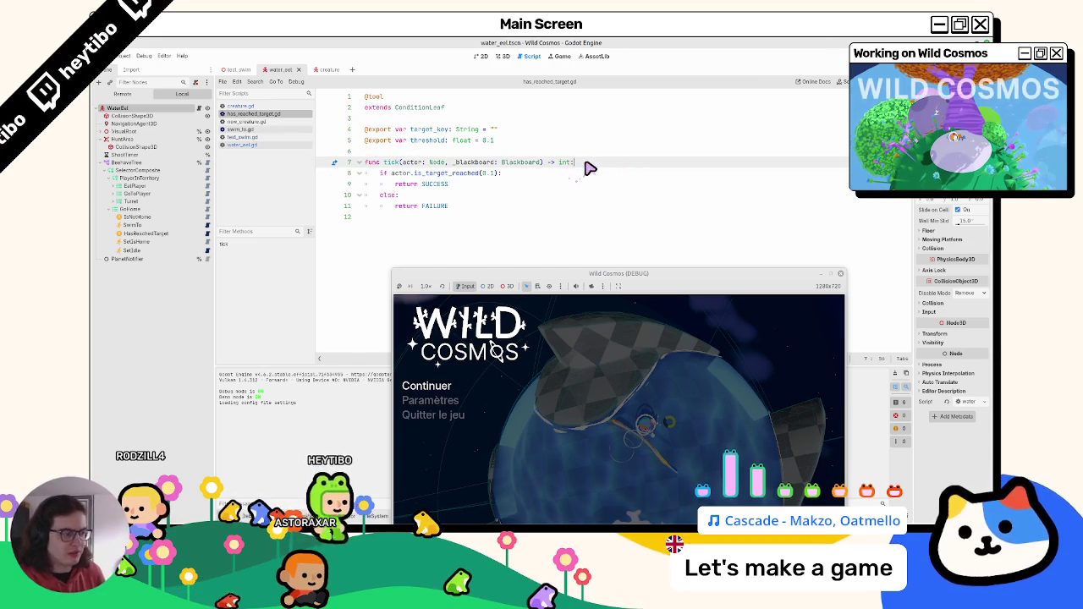
key(Return)
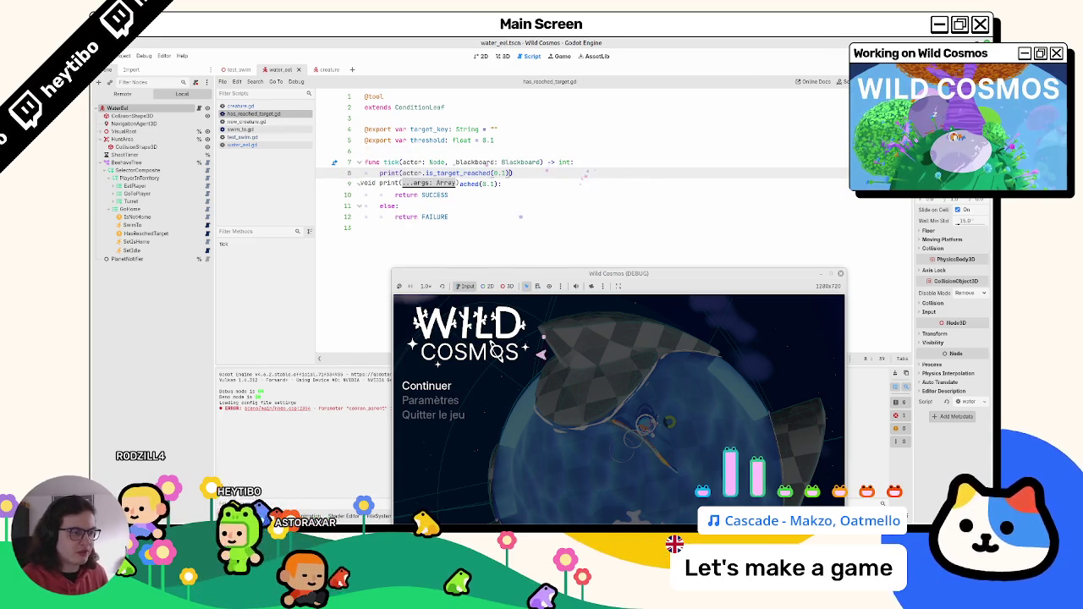
Step: Compare the creature's and eel's NavigationAgent settings during the test, then save the water_eel scene
key(Escape)
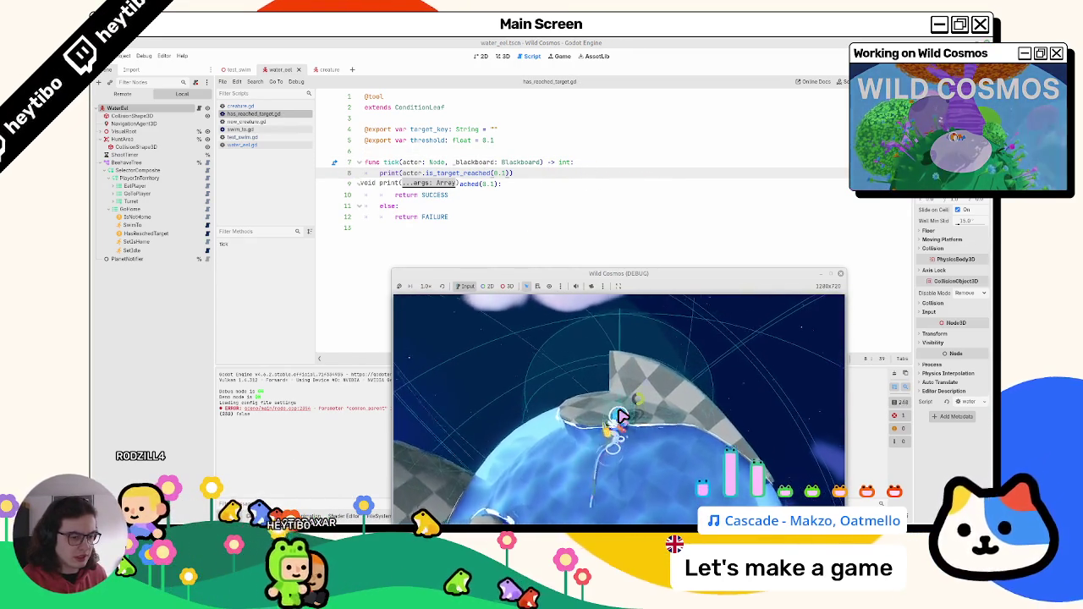
key(Escape)
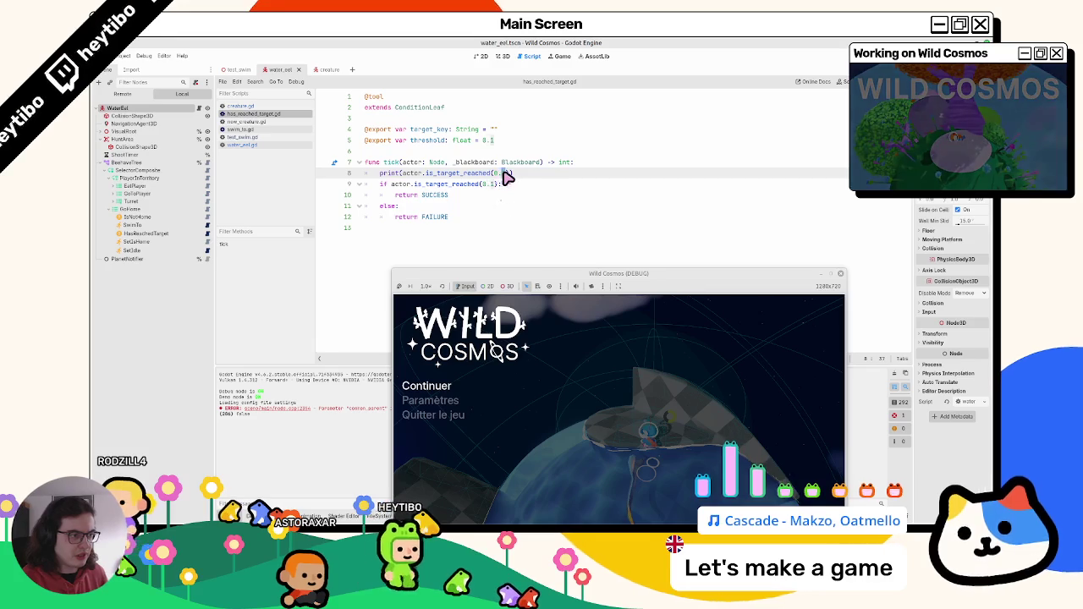
key(Escape)
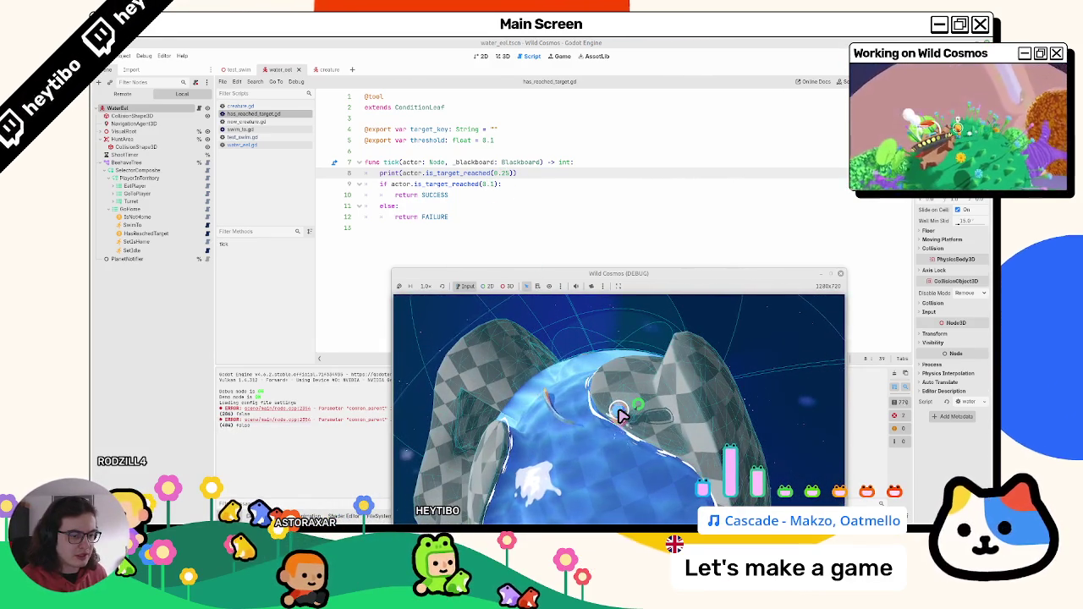
key(Escape)
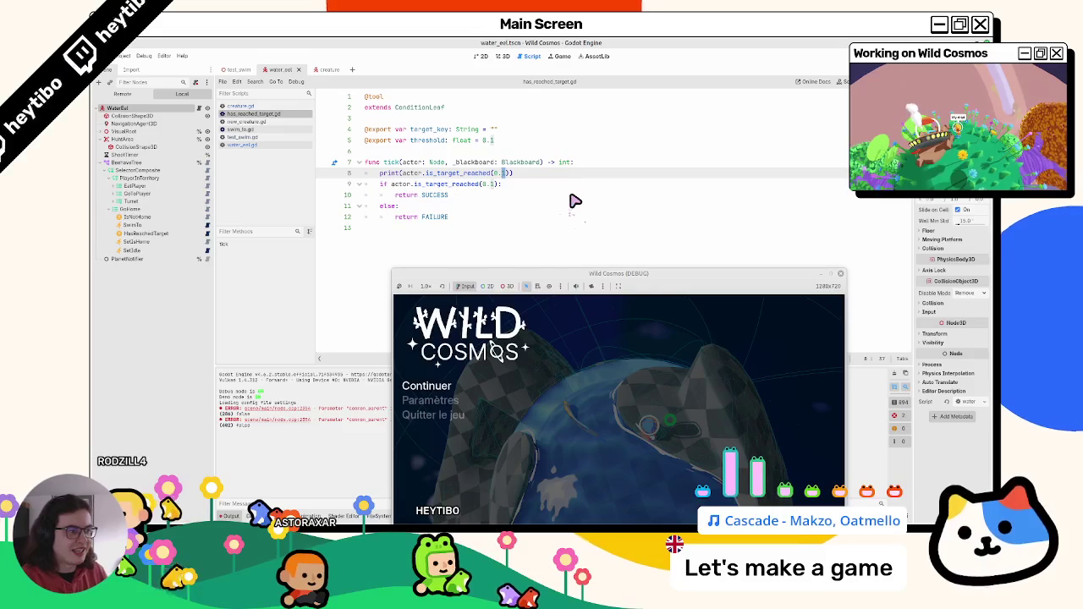
click(325, 70)
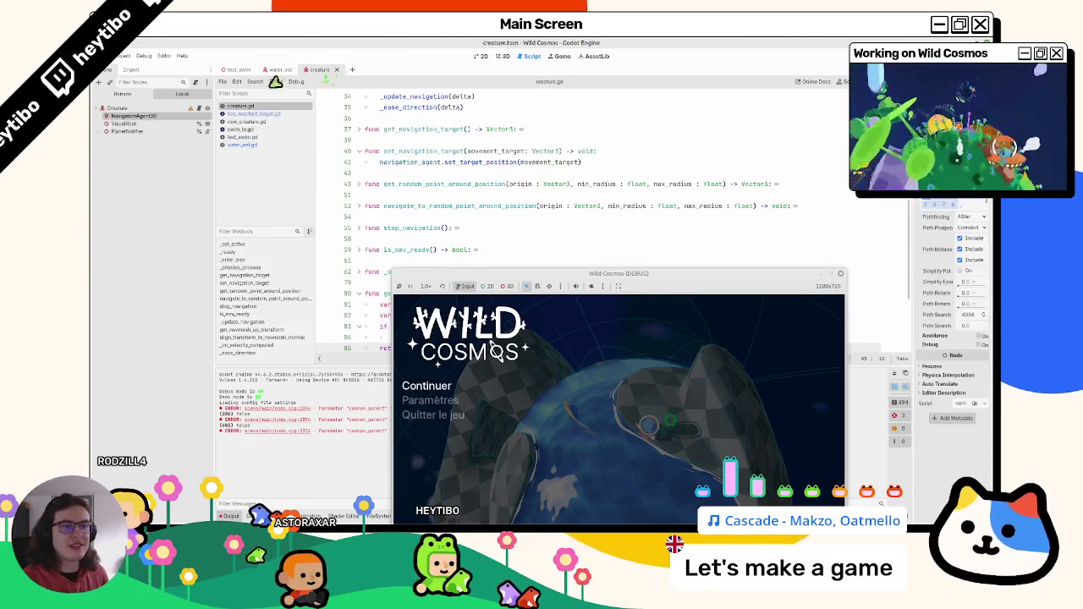
click(149, 117)
click(269, 71)
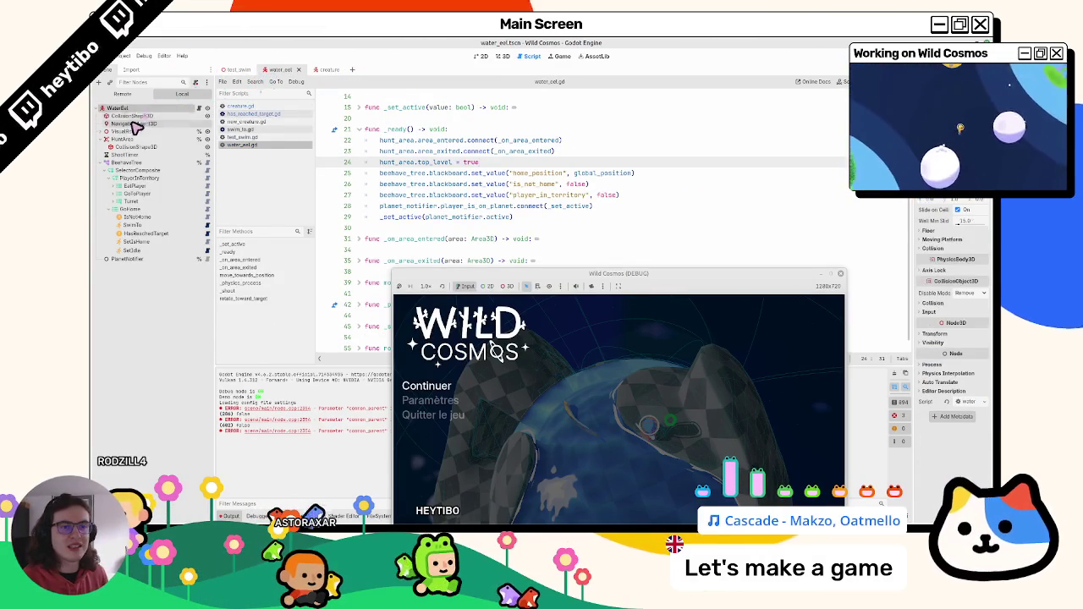
click(133, 123)
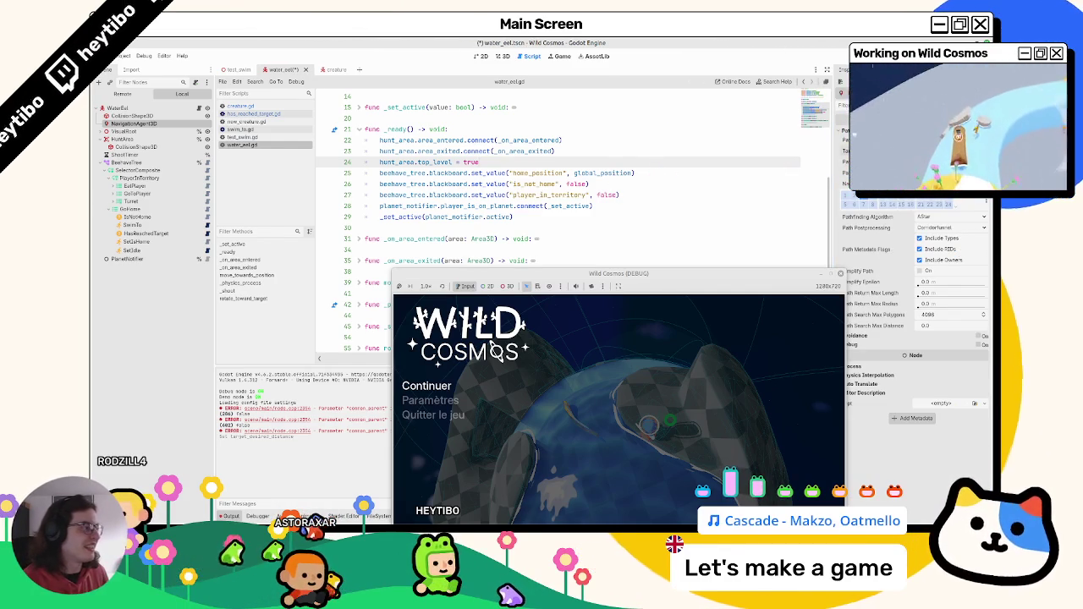
key(ctrl+s)
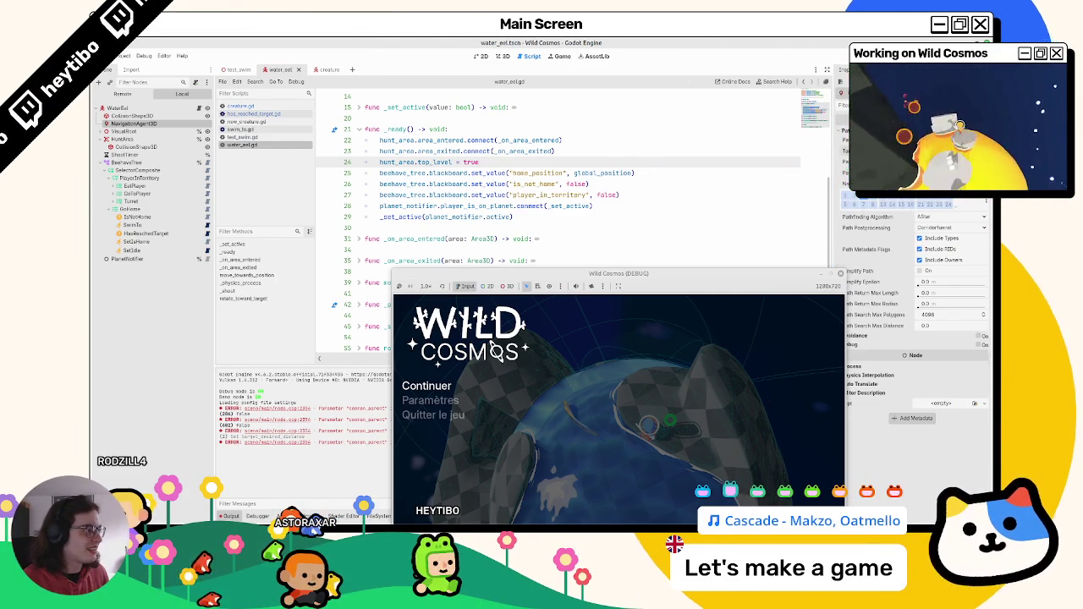
Step: Trim the 0.1 threshold argument from is_target_reached() on line 8 of has_reached_target.gd
key(Escape)
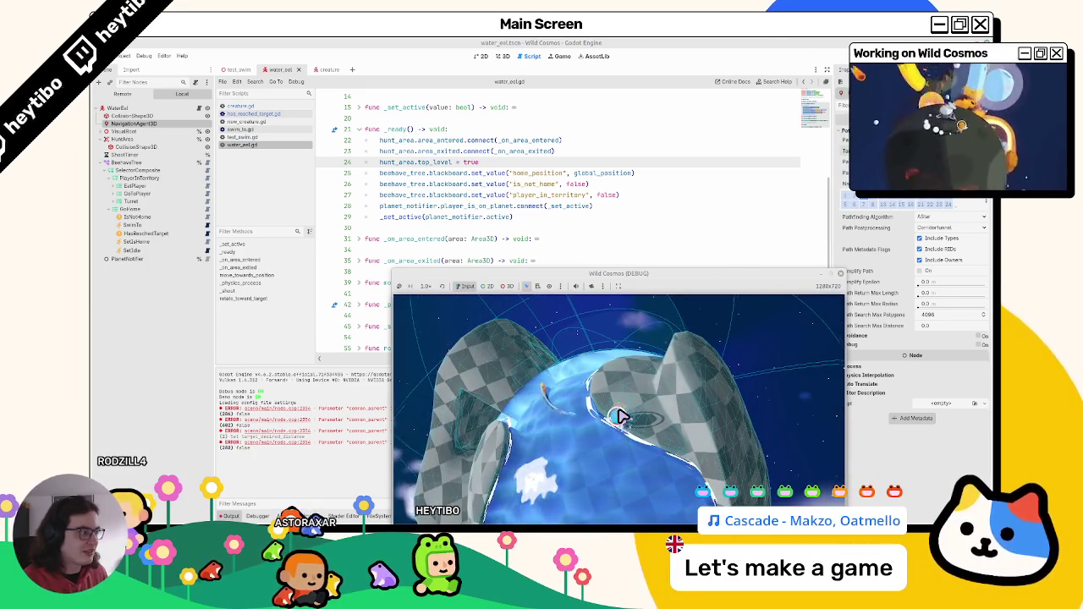
key(Escape)
click(254, 130)
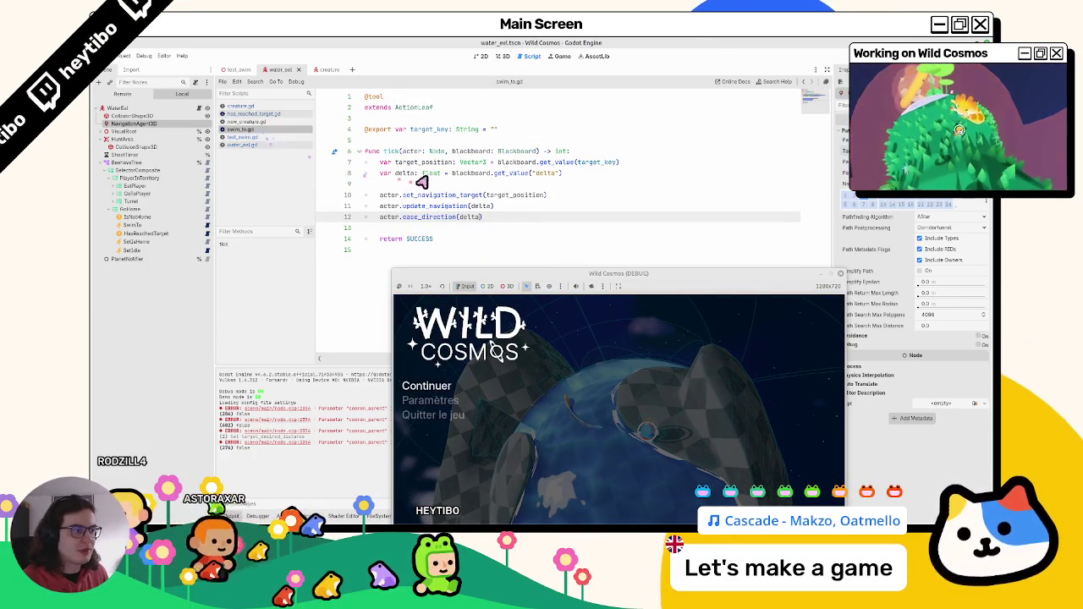
click(254, 113)
click(527, 141)
key(Down)
key(Down)
key(Down)
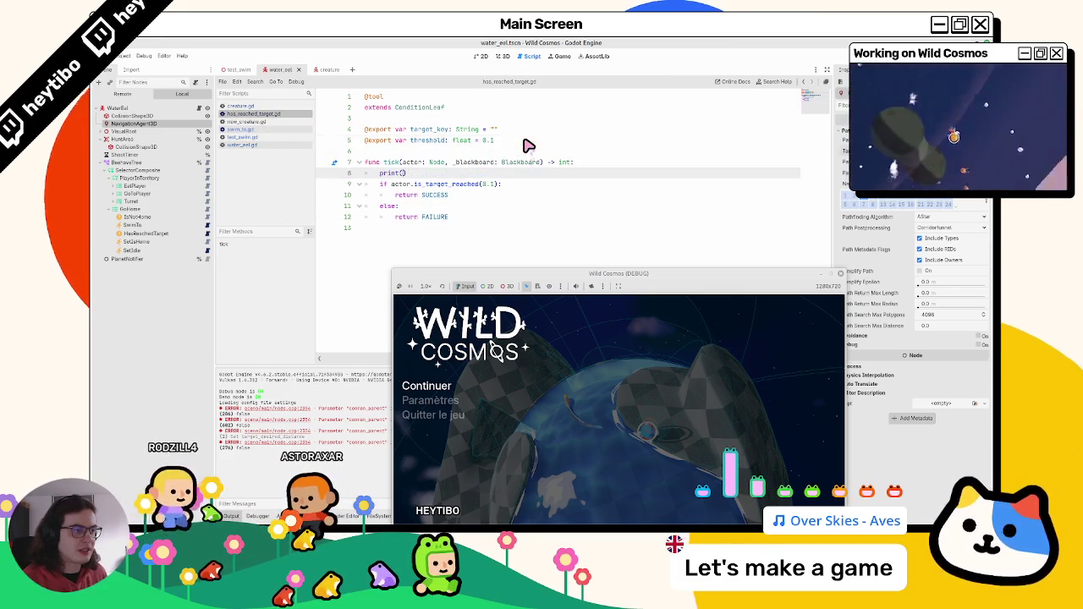
key(BackSpace)
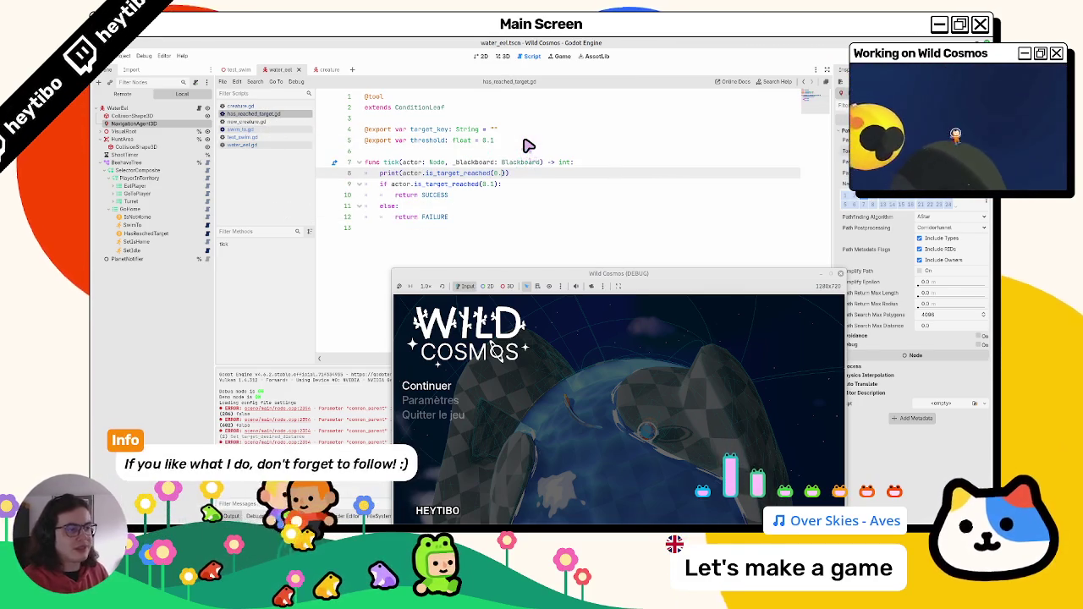
text(5)
Step: Remove the debug print line from has_reached_target.gd and save the script
click(621, 416)
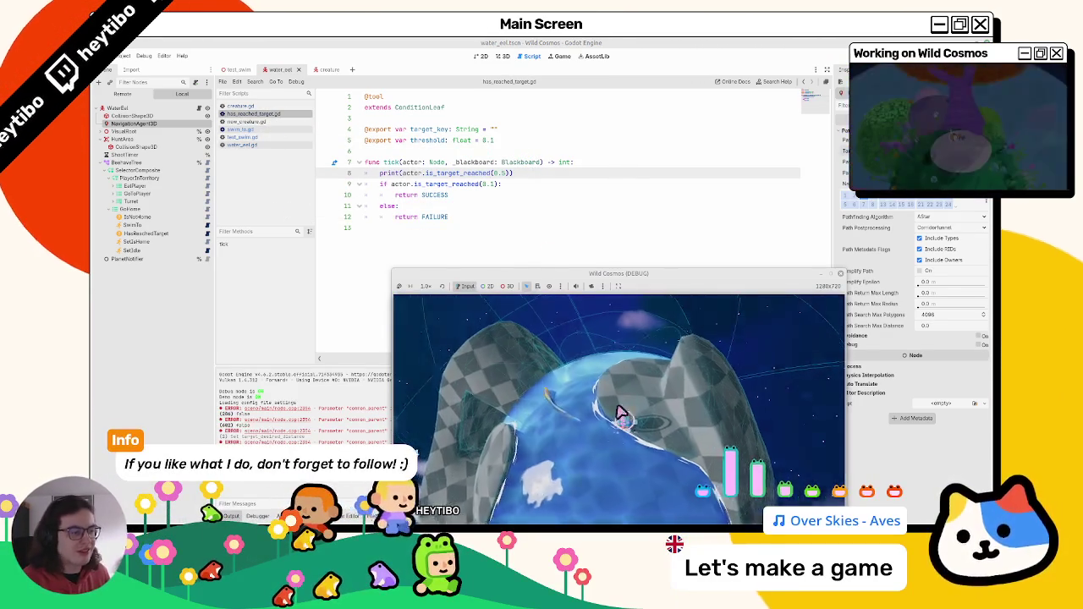
click(538, 227)
click(511, 176)
text(2)
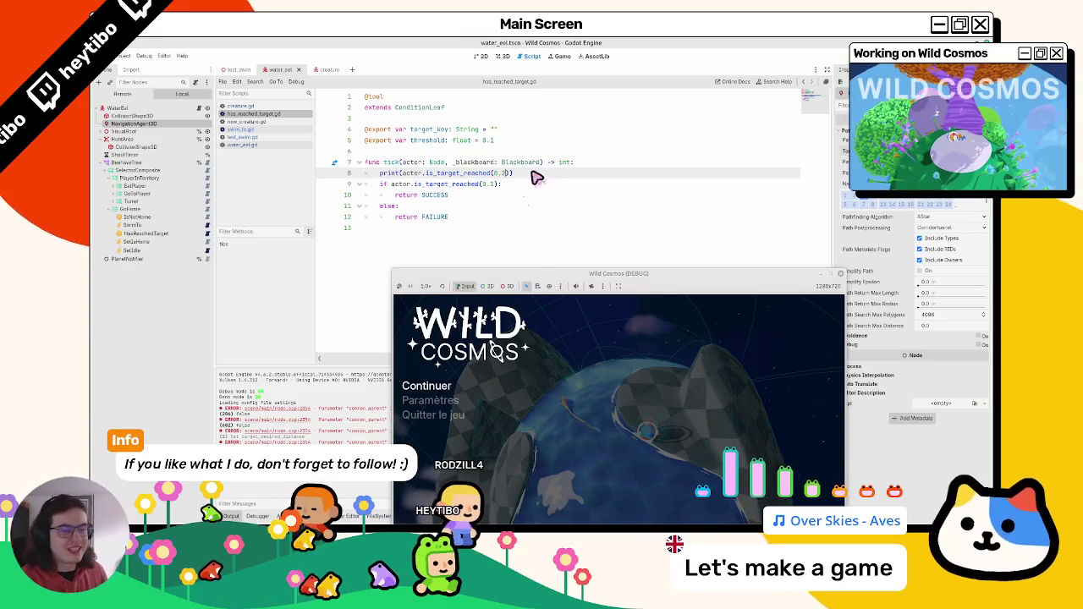
click(501, 184)
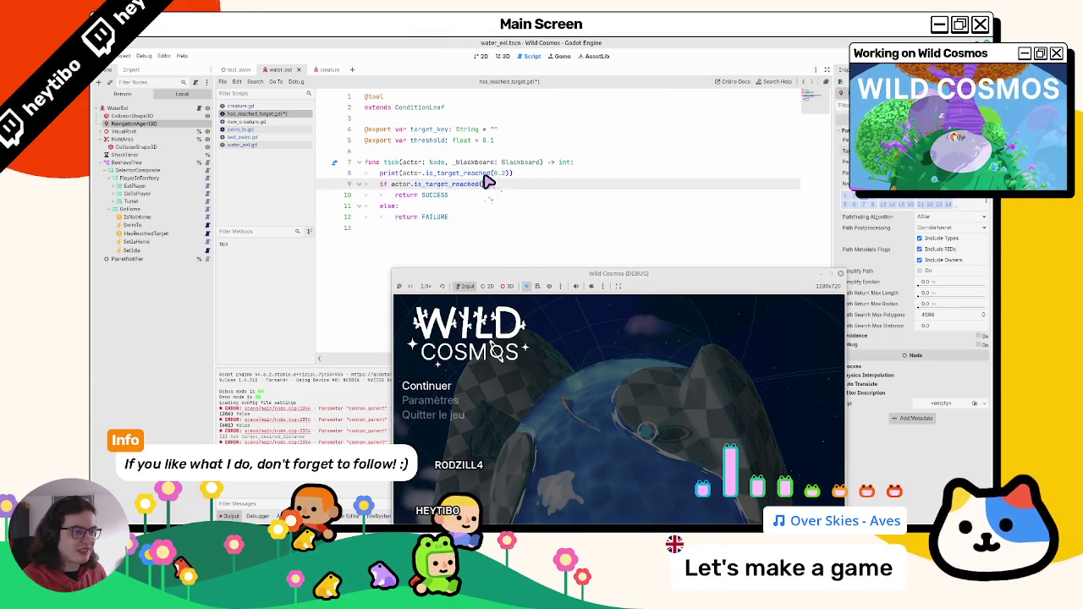
key(ctrl+z)
key(ctrl+s)
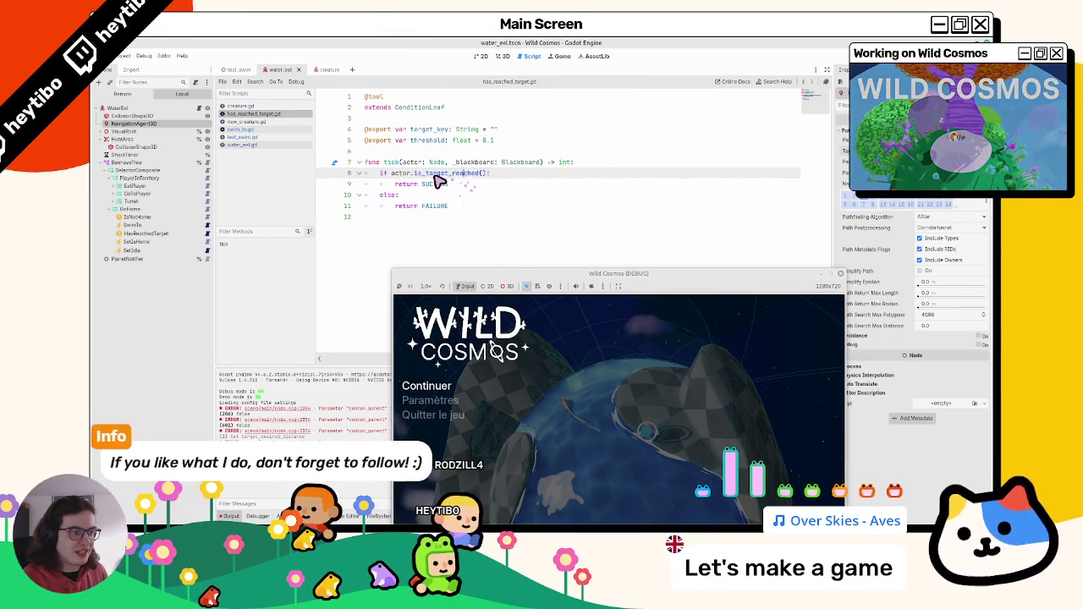
mouse_move(464, 174)
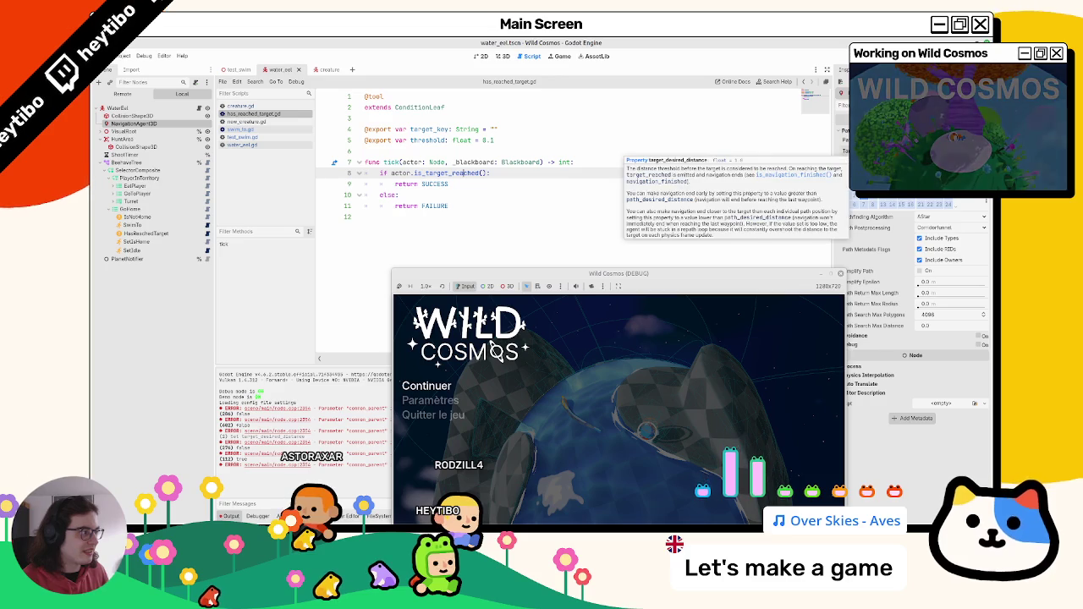
click(259, 121)
click(262, 108)
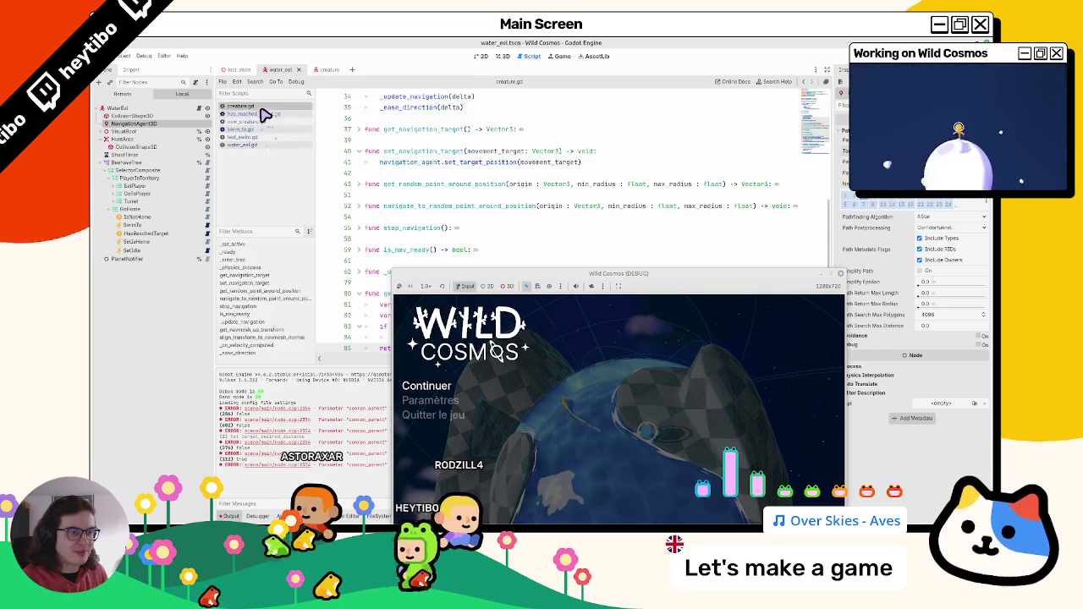
Step: In new_creature.gd, drop is_target_reached's desired_distance parameter and compare against navigation_agent.target_desired_distance instead
click(260, 123)
scroll(500, 182, down, 1)
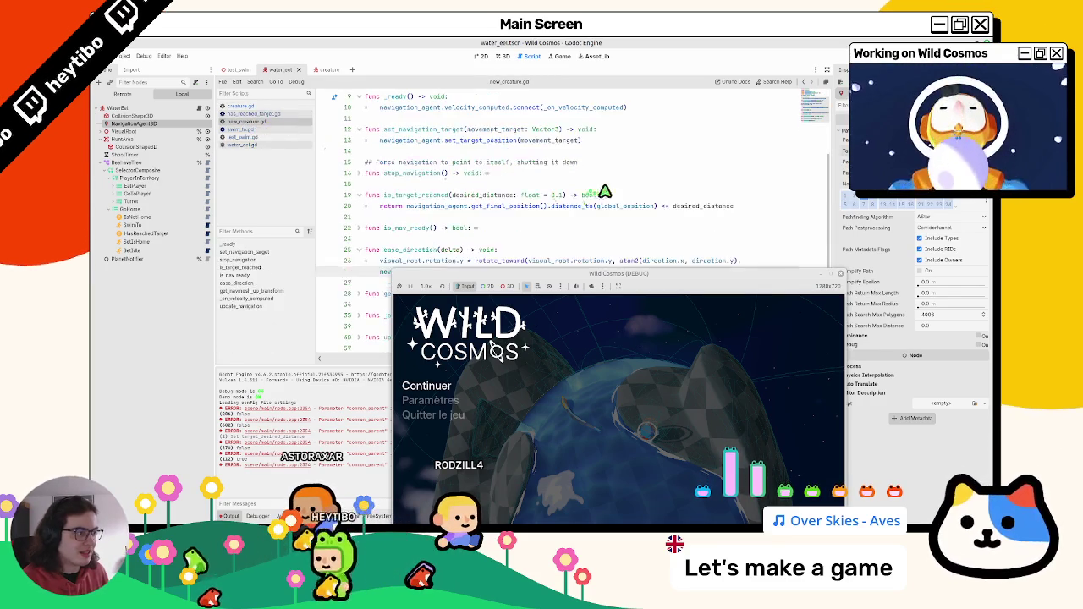
double_click(690, 208)
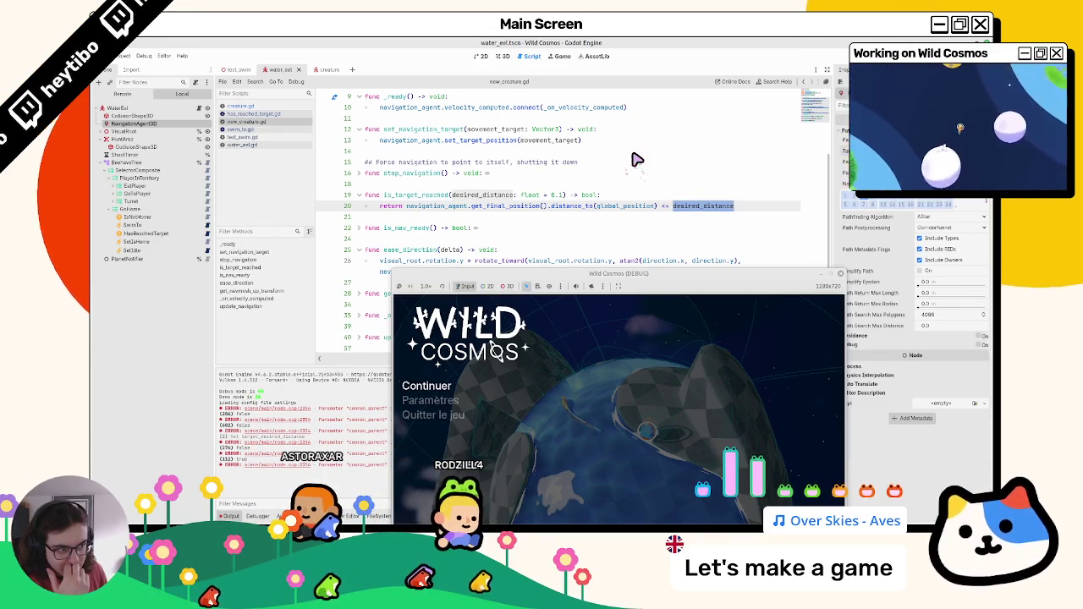
drag(454, 195, 563, 198)
key(BackSpace)
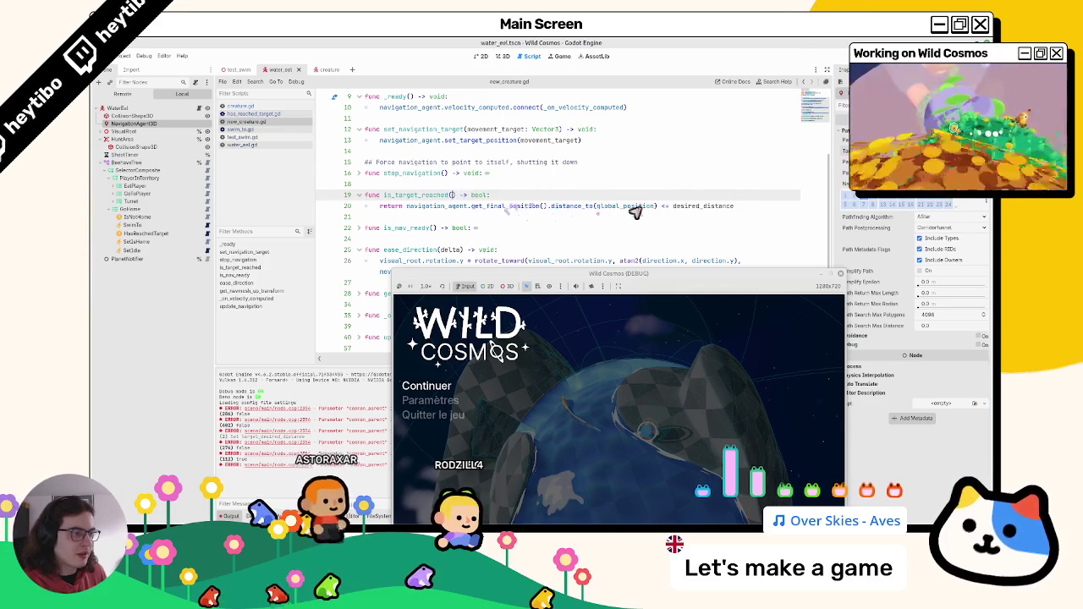
double_click(701, 205)
text(navigation_agent.)
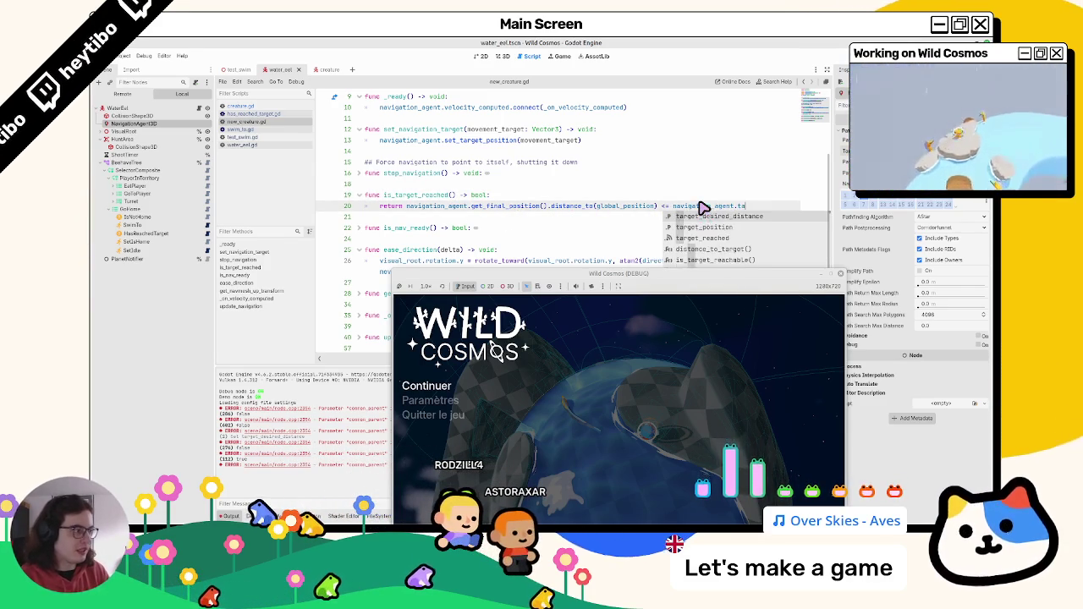
key(Return)
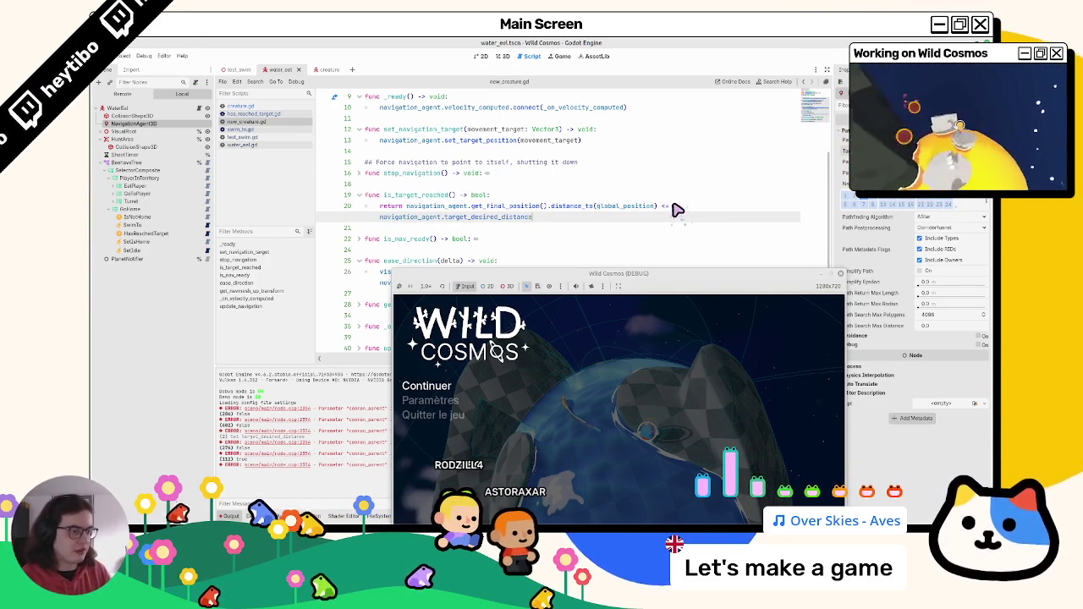
click(293, 119)
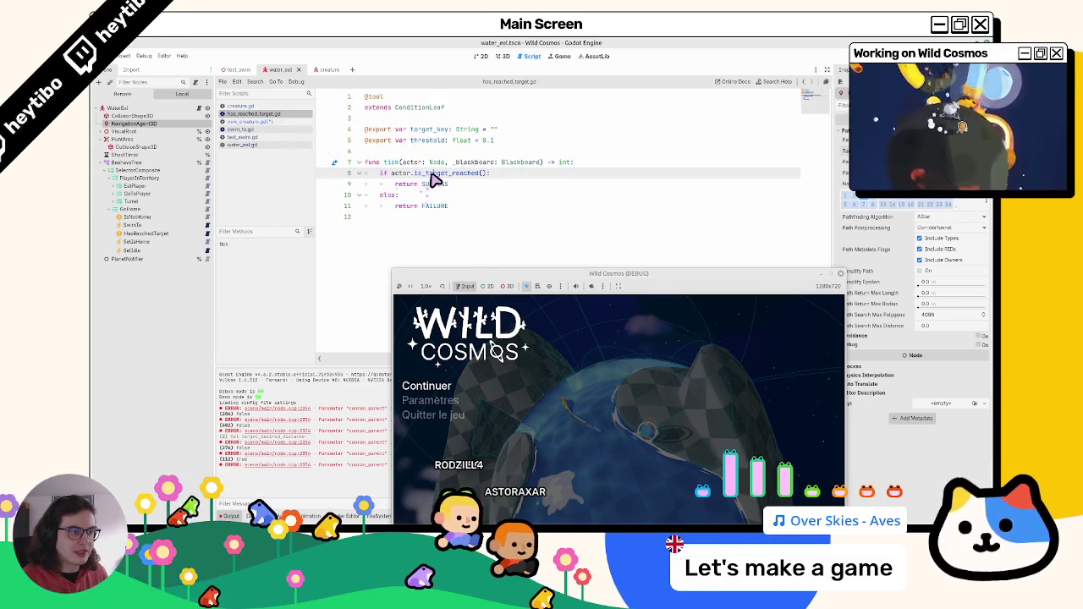
Step: Step through undo/redo in new_creature.gd and has_reached_target.gd, keeping the target_desired_distance version
click(275, 122)
key(ctrl+z)
key(ctrl+z)
key(ctrl+z)
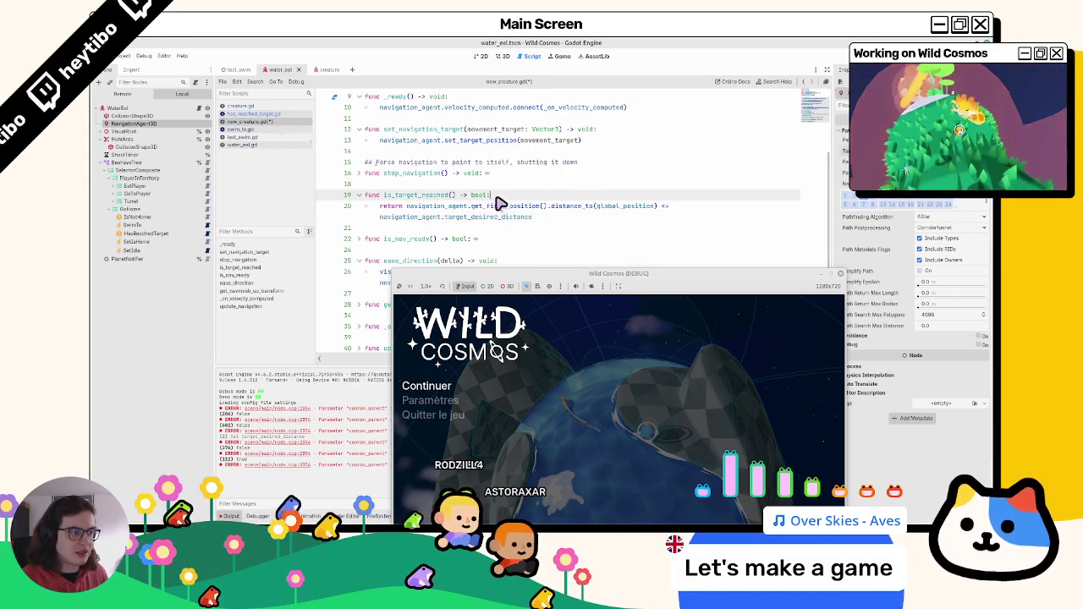
key(ctrl+y)
key(ctrl+y)
key(ctrl+y)
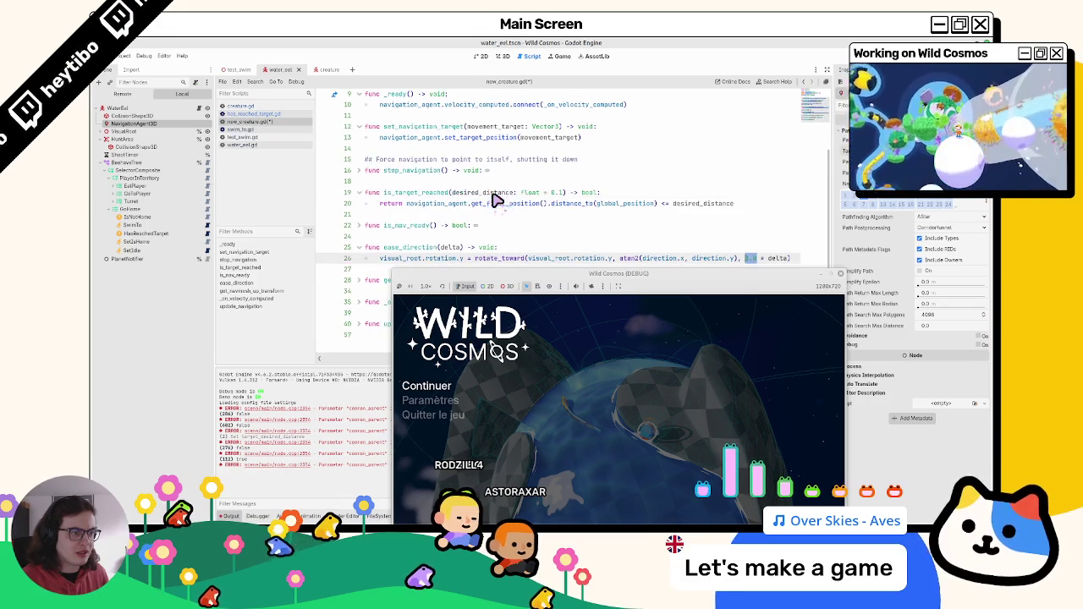
click(254, 114)
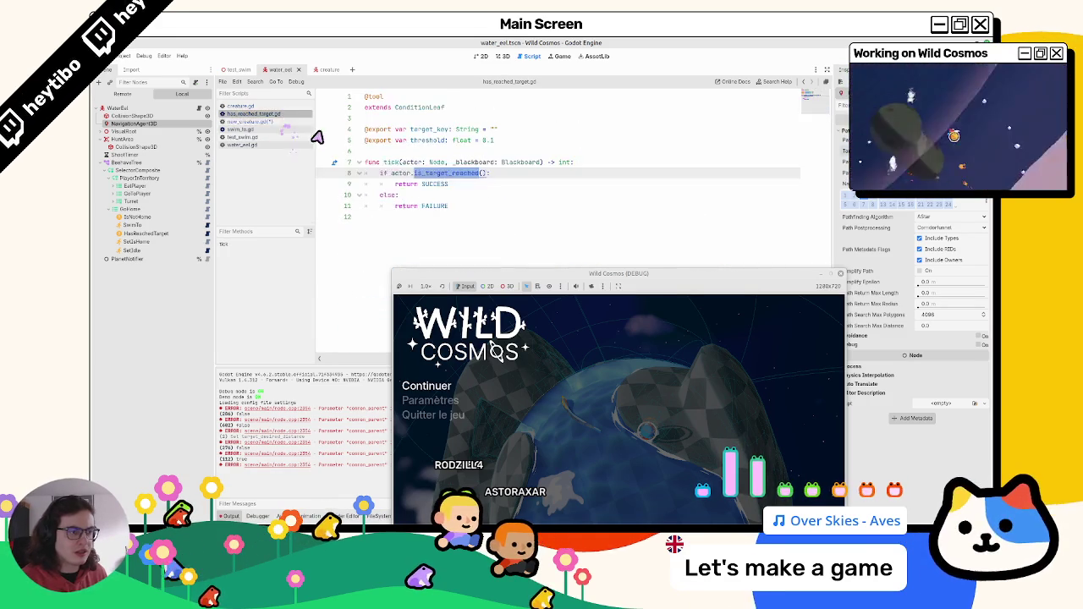
key(ctrl+y)
key(ctrl+y)
key(ctrl+y)
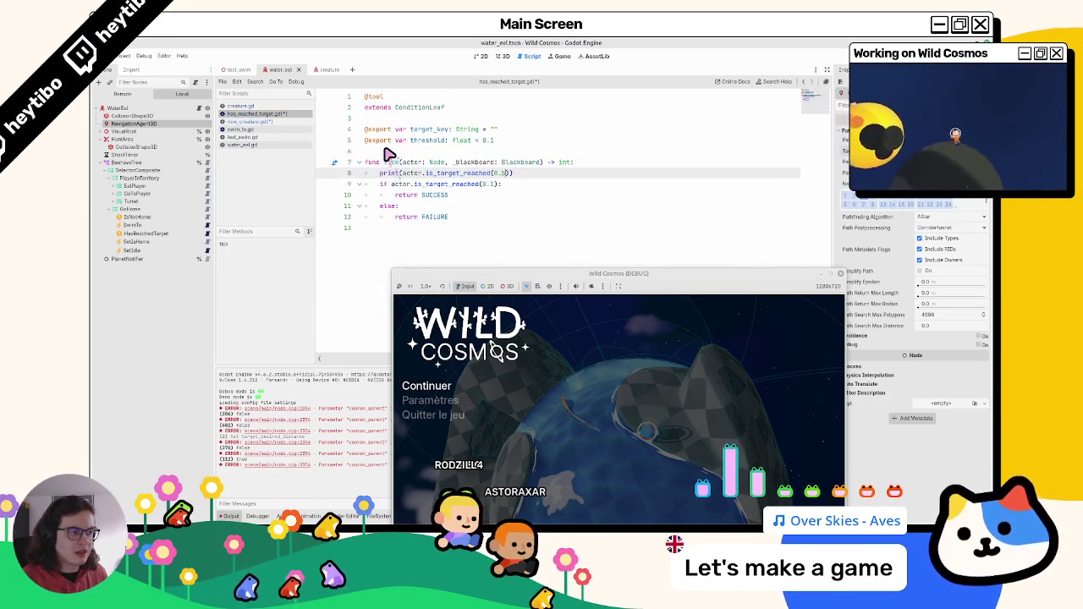
key(ctrl+z)
key(ctrl+z)
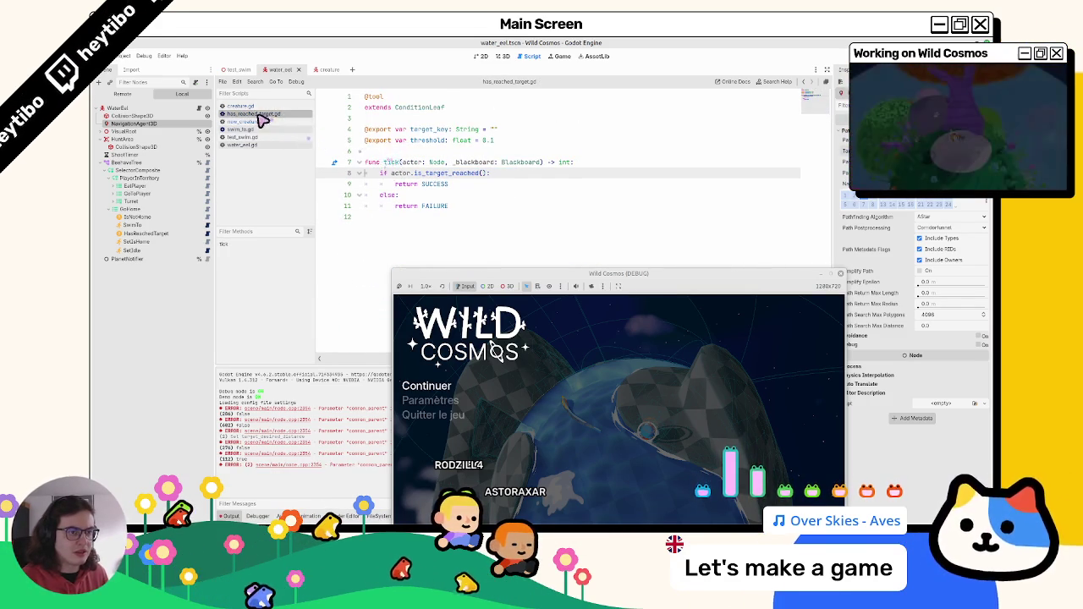
click(260, 121)
Step: Stop the running game and switch to the test_swim scene
key(Escape)
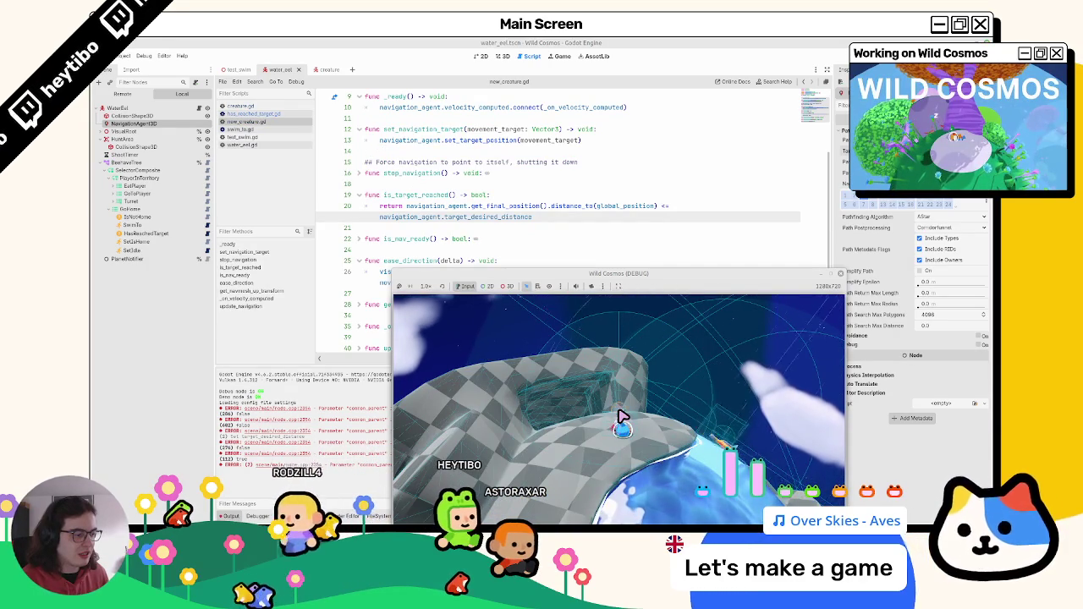
key(Escape)
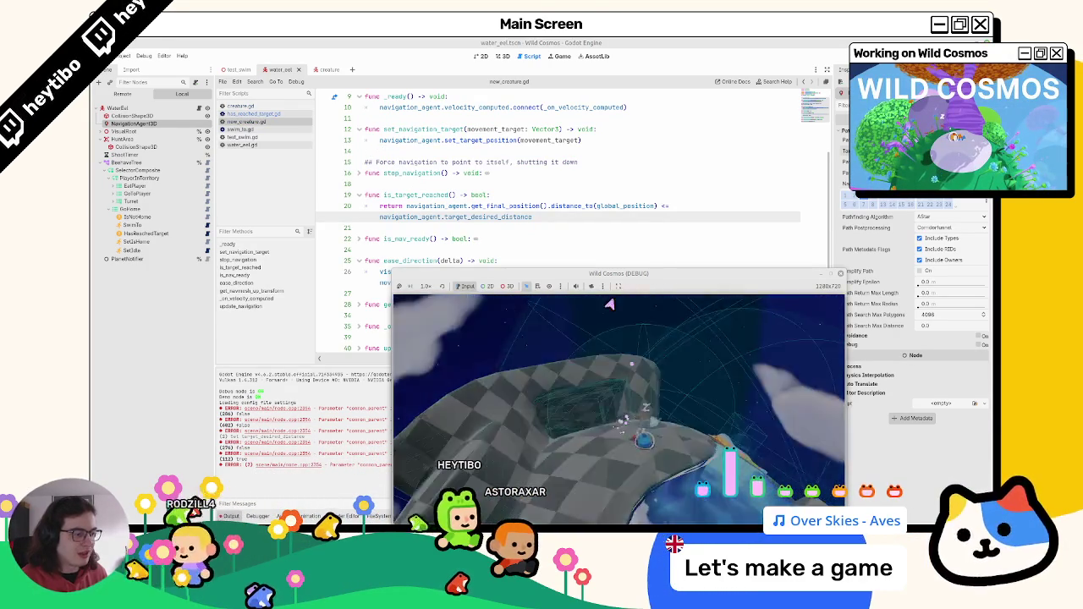
click(241, 71)
key(F8)
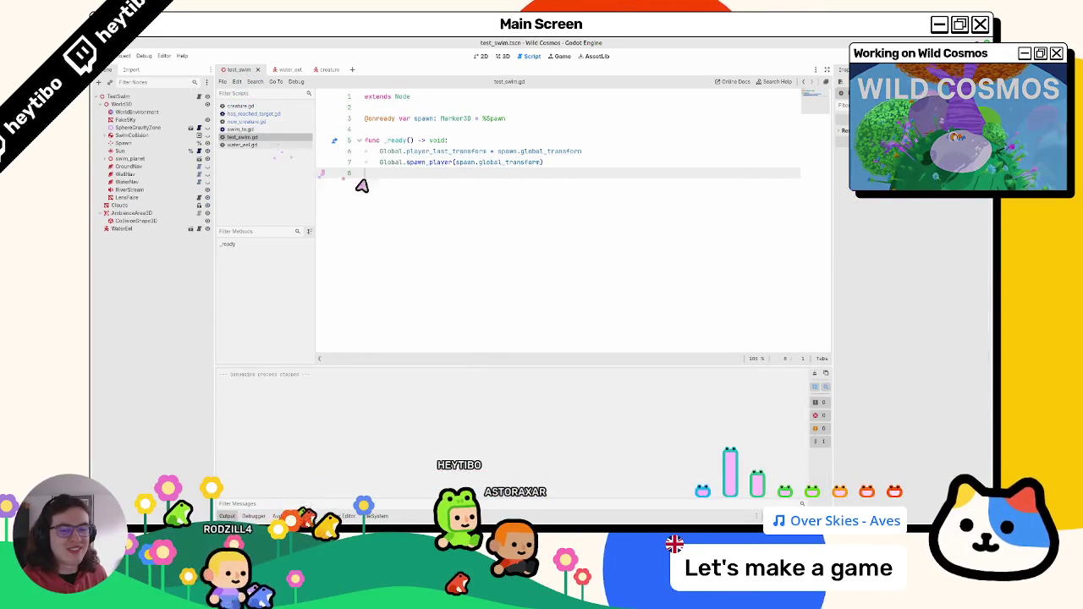
Step: Run the test_swim scene in a window to test the eel, then stop it
key(F6)
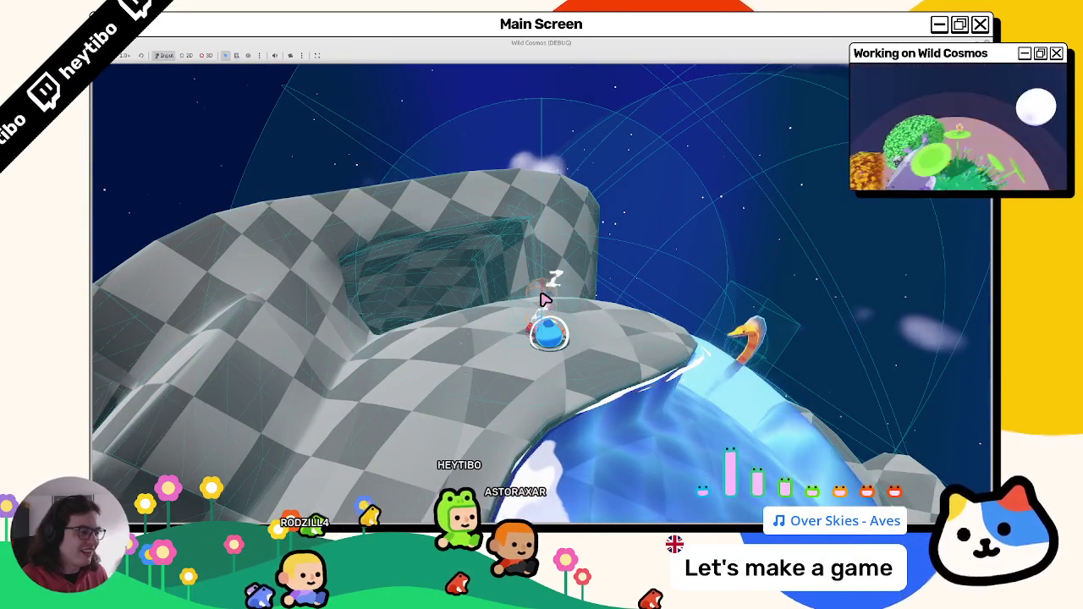
key(F5)
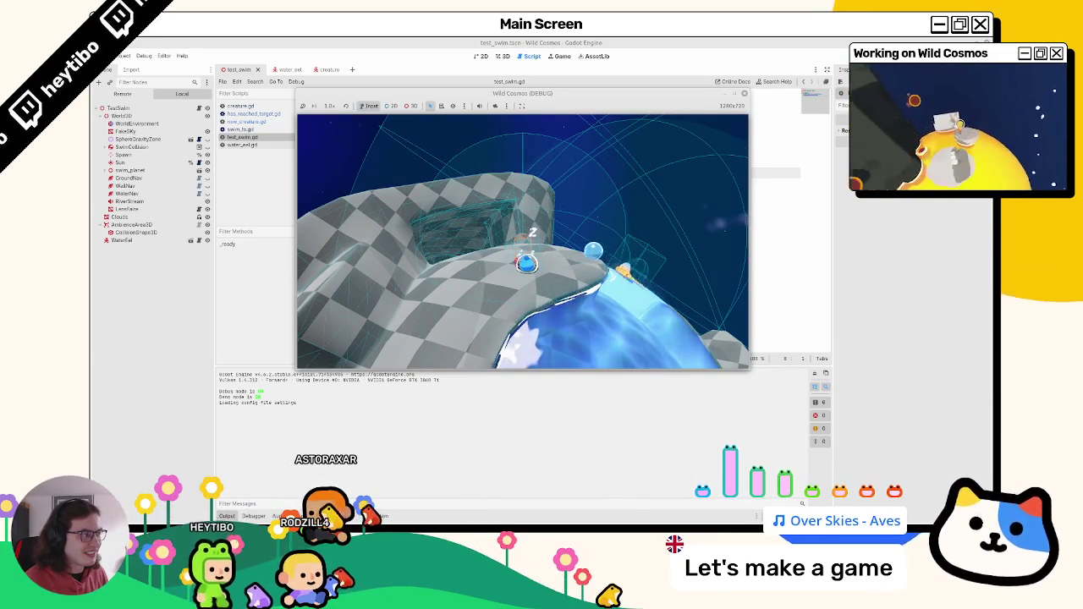
key(F8)
Step: Open the water_eel scene in 3D view, expand EatPlayer/GoToPlayer, and open HasReachedTarget's script
click(505, 56)
click(482, 56)
click(503, 56)
click(287, 67)
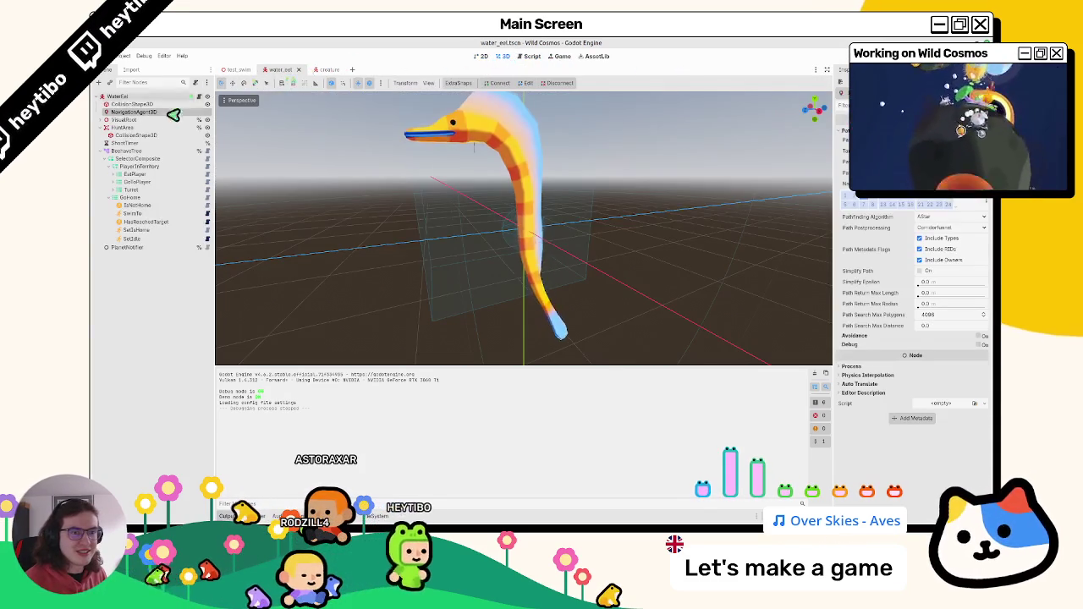
click(116, 182)
click(116, 173)
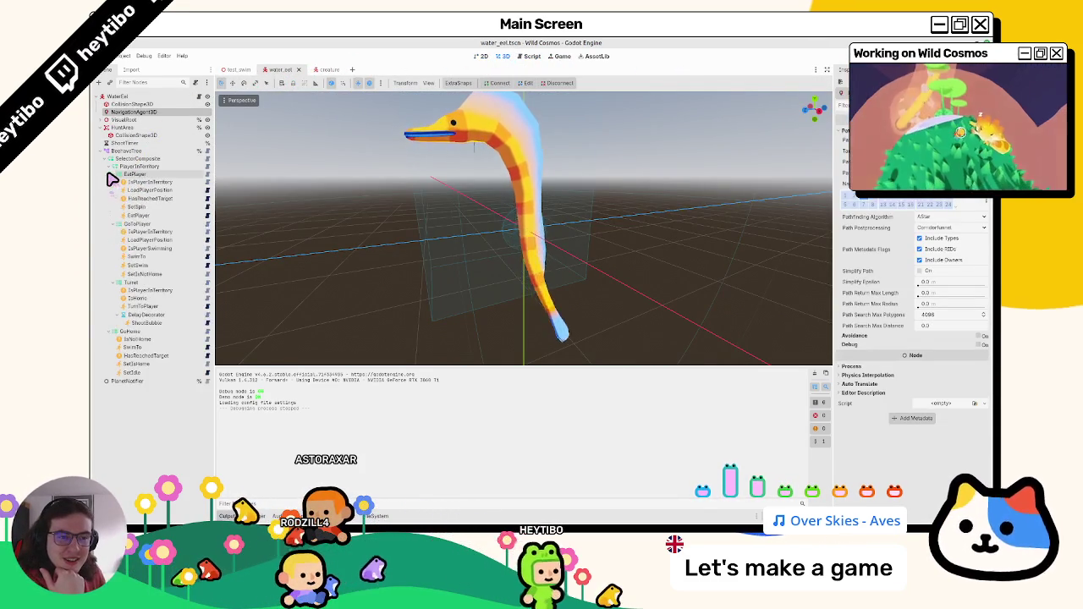
click(146, 356)
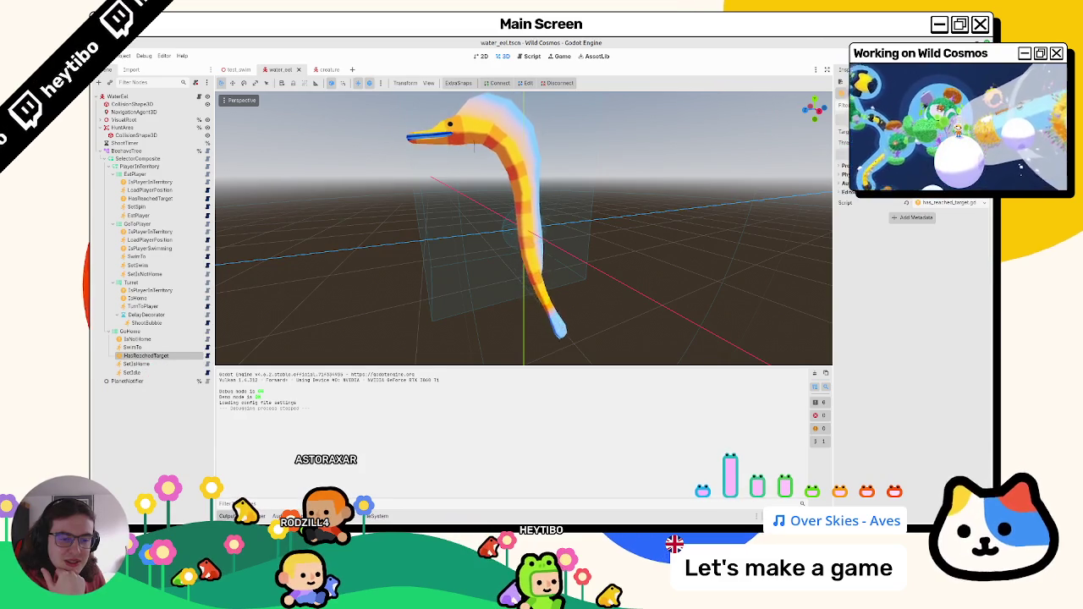
click(133, 347)
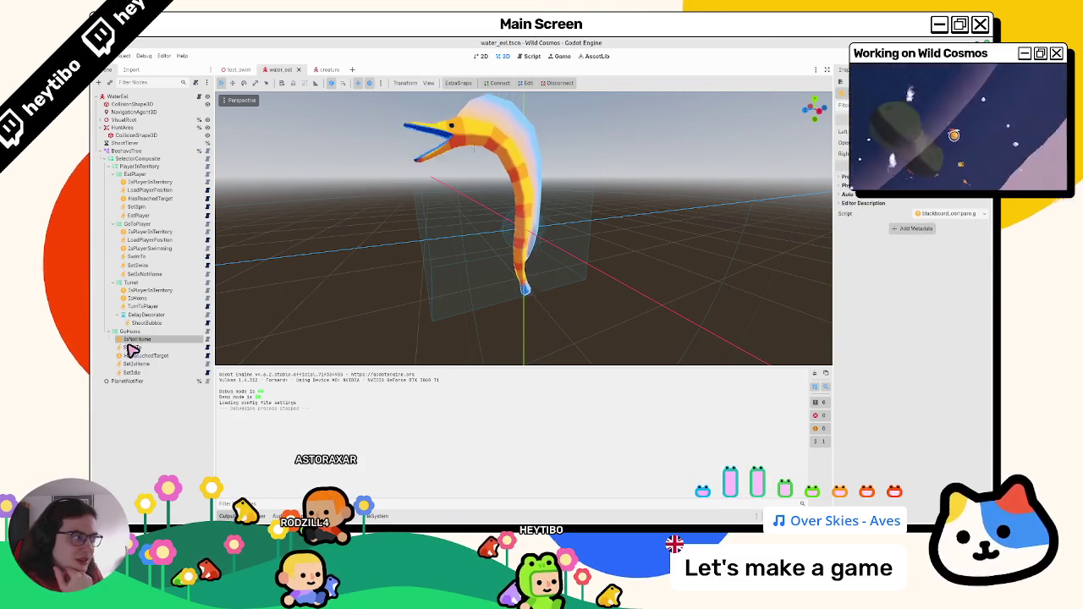
click(206, 356)
click(193, 357)
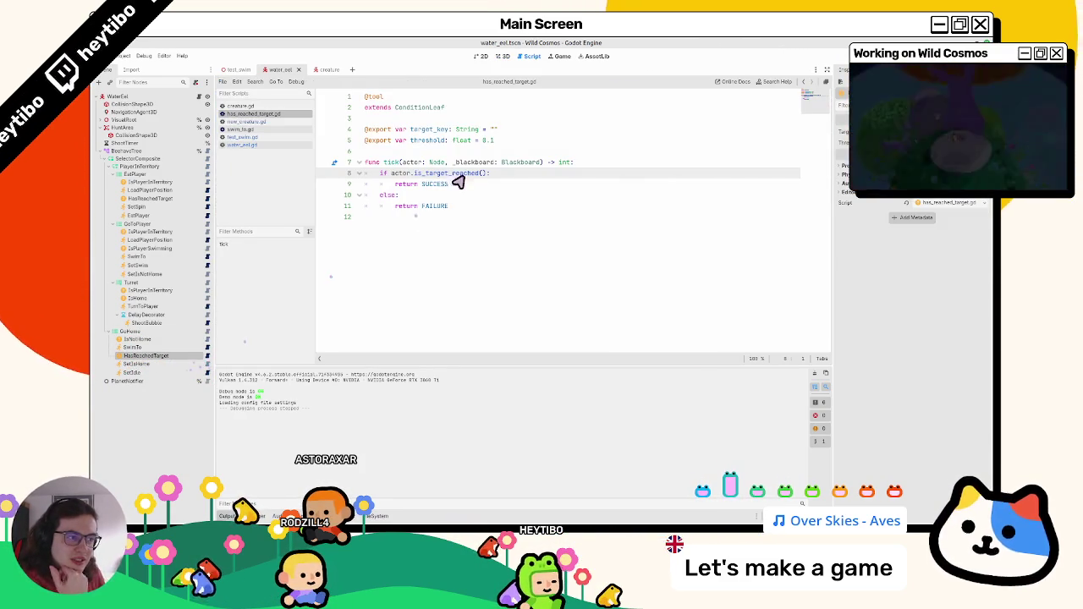
Step: Inspect the LoadPlayerPosition, IsPlayerInTerritory and both HasReachedTarget nodes in the eel's behaviour tree
click(162, 191)
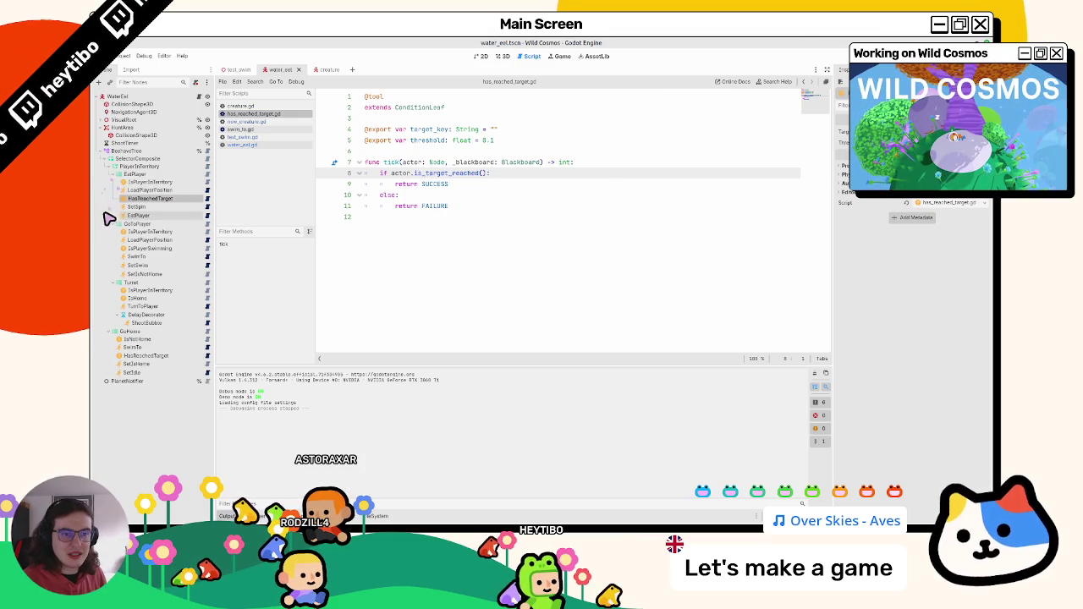
mouse_move(109, 220)
mouse_down()
mouse_move(143, 211)
mouse_move(146, 169)
mouse_up()
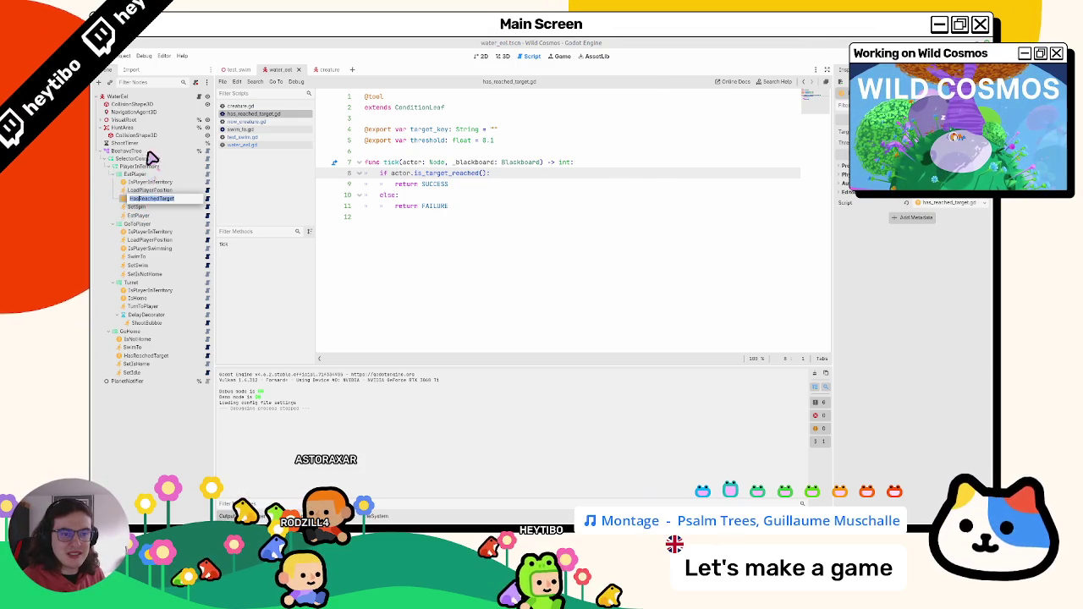
click(145, 83)
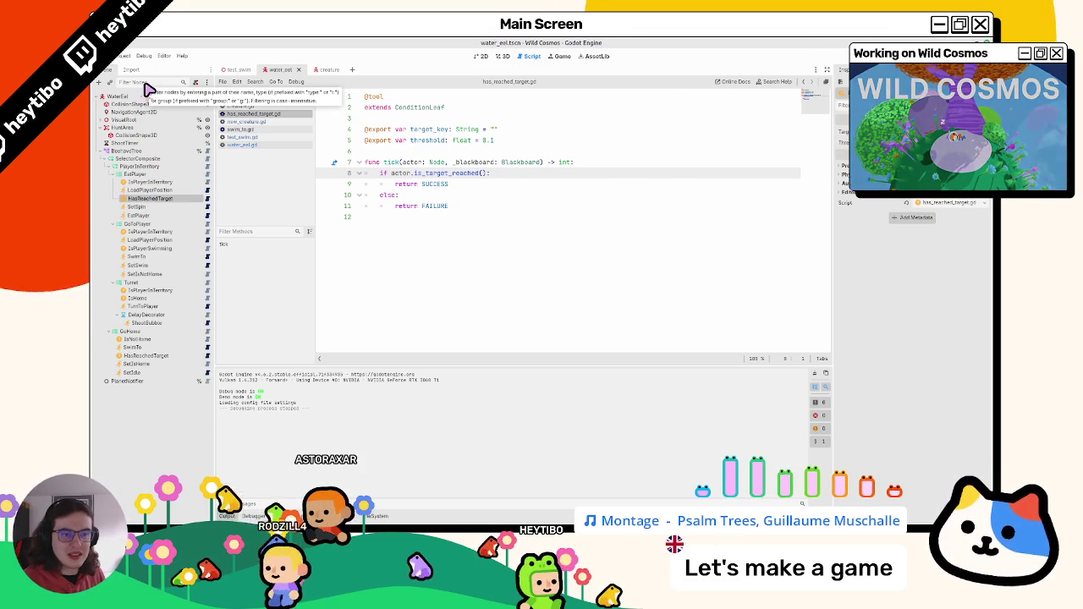
click(157, 182)
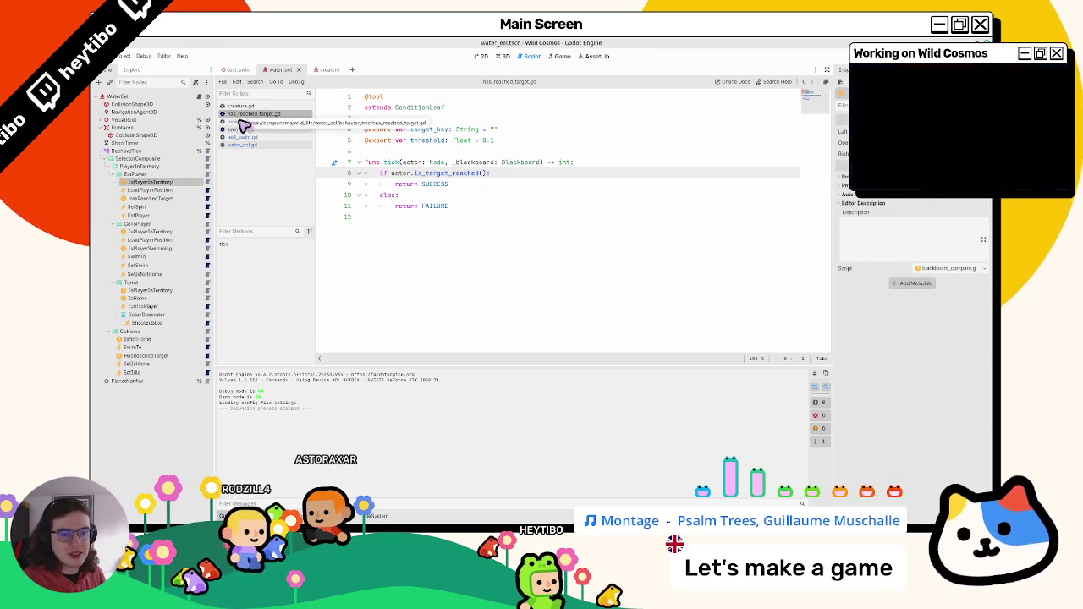
click(157, 199)
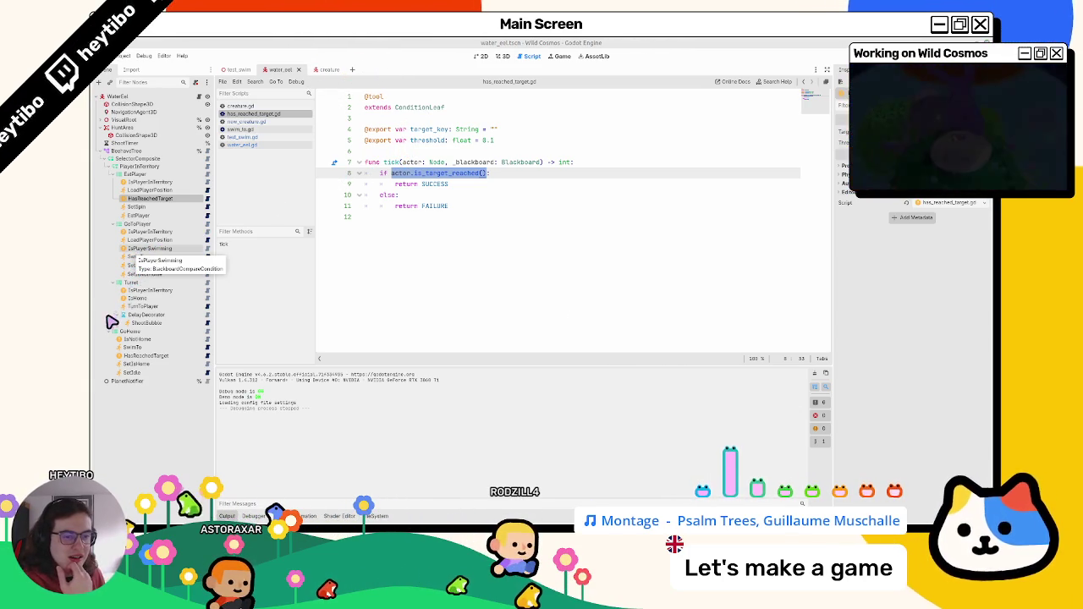
click(138, 356)
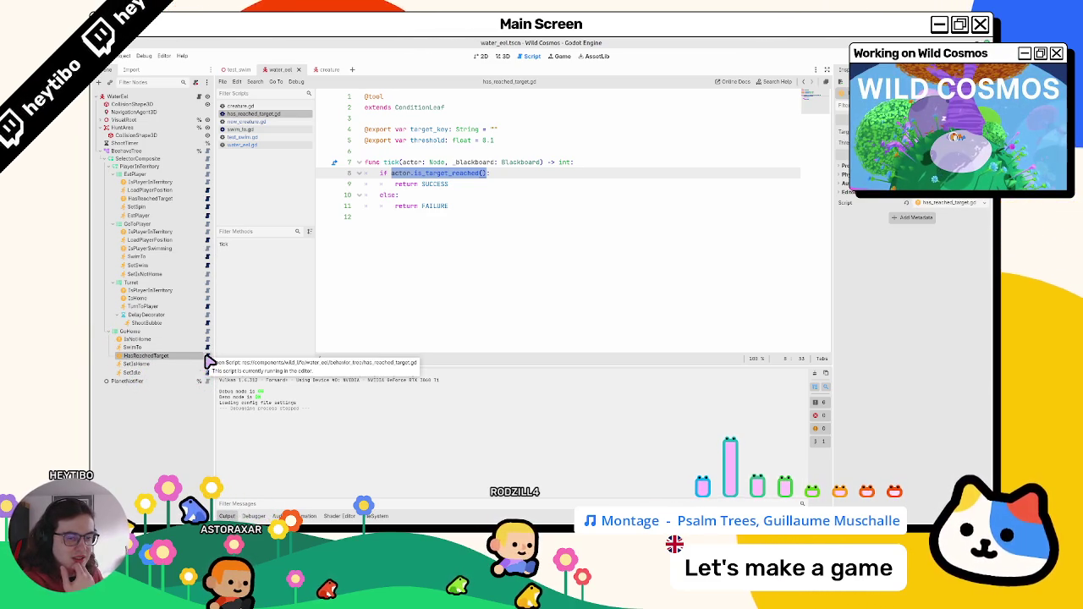
Step: Run the test_swim scene again in a window
click(238, 70)
key(F6)
click(480, 144)
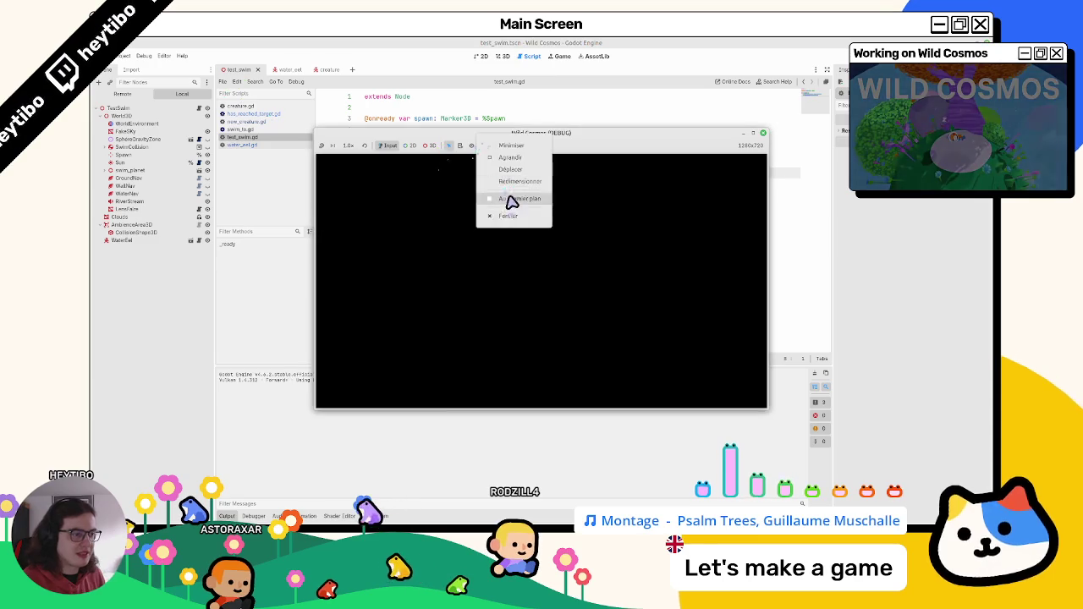
Step: Restart test_swim with the Beehave debugger showing and move the game window aside
drag(726, 127, 727, 94)
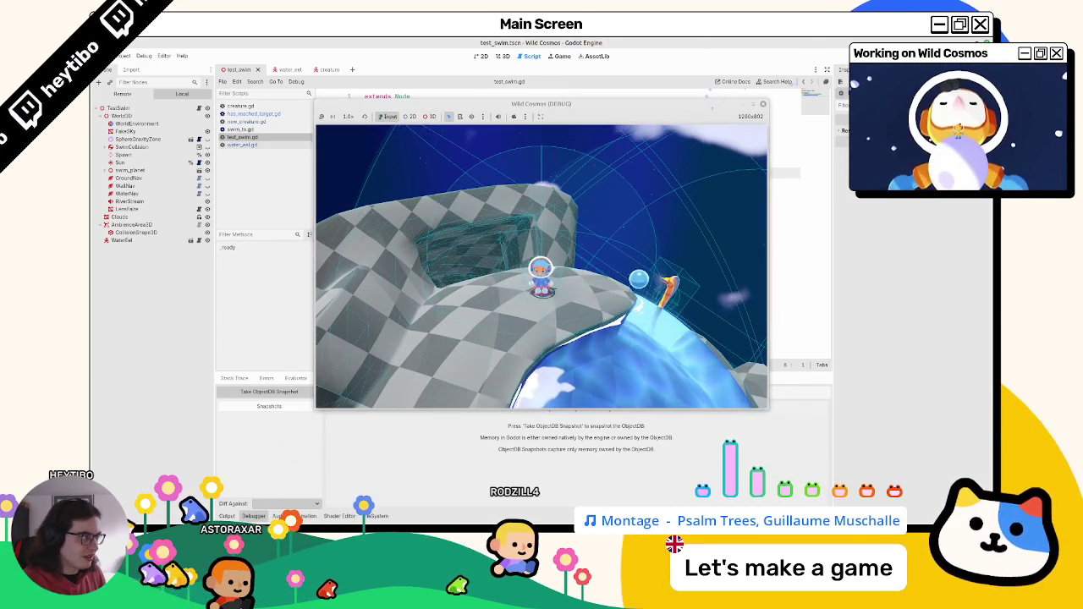
key(F8)
click(598, 380)
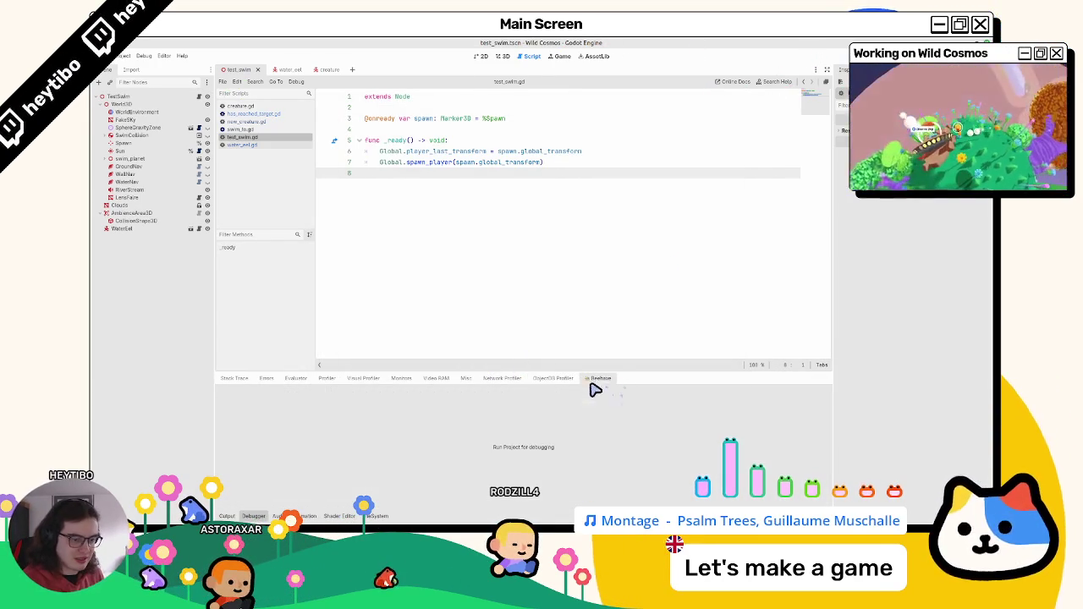
key(F6)
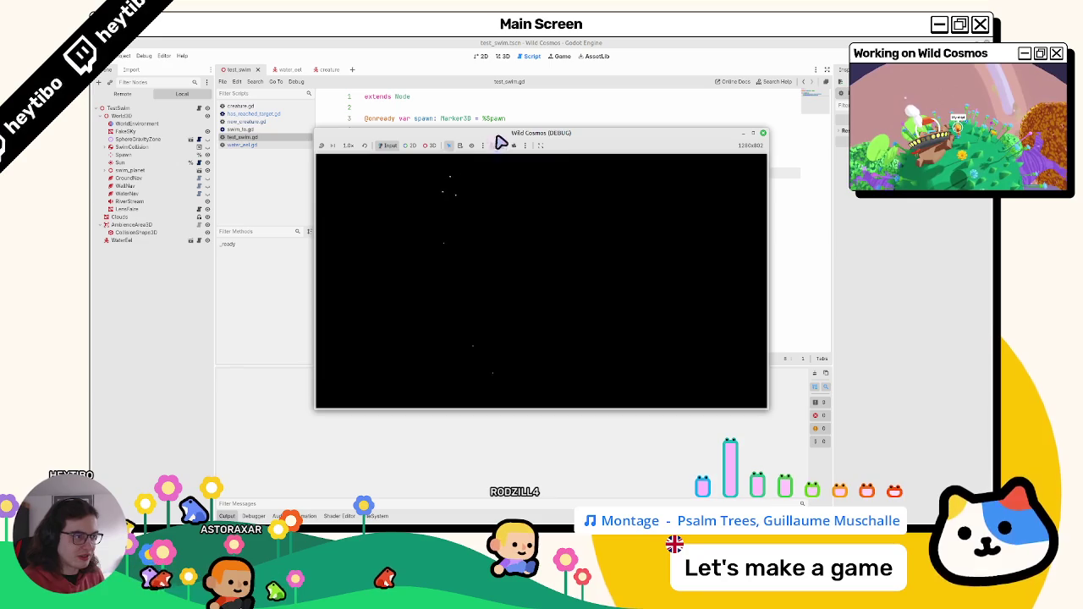
click(539, 146)
click(523, 204)
drag(549, 144, 387, 107)
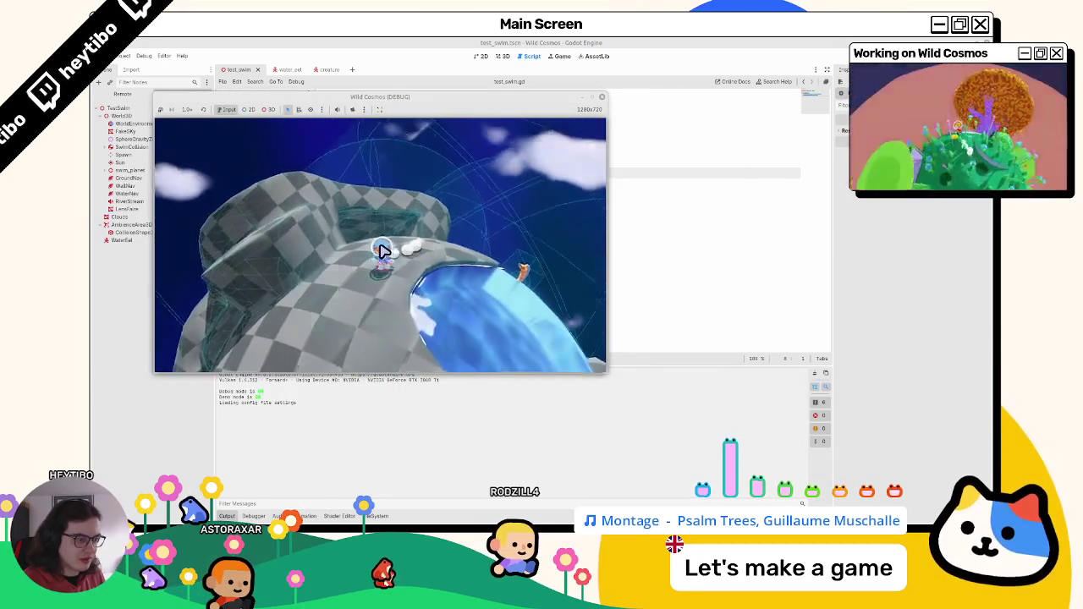
Step: Watch the eel's live behaviour-tree graph in Beehave, then stop the game
click(254, 516)
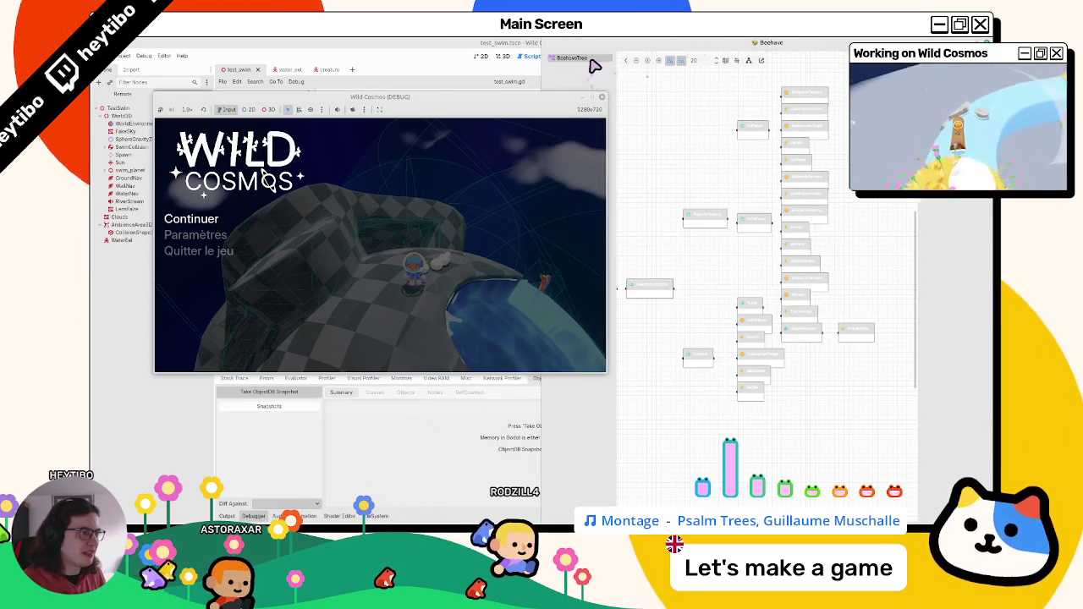
key(Escape)
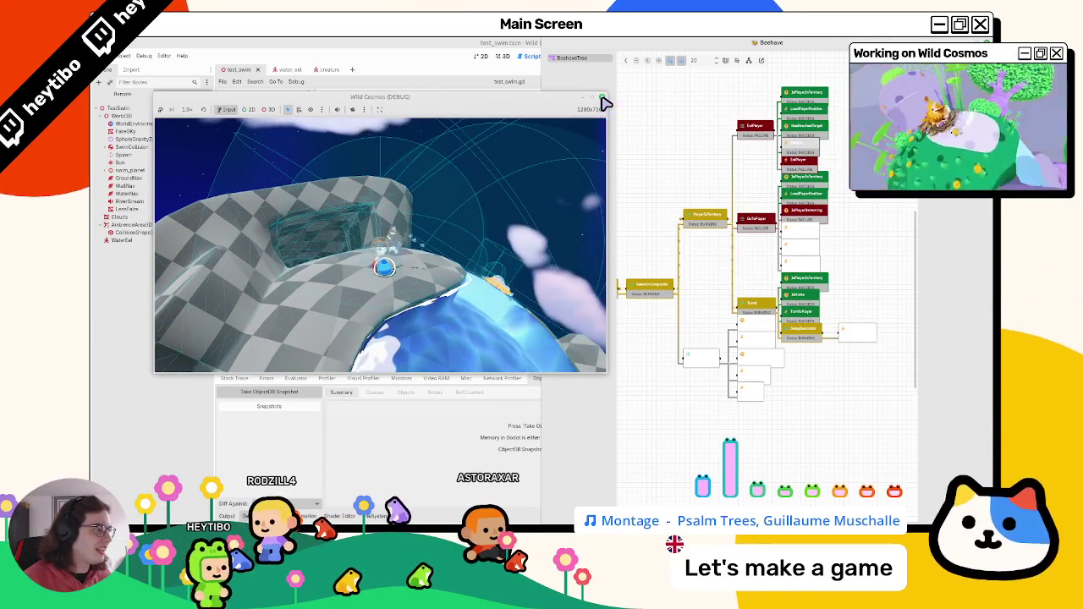
click(602, 99)
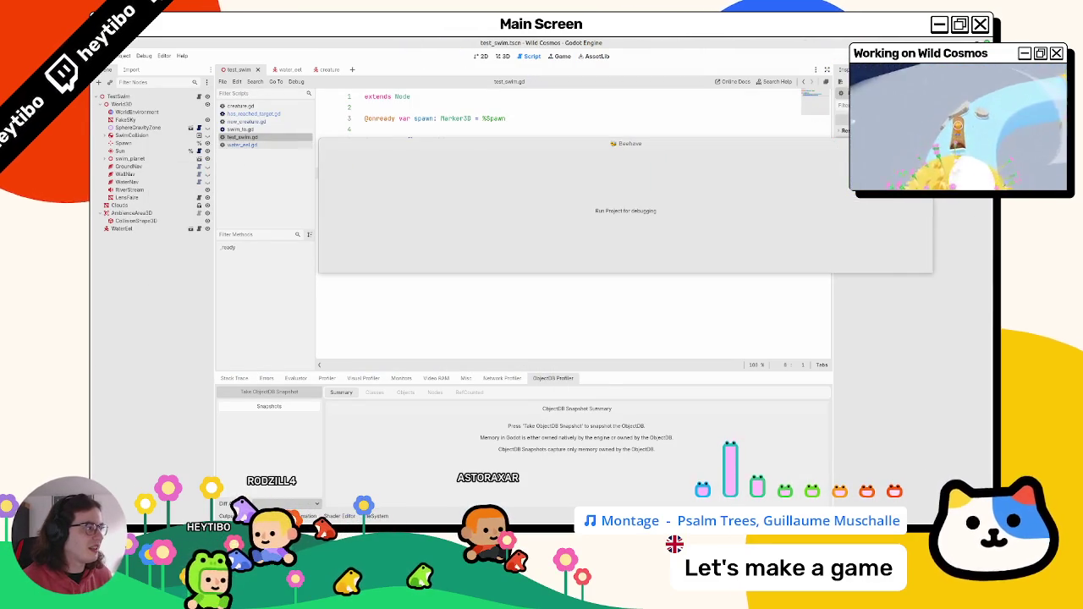
Step: Switch to the water eel scene, close the extra open scripts, and select the WaterEel root
click(271, 115)
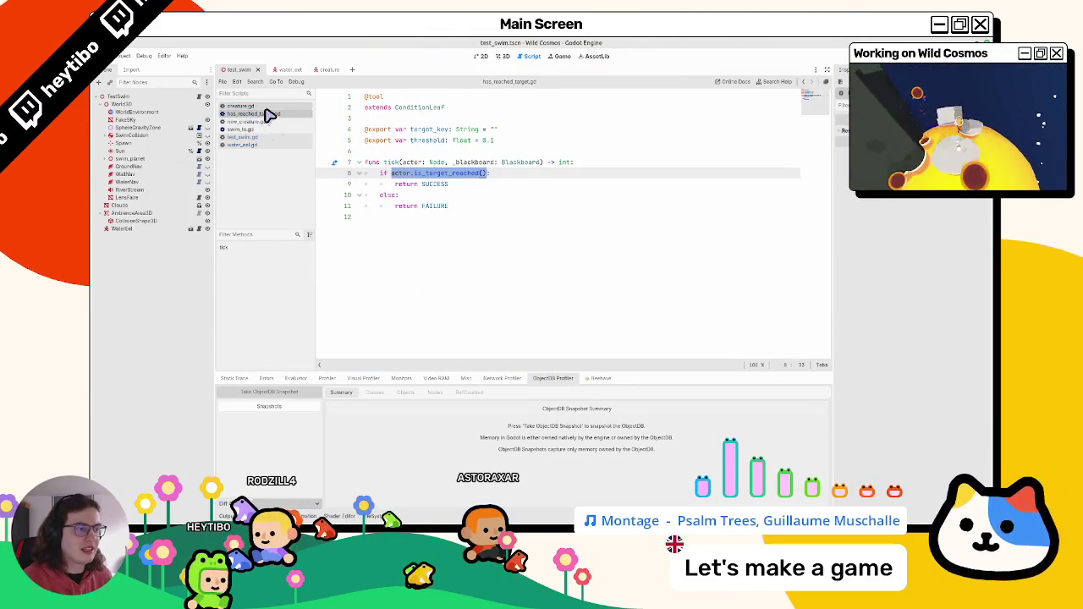
click(264, 108)
click(285, 70)
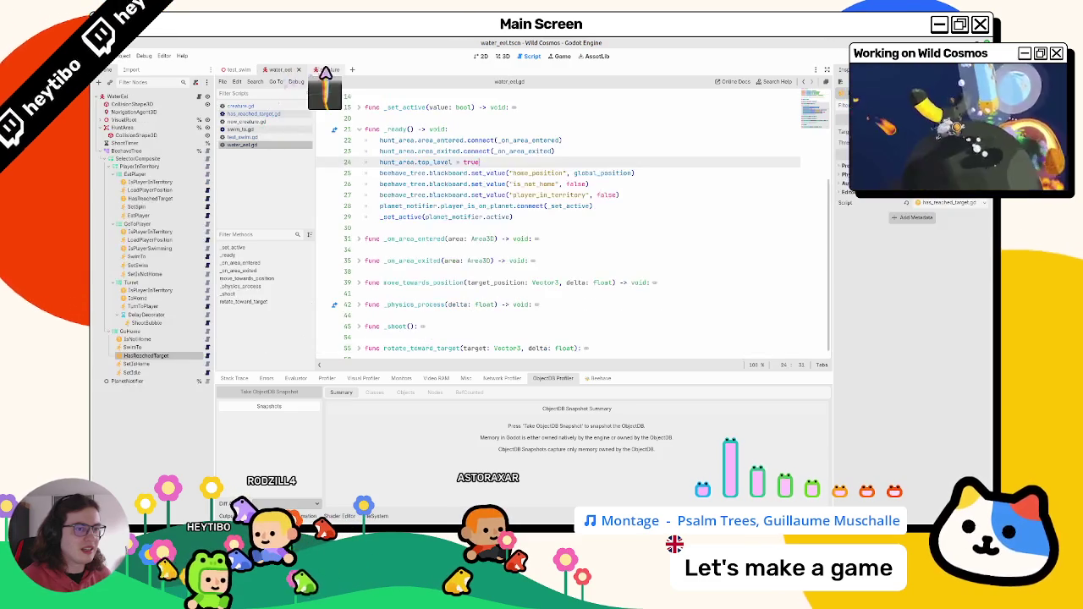
click(203, 365)
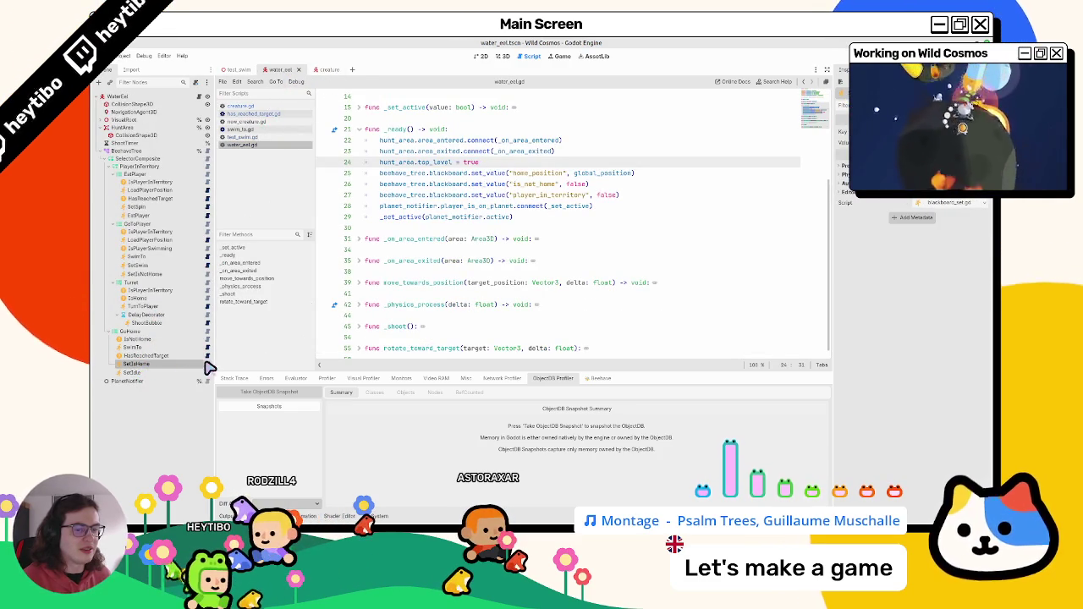
click(208, 365)
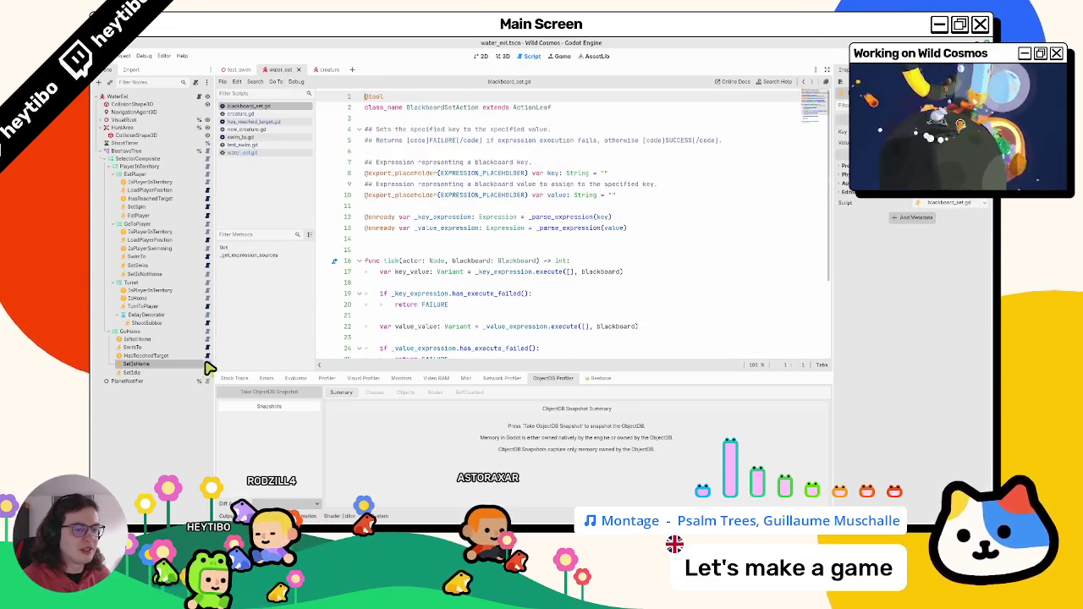
middle_click(262, 111)
middle_click(263, 110)
middle_click(262, 110)
middle_click(263, 110)
middle_click(262, 110)
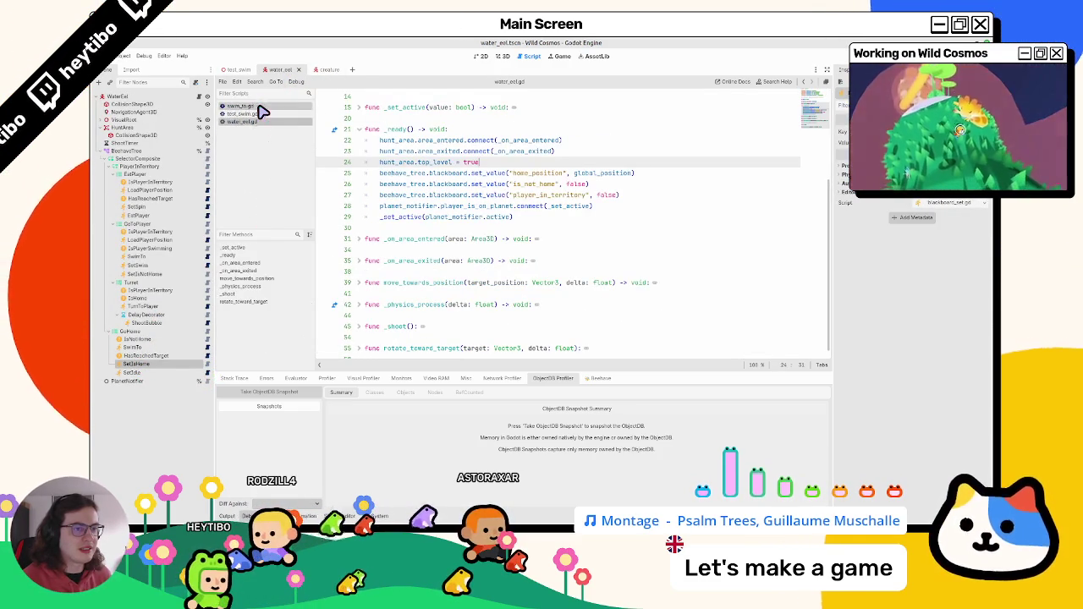
middle_click(263, 110)
middle_click(263, 110)
click(203, 97)
click(207, 96)
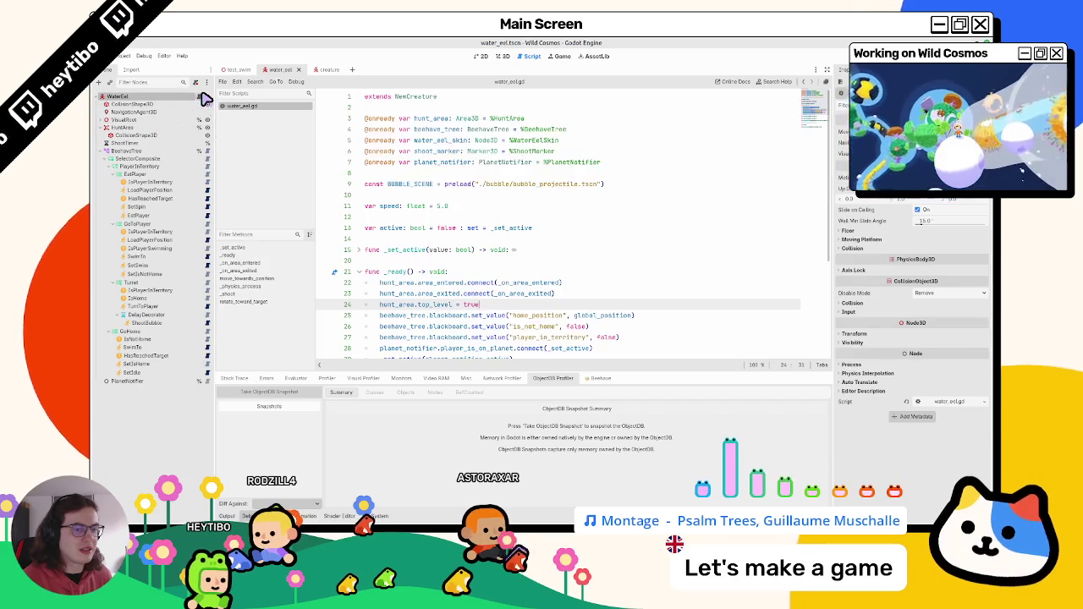
Step: Enable Debug drawing on the eel's NavigationAgent3D and run test_swim again
click(204, 111)
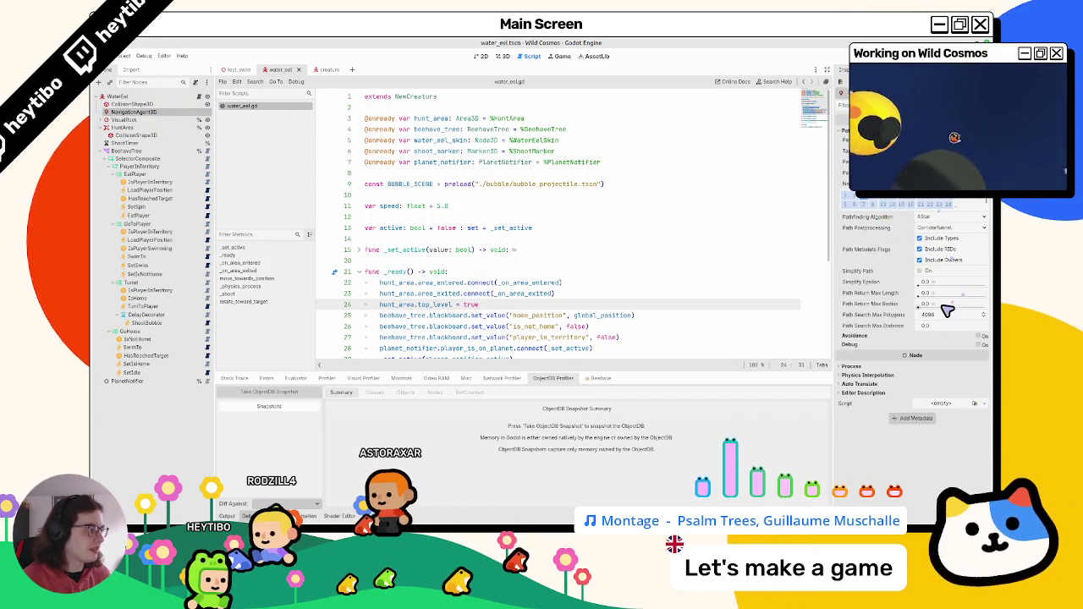
click(980, 346)
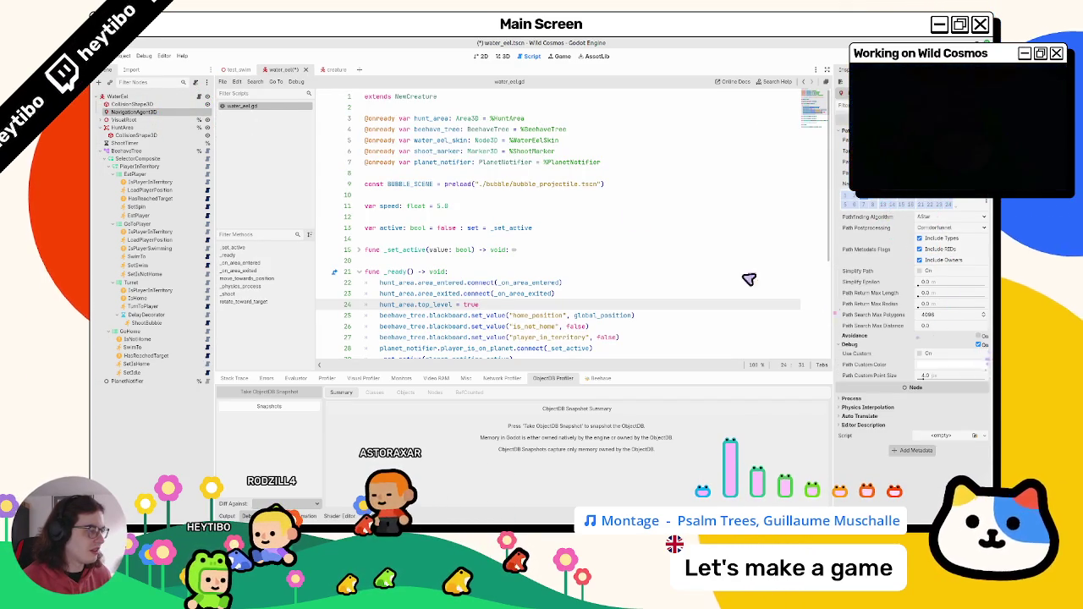
click(236, 70)
key(F6)
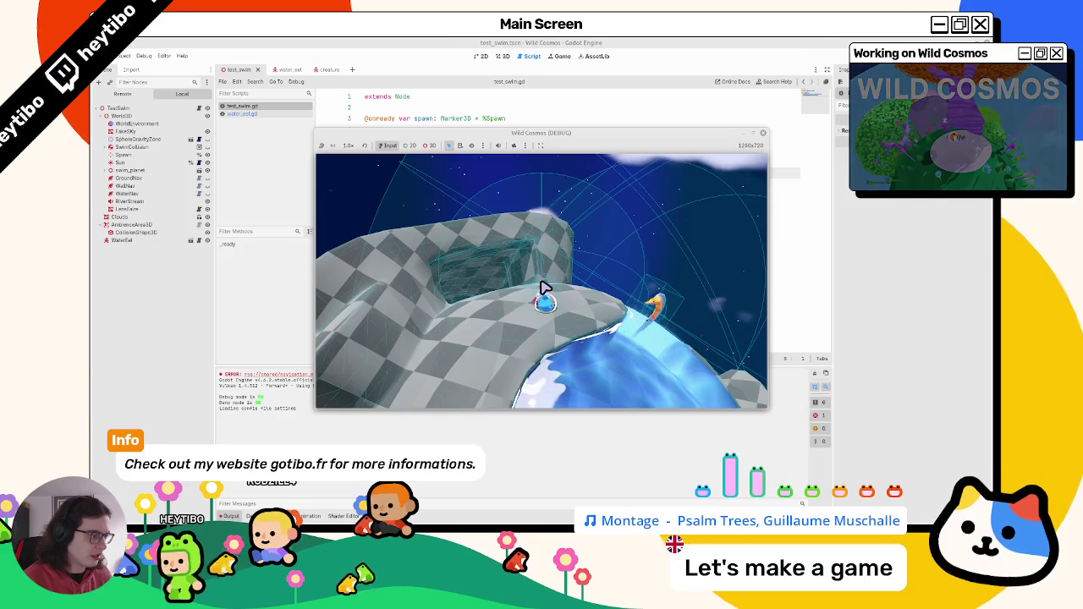
Step: Stop the game and open has_reached_target.gd from the water_eel HasReachedTarget node, at line 8's end
key(Escape)
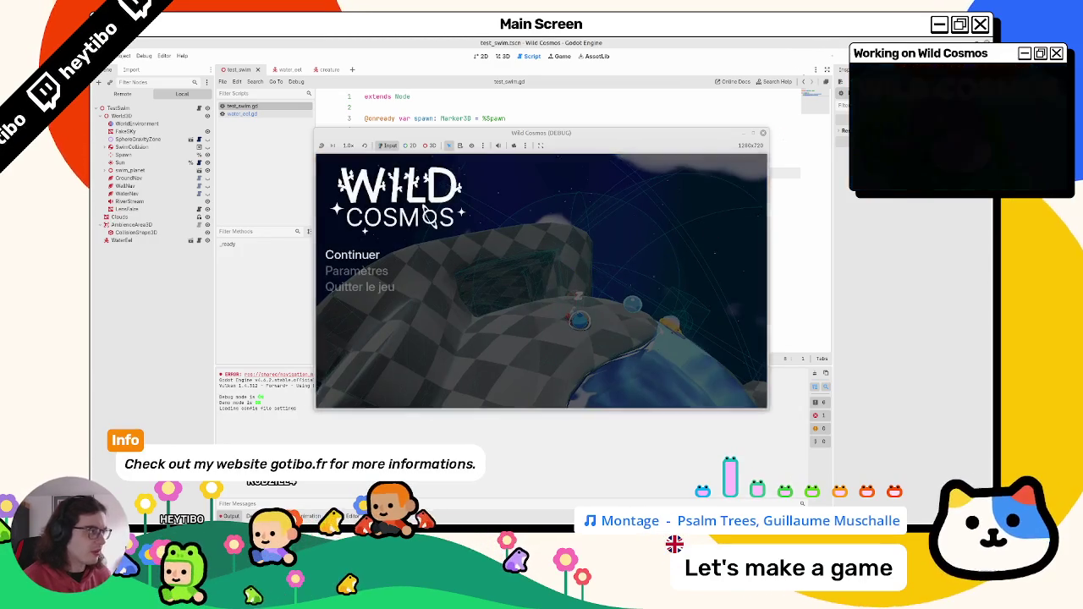
click(372, 290)
click(273, 114)
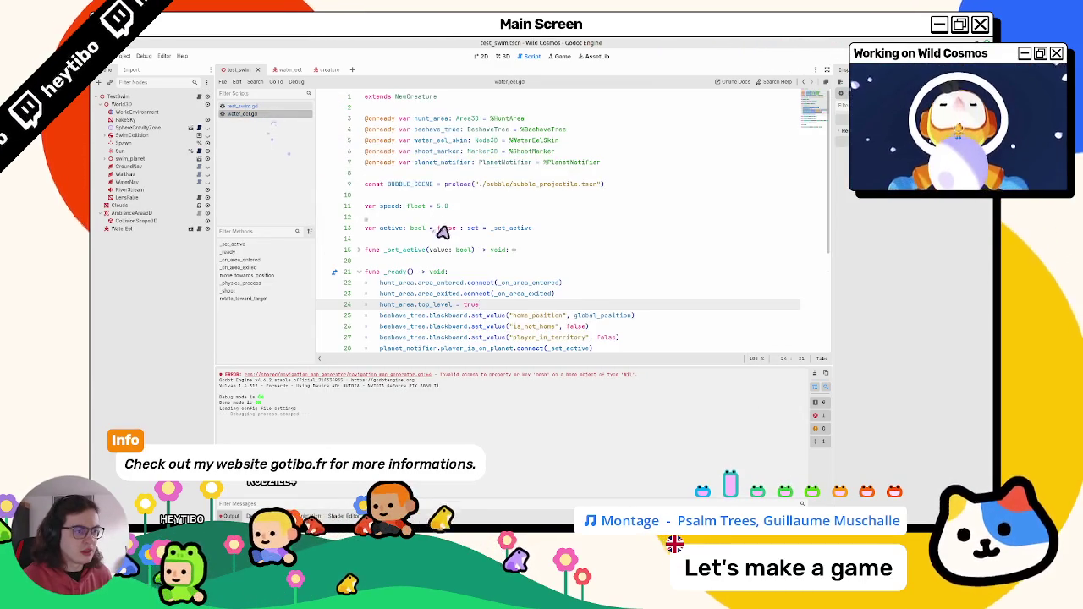
scroll(443, 233, down, 5)
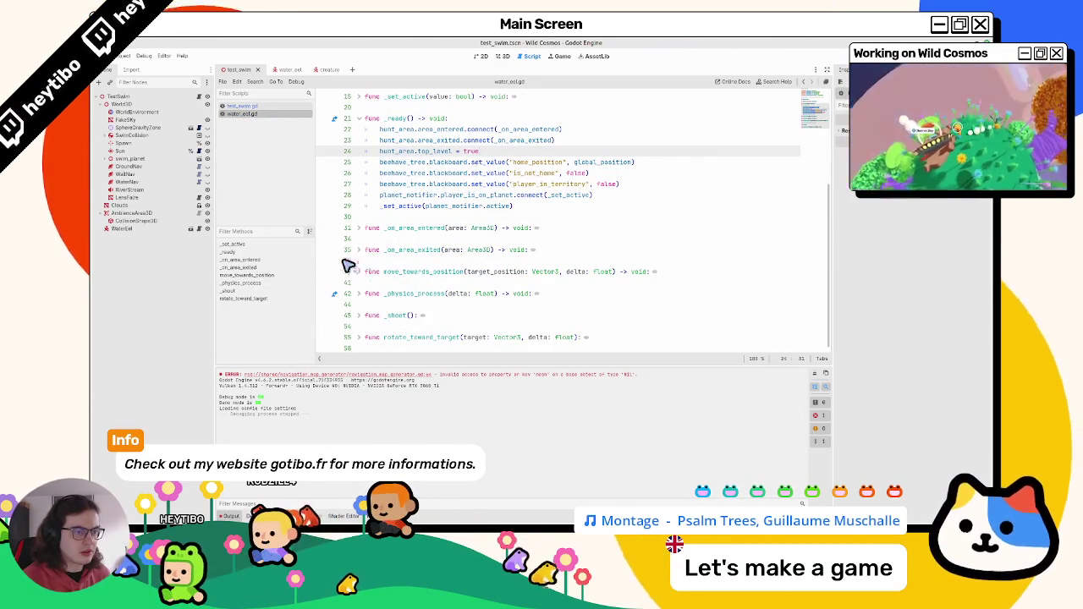
click(257, 107)
click(309, 70)
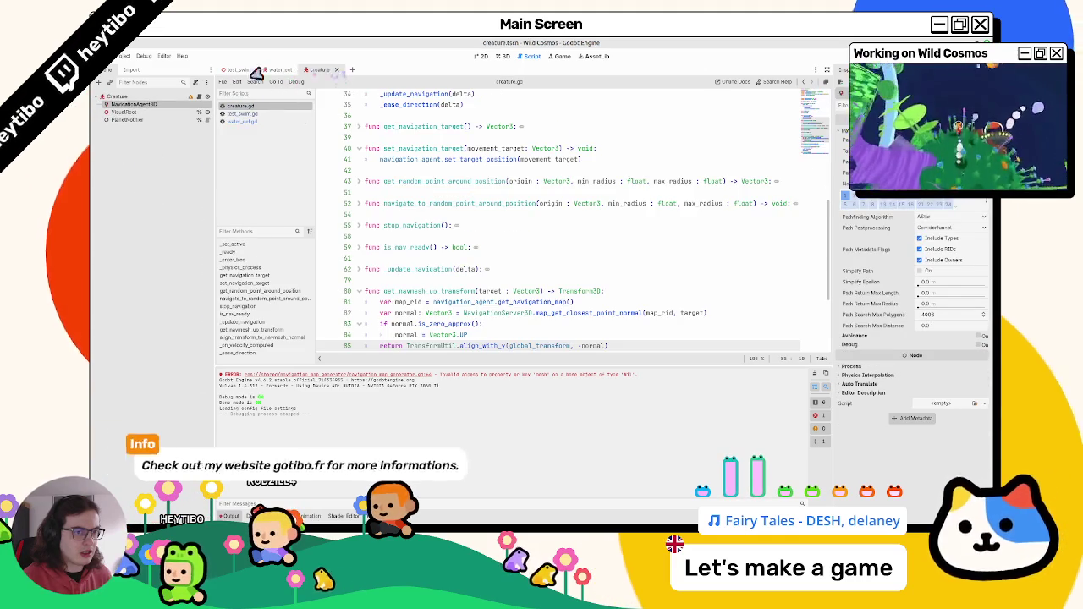
click(279, 70)
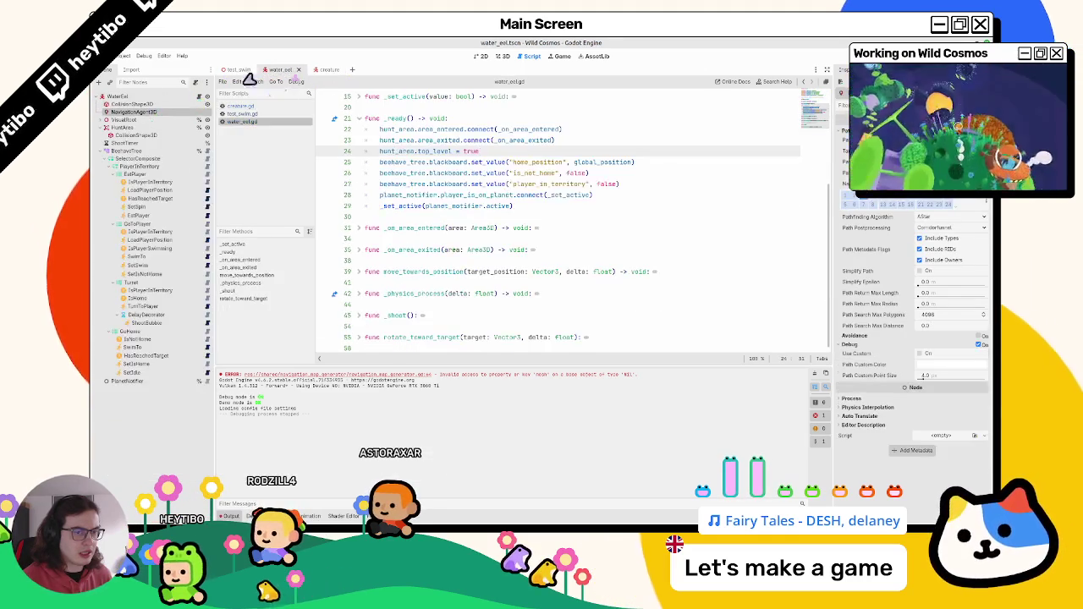
click(193, 356)
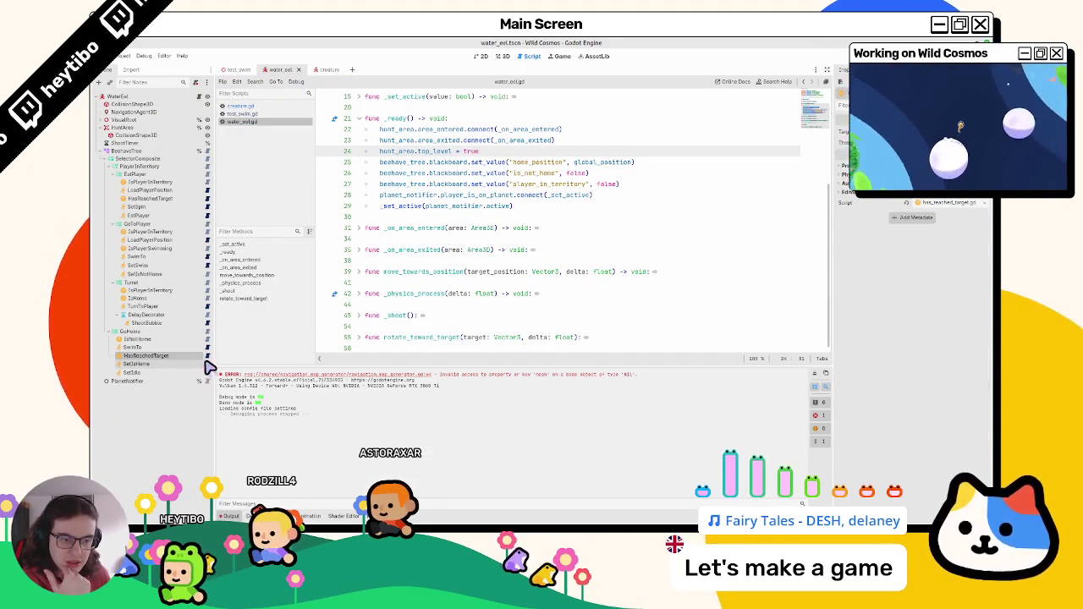
click(208, 356)
click(496, 174)
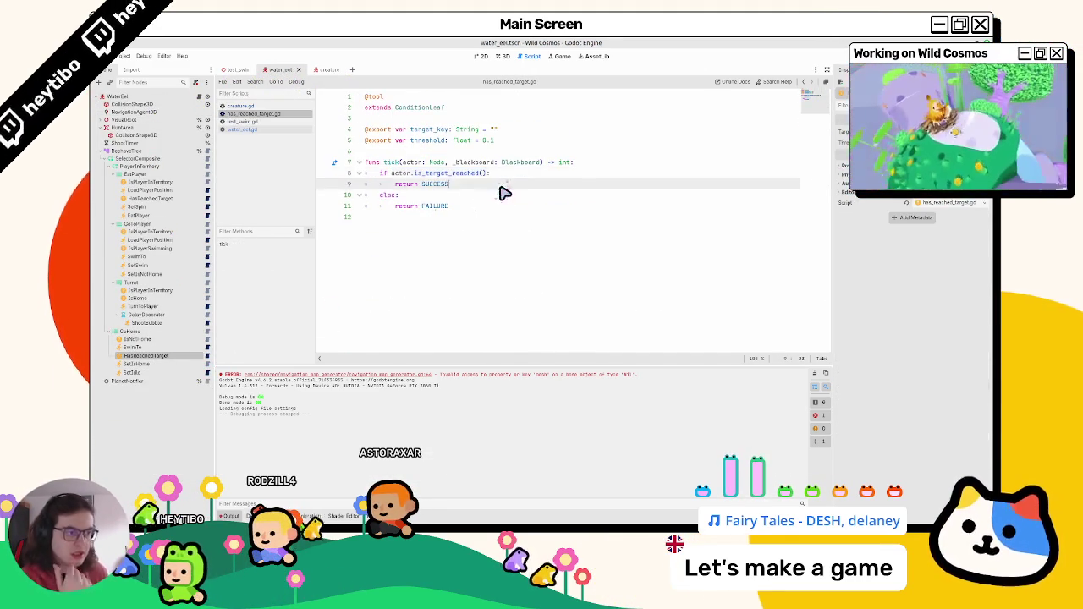
Step: Add actor.stop_navigation() after line 8, confirming the method name by searching 'stop' in new_creature.gd
key(Return)
text(ac)
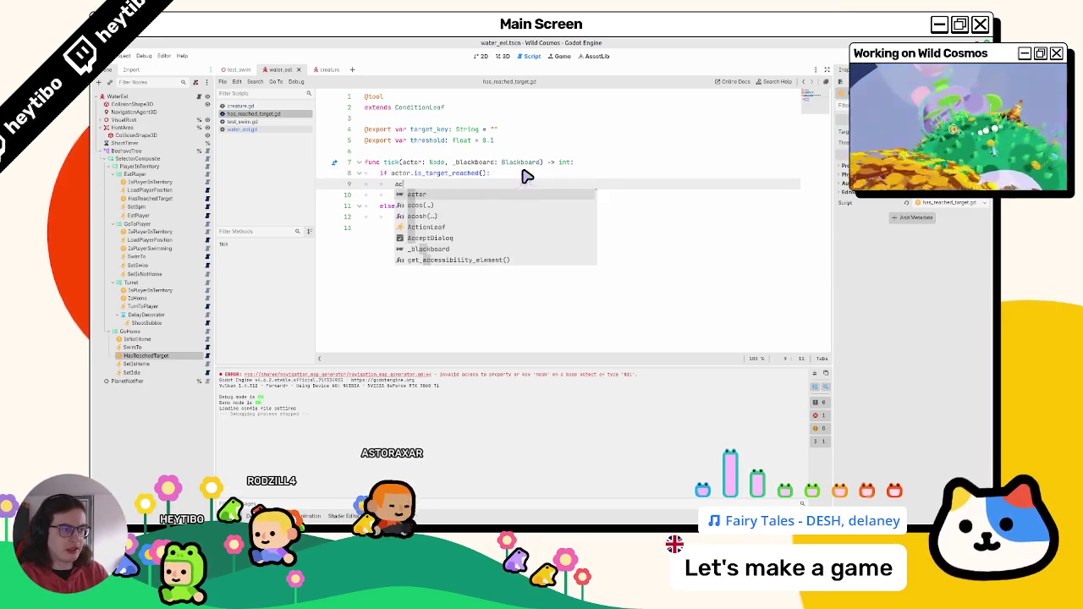
text(tor.stop_navigation()
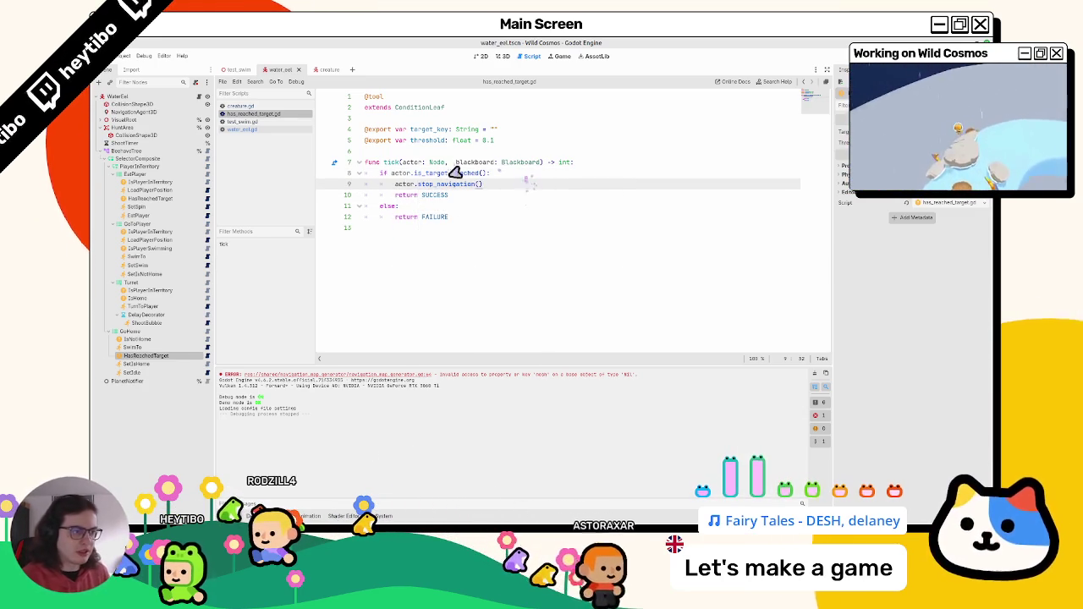
middle_click(274, 107)
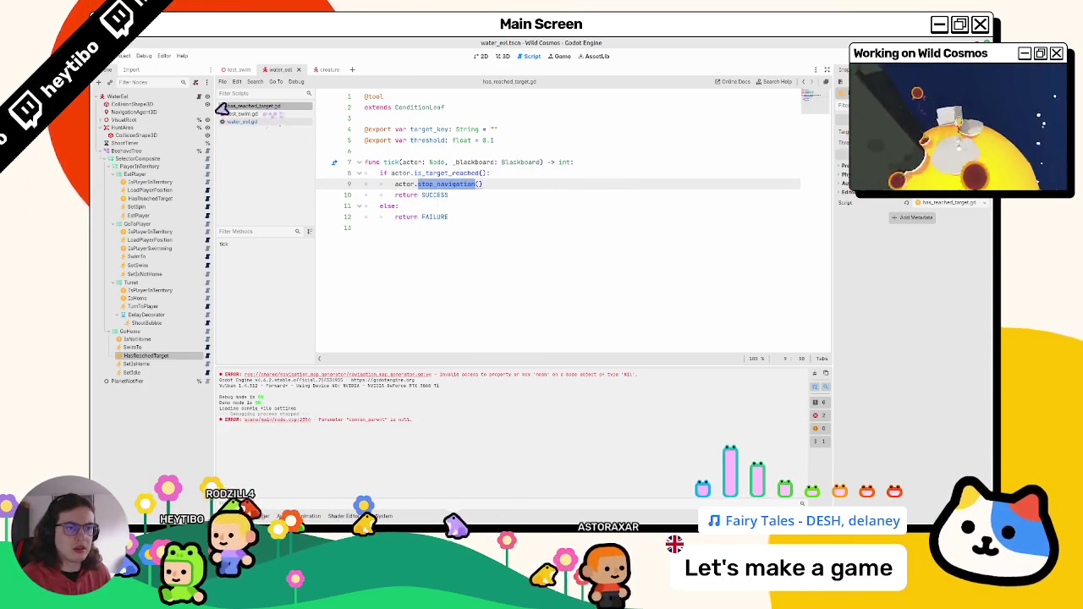
click(242, 121)
scroll(465, 147, up, 5)
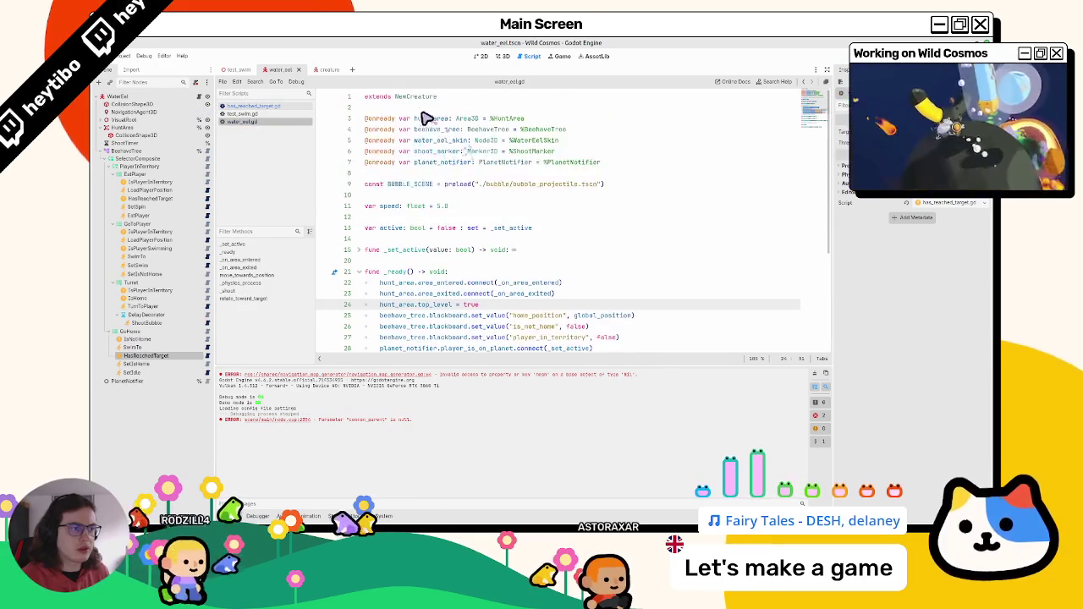
ctrl+click(423, 113)
key(ctrl+f)
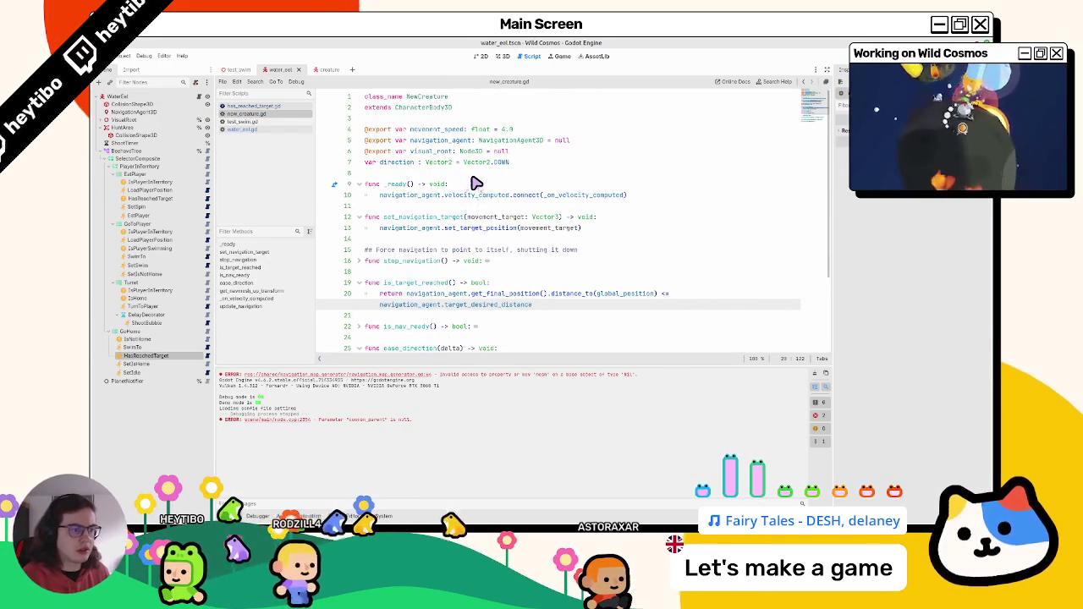
text(stop()
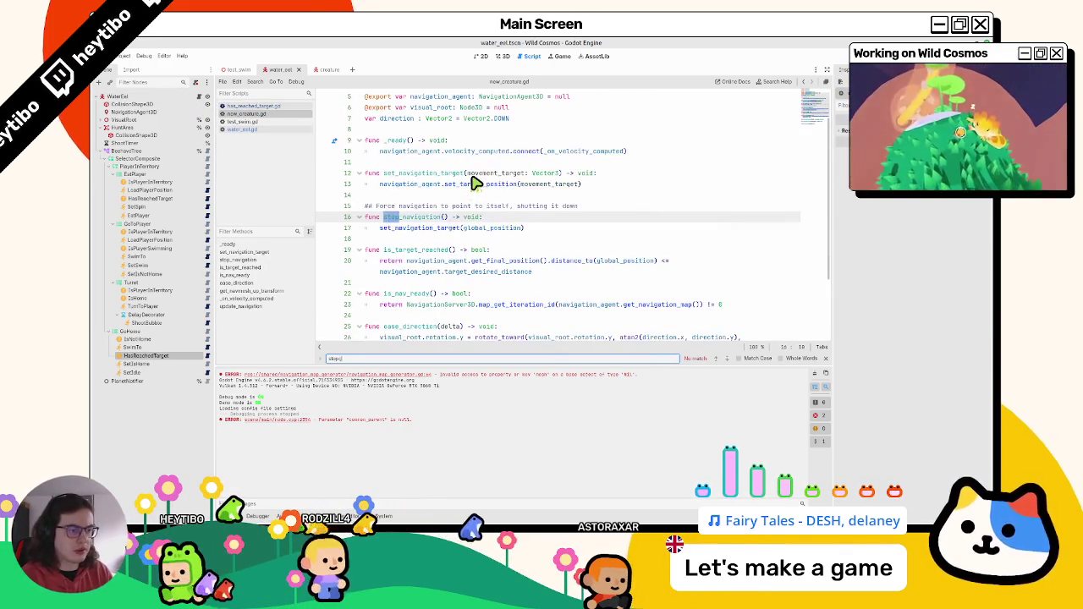
key(Escape)
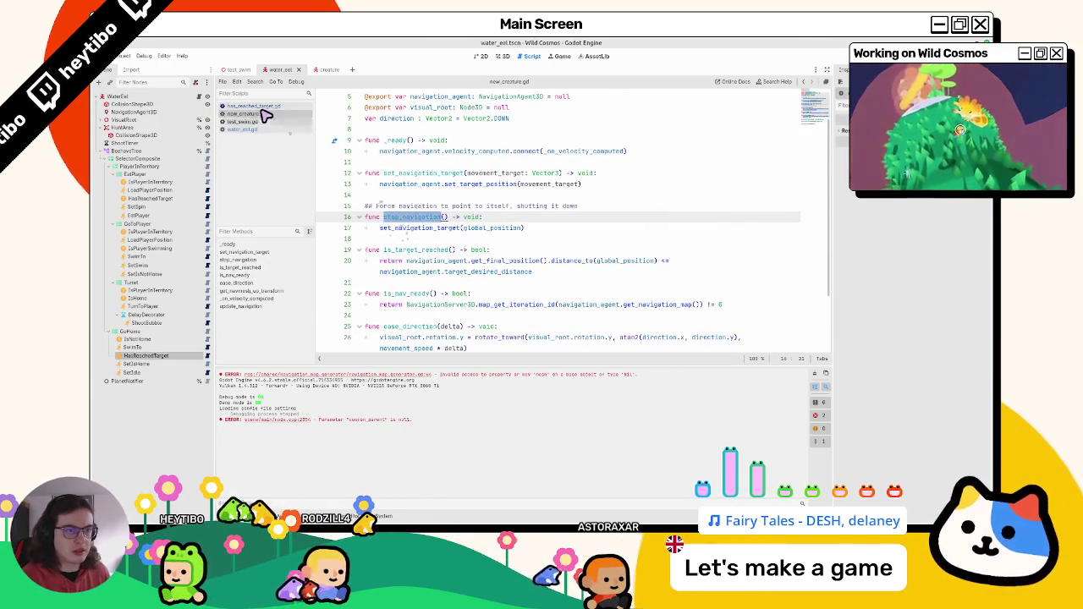
click(270, 107)
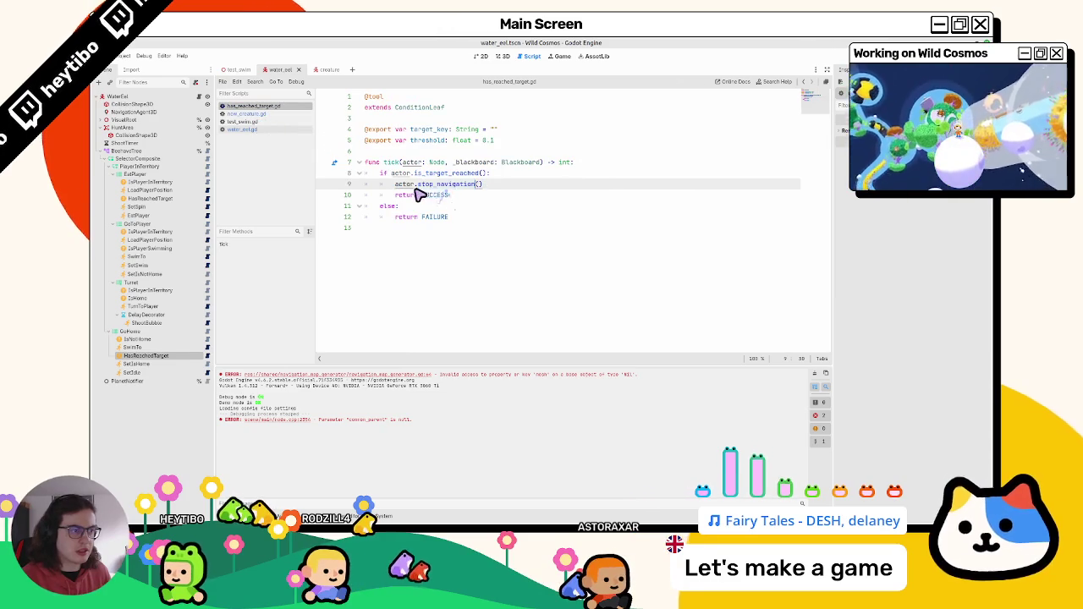
key(ctrl+shift+o)
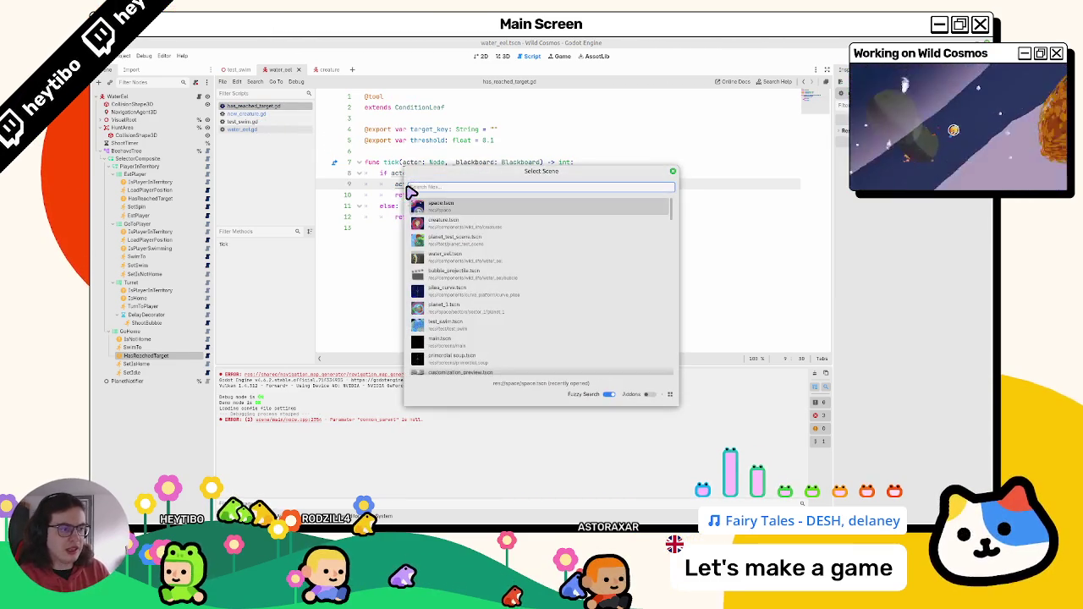
Step: Open test_swim.tscn and play-test it fullscreen, swimming the character around, then pause
key(Return)
key(F6)
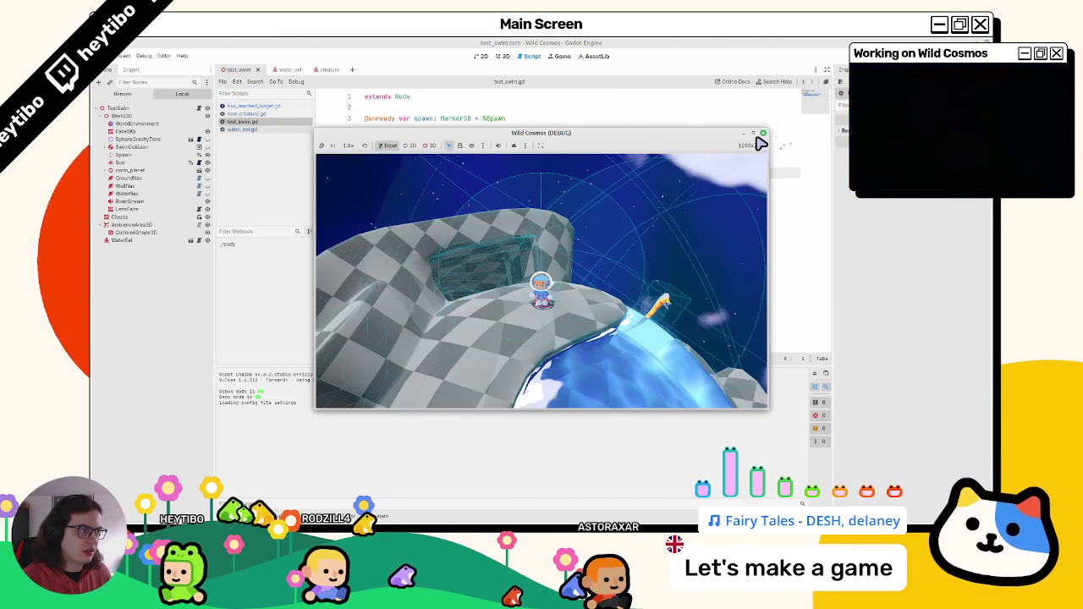
key(super+Up)
key(w)
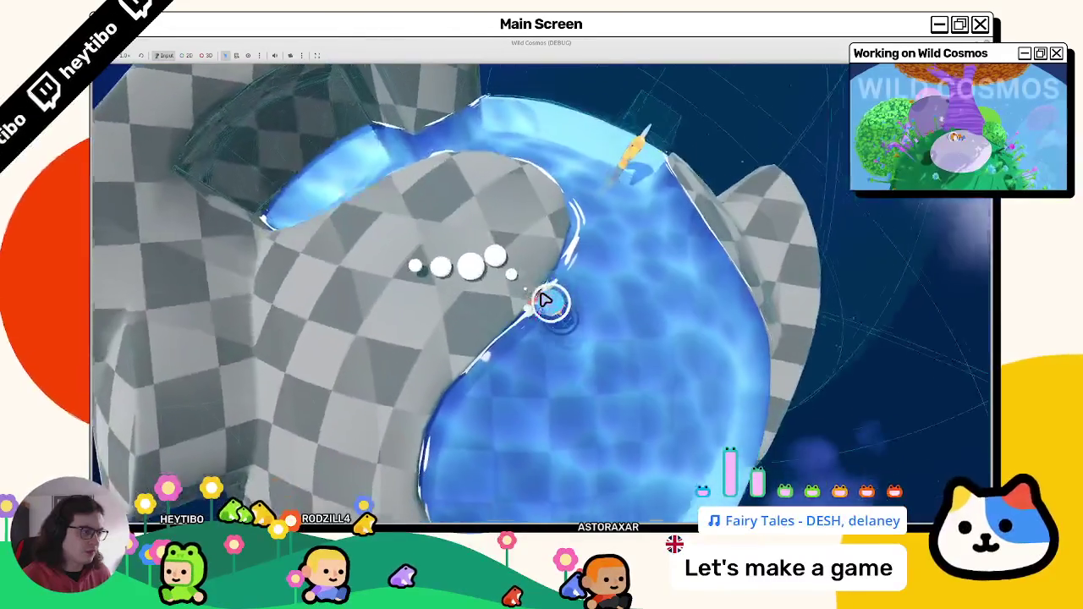
key(w)
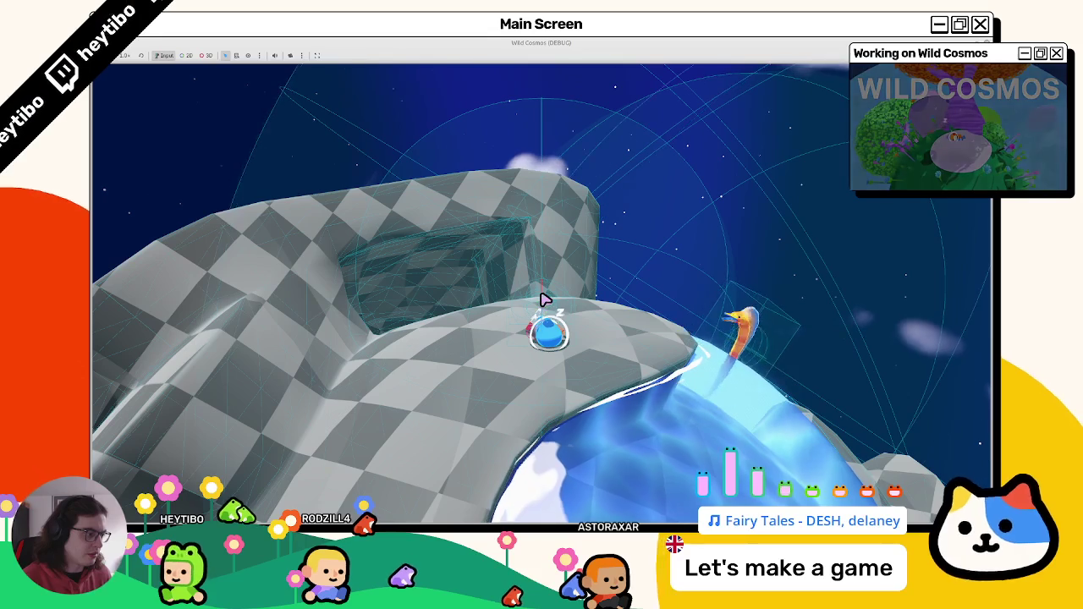
key(Escape)
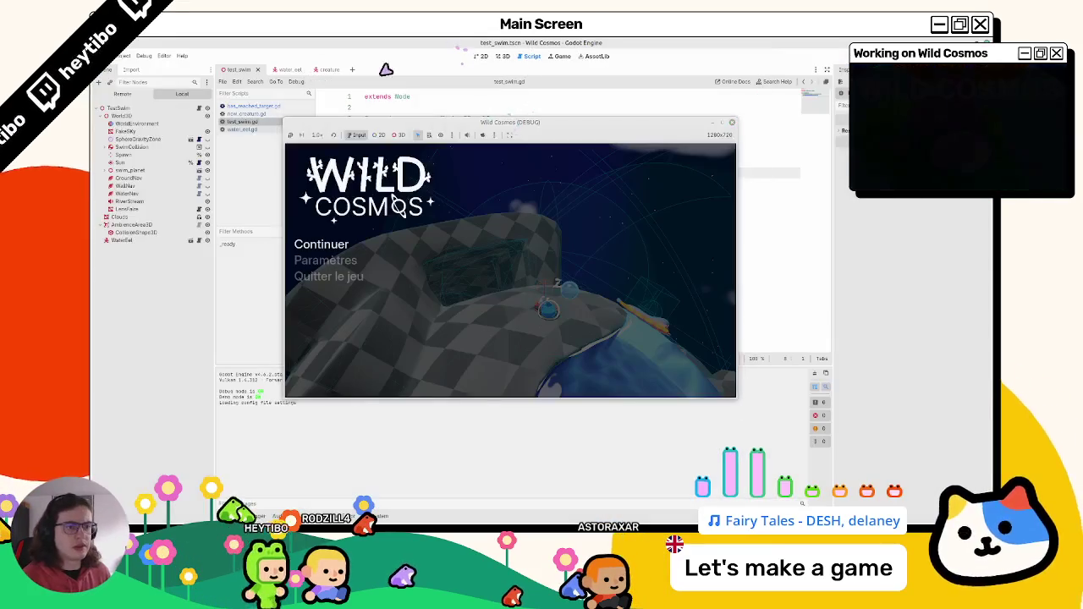
Step: Minimize the game window and return to has_reached_target.gd
right_click(432, 124)
click(465, 132)
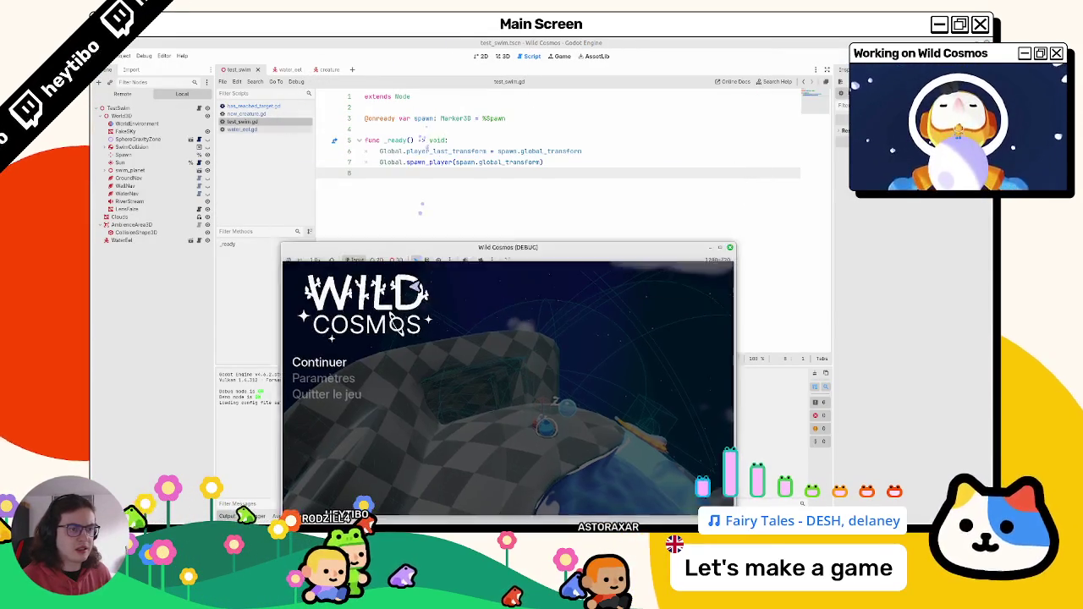
click(252, 107)
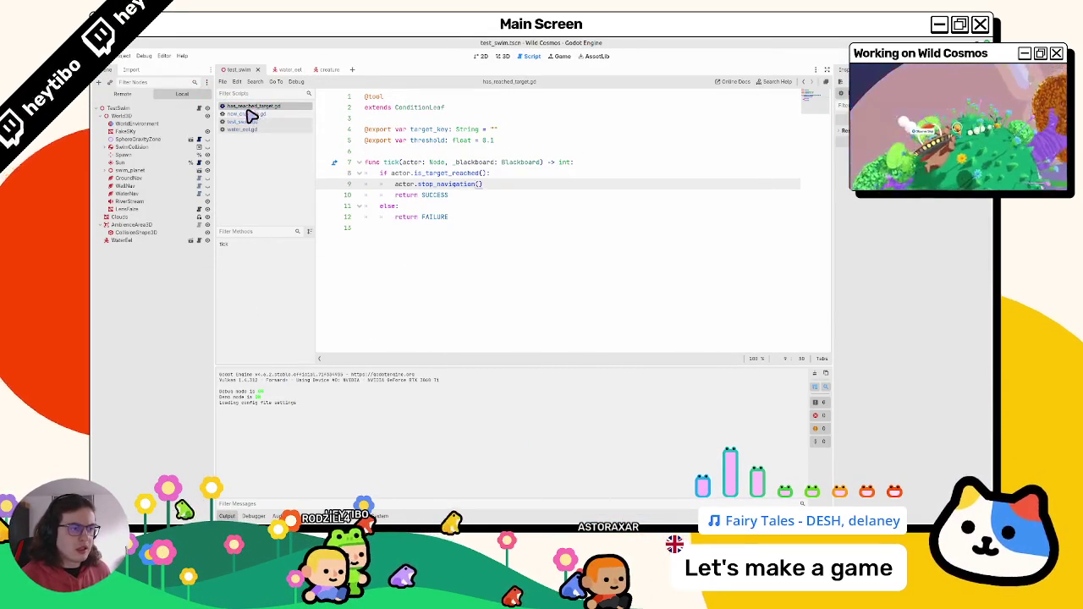
Step: Look up the stop_navigation and is_target_reached definitions in new_creature.gd
double_click(423, 184)
click(285, 116)
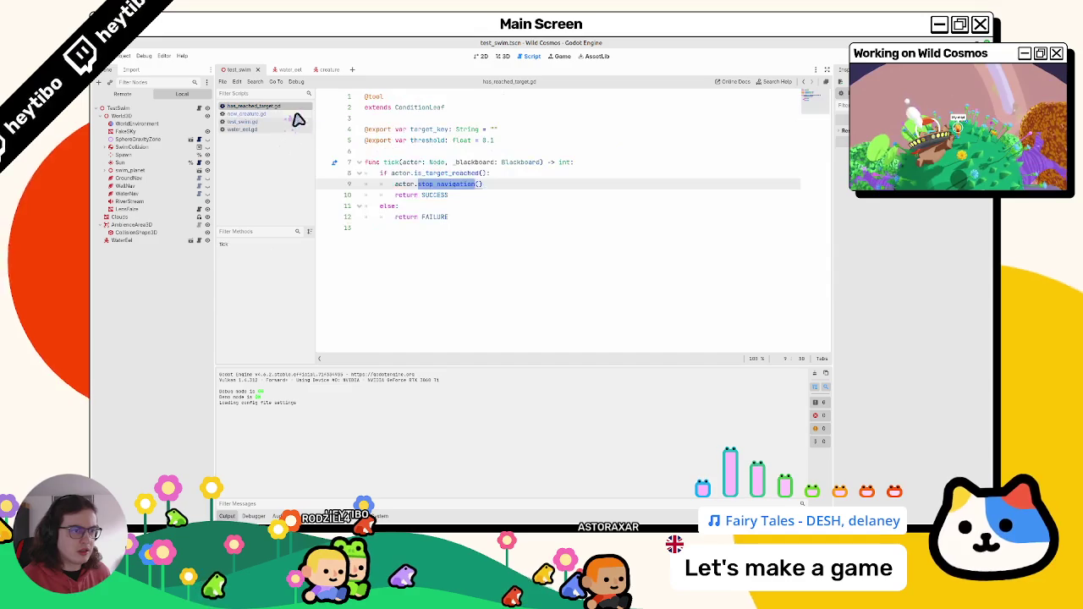
double_click(442, 173)
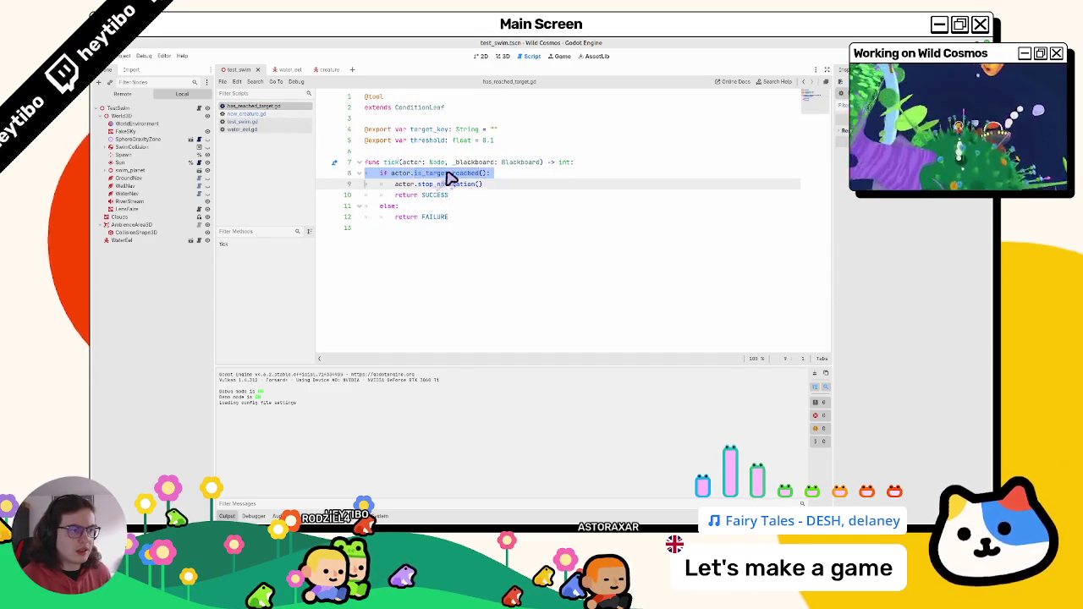
click(280, 115)
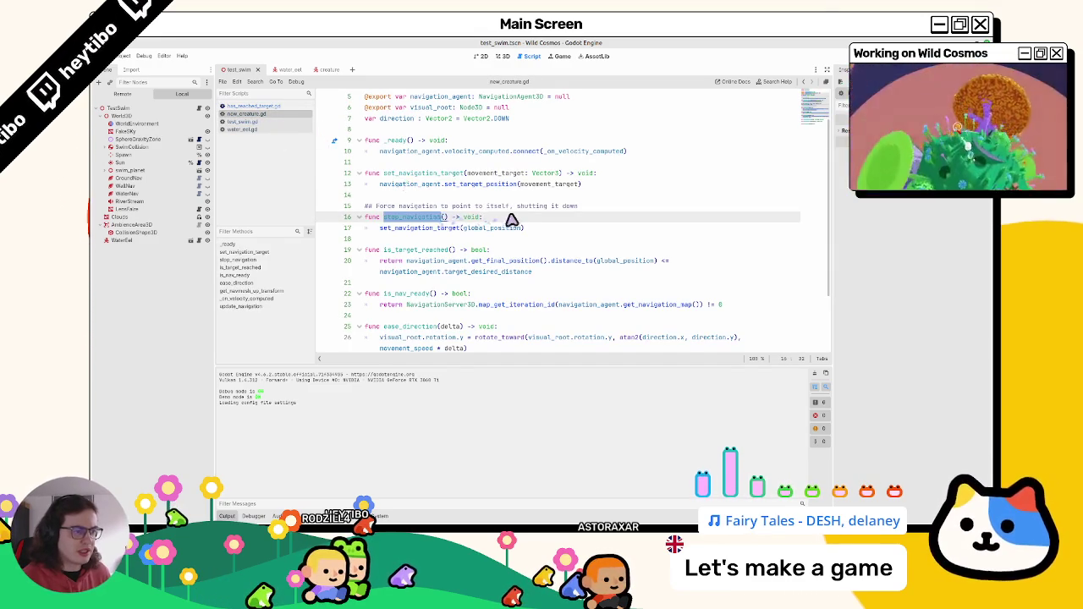
click(656, 267)
key(Up)
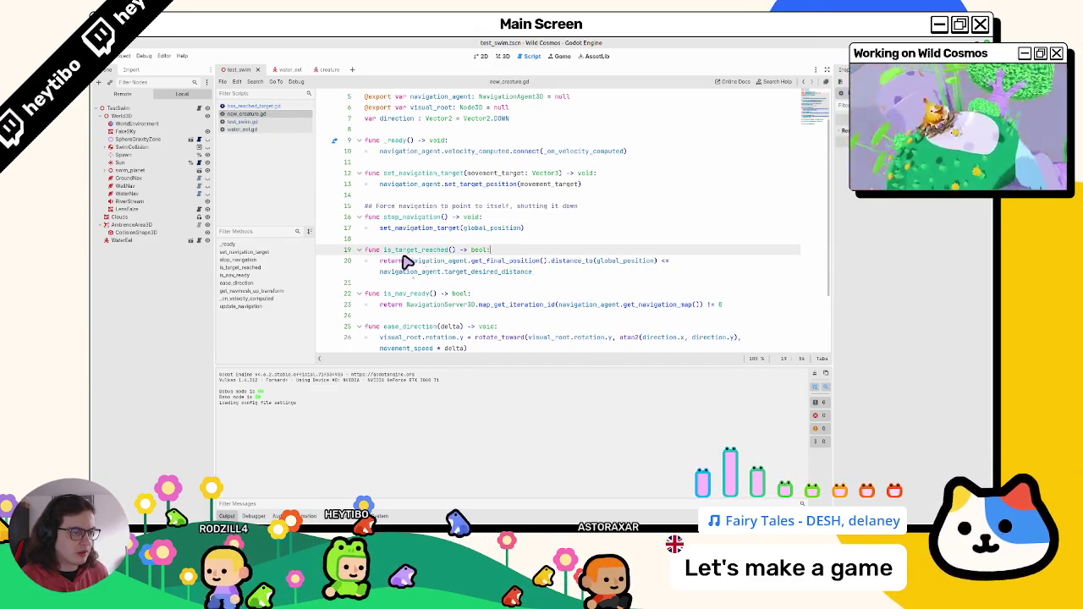
double_click(407, 251)
Step: Add a temporary print("hello") under the if check in has_reached_target.gd
click(272, 107)
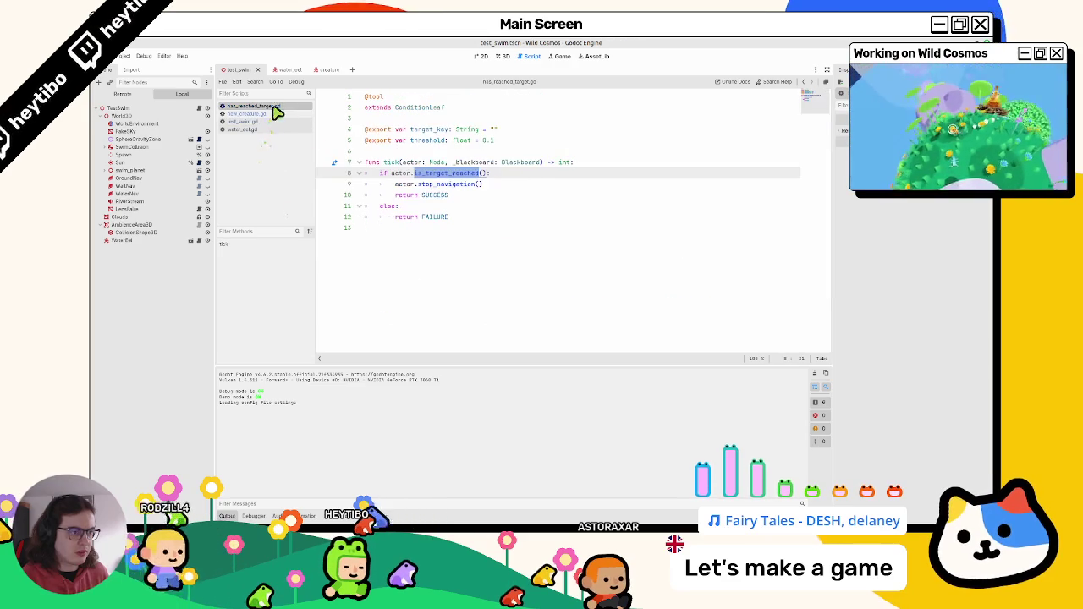
click(519, 185)
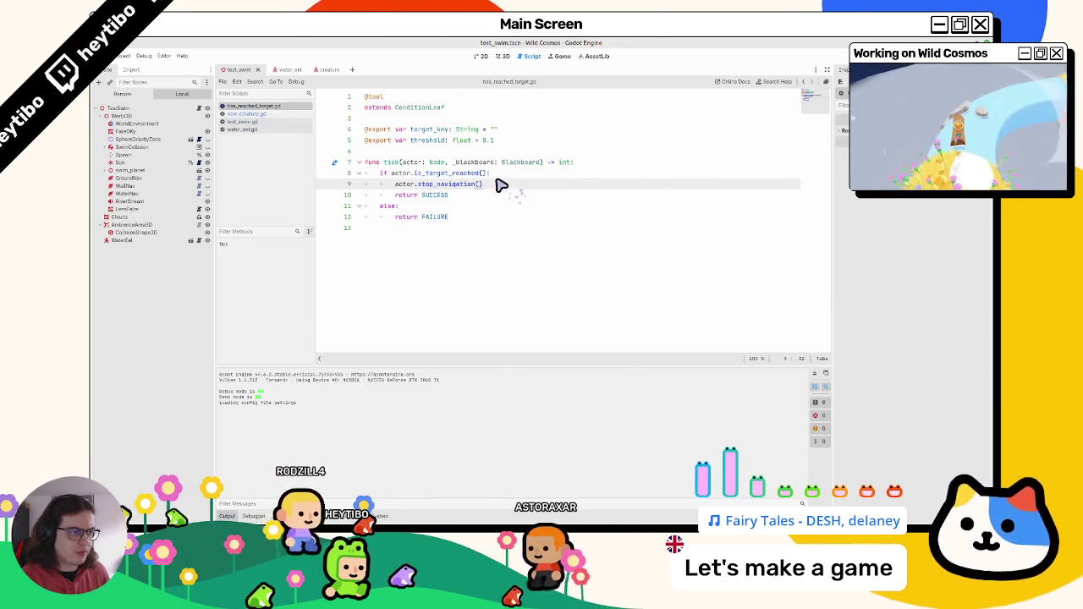
click(506, 174)
key(Return)
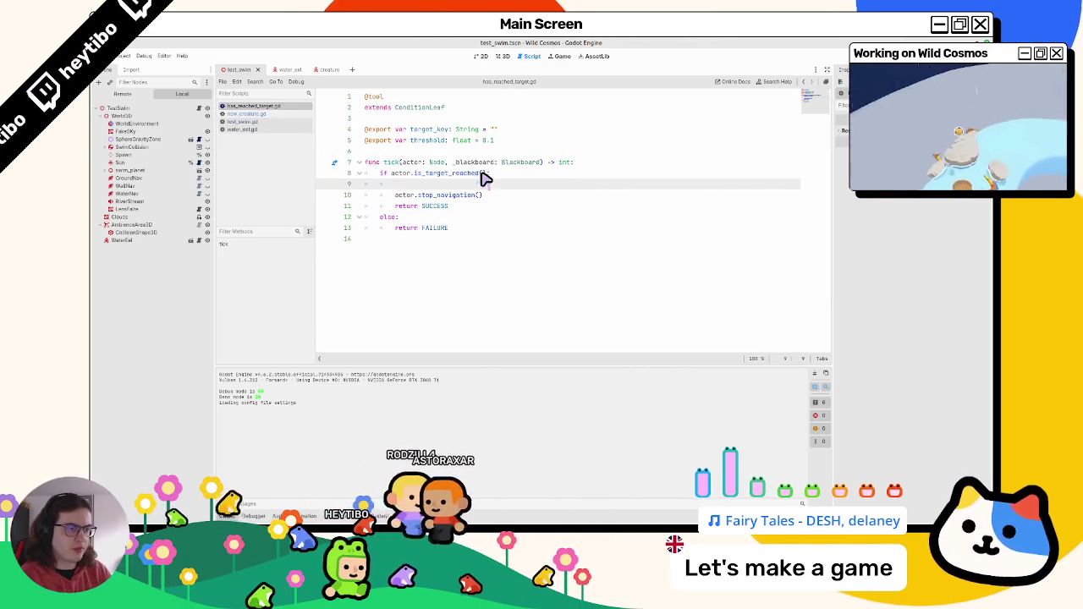
text(print("hello"))
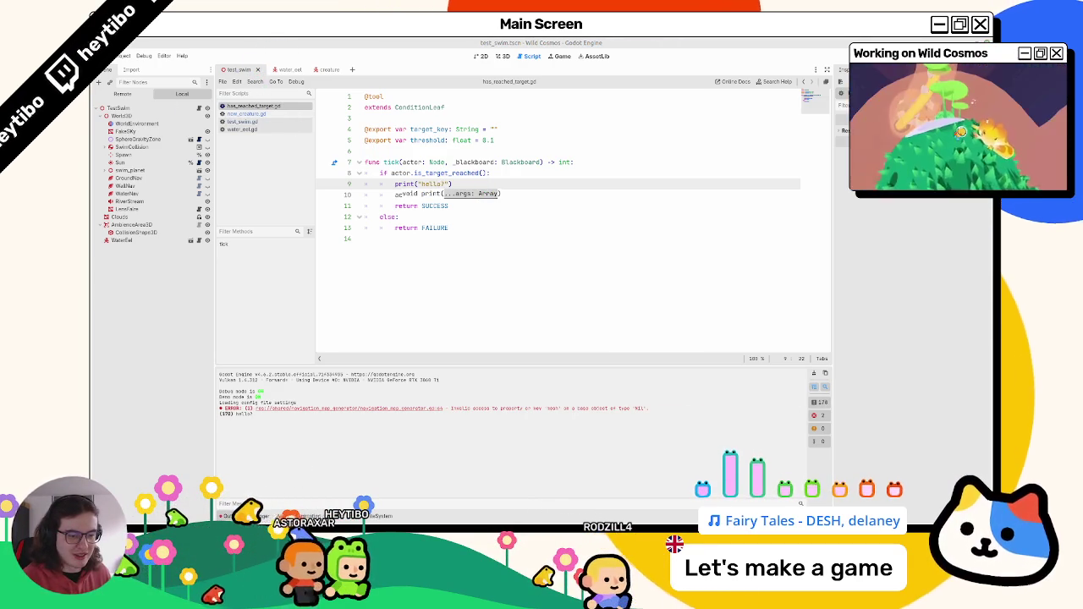
Step: Delete the hello print line and bring up test_swim.gd
triple_click(419, 184)
key(Delete)
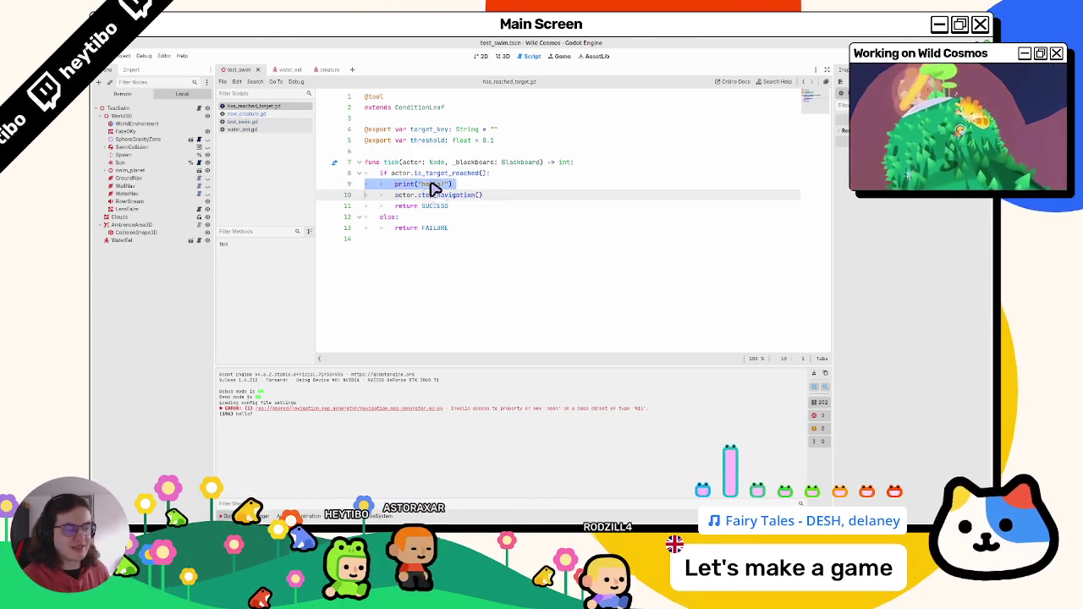
double_click(435, 186)
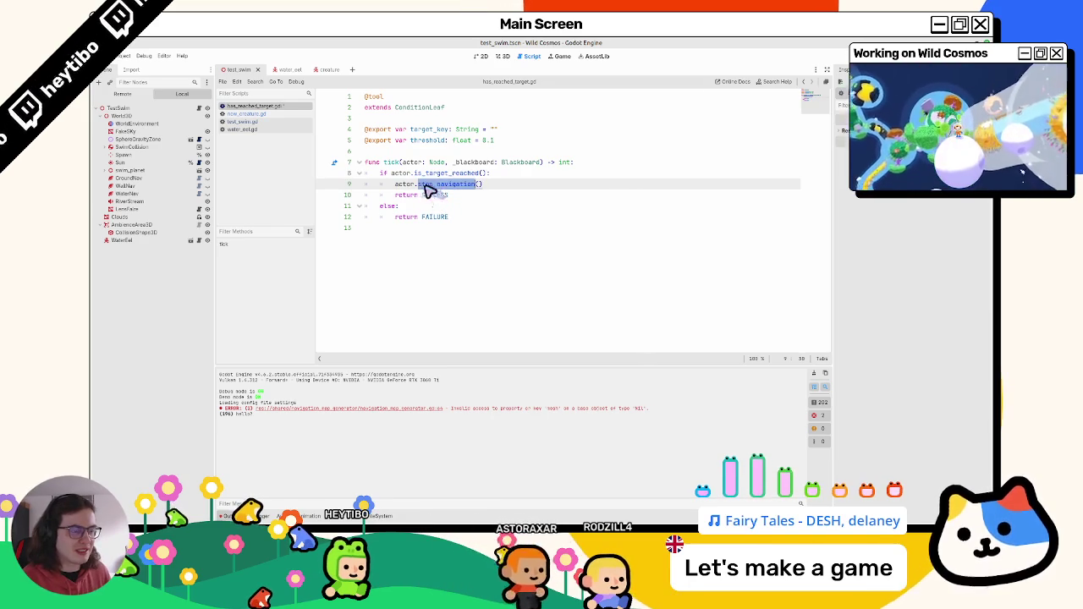
click(261, 123)
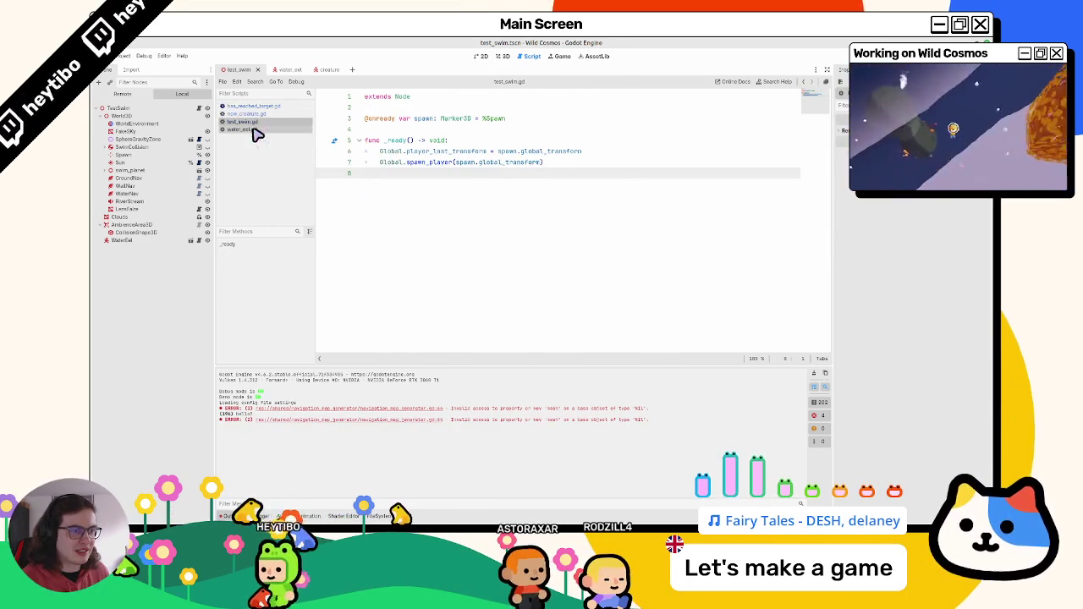
Step: In water_eel.gd's _ready, add print(navigation_agent.target_position) on line 30
click(259, 131)
scroll(436, 207, down, 4)
click(544, 239)
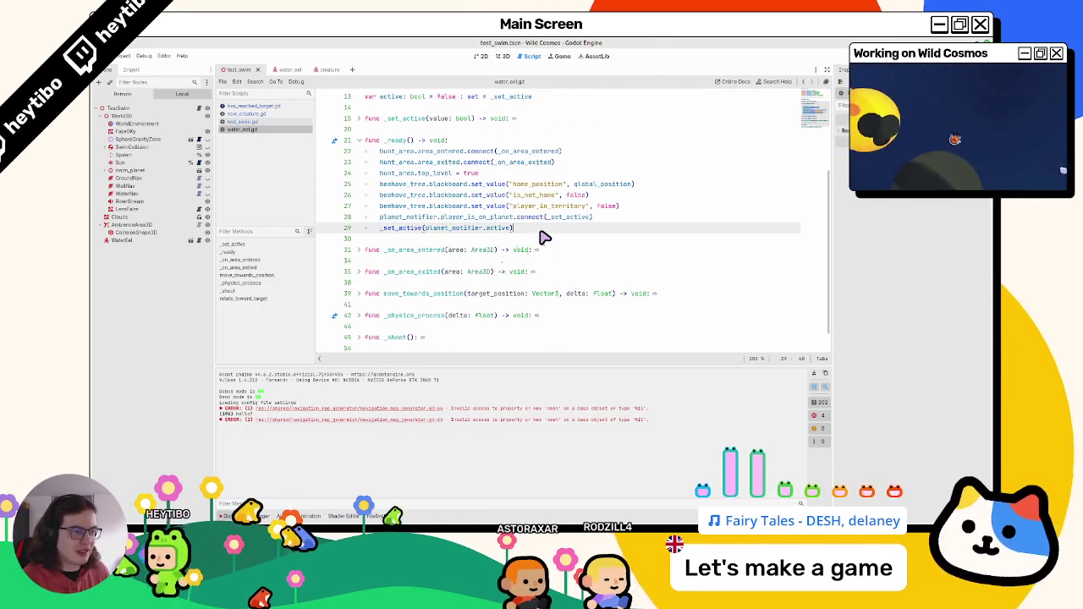
text(target_)
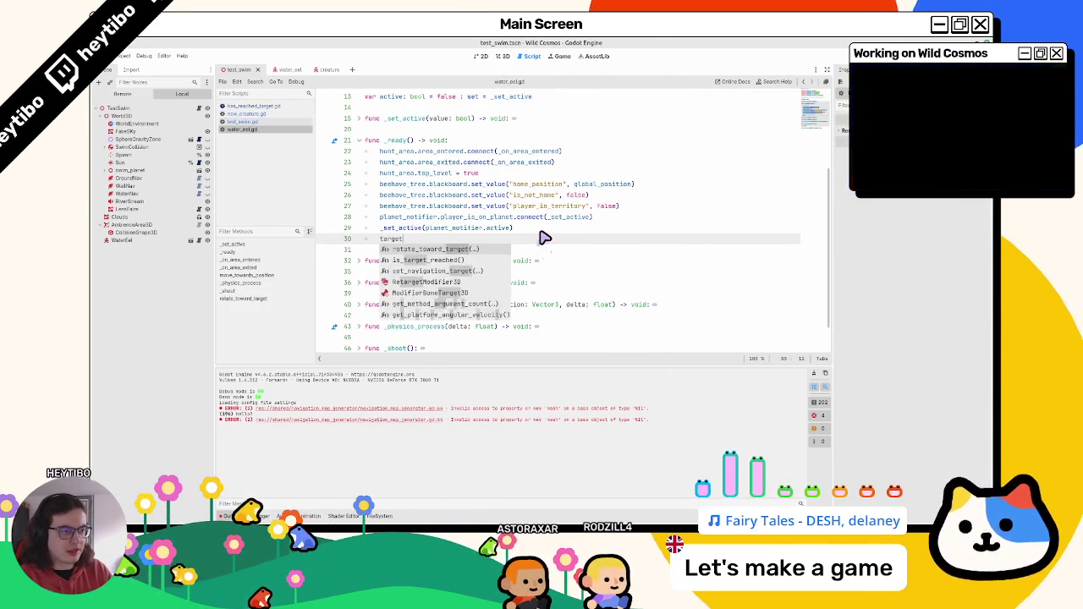
key(ctrl+BackSpace)
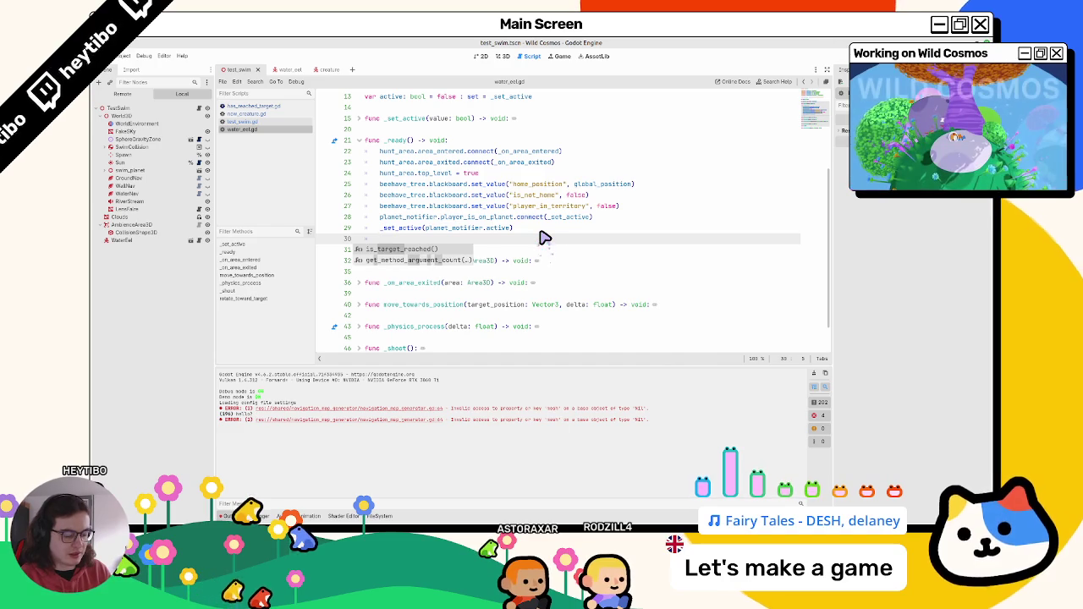
text(print()
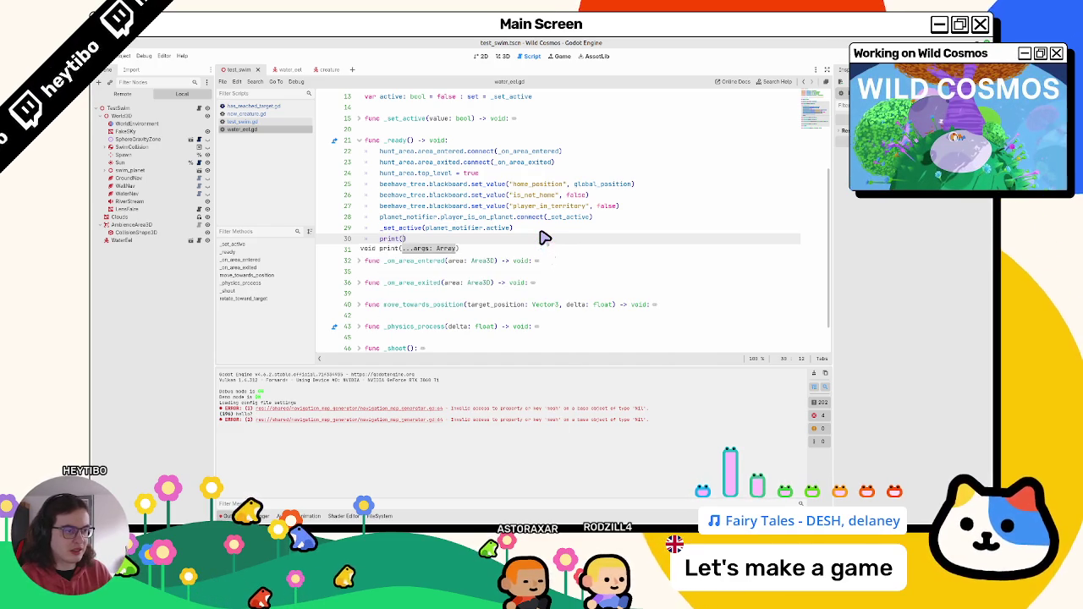
text(avigation_agent.ge)
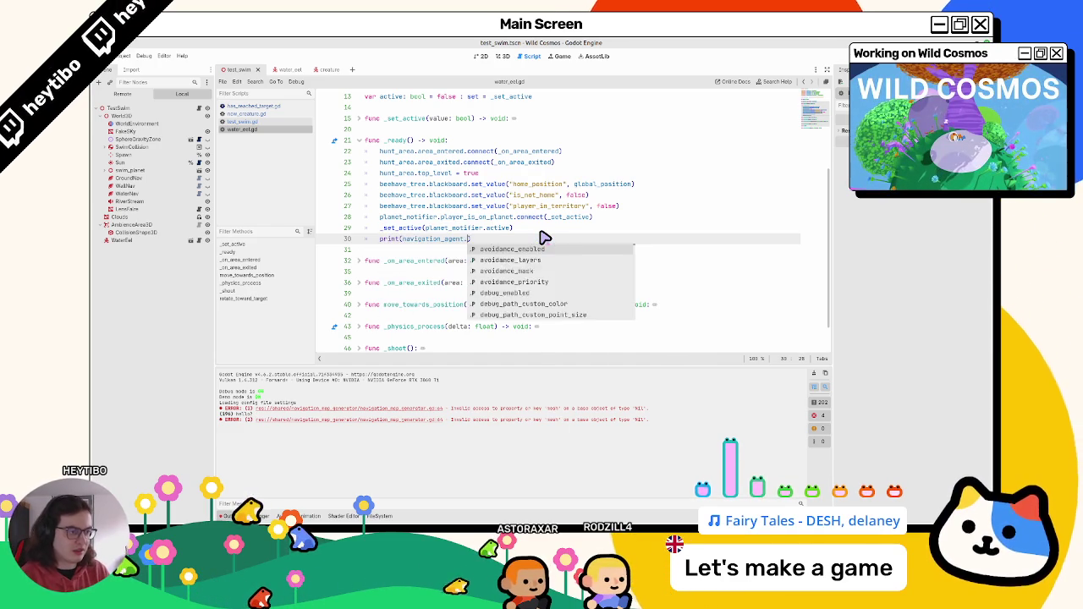
text(t_targe)
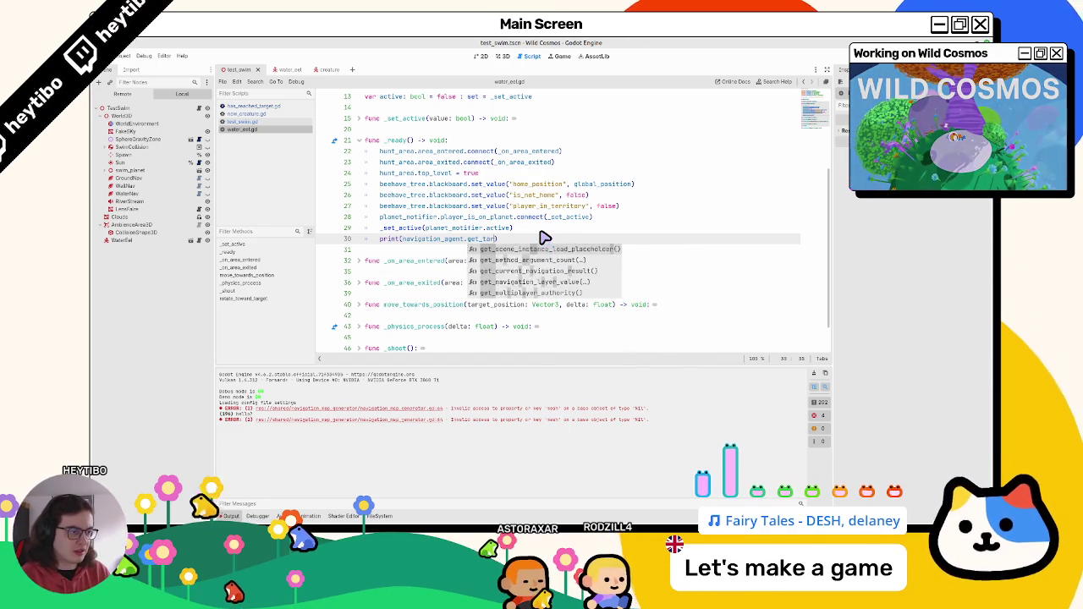
text(targe)
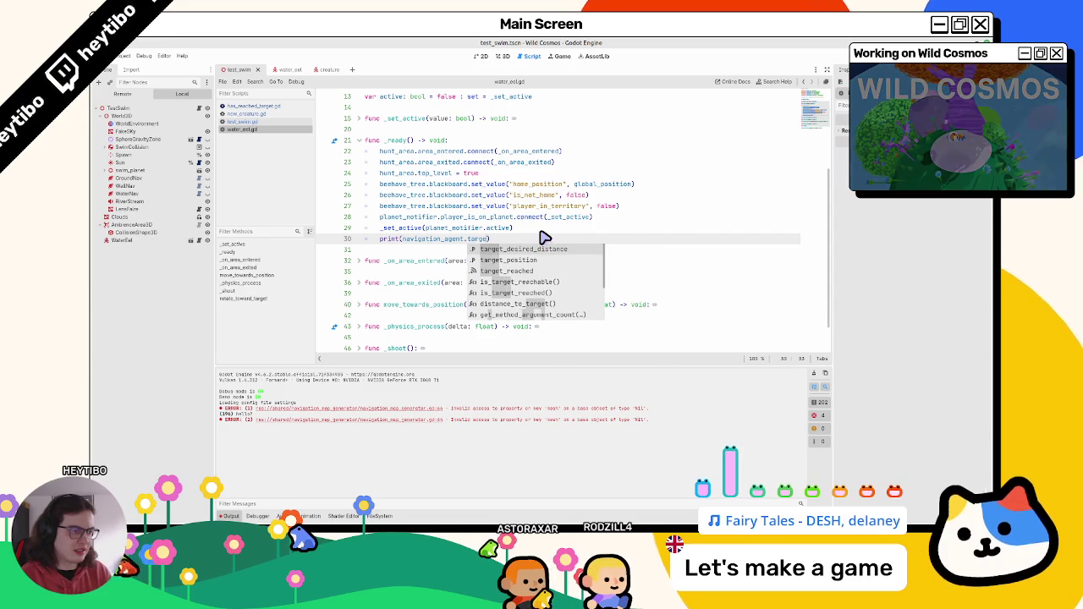
key(Return)
Step: Run the scene with F6 to see (0.0, 0.0, 0.0), then delete the debug print line
key(F6)
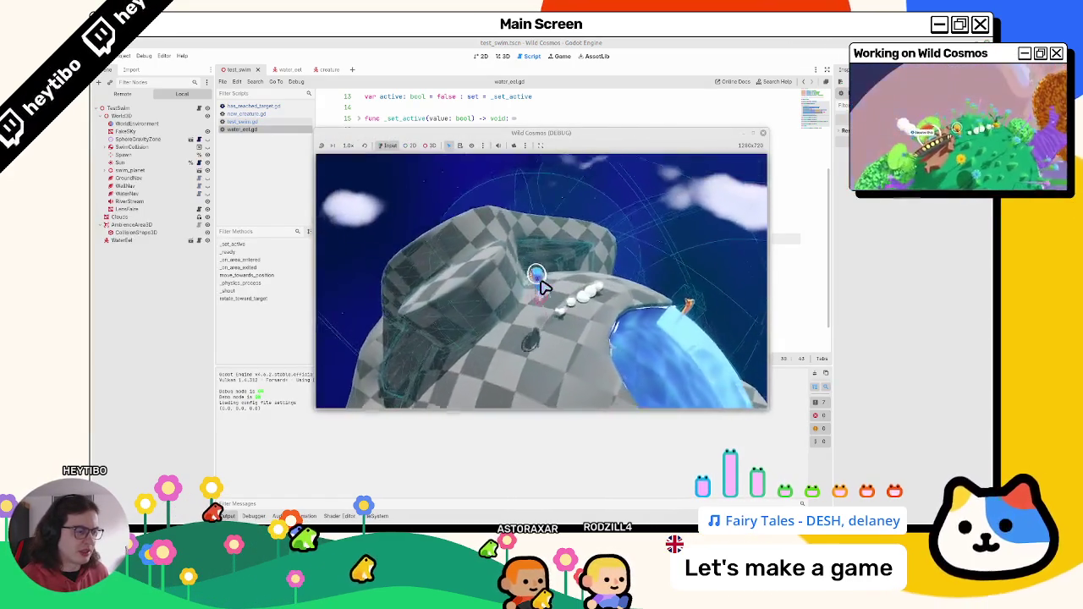
key(Escape)
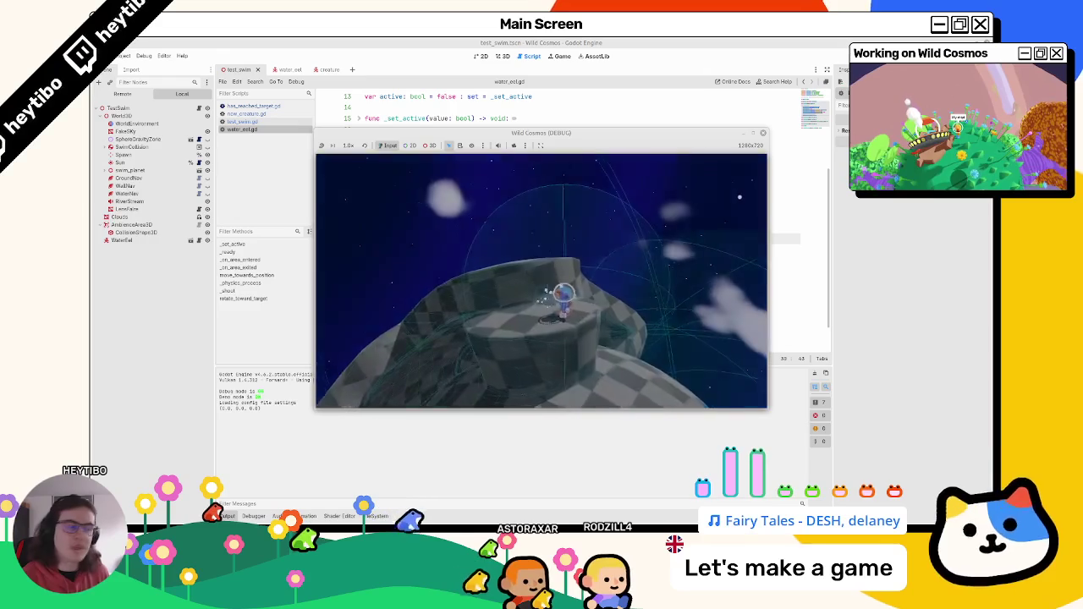
click(762, 132)
key(BackSpace)
key(BackSpace)
key(BackSpace)
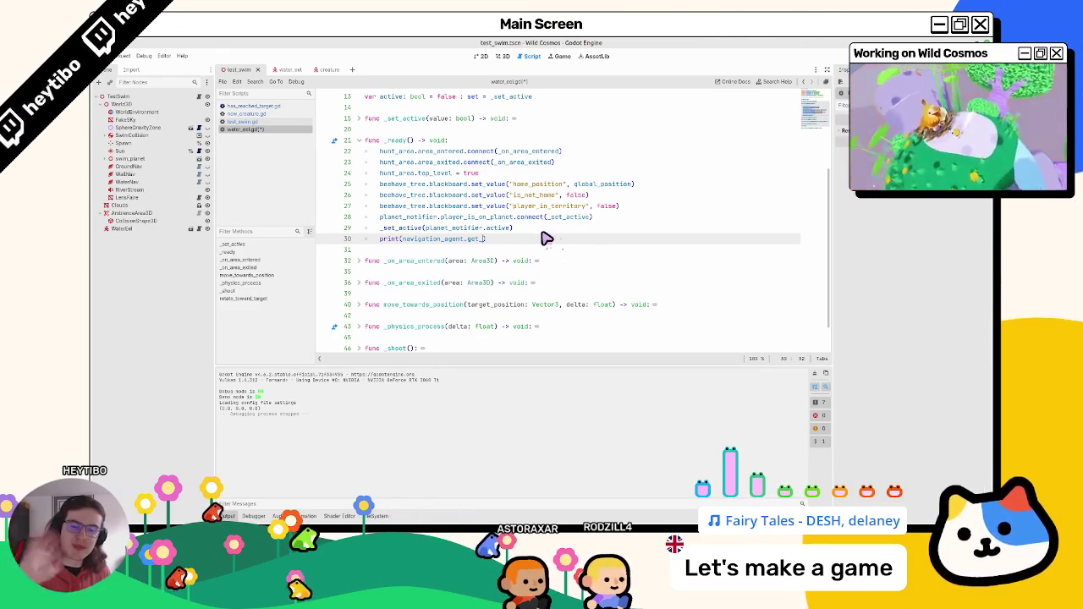
triple_click(472, 239)
key(BackSpace)
click(288, 121)
click(286, 113)
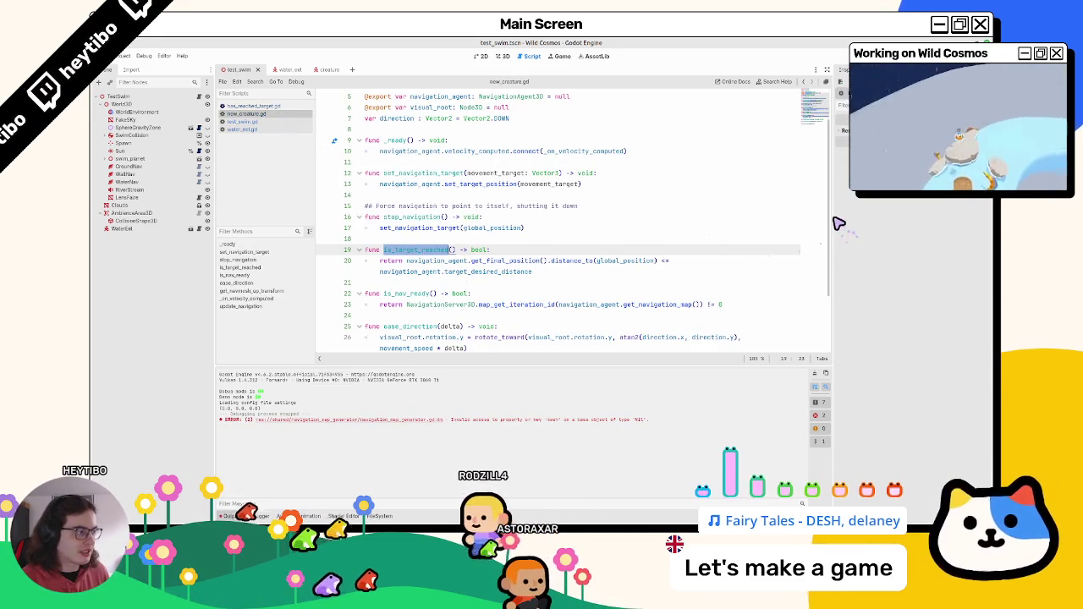
Step: Add 'if navigation_agent.is_navigation_finished(): return false' to line 20 of new_creature.gd and run the game
drag(838, 223, 906, 223)
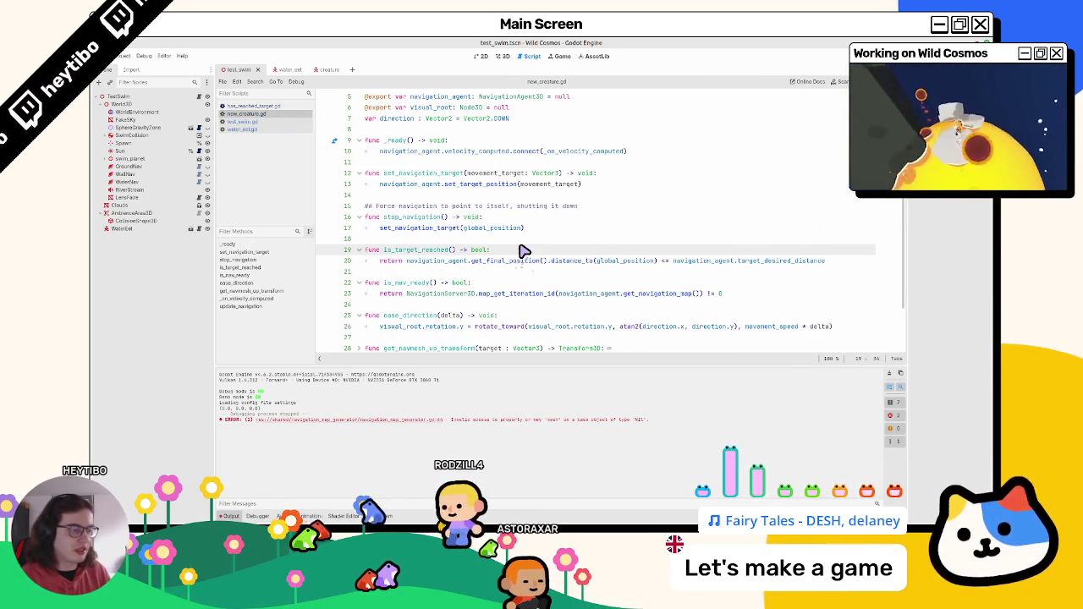
key(Return)
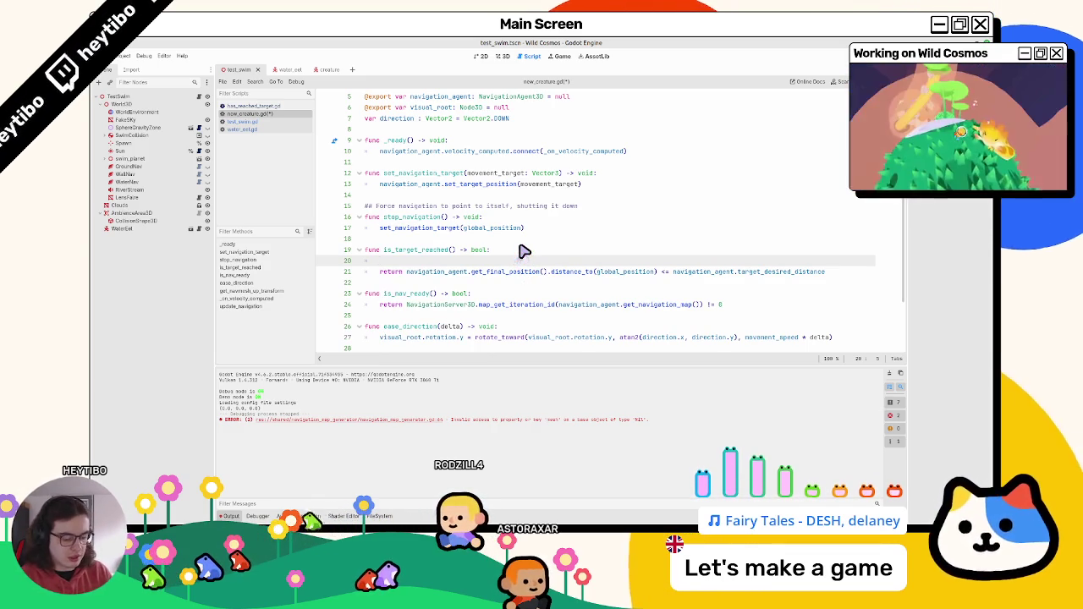
text(iavigation_agent.d)
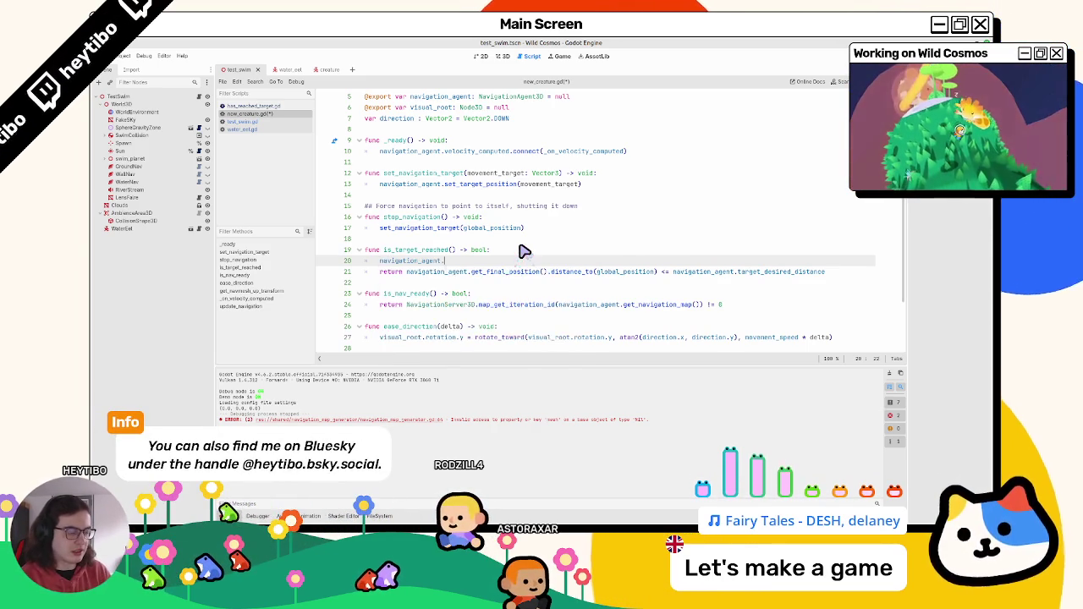
text(s_)
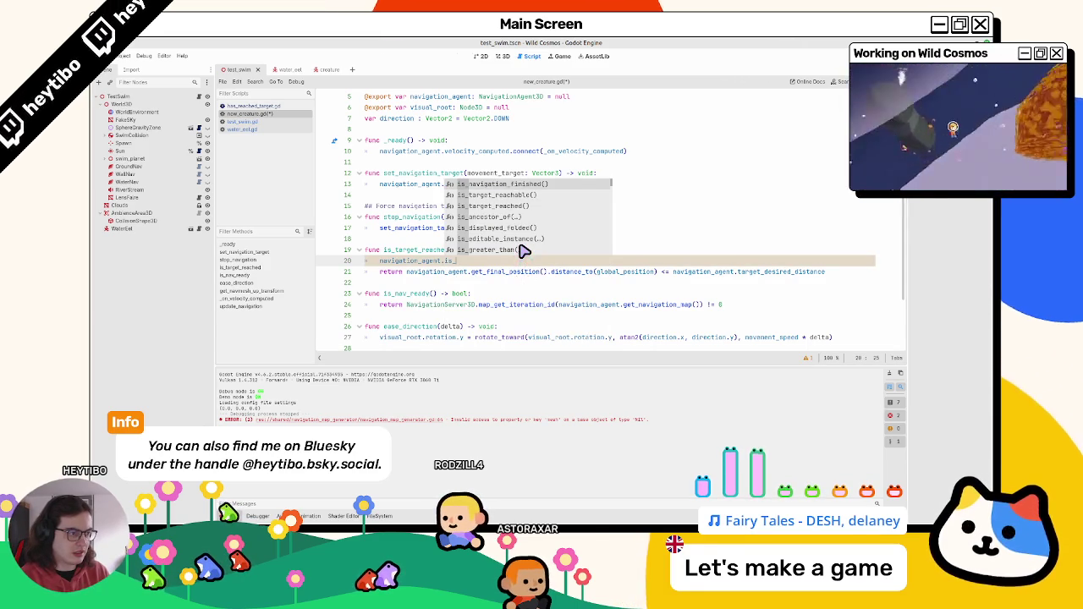
key(Return)
text(:)
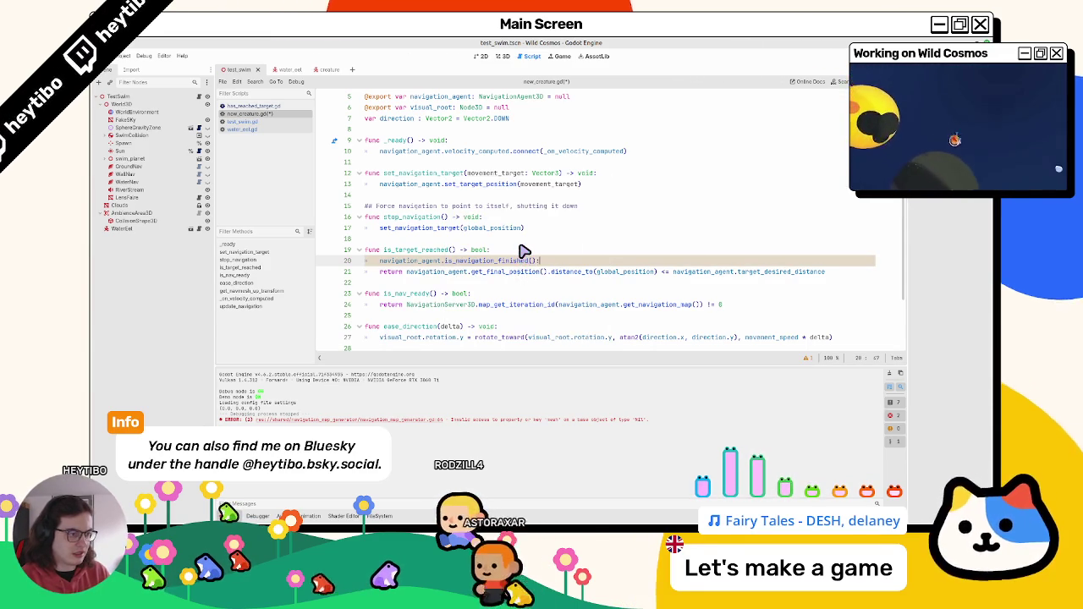
text( return false)
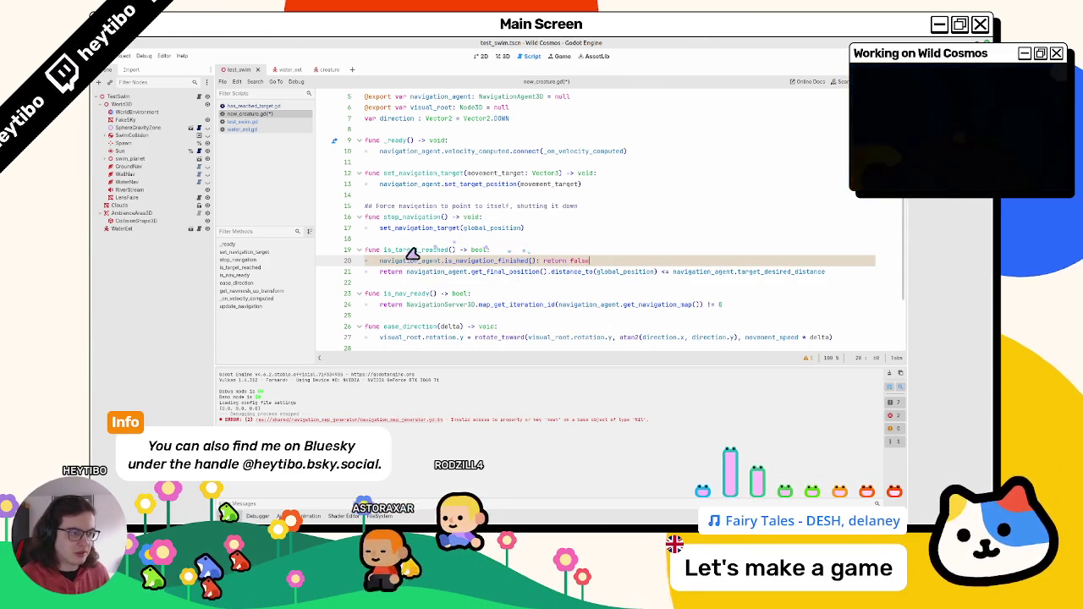
click(381, 260)
text(if)
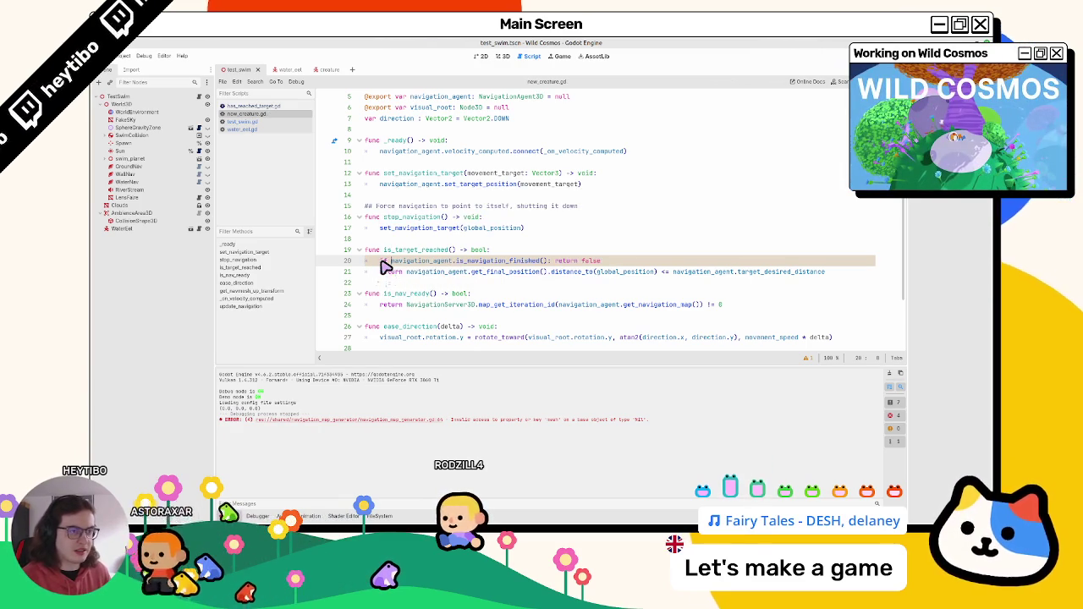
key(F6)
right_click(551, 134)
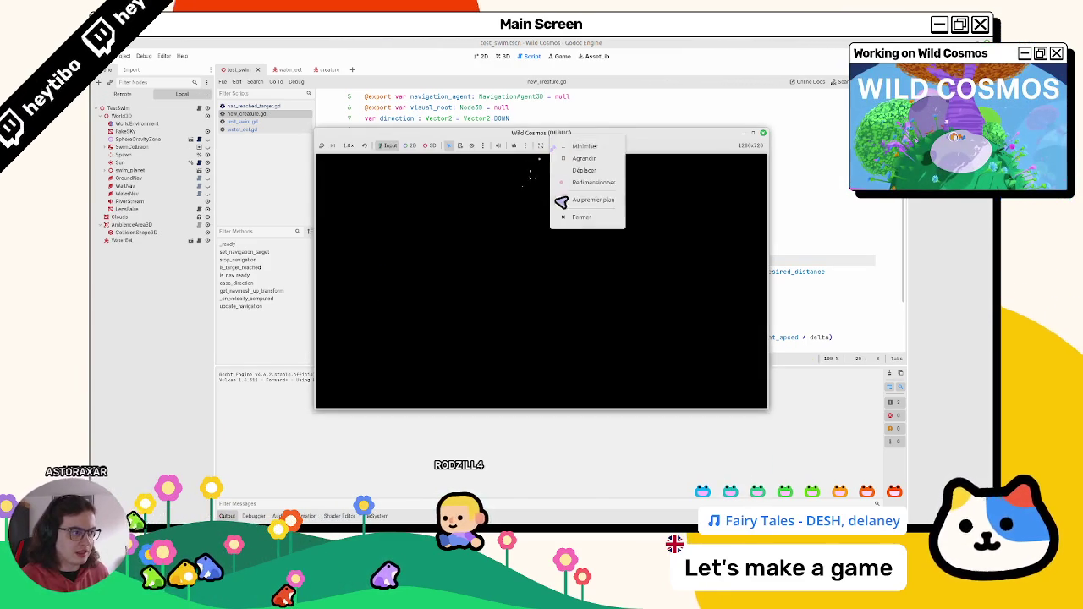
Step: Keep the game window on top, click a swim target in the scene, then stop the game
click(561, 201)
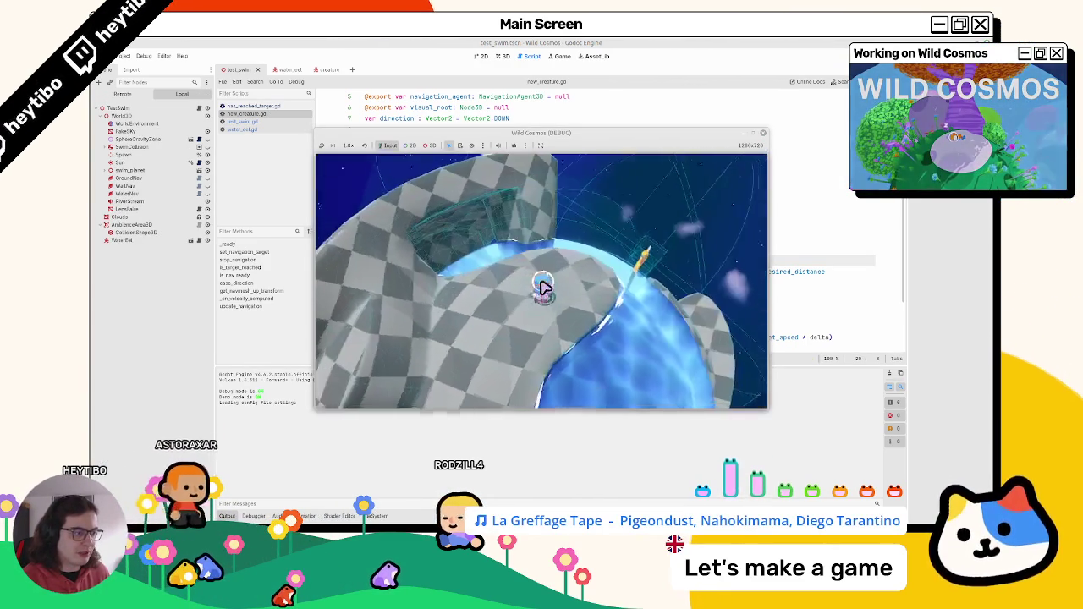
click(542, 287)
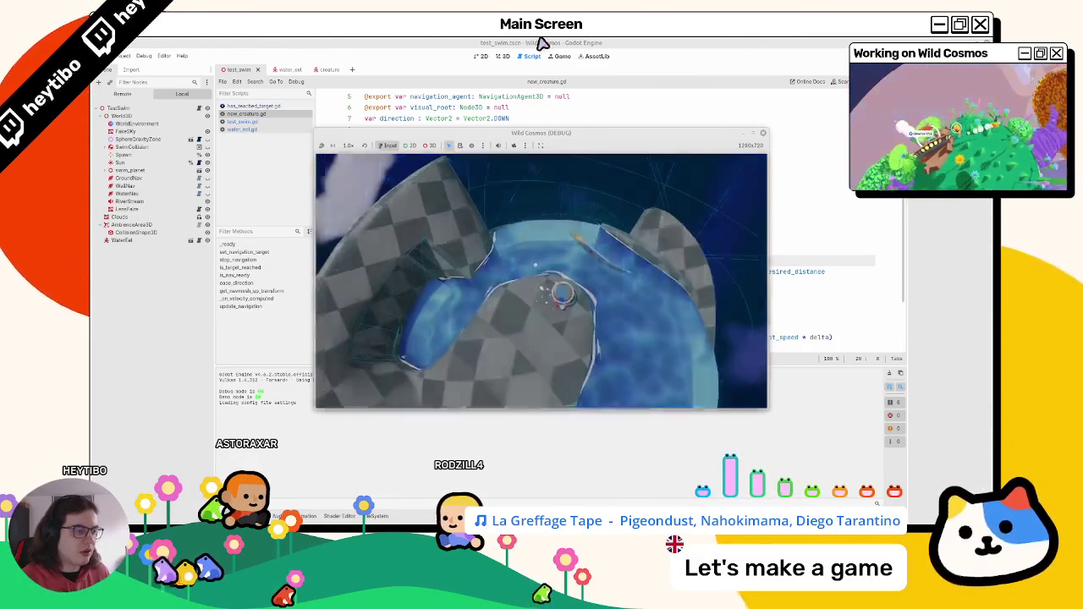
key(Escape)
key(F8)
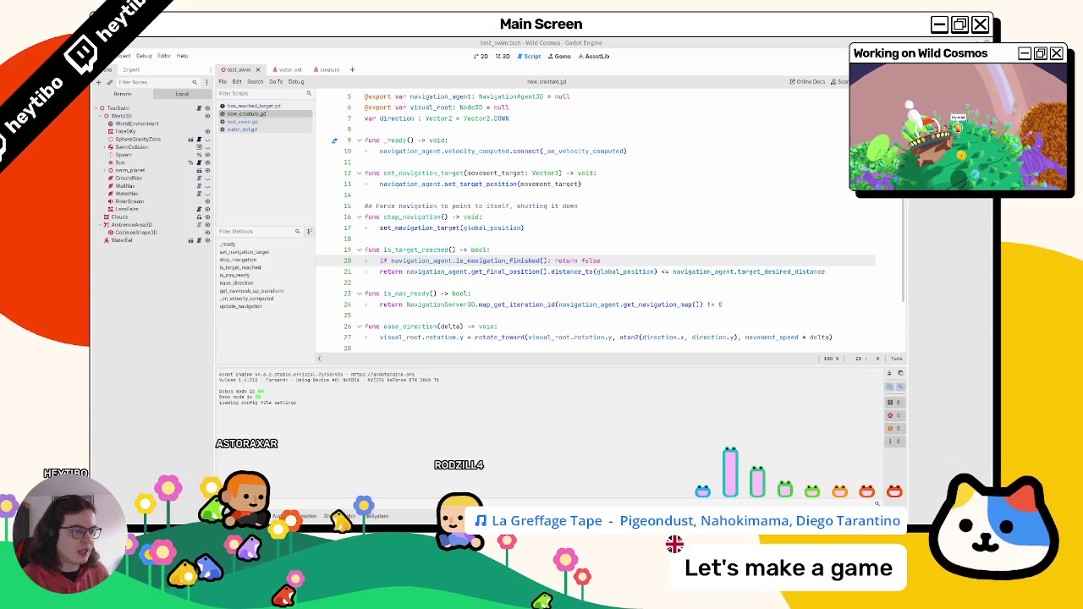
Step: Review line 20's is_navigation_finished check, then switch to has_reached_target.gd
double_click(462, 261)
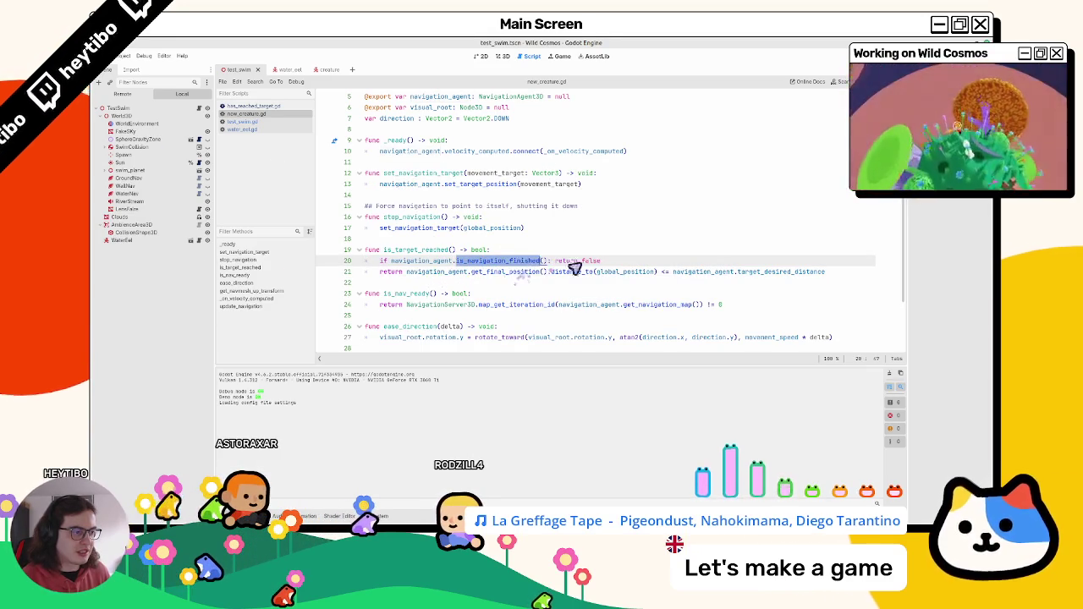
drag(583, 264, 336, 259)
double_click(408, 251)
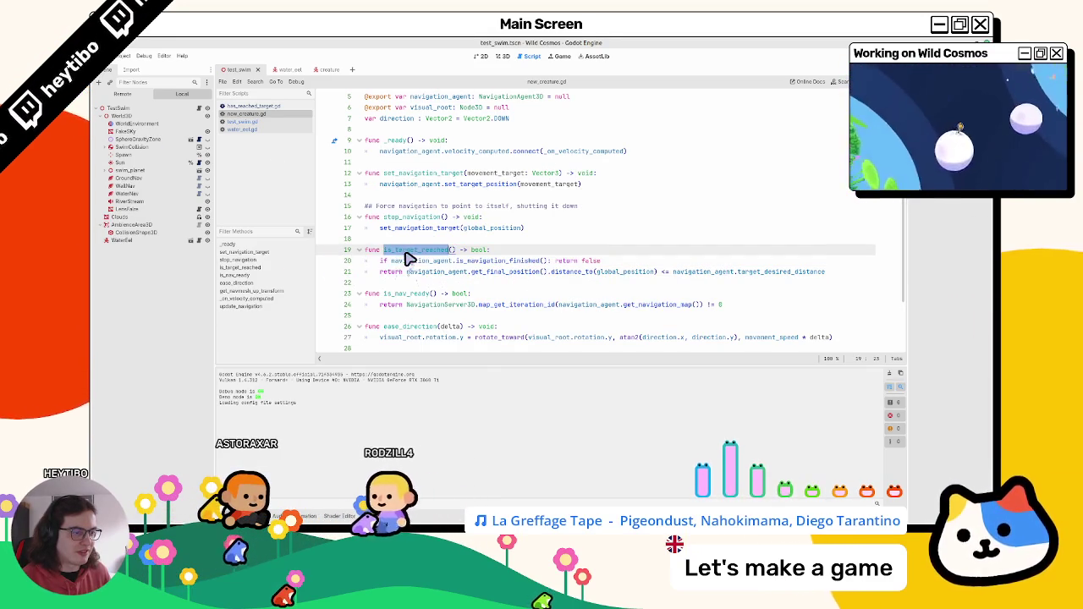
click(249, 107)
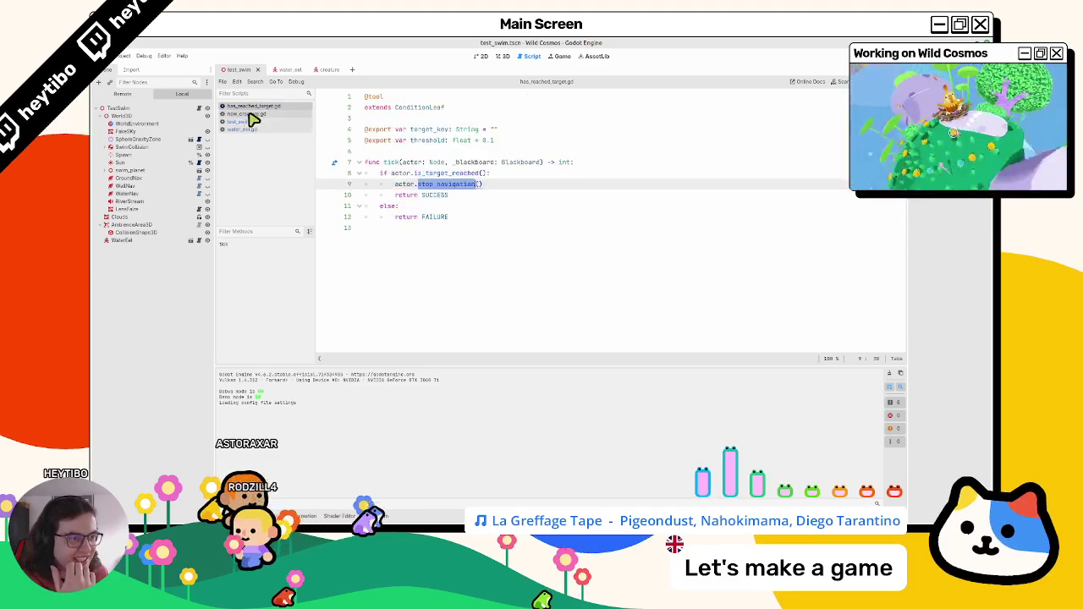
Step: Delete the navigation call on line 9 and start replacing is_target_reached on line 8
click(421, 184)
triple_click(422, 184)
key(BackSpace)
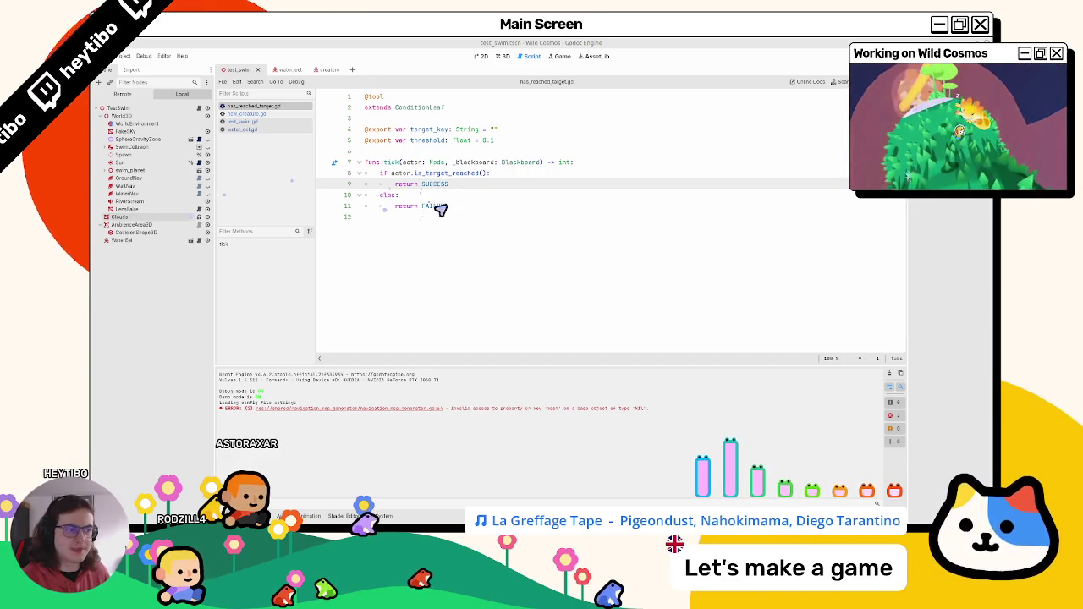
double_click(423, 174)
click(429, 174)
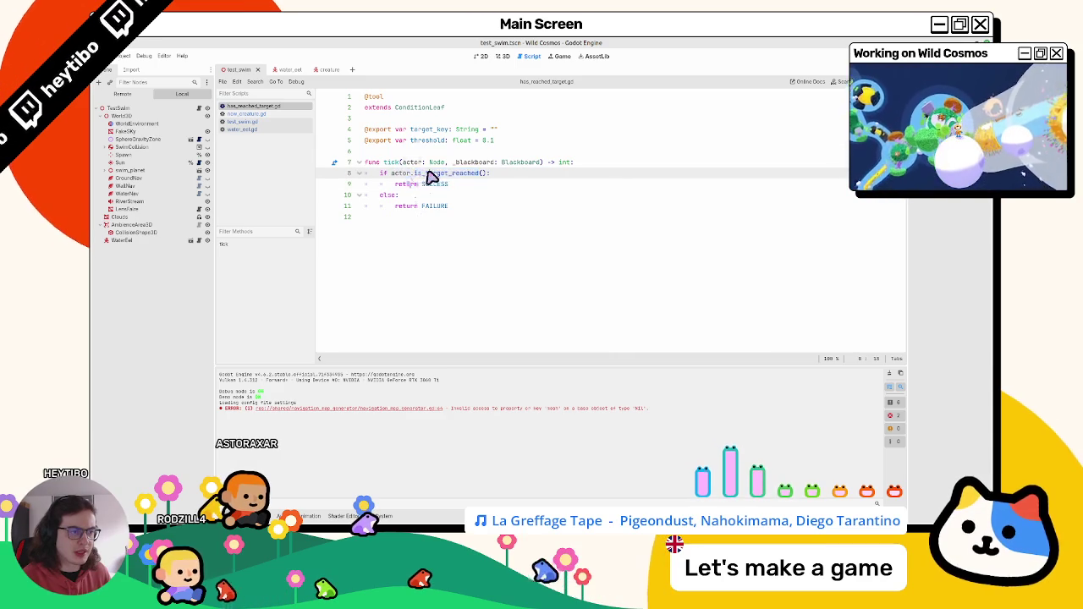
double_click(429, 174)
text(is_)
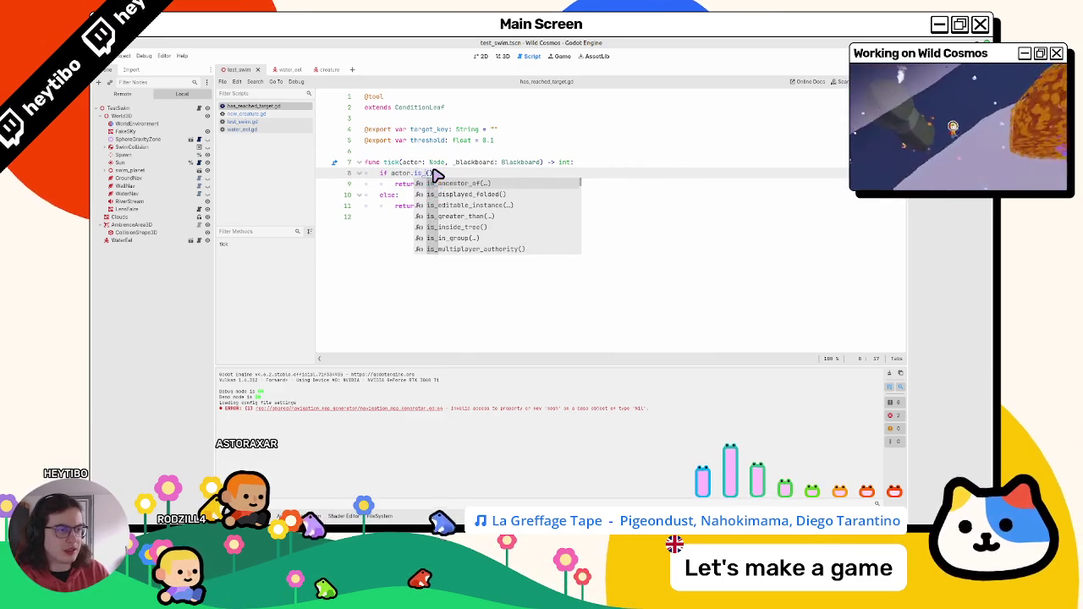
text(near)
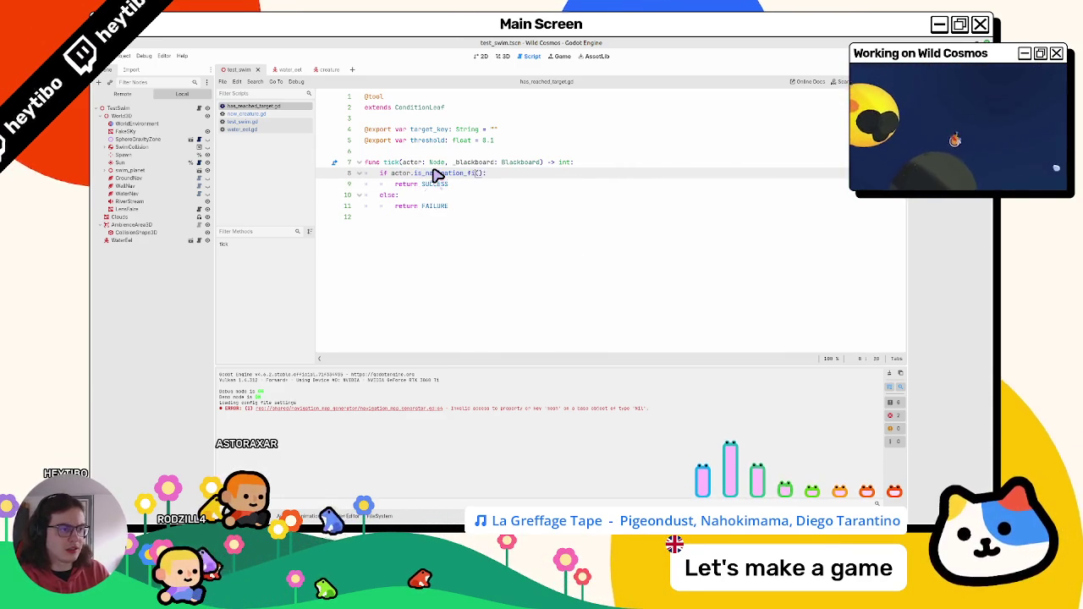
text(n_finished)
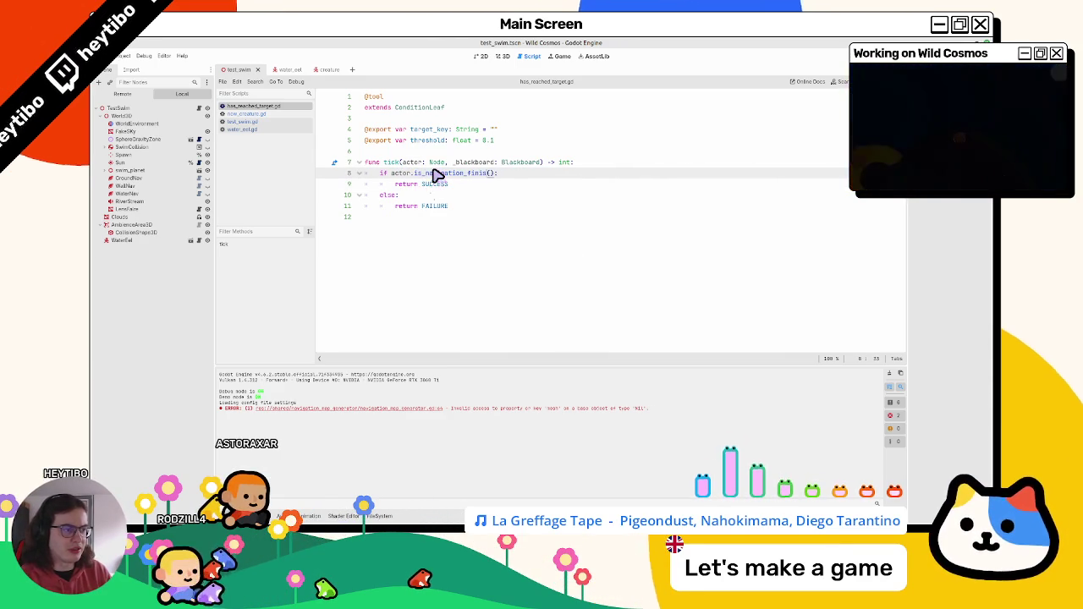
Step: Copy navigation_agent.is_navigation_finished from new_creature.gd and paste it into line 8's condition
click(254, 114)
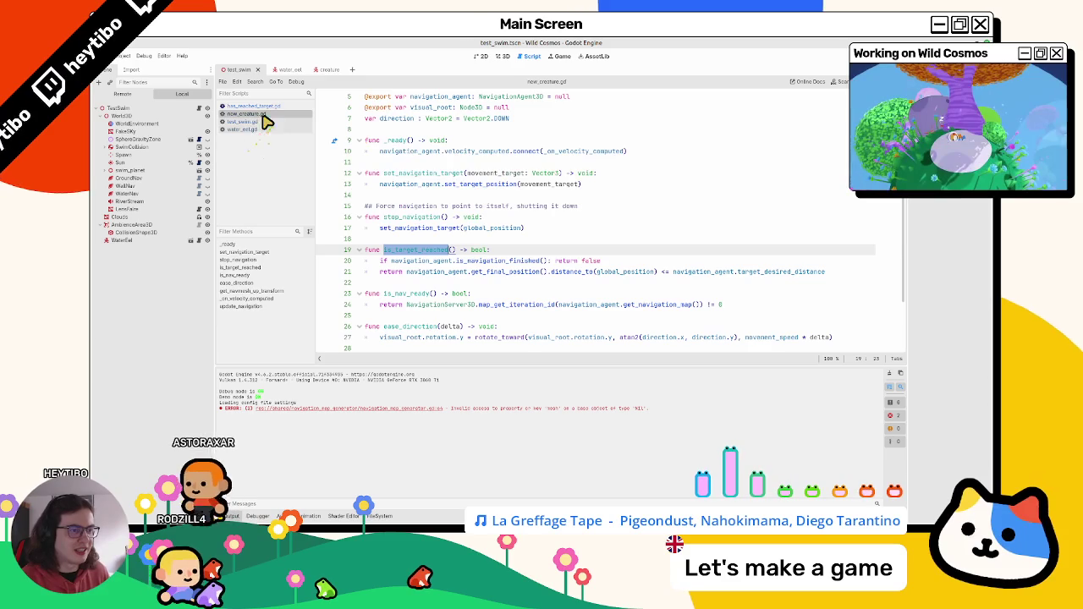
double_click(407, 228)
drag(391, 261, 540, 261)
key(ctrl+c)
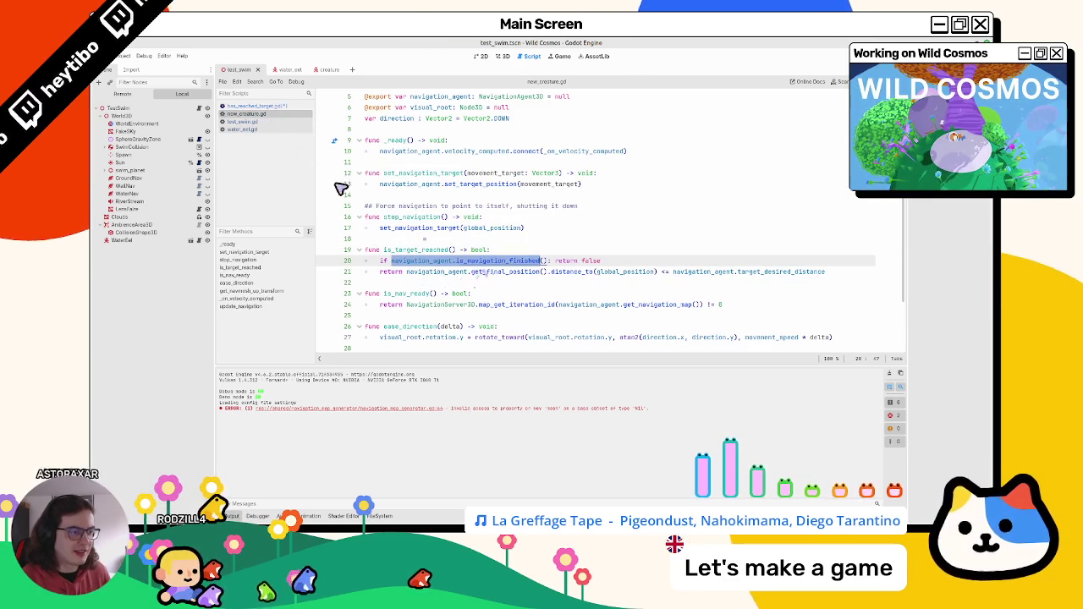
click(286, 107)
double_click(457, 173)
key(ctrl+v)
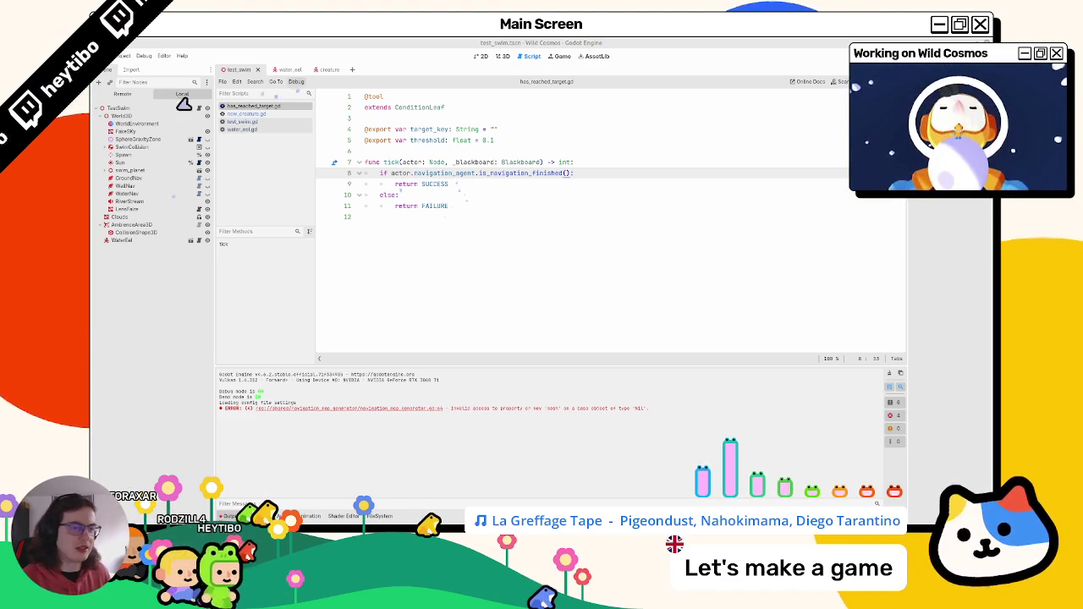
Step: Relaunch the game and move its window aside to show new_creature.gd's is_target_reached code
key(alt+Tab)
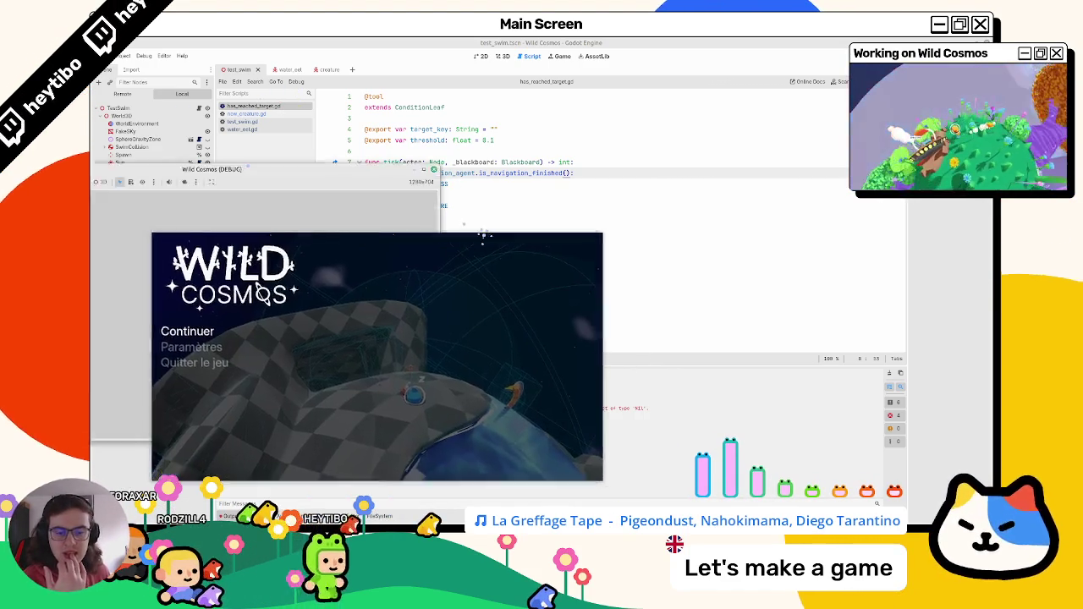
click(349, 68)
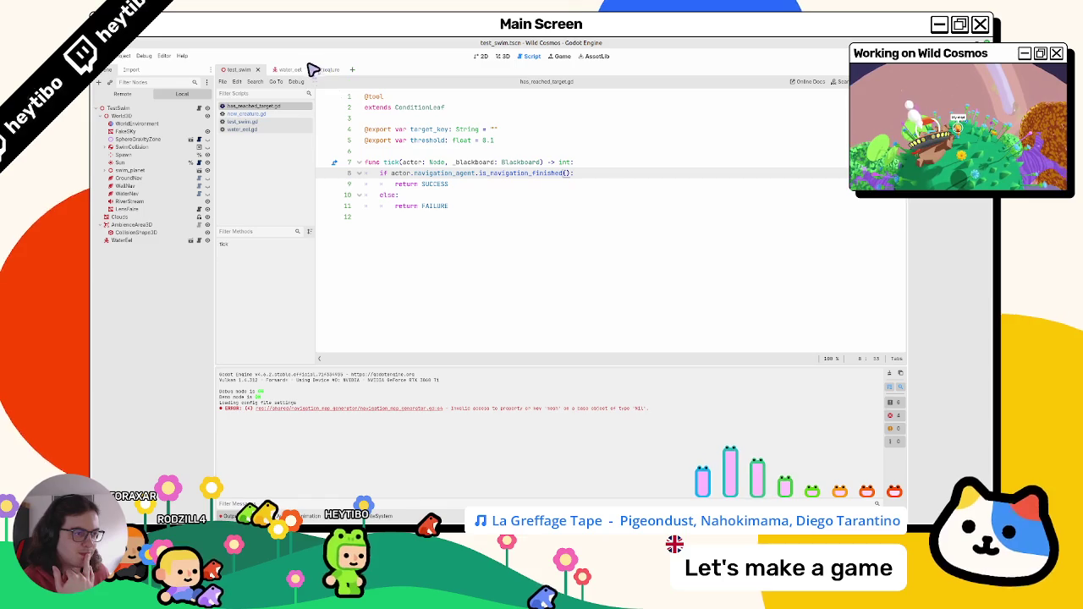
click(239, 113)
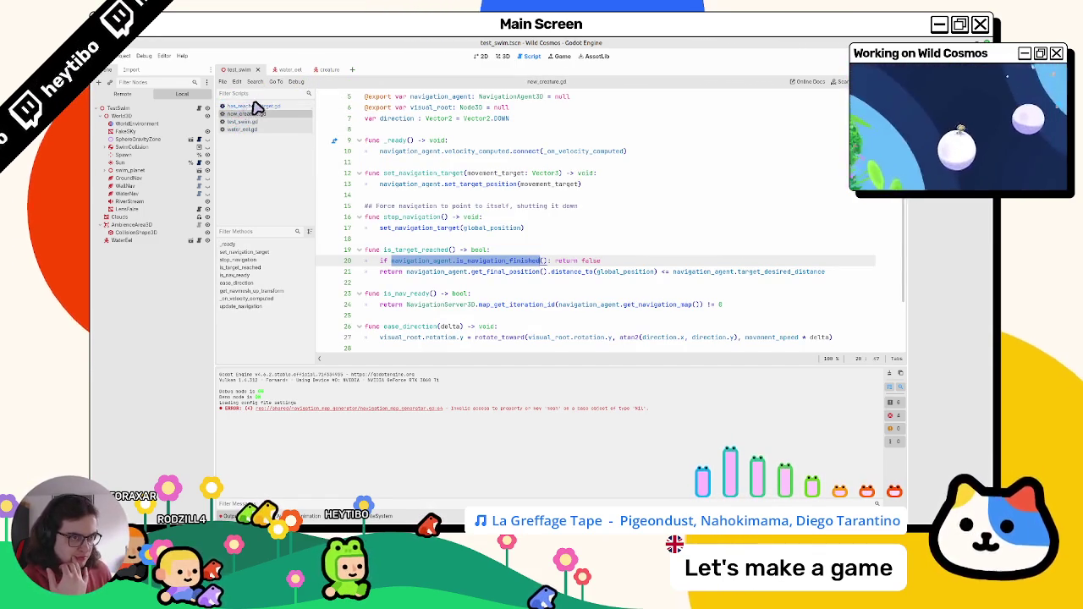
click(257, 107)
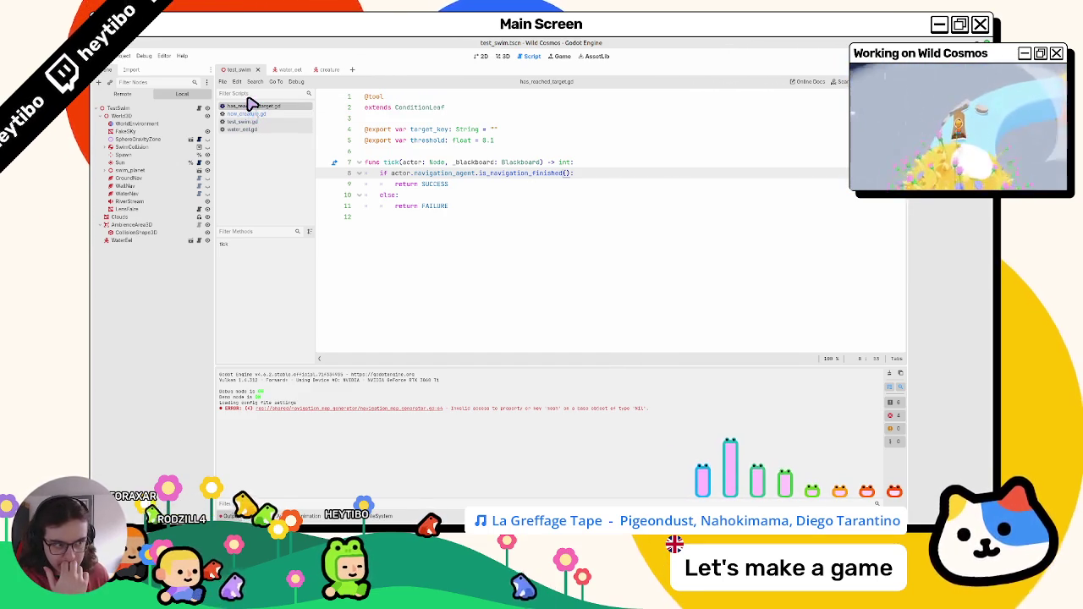
mouse_move(89, 181)
mouse_down()
mouse_move(248, 215)
mouse_move(587, 244)
mouse_up()
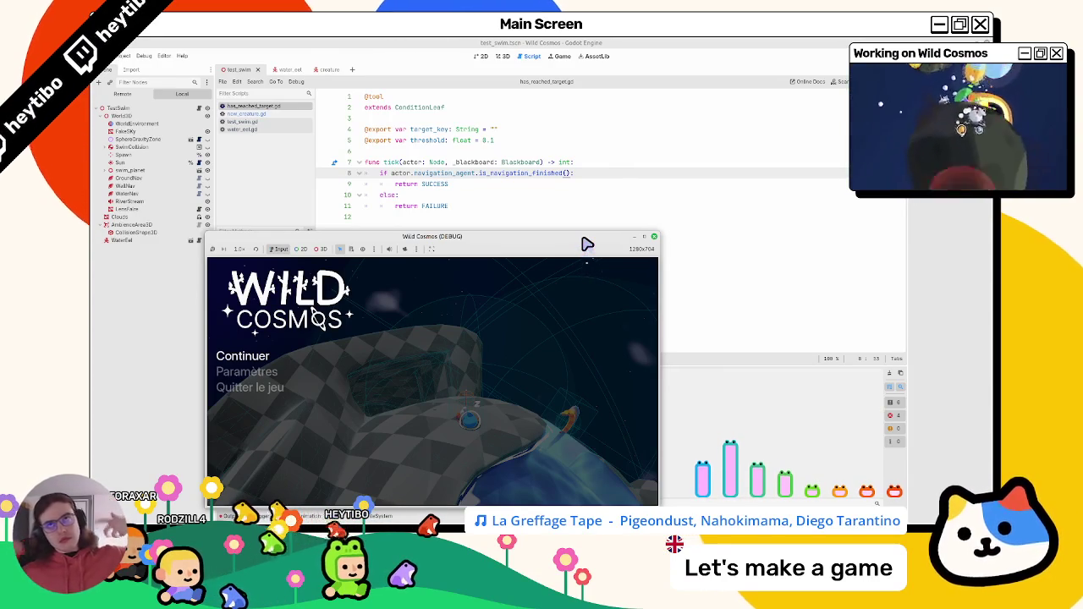
click(284, 115)
mouse_move(435, 245)
mouse_down()
mouse_move(394, 262)
mouse_move(2, 245)
mouse_up()
click(536, 218)
Step: Delete the is_navigation_finished guard line from is_target_reached in new_creature.gd
click(566, 250)
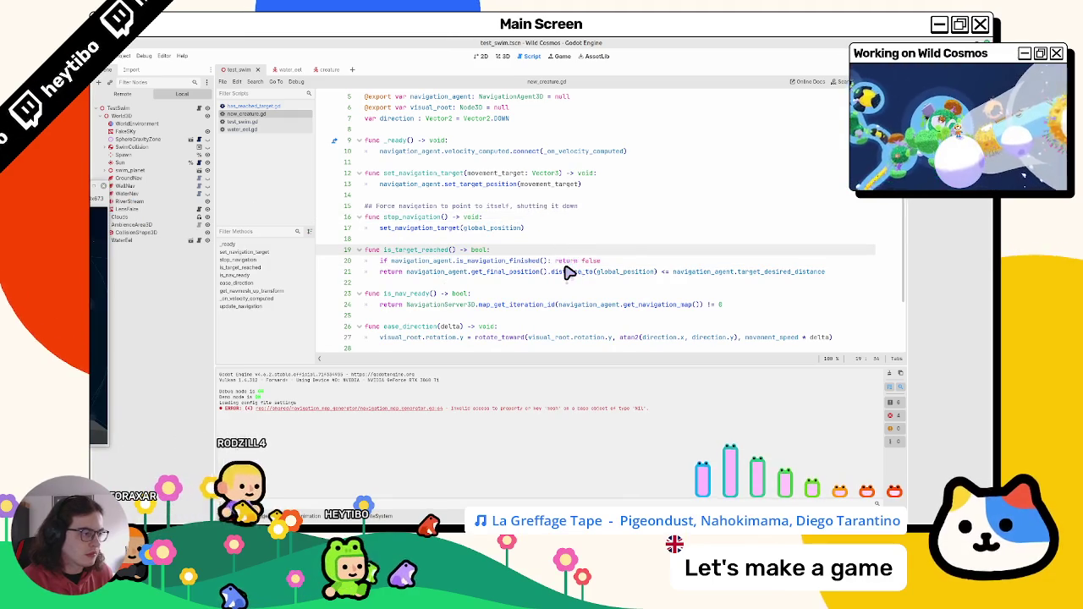
double_click(499, 273)
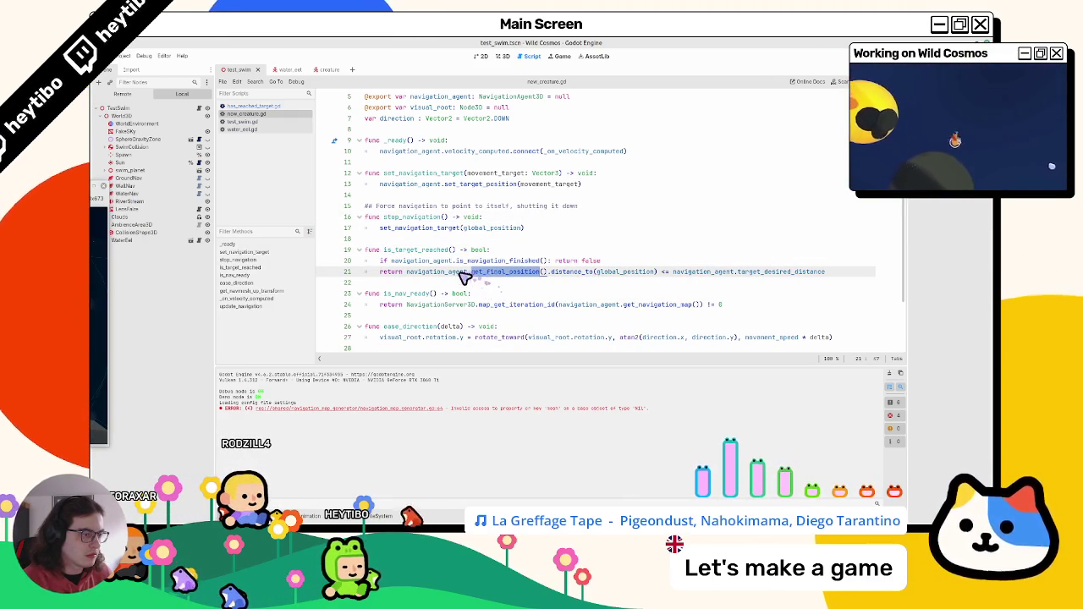
double_click(465, 272)
drag(465, 273, 511, 280)
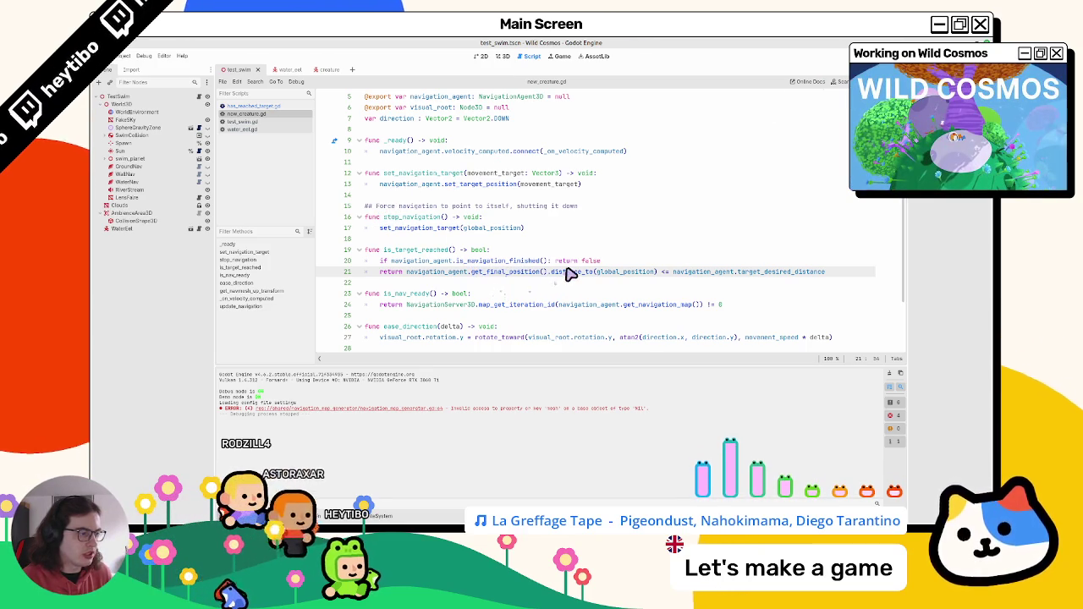
double_click(612, 273)
drag(612, 272, 451, 277)
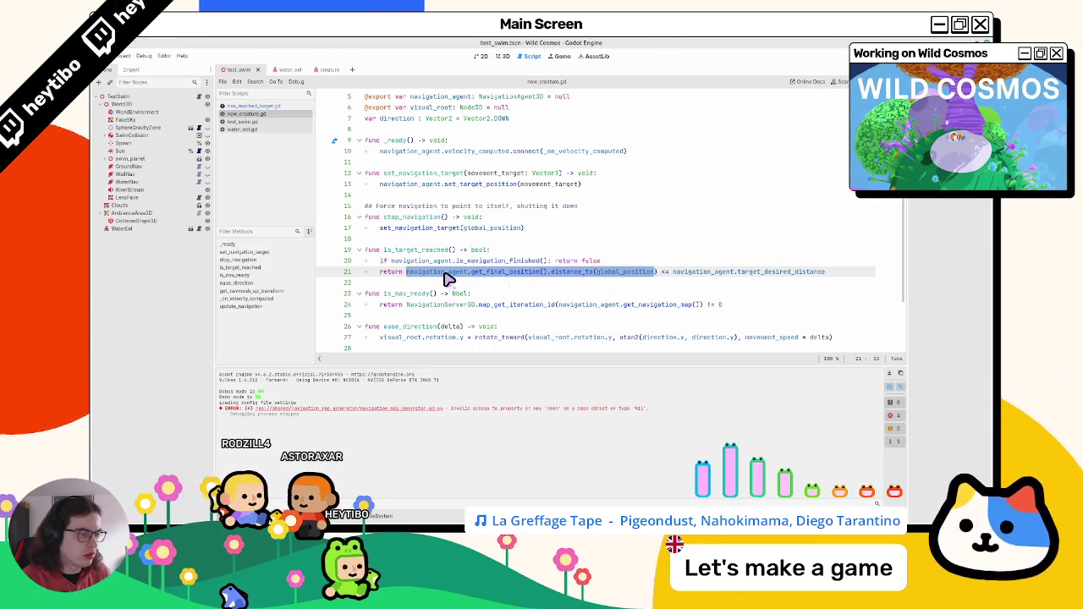
mouse_move(391, 261)
mouse_down()
mouse_move(694, 269)
mouse_move(619, 268)
mouse_up()
key(ctrl+shift+k)
Step: Make line 20 return navigation_agent.is_target_reached() and run the scene with F6
drag(407, 260, 813, 268)
text(is_targ)
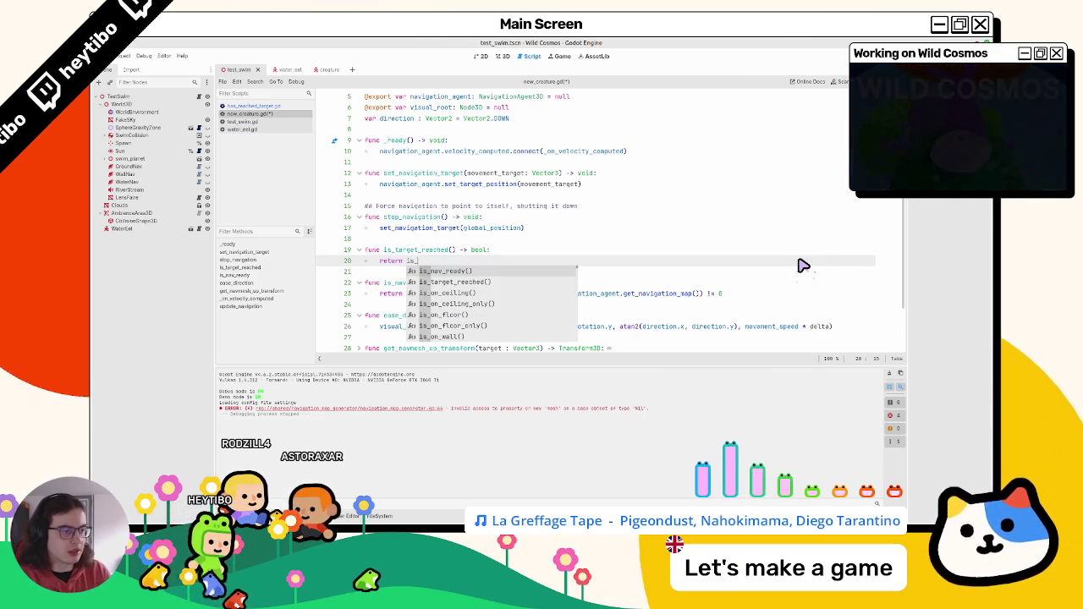
key(Return)
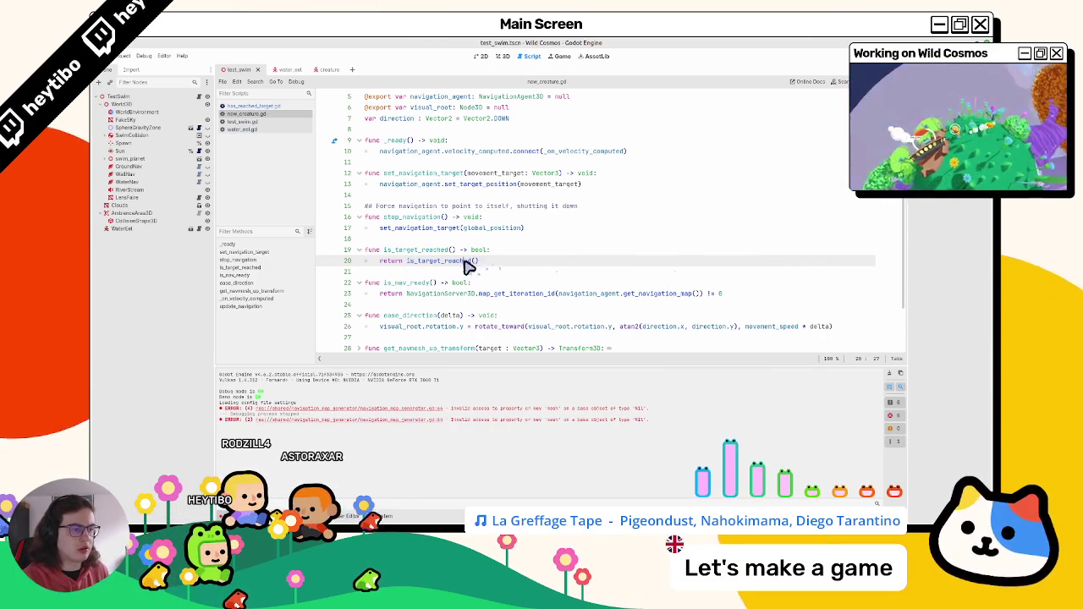
key(ctrl+shift+Left)
key(ctrl+shift+Left)
key(ctrl+c)
text(nav)
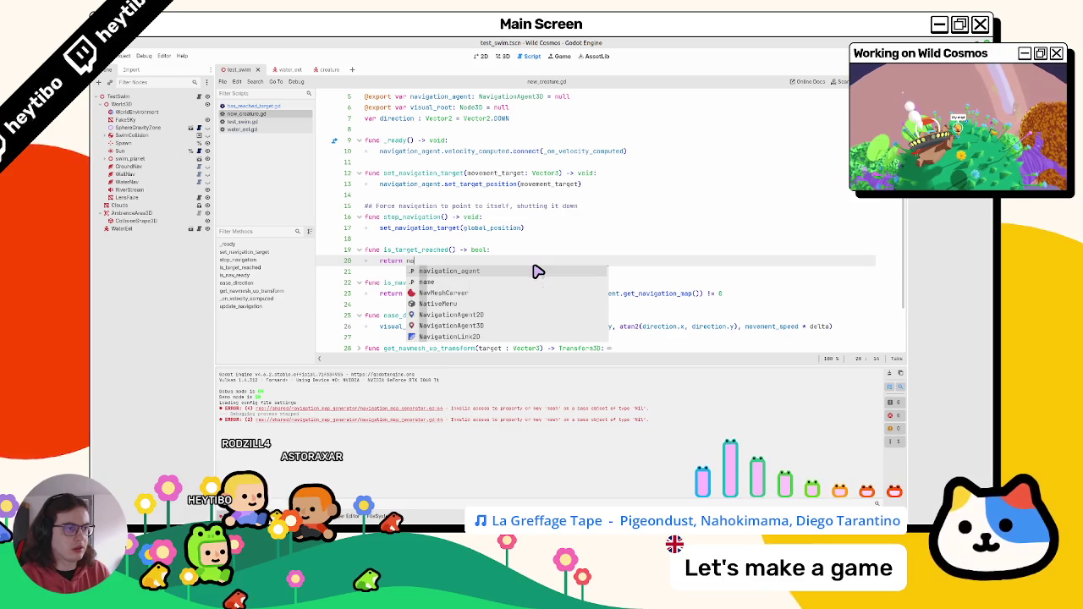
key(Return)
text(.is_tar)
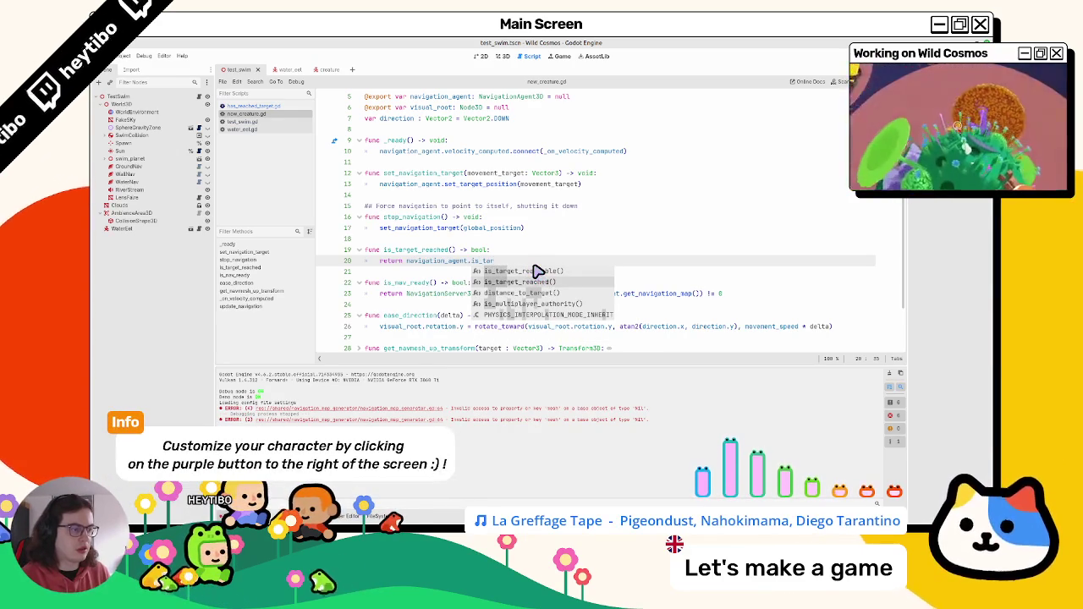
key(Return)
scroll(517, 242, up, 2)
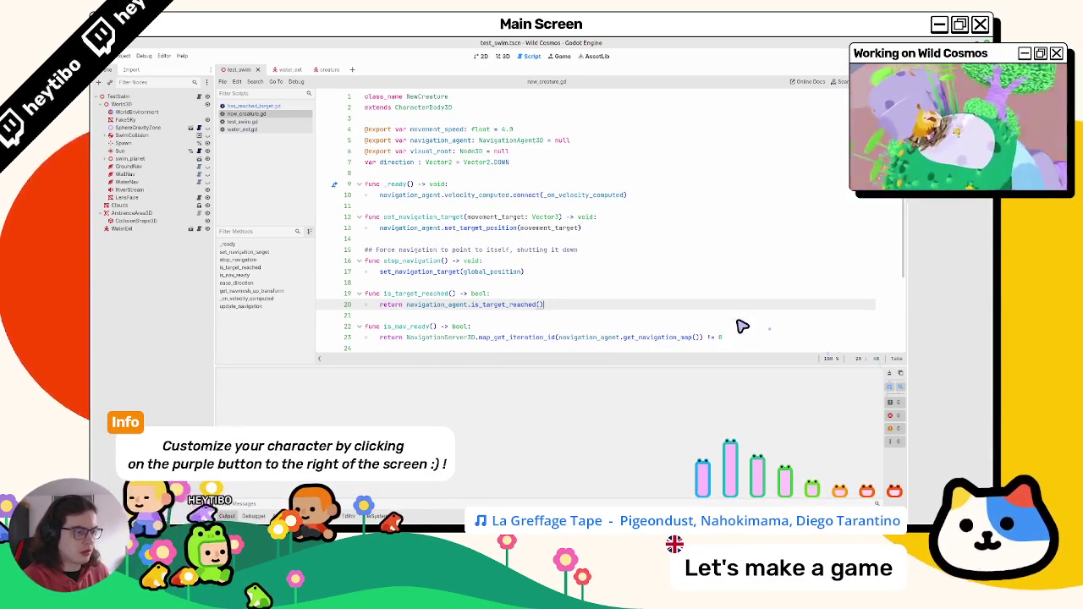
key(F6)
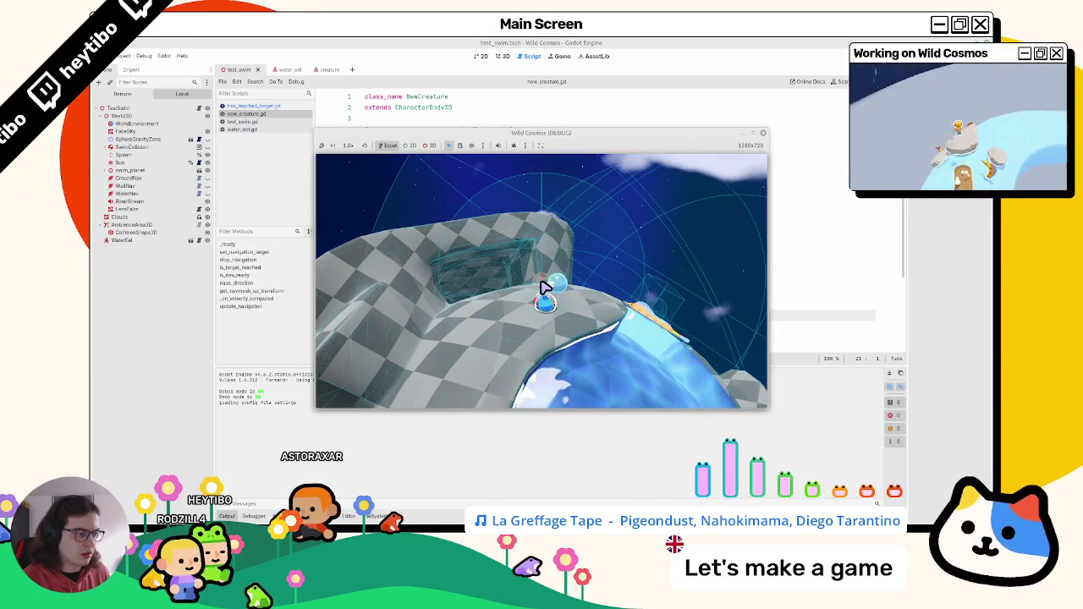
Step: Stop the game, paste back the distance-threshold return on line 20, and retest
key(Escape)
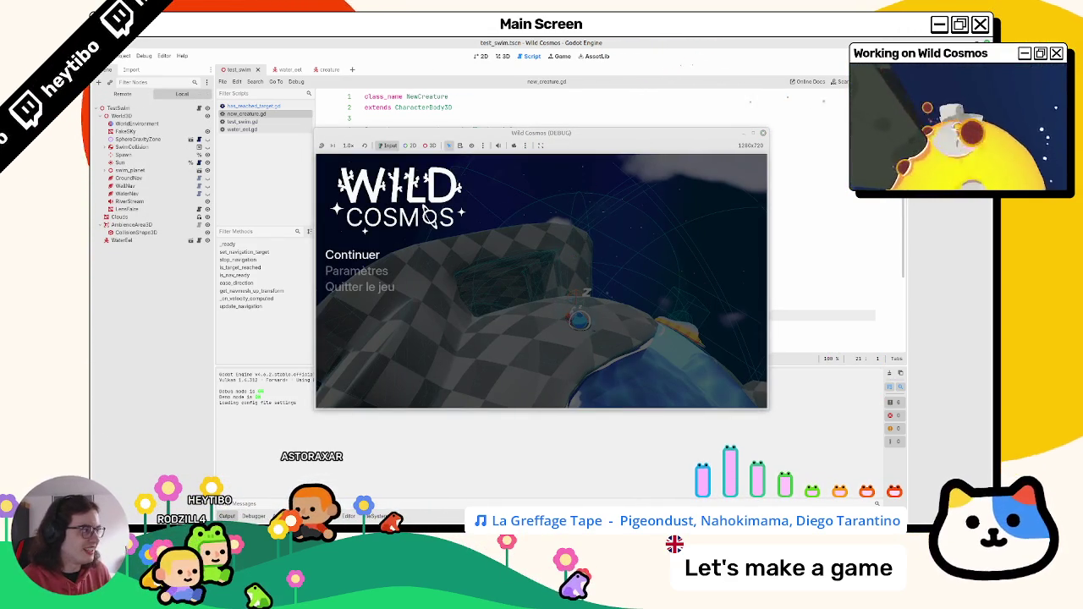
key(F8)
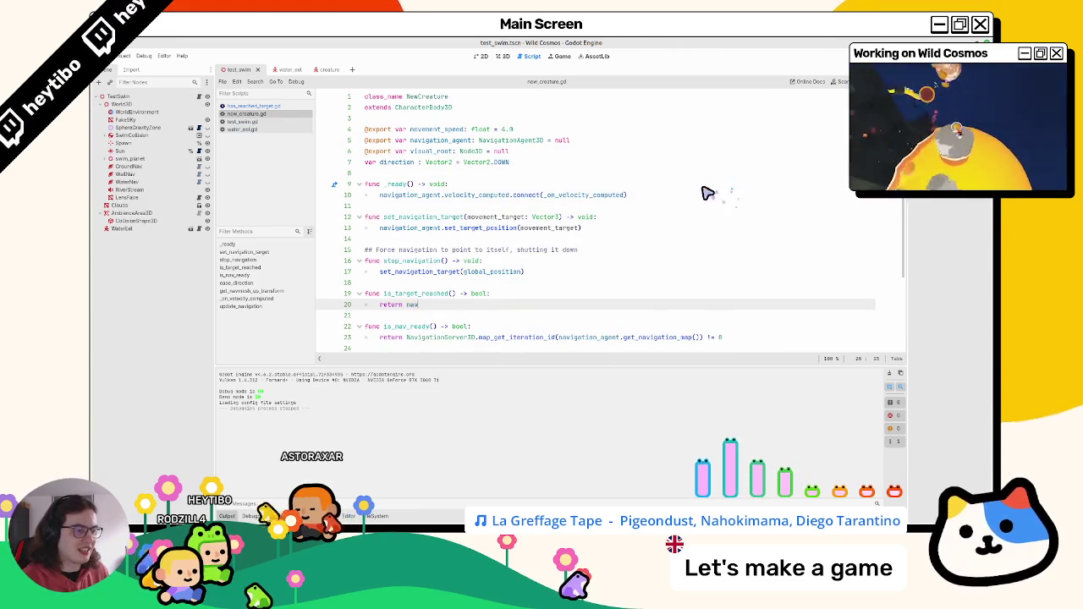
key(ctrl+v)
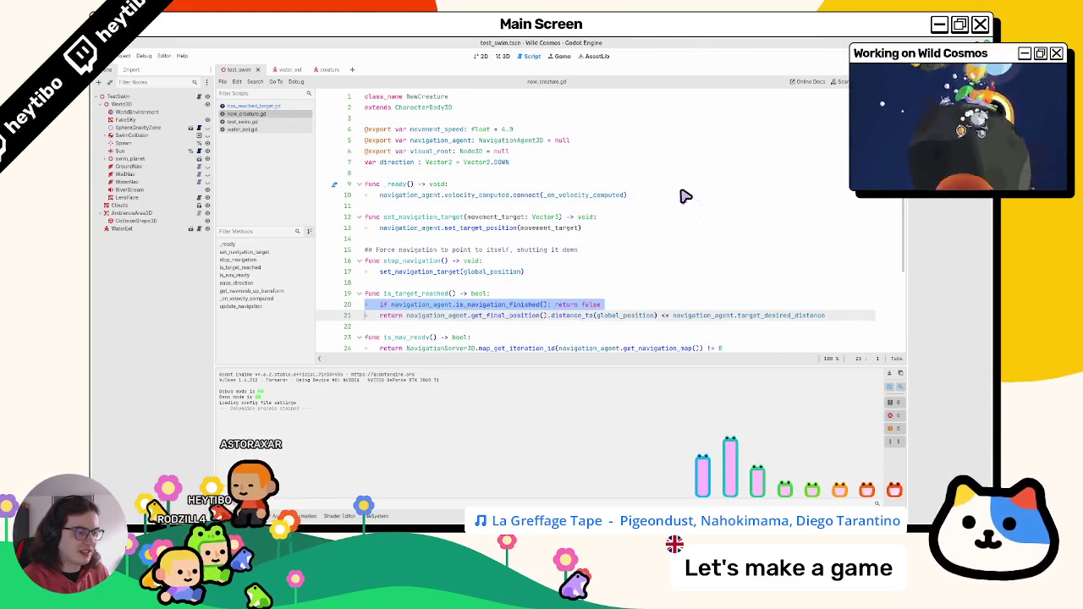
key(F5)
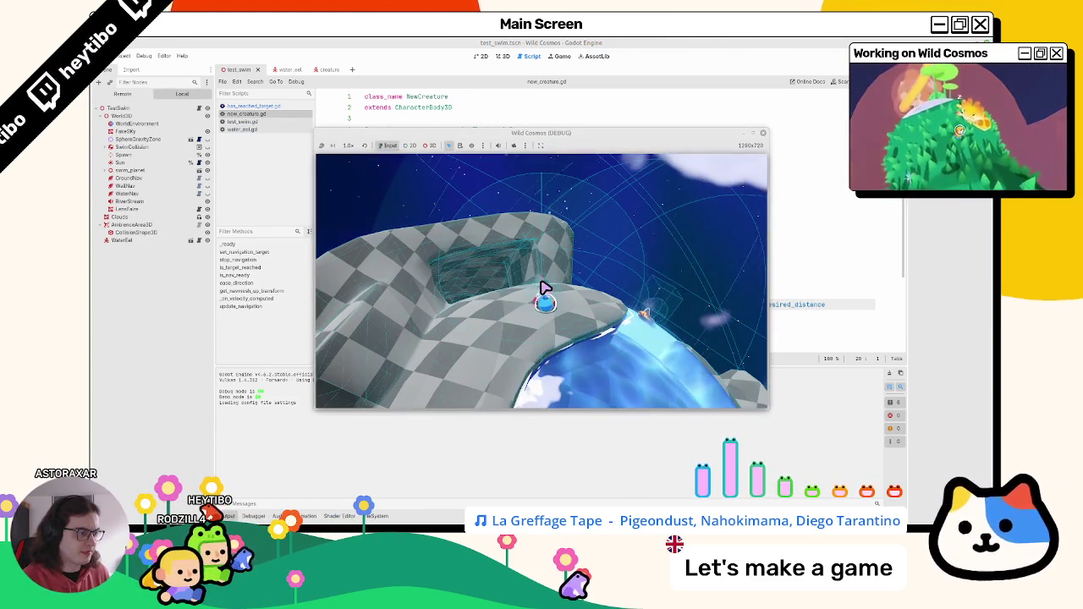
key(F8)
Step: Restore actor.is_target_reached() in has_reached_target.gd, save new_creature.gd, and test swimming with W
click(279, 106)
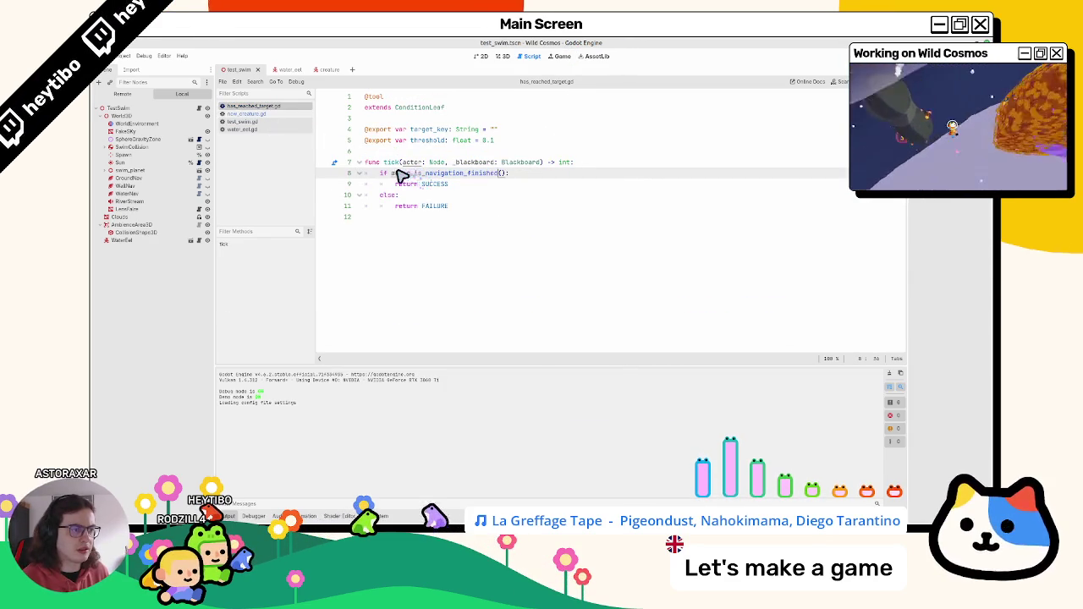
key(ctrl+z)
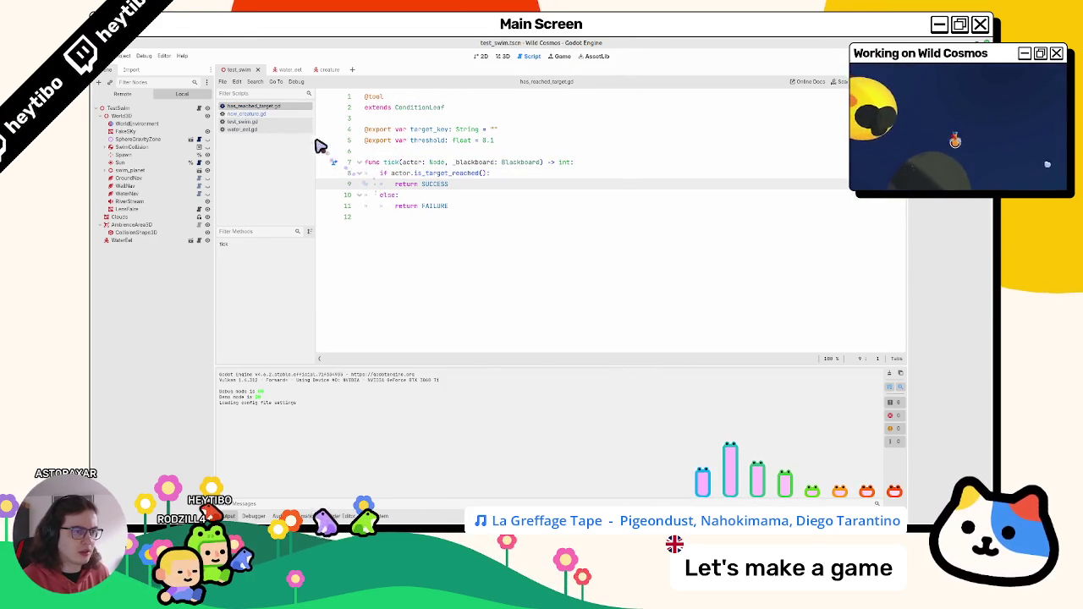
click(290, 113)
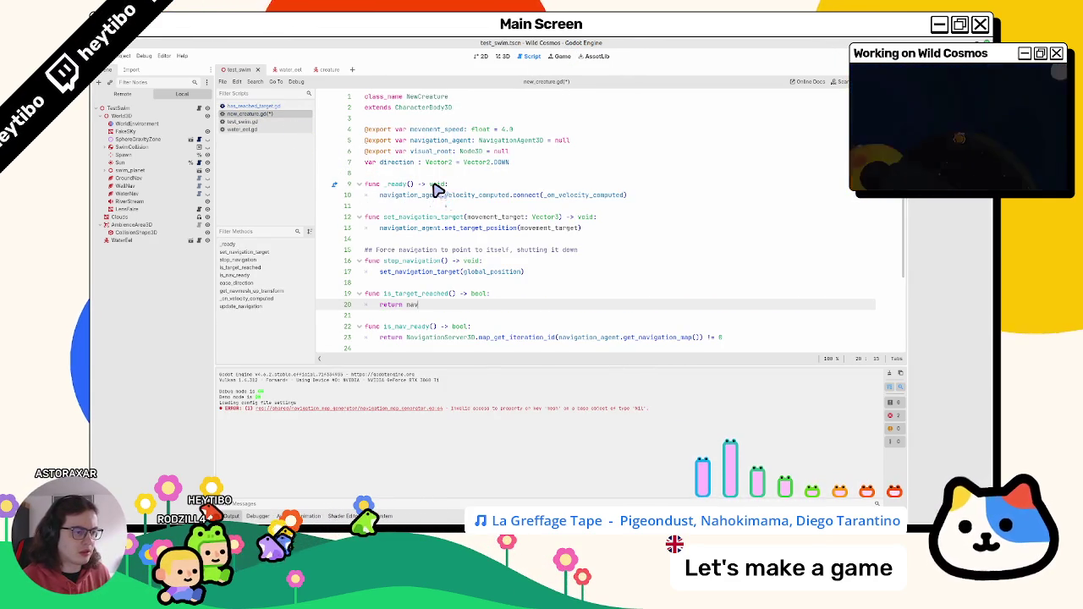
text(igation_agent.is_target_reached())
key(ctrl+s)
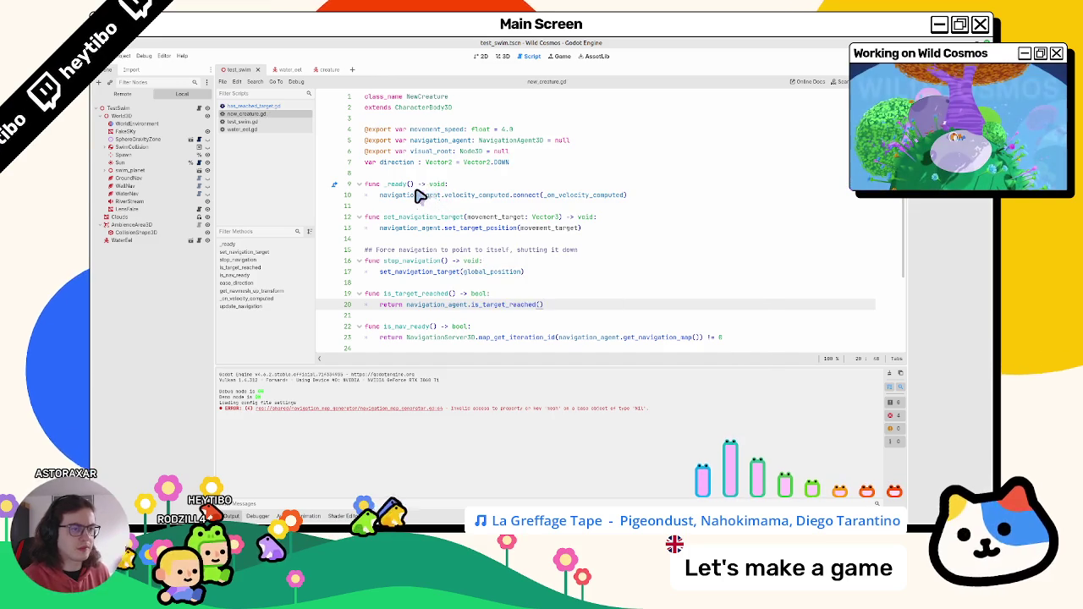
key(F5)
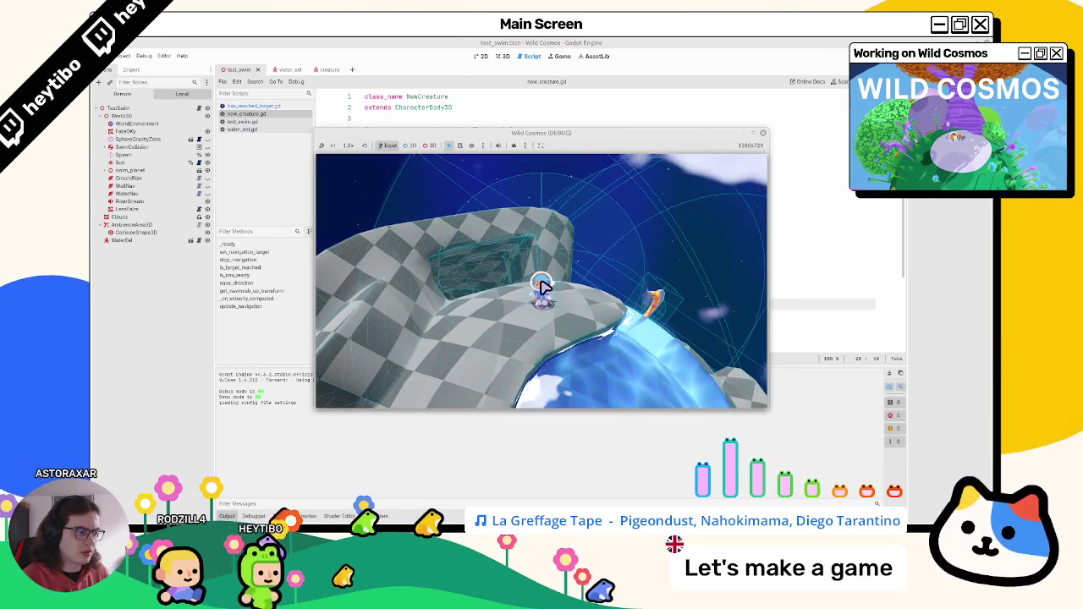
key(w)
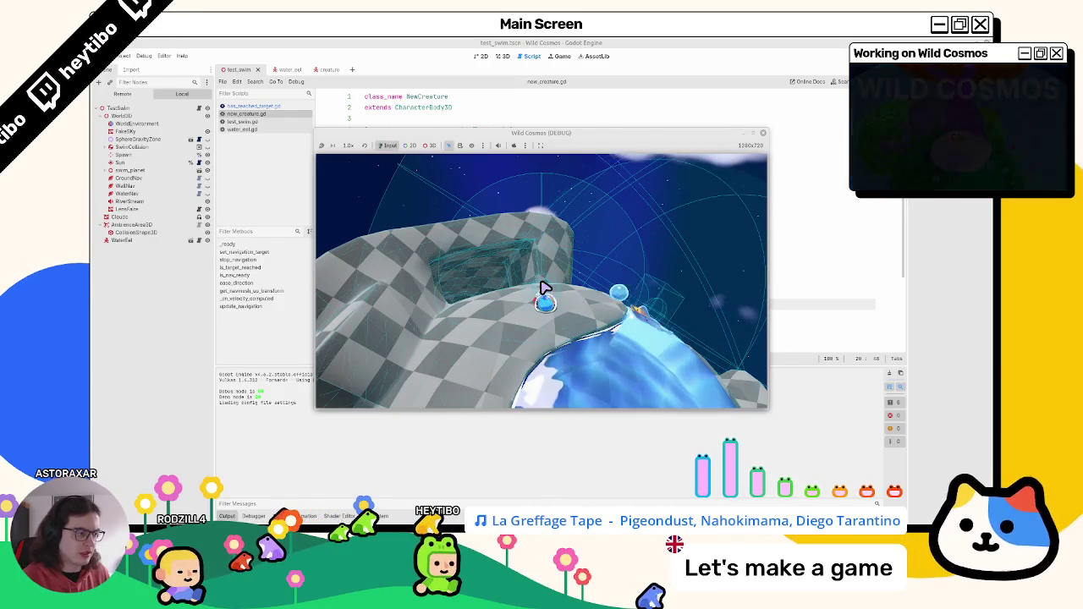
key(F8)
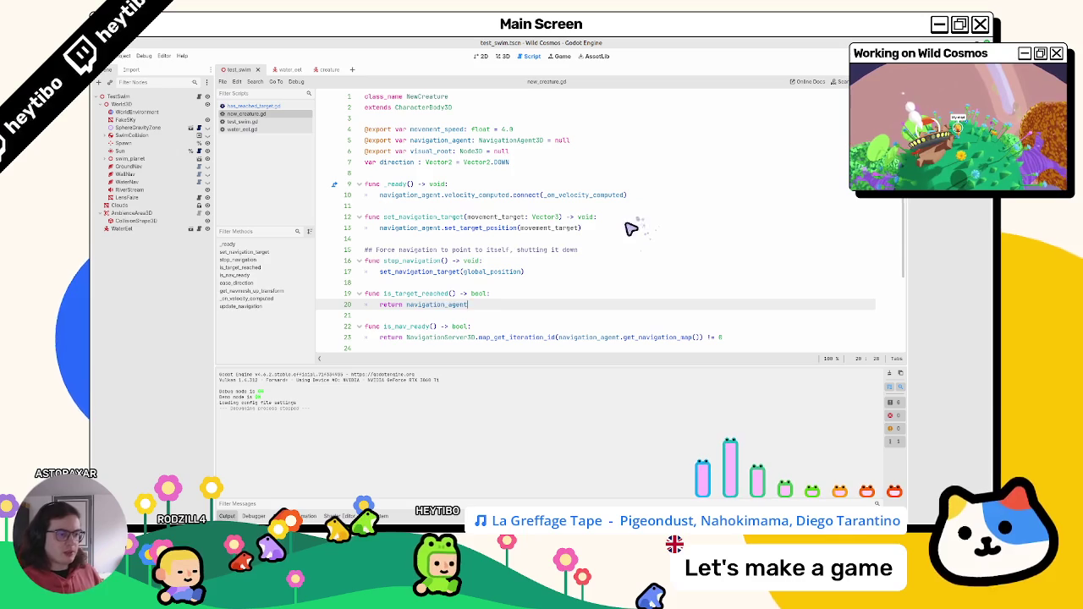
Step: Undo line 20 to the distance-threshold check and delete the stop_navigation() line in has_reached_target.gd
key(ctrl+z)
key(ctrl+z)
key(ctrl+z)
key(ctrl+z)
key(ctrl+z)
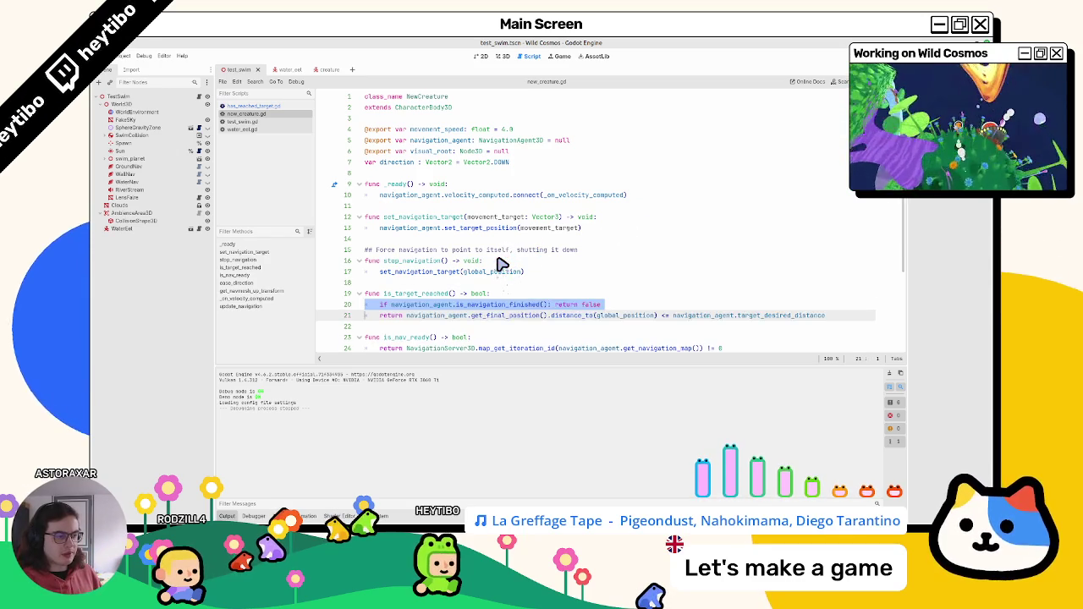
key(ctrl+z)
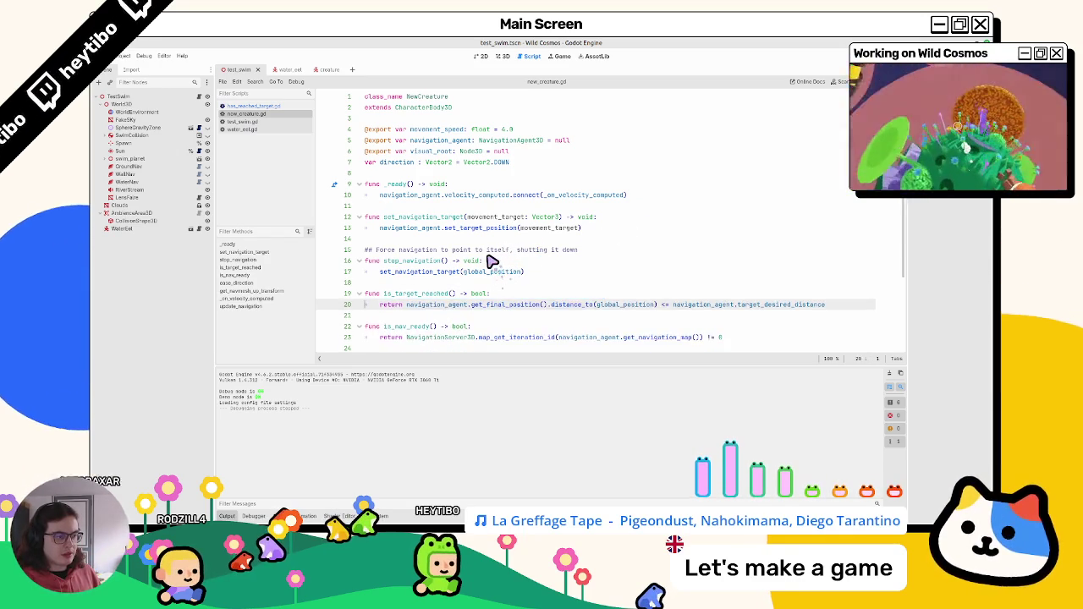
key(ctrl+shift+z)
key(ctrl+z)
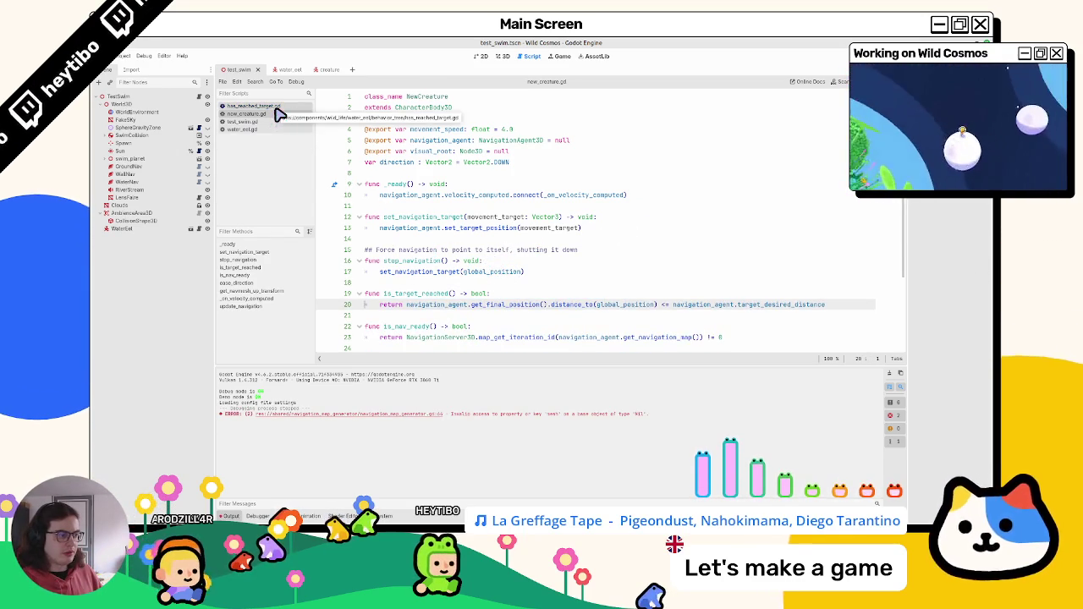
click(276, 107)
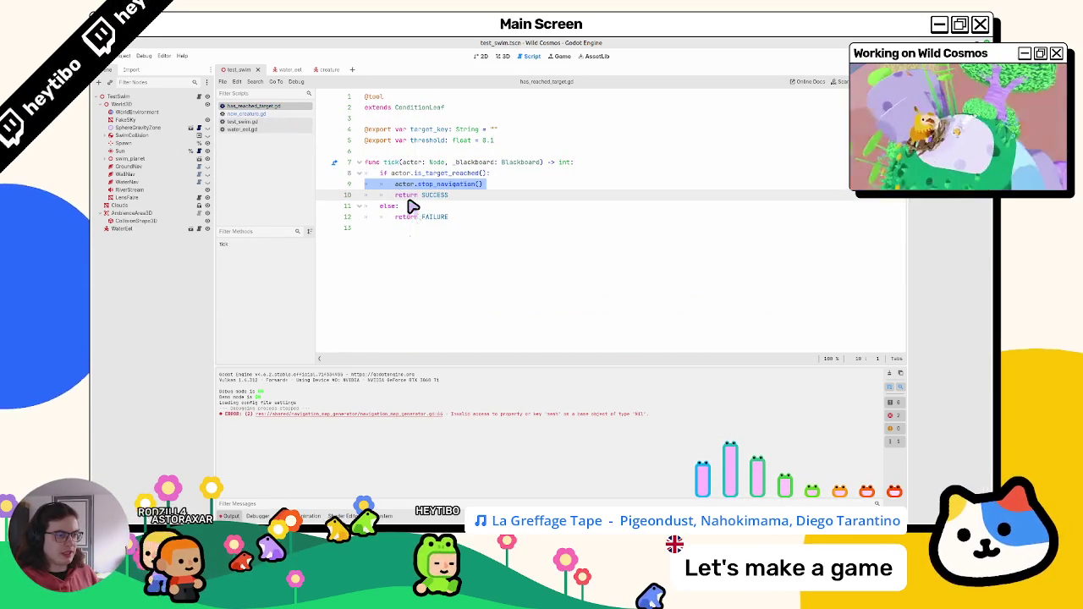
click(890, 374)
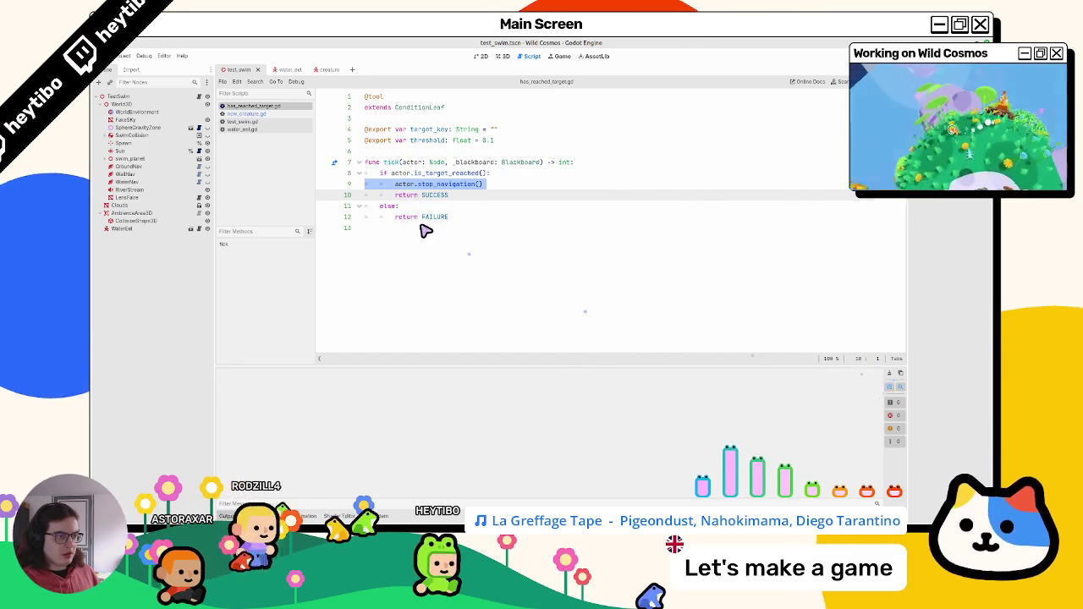
key(Delete)
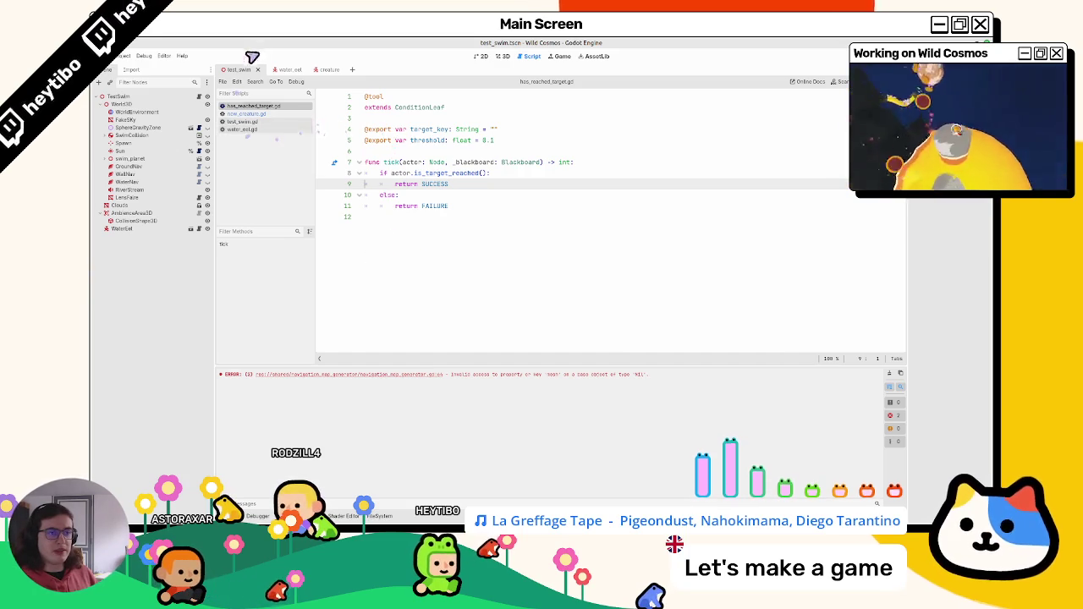
Step: Switch to the water_eel scene, open the HasReachedTarget node's script, and clear the output log
click(283, 71)
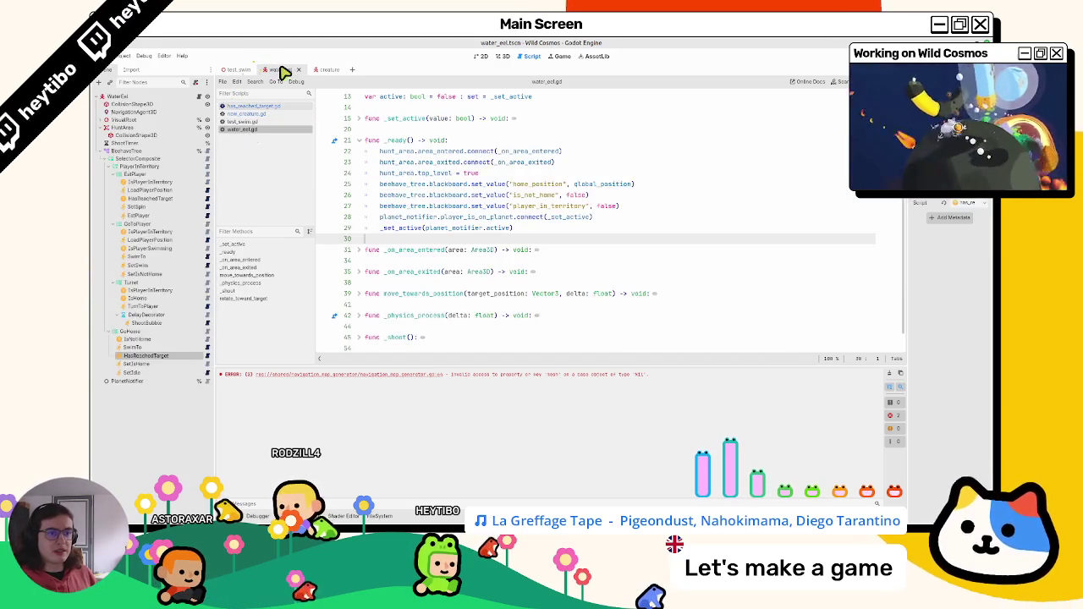
click(145, 348)
click(144, 356)
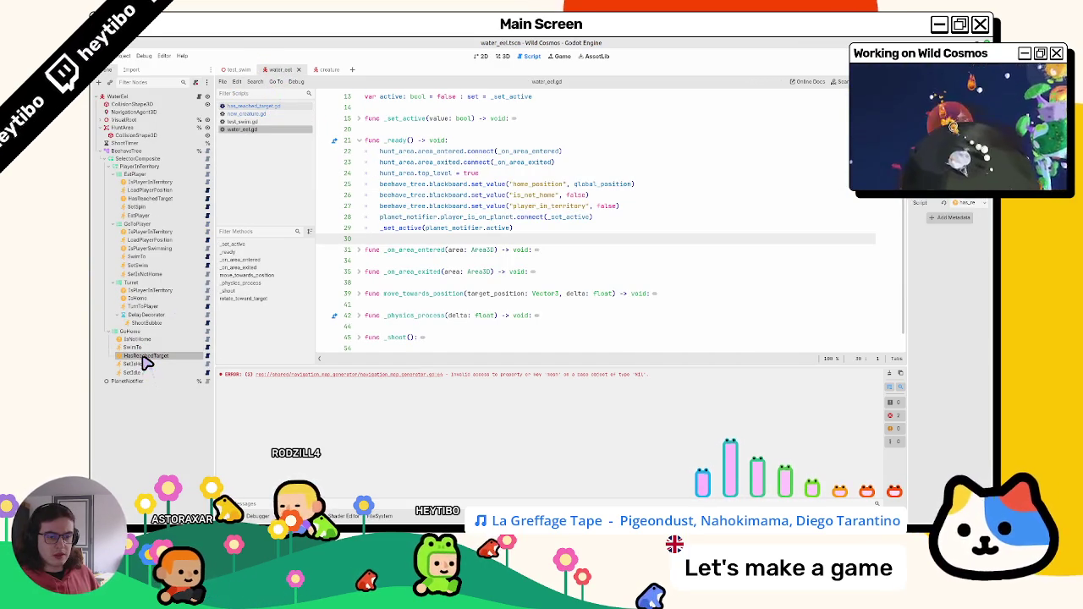
click(208, 367)
click(206, 358)
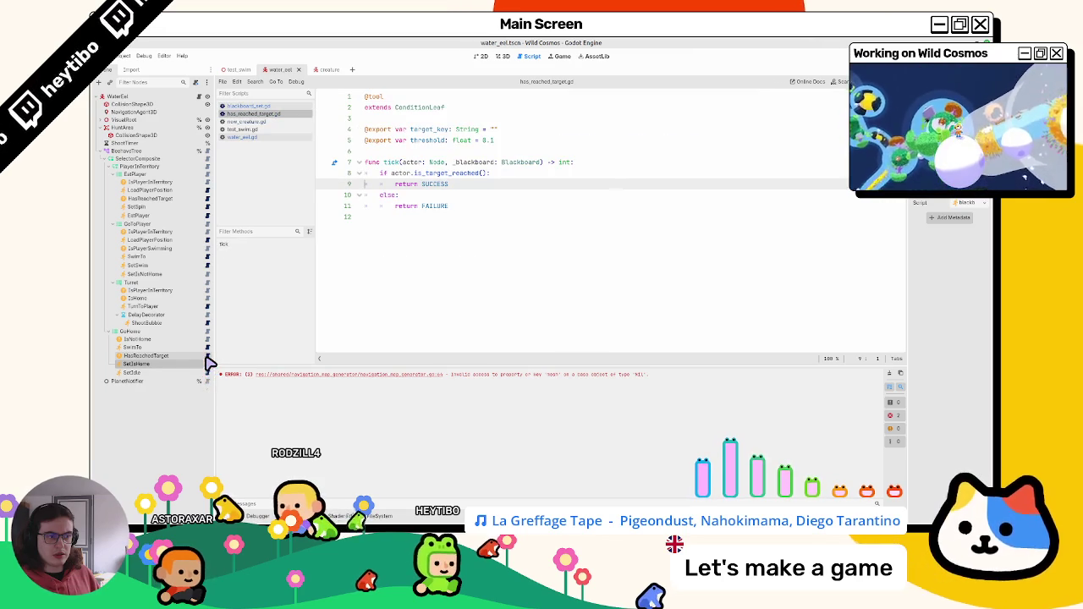
click(891, 373)
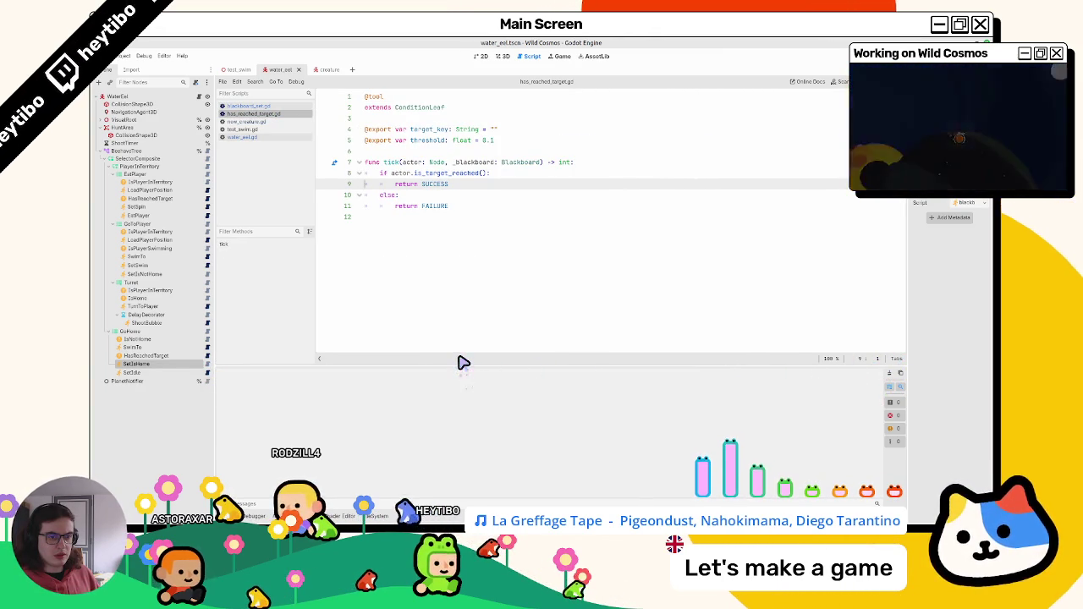
click(163, 358)
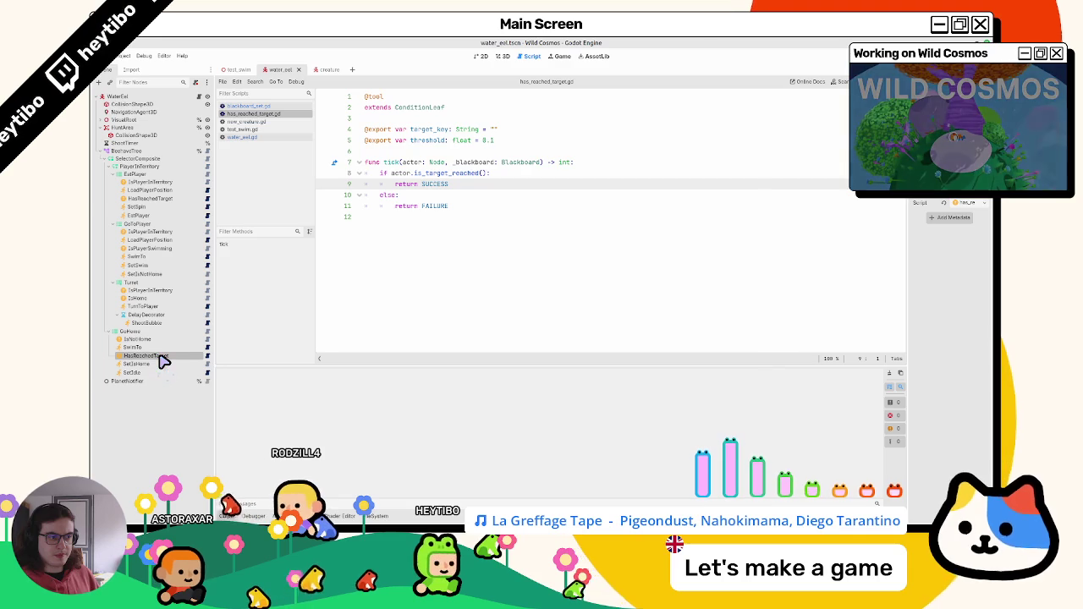
Step: Collapse the EatPlayer branch and the other behaviour tree branches
click(461, 250)
right_click(459, 259)
key(Escape)
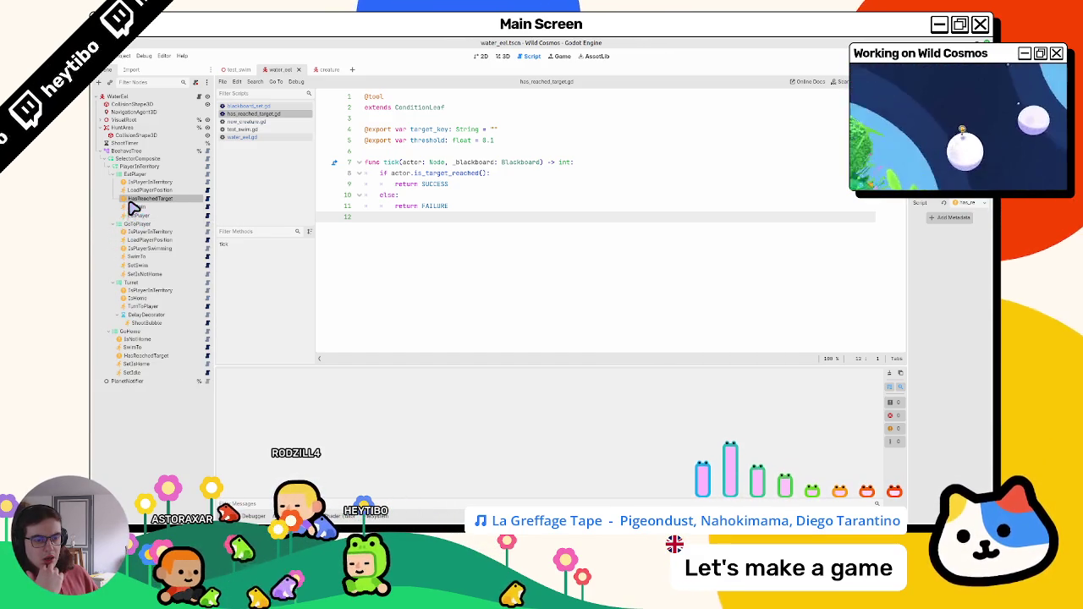
click(119, 174)
click(111, 182)
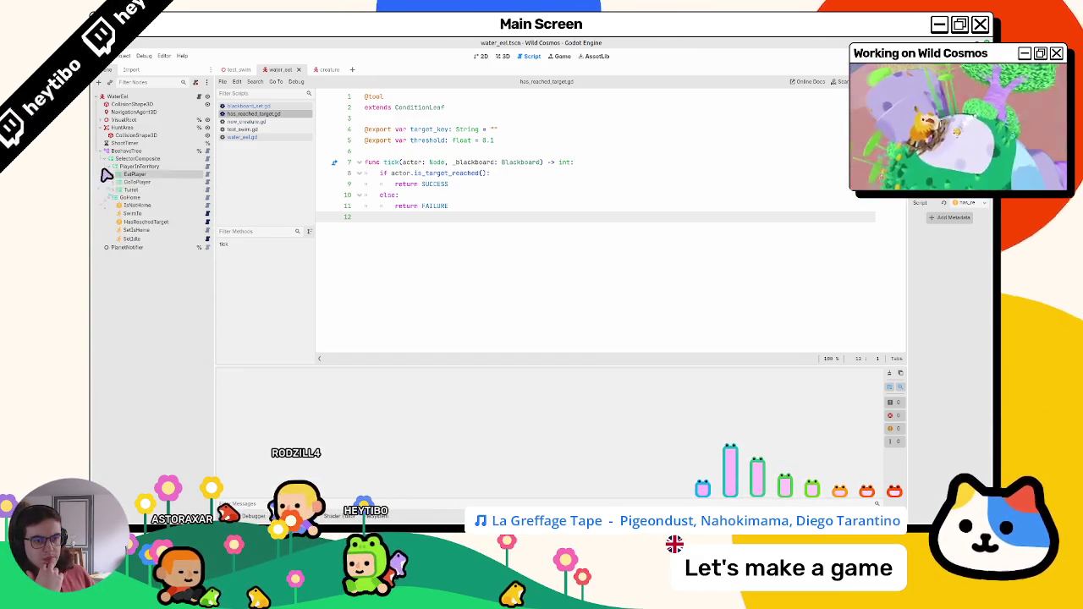
click(123, 181)
Step: Move PlayerInTerritory below GoHome, then run the test_swim scene twice with F6, stopping each run
drag(144, 167, 111, 173)
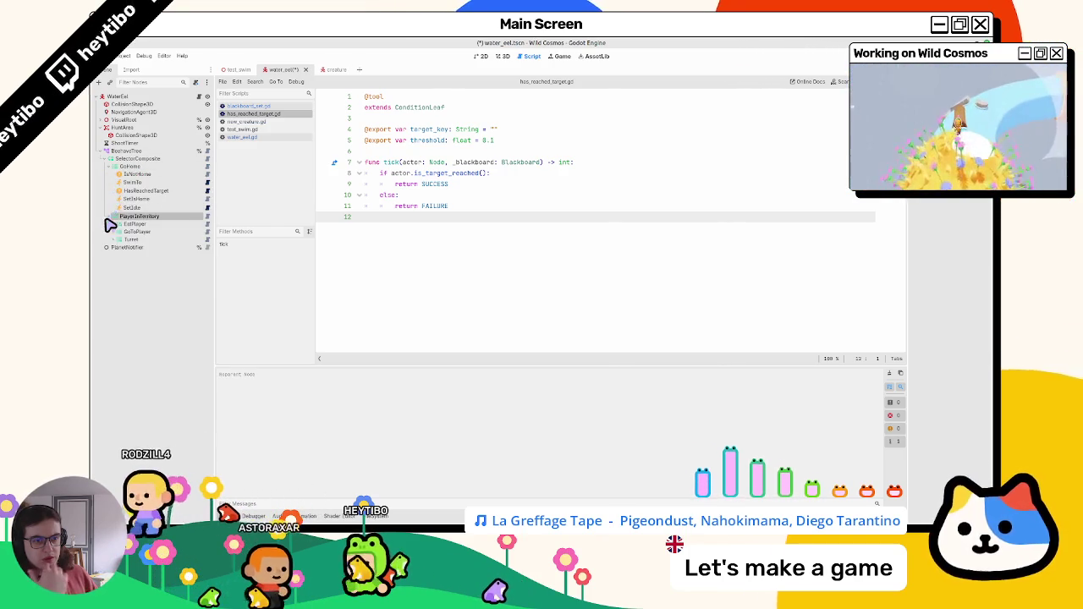
click(239, 70)
key(F6)
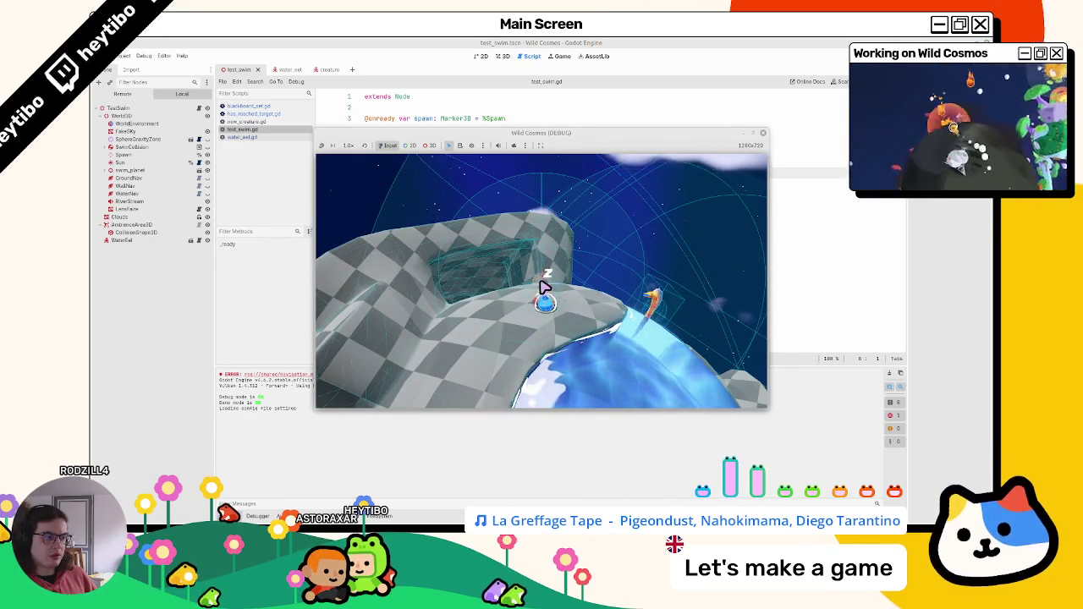
key(Escape)
key(F6)
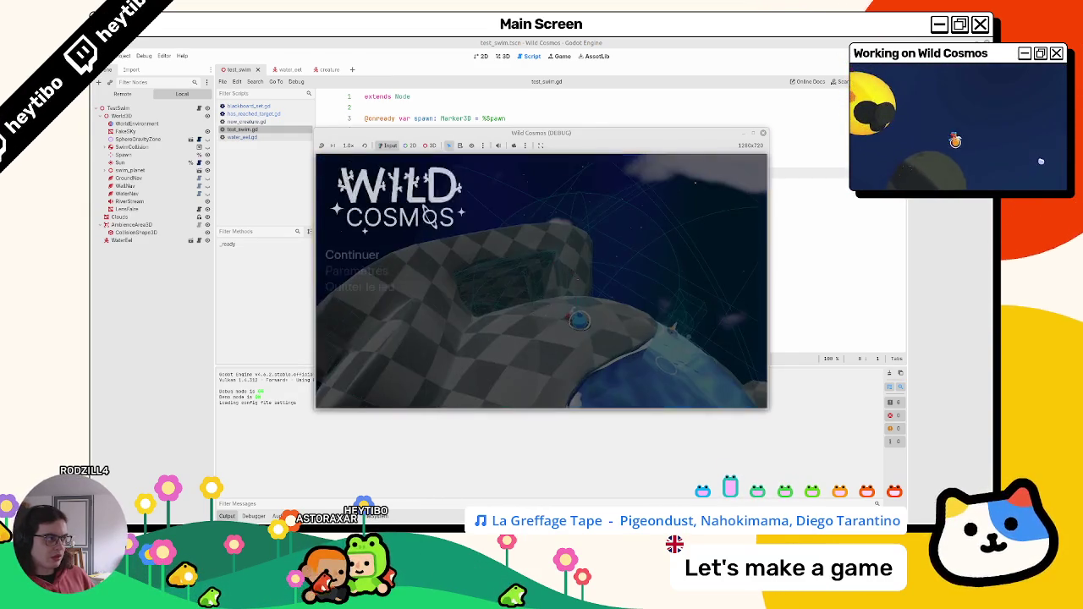
key(F8)
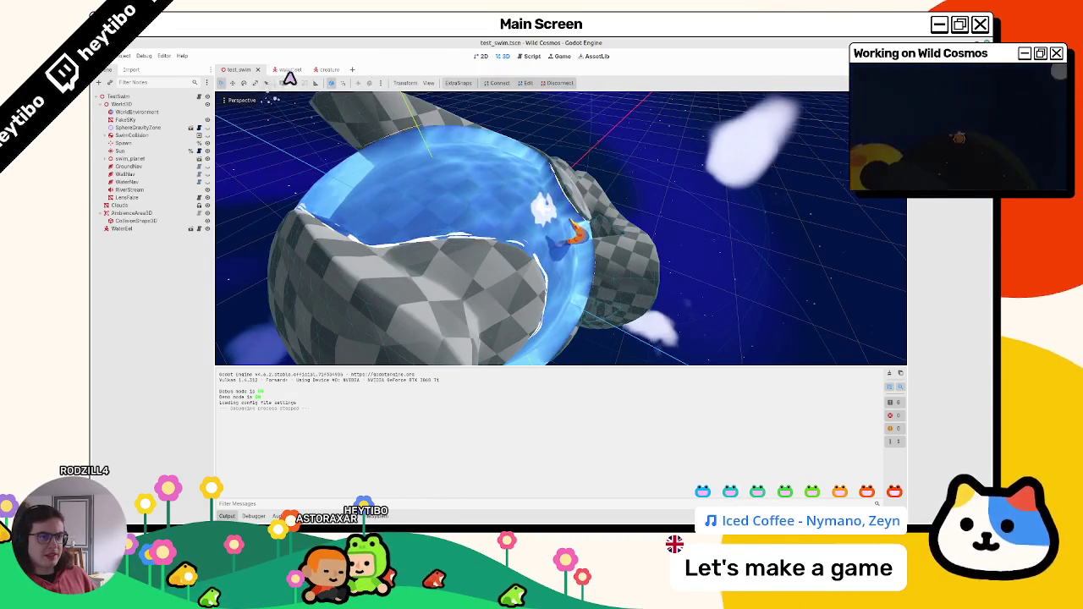
Step: Undo the last node reparent in water_eel and expand the EatPlayer, GoToPlayer, Turret and GoHome branches
click(287, 69)
key(ctrl+z)
click(112, 181)
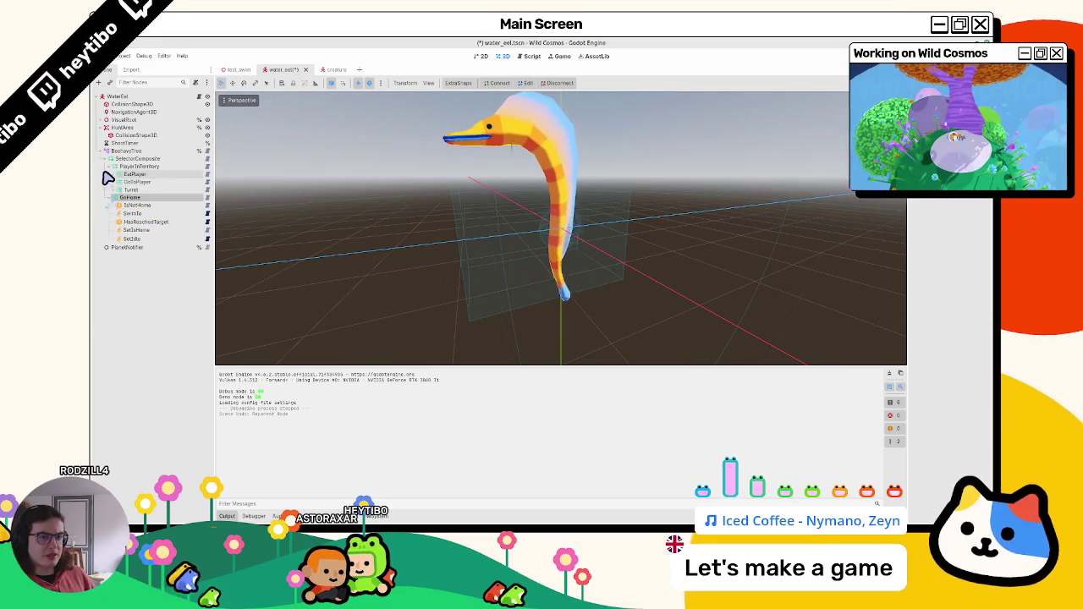
click(113, 174)
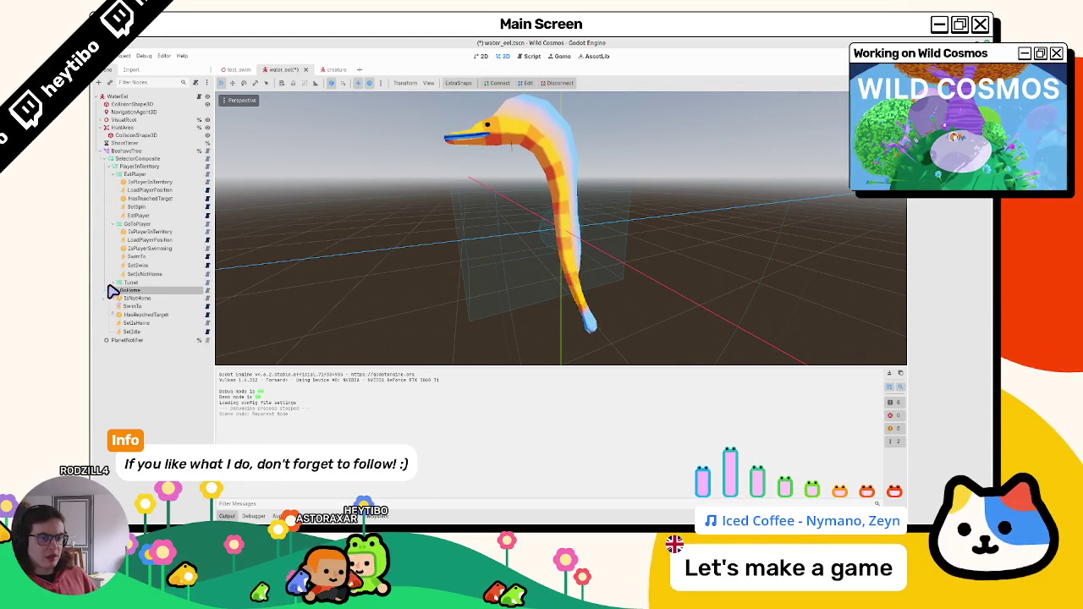
click(111, 282)
click(146, 182)
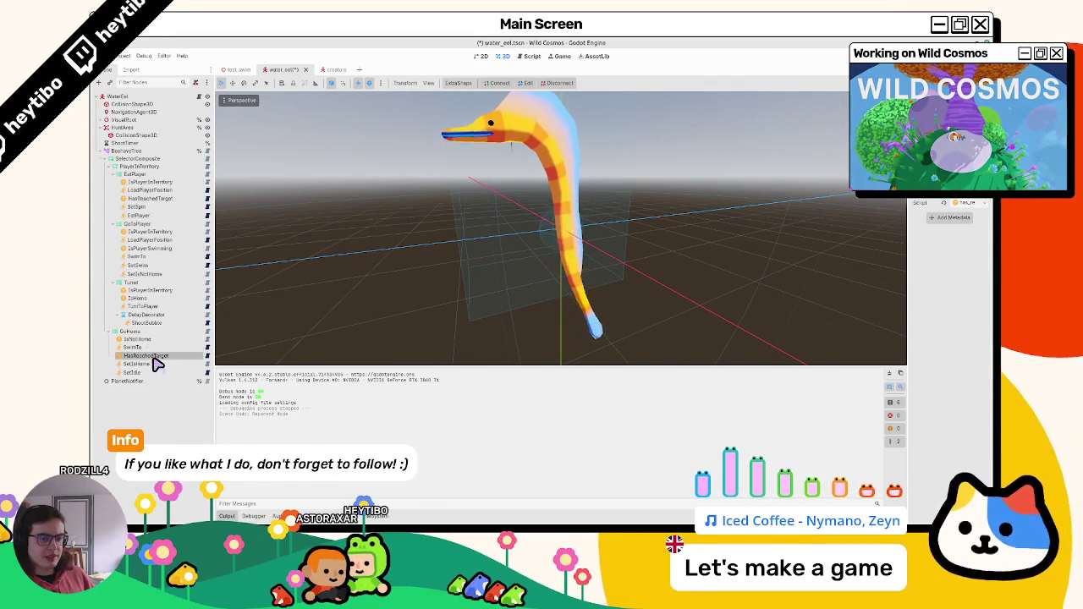
Step: Filter the tree for HasReachedTarget, then inspect SwimTo, SetSpin, IsPlayerInTerritory and LoadPlayerPosition nodes
click(144, 82)
text(HasReachedTarget)
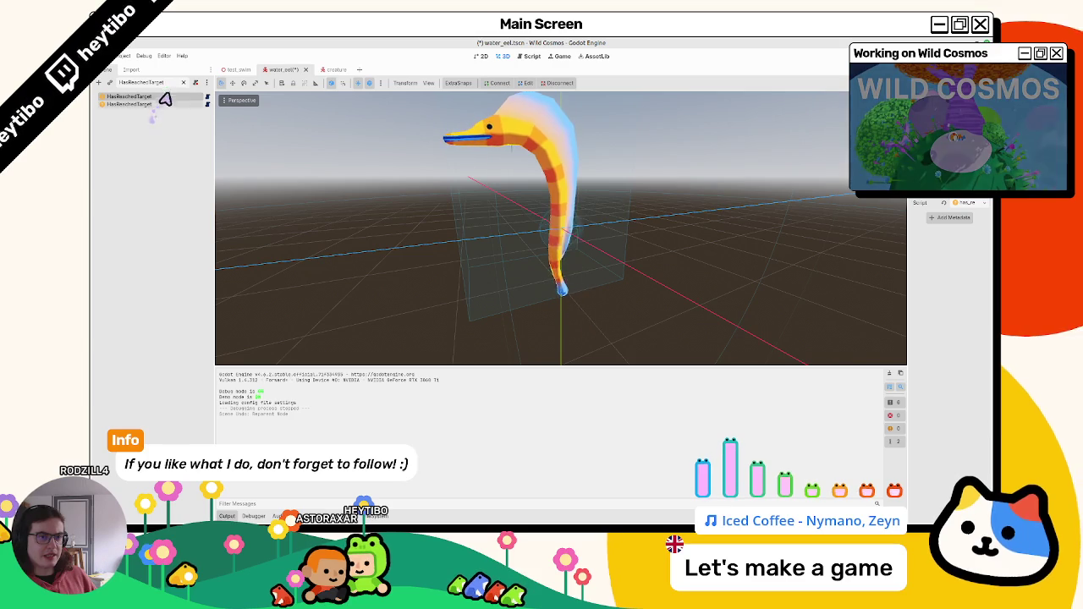
click(182, 83)
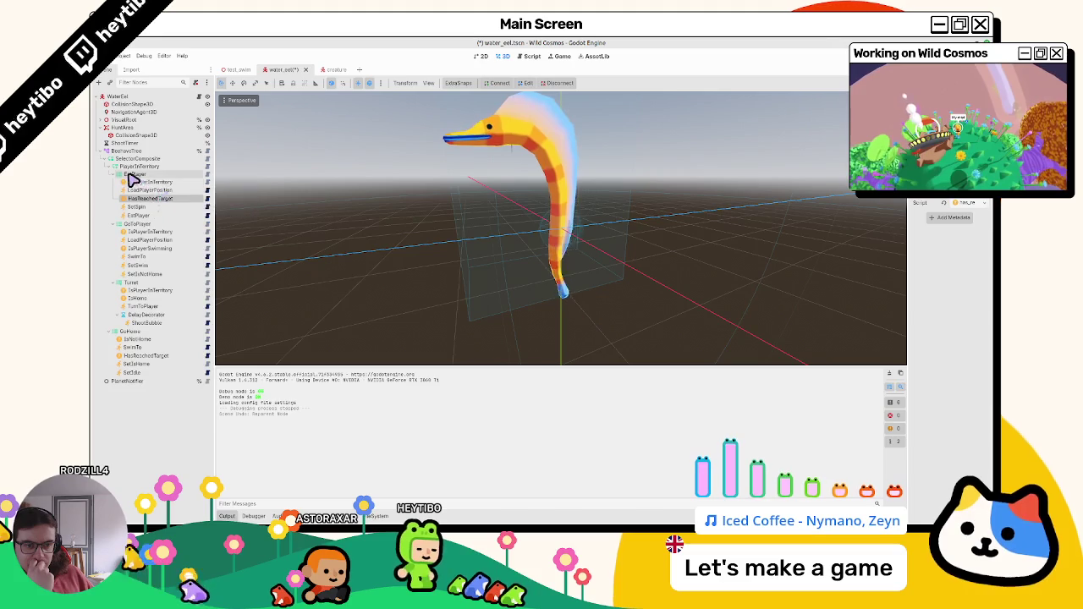
click(153, 258)
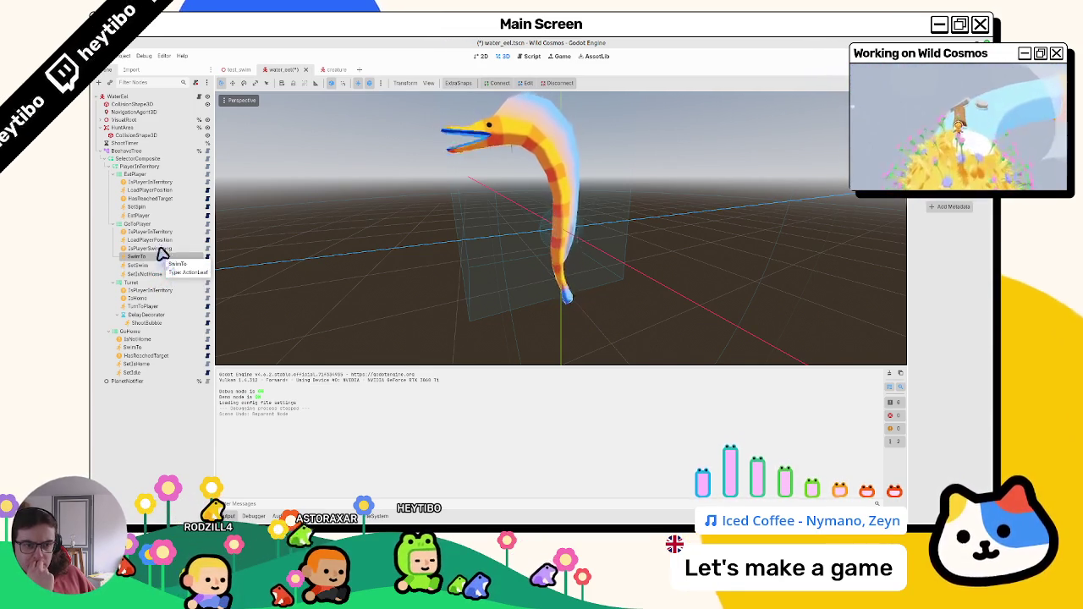
click(168, 207)
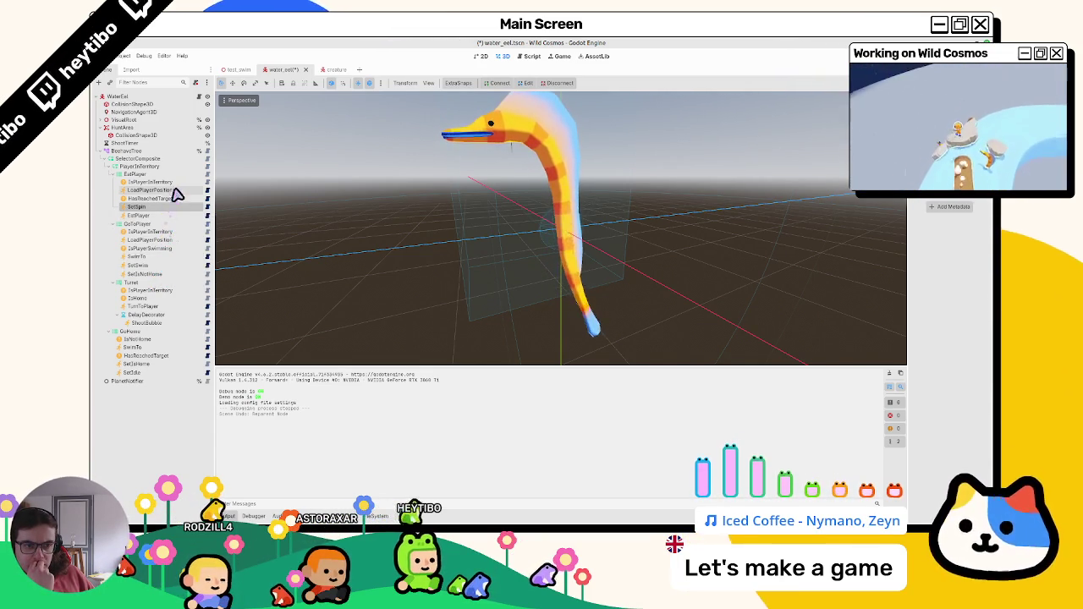
click(173, 182)
click(181, 193)
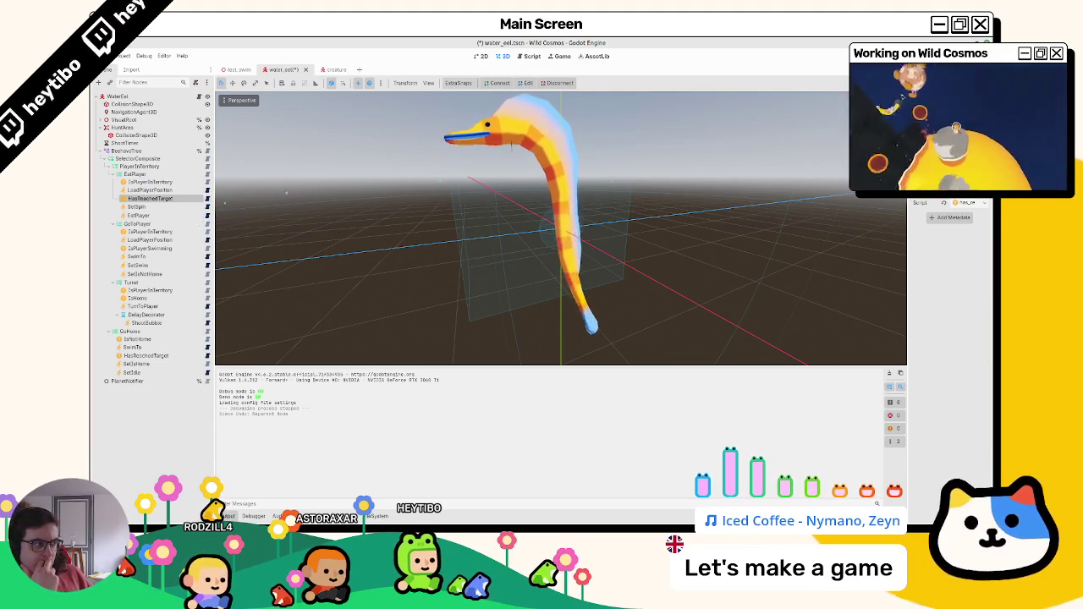
Step: Widen the properties panel, clear the output log, and open HasReachedTarget's script under GoHome
drag(909, 169, 835, 169)
click(824, 374)
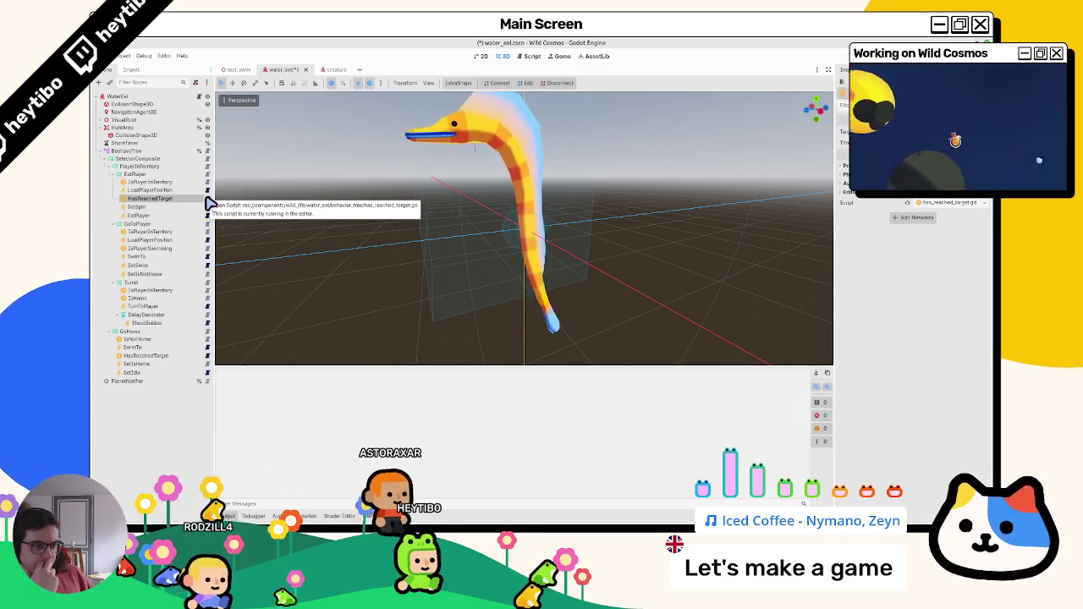
click(209, 204)
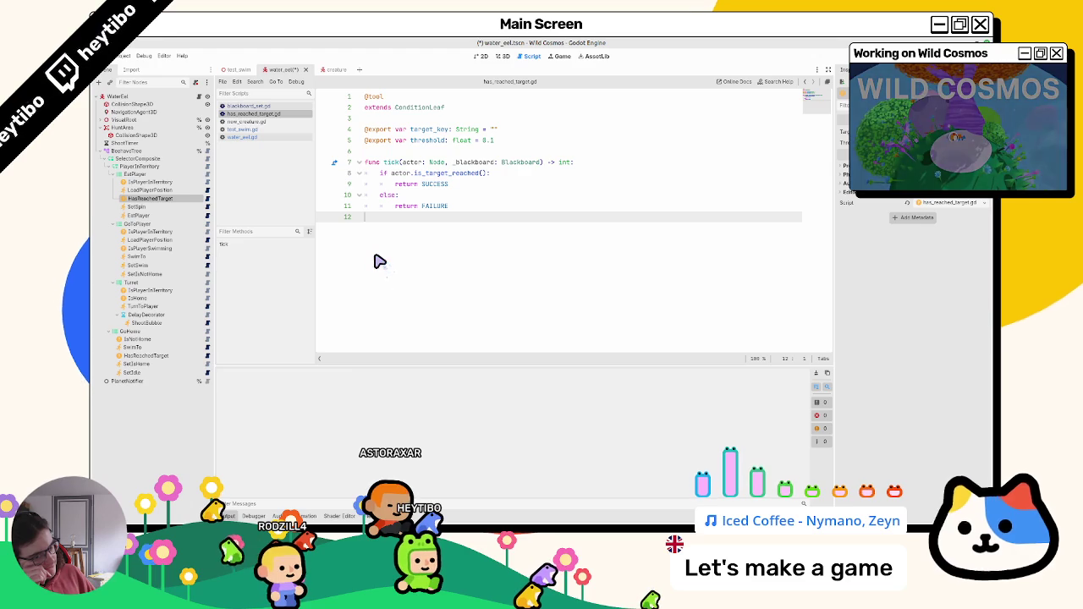
click(156, 355)
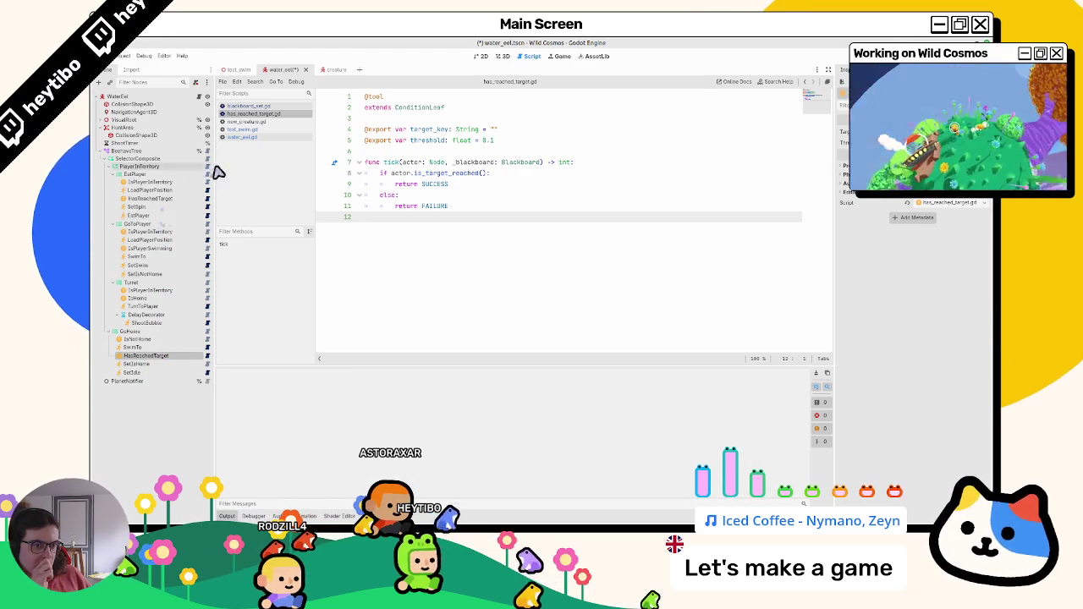
Step: Glance at the creature scene, then inspect NavigationAgent3D and both HasReachedTarget nodes in water_eel
click(330, 69)
click(270, 70)
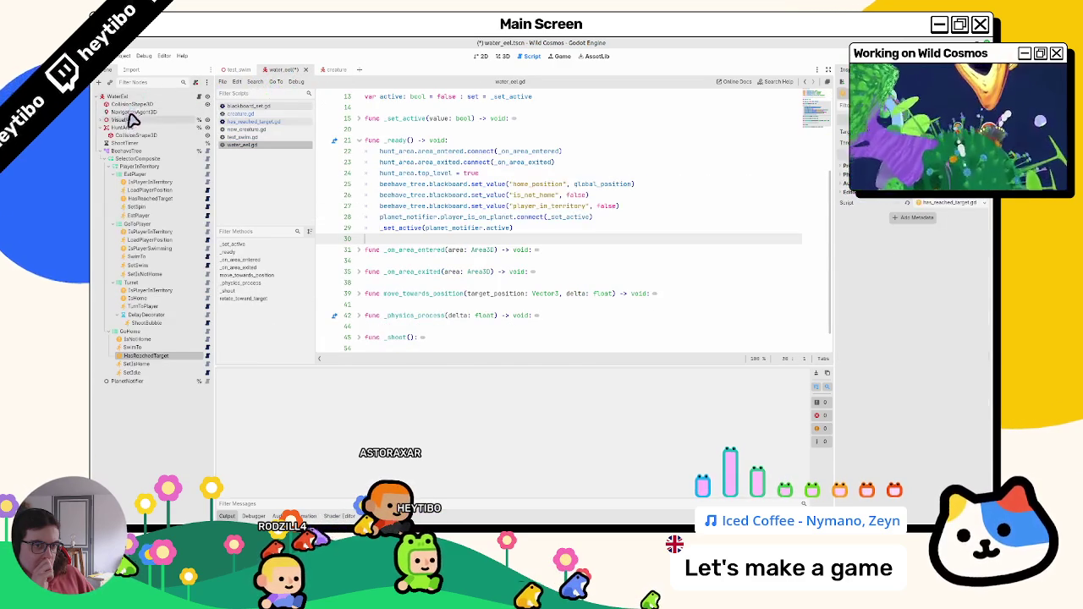
click(136, 112)
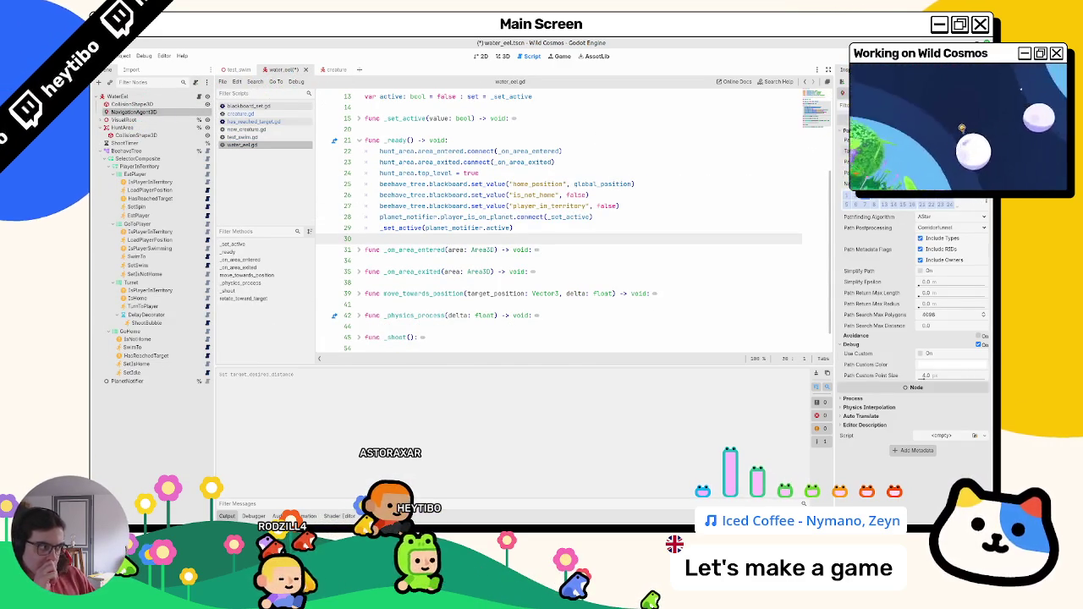
click(146, 355)
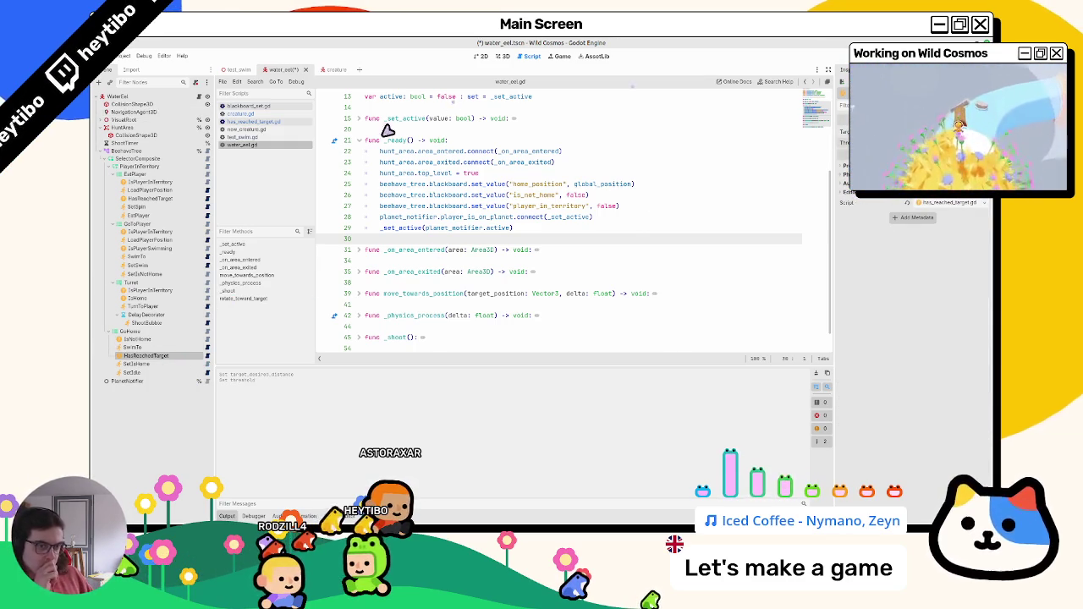
click(149, 198)
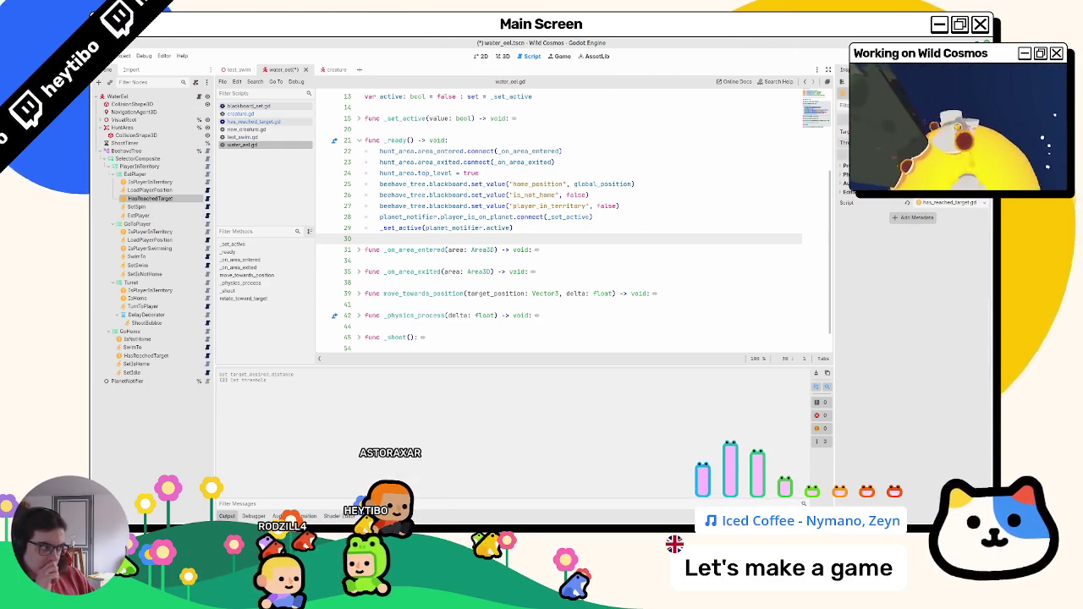
click(146, 355)
Step: Open has_reached_target.gd and save the water_eel scene with Ctrl+S
click(208, 355)
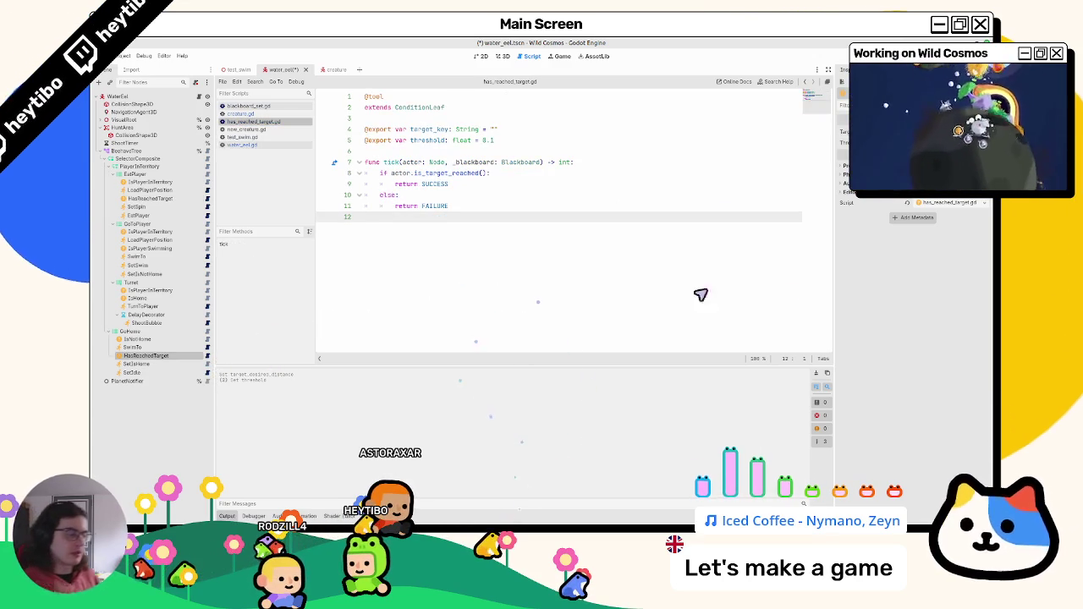
key(ctrl+s)
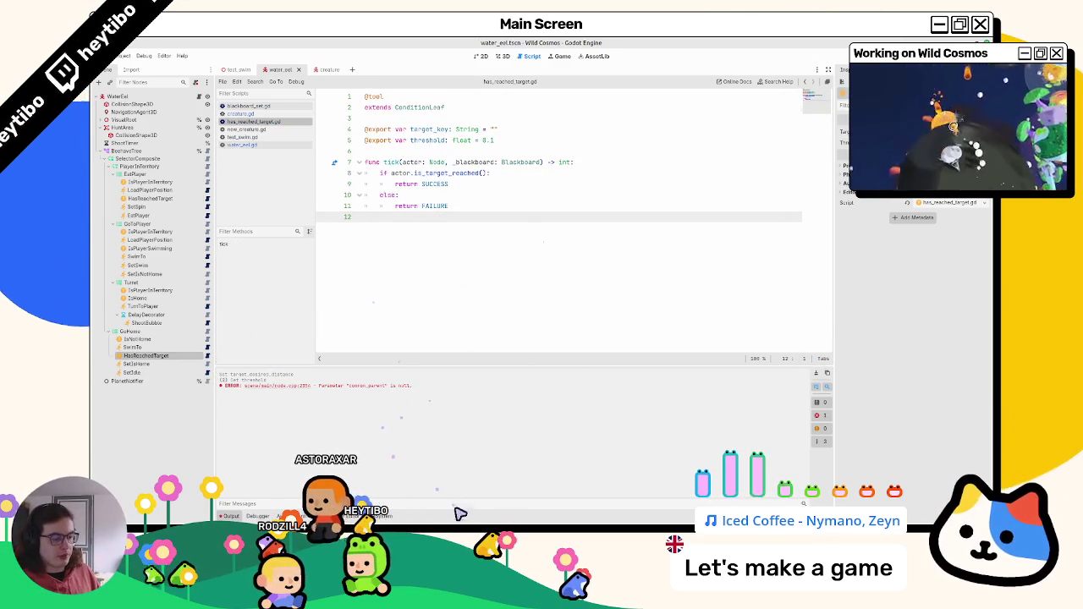
click(288, 515)
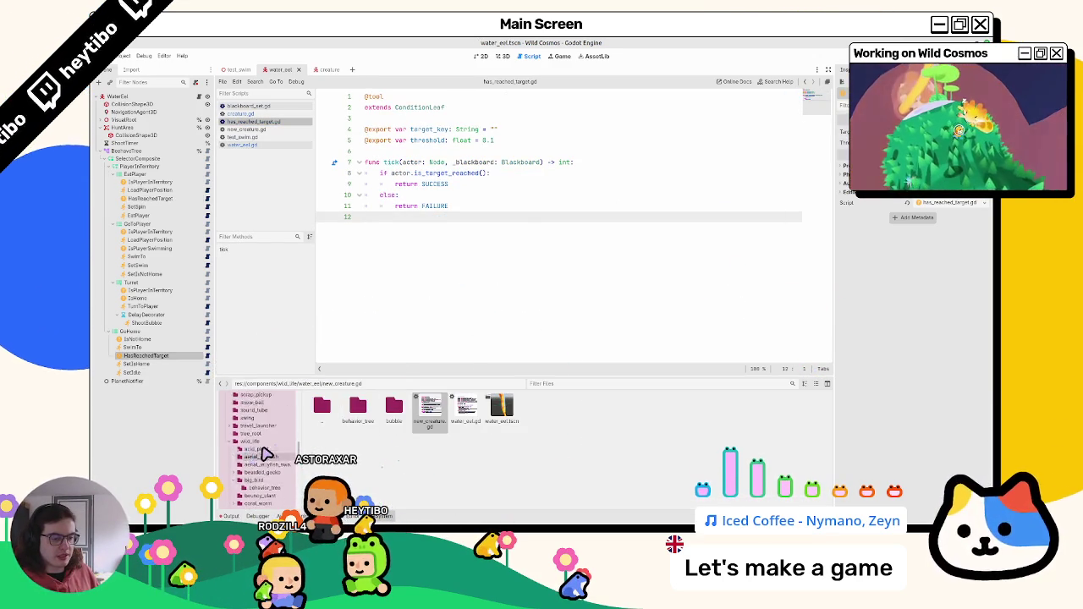
Step: Open a terminal in the project root folder, enlarge it, and check the git status
scroll(267, 453, up, 5)
right_click(244, 405)
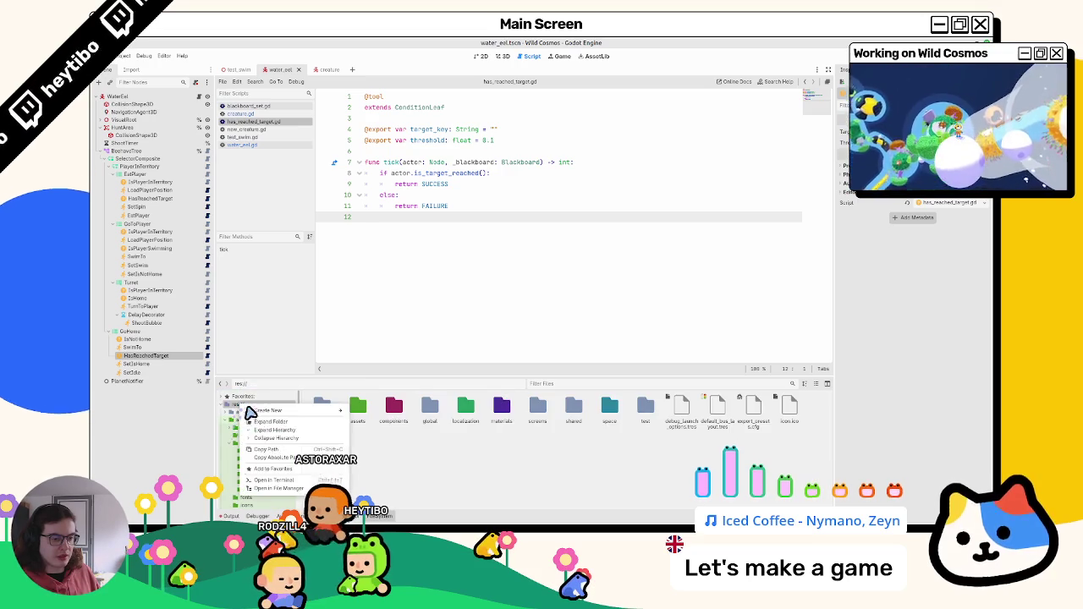
click(268, 480)
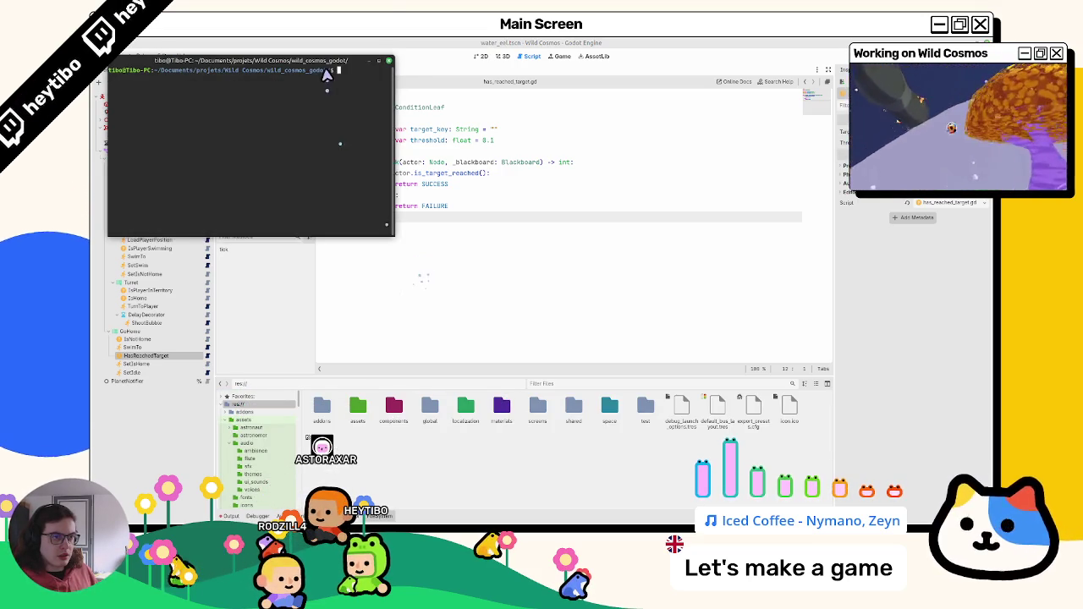
drag(335, 71, 501, 322)
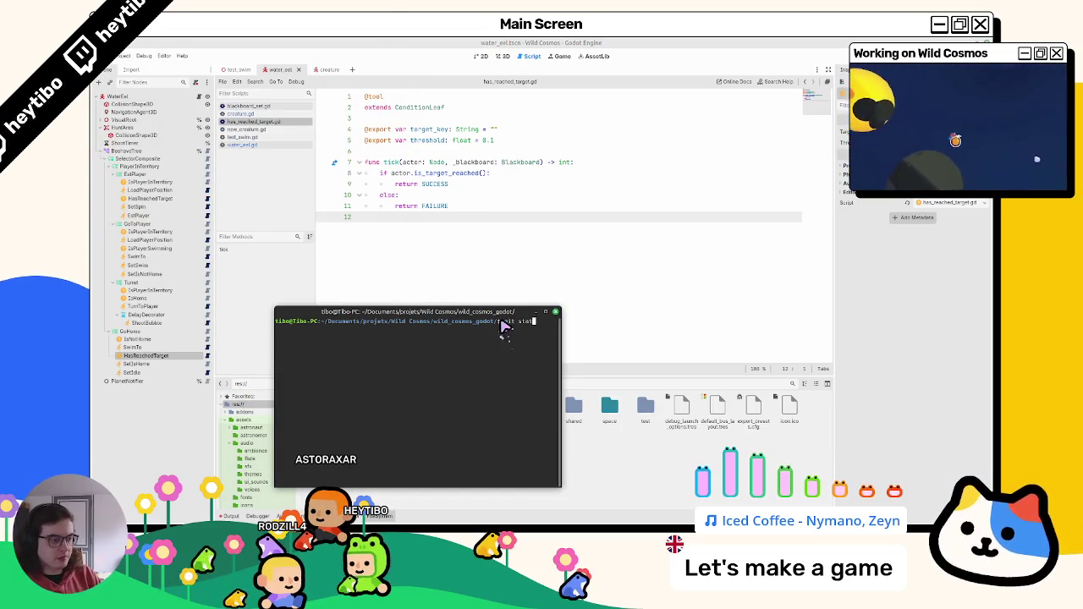
text(us)
key(Return)
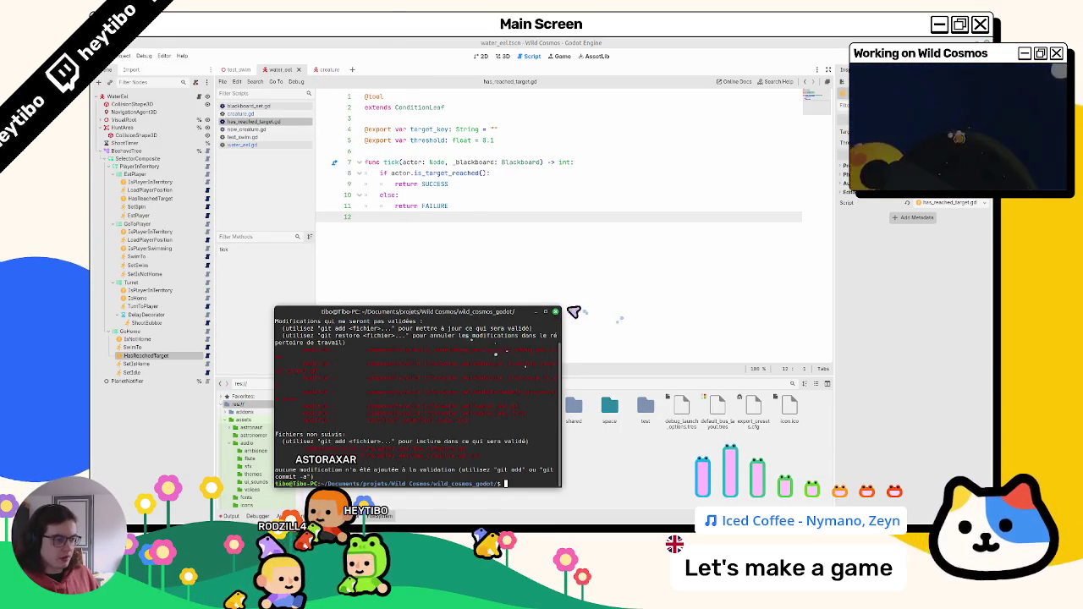
drag(565, 313, 832, 235)
Step: Show the git diff of the wild_life eel behaviour tree files
text(git diff)
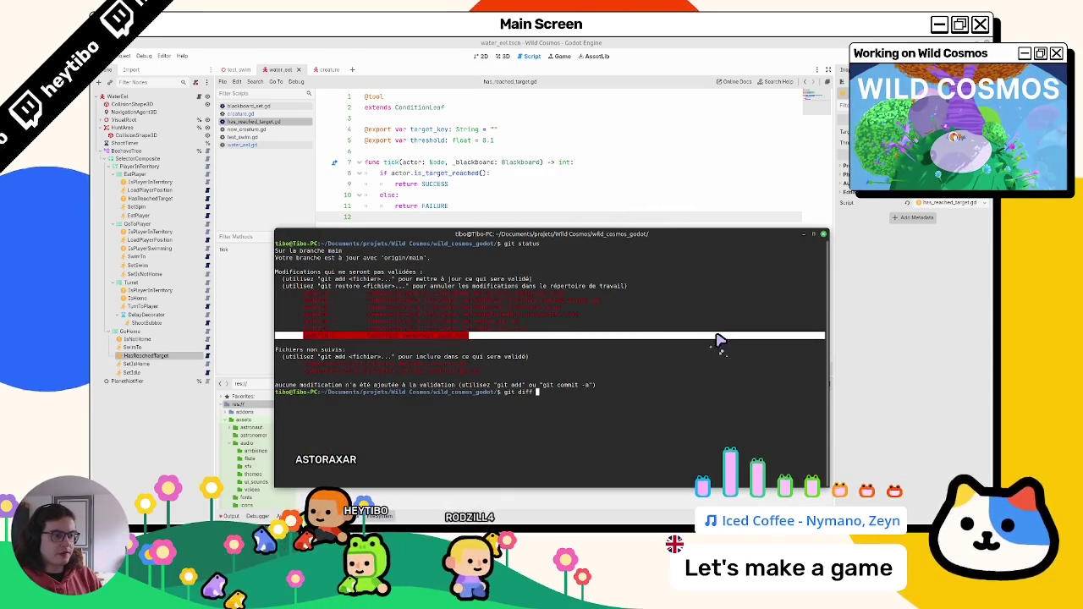
text(co)
key(Tab)
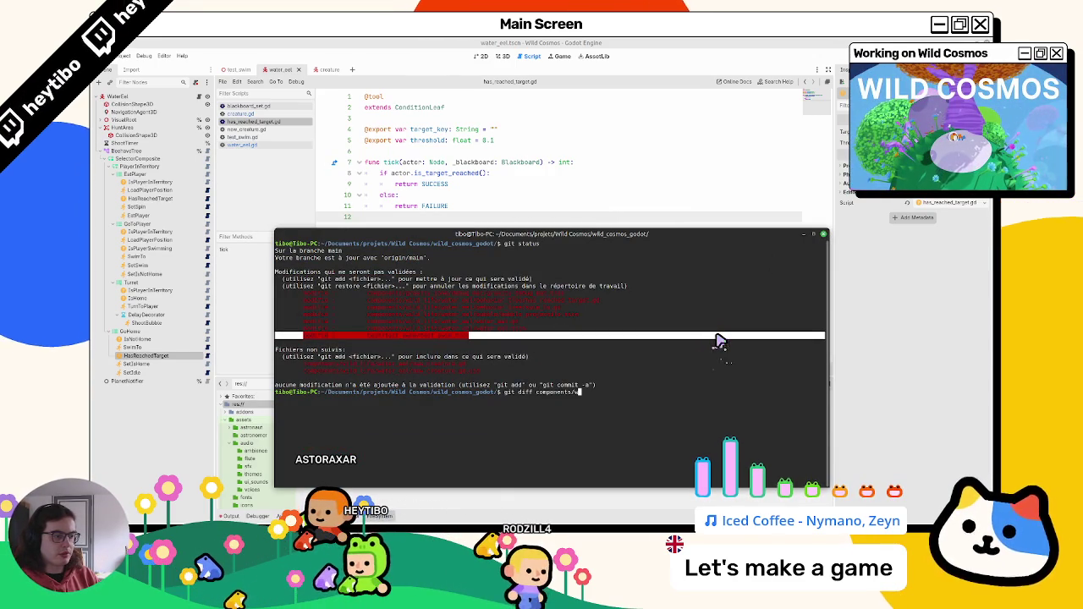
key(Tab)
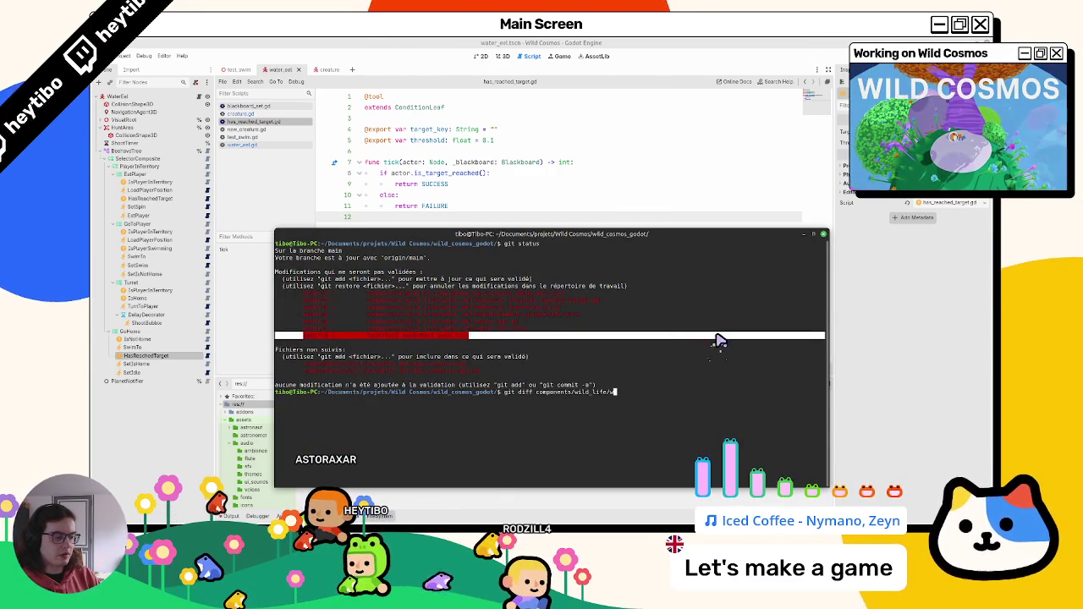
text(wo)
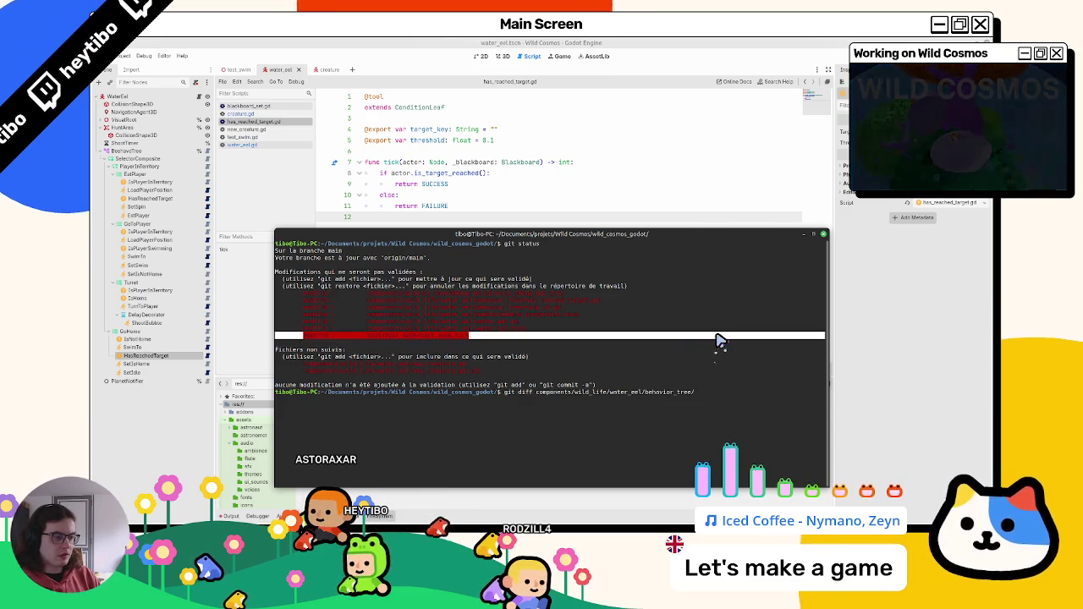
key(Return)
key(Return)
Step: Diff has_reached_target.gd, discard its changes with git restore, and clear the terminal
key(Up)
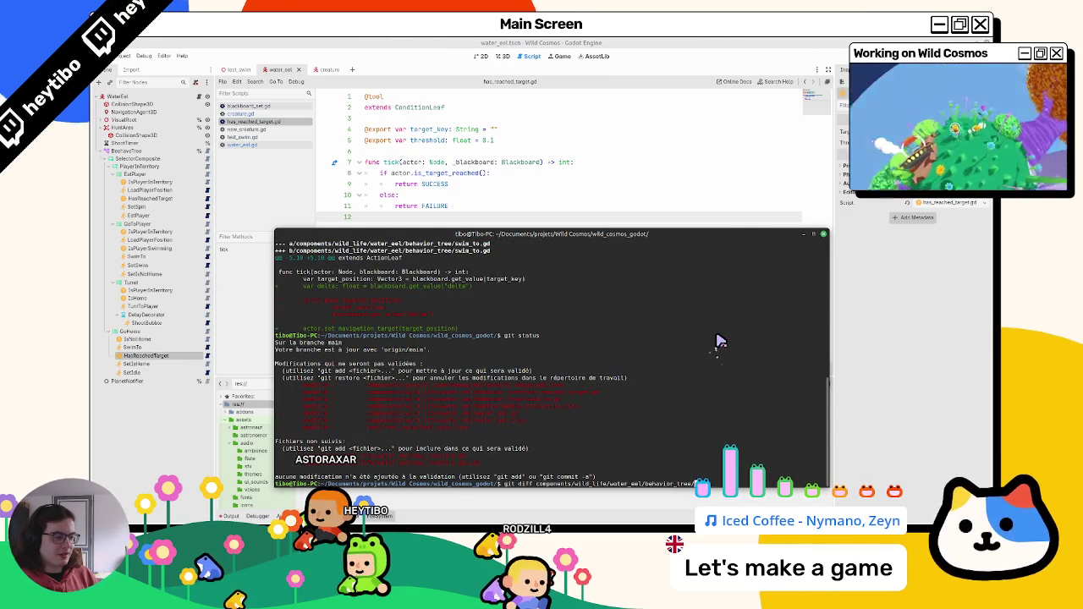
key(Return)
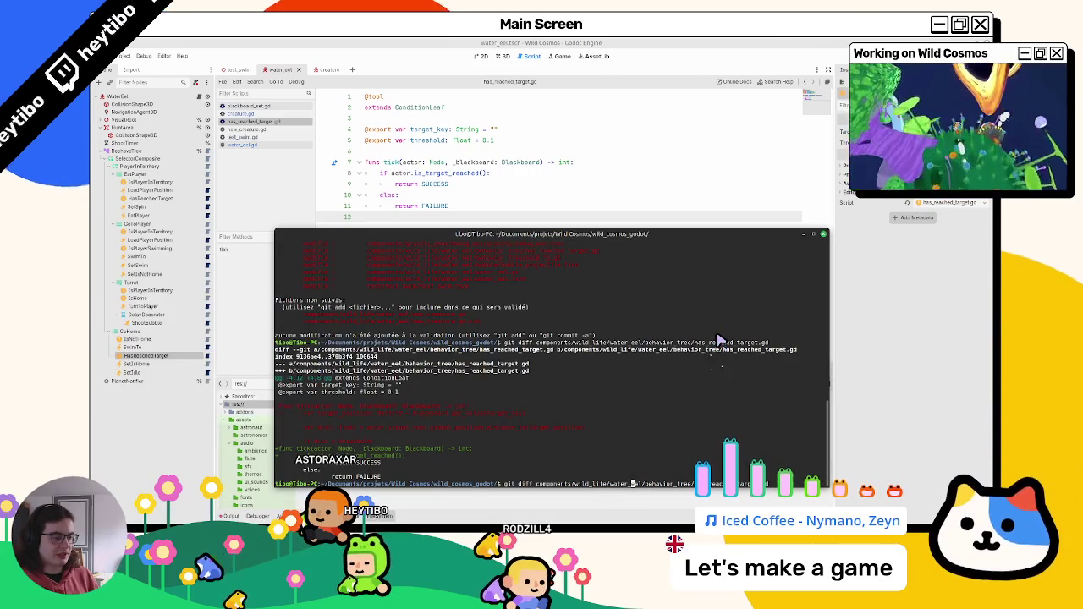
key(ctrl+Left)
key(ctrl+Left)
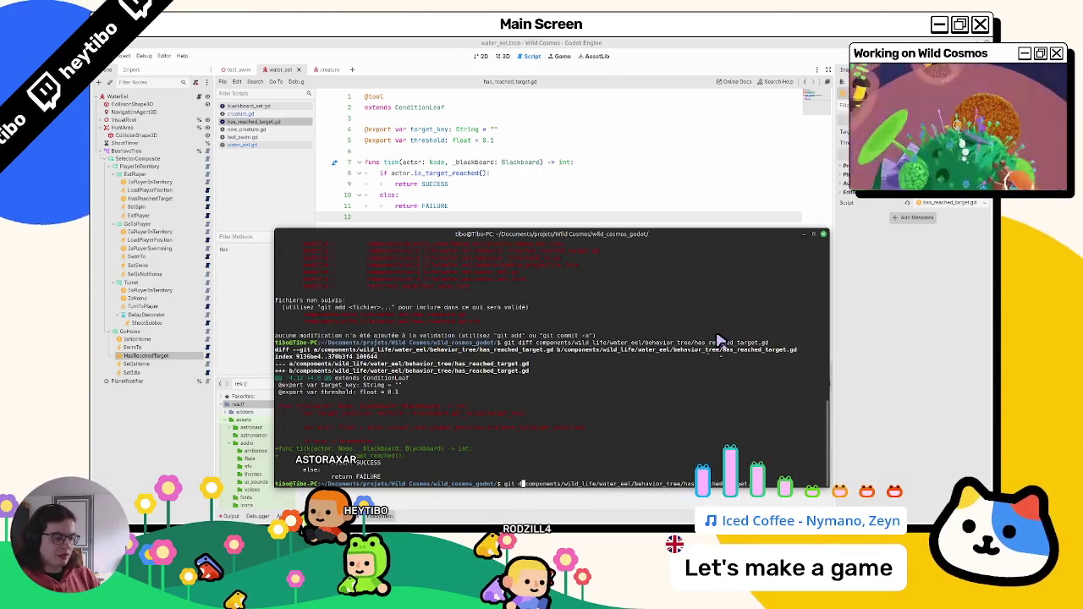
text(restore)
key(Return)
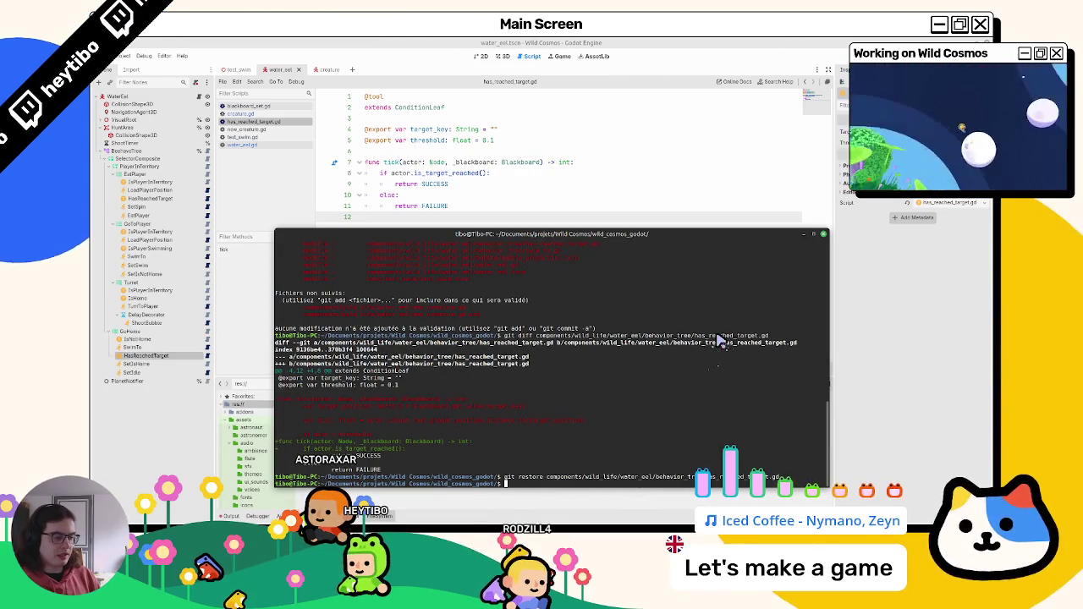
key(ctrl+l)
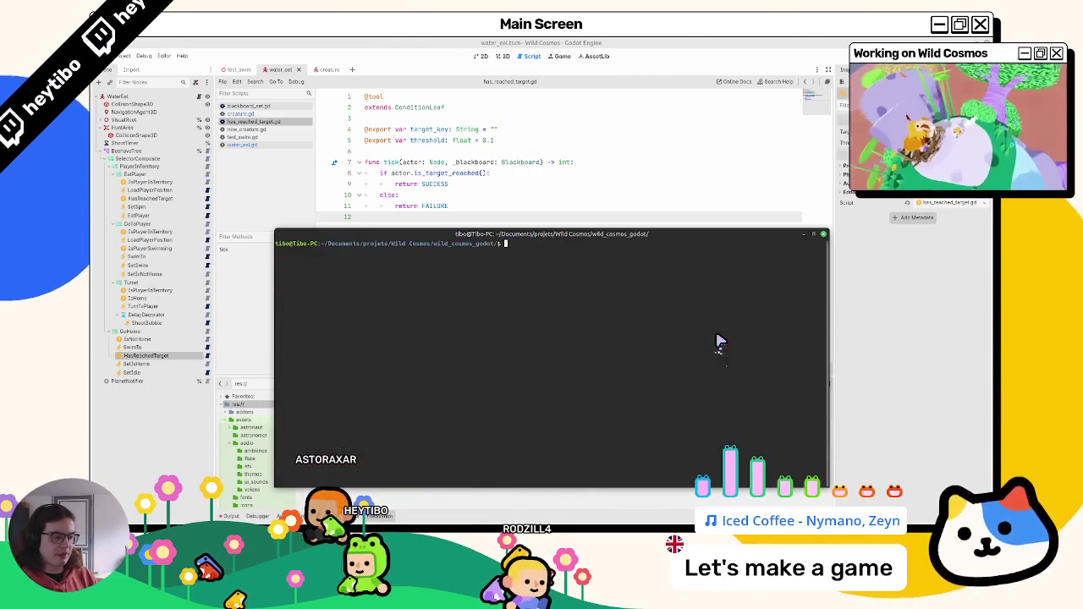
click(675, 47)
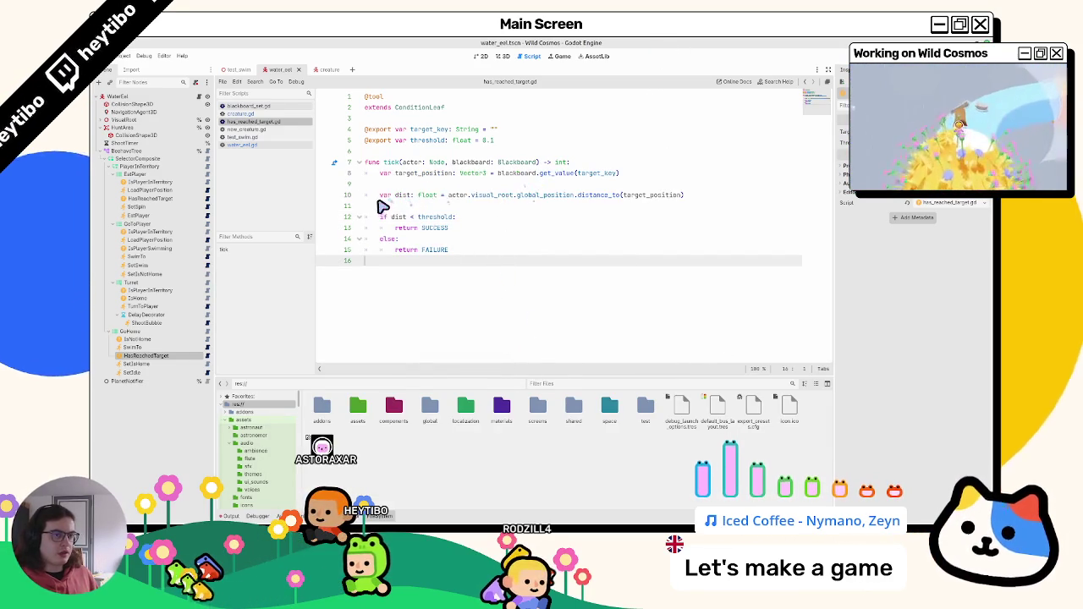
Step: Open the test_swim scene and launch it with F6 to try the eel
click(237, 69)
click(254, 123)
key(F6)
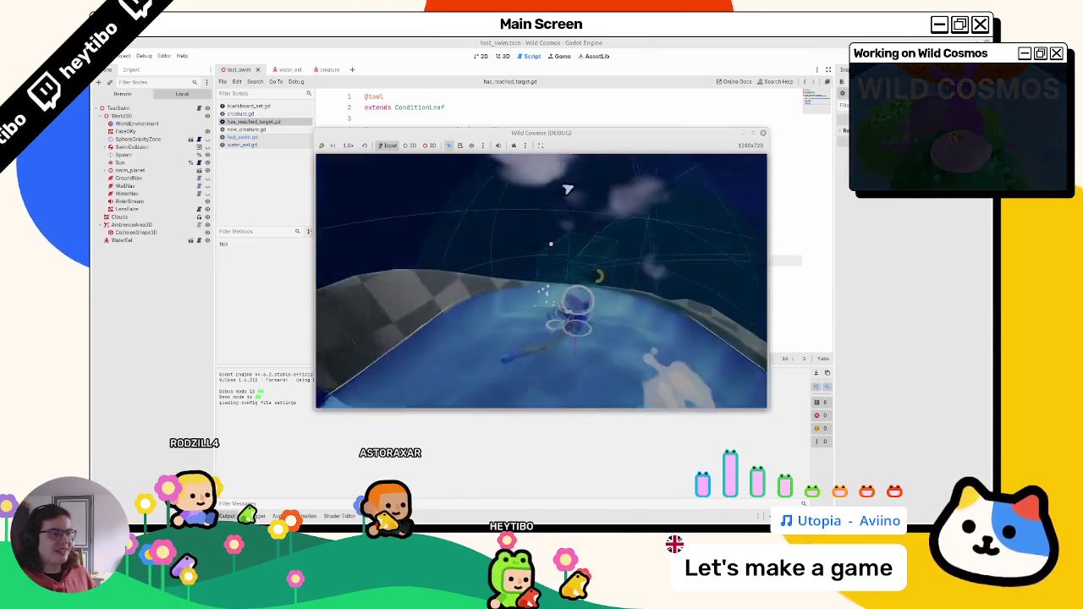
click(446, 143)
Step: Inspect water_eel's CollisionShape3D, pause and stop the game, then select HasReachedTarget under GoHome
click(500, 185)
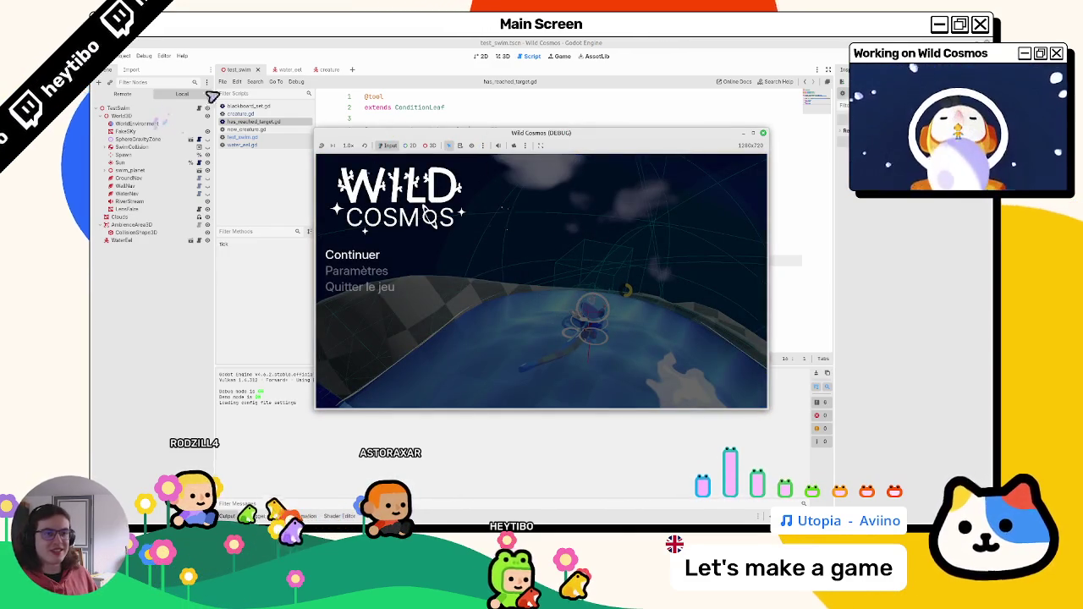
click(285, 69)
click(133, 116)
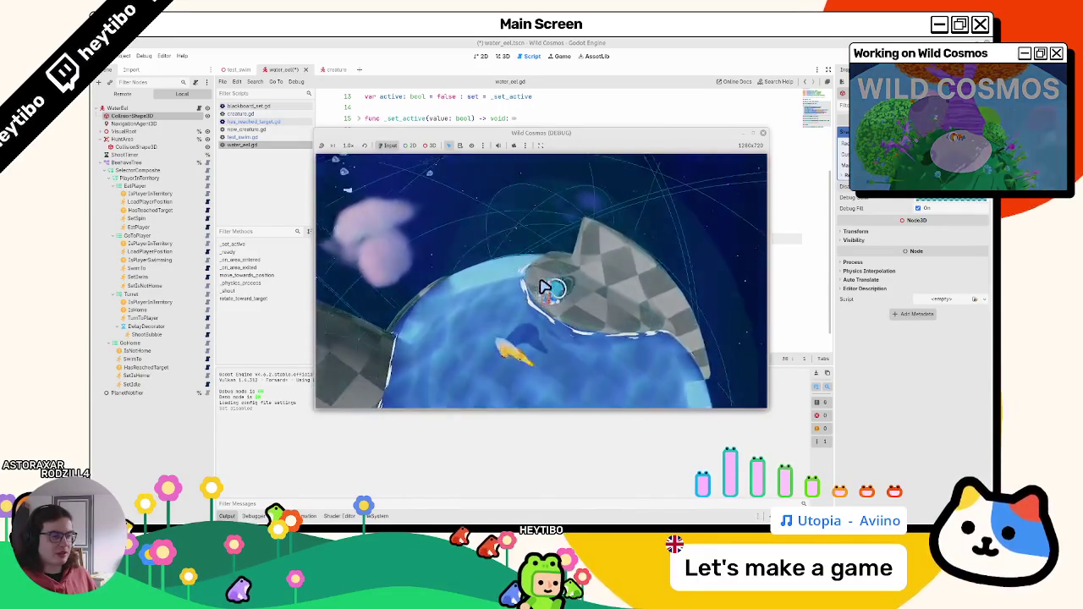
key(Escape)
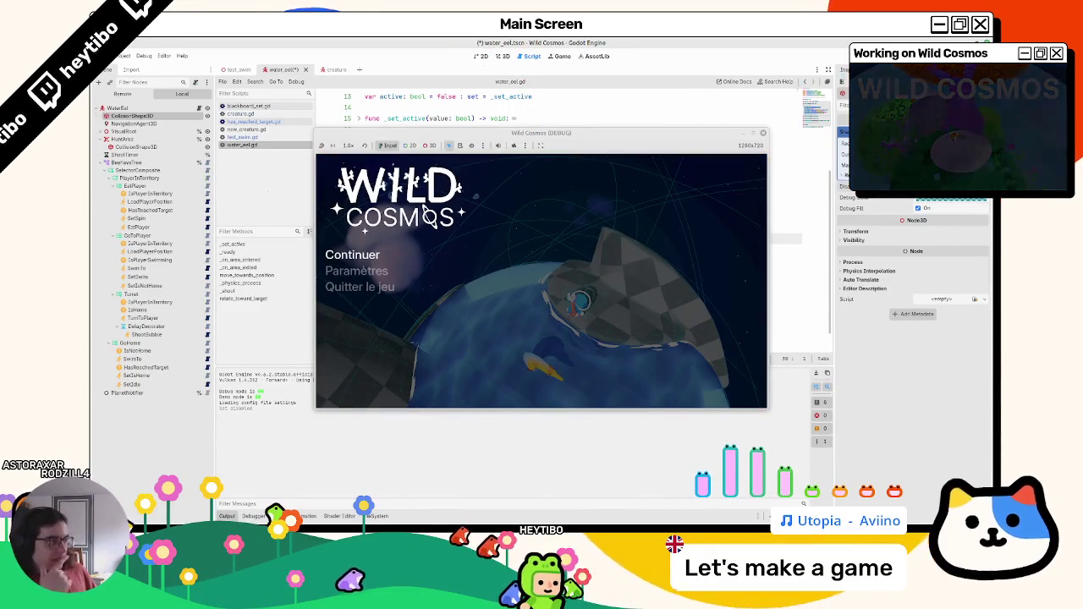
key(F8)
click(178, 357)
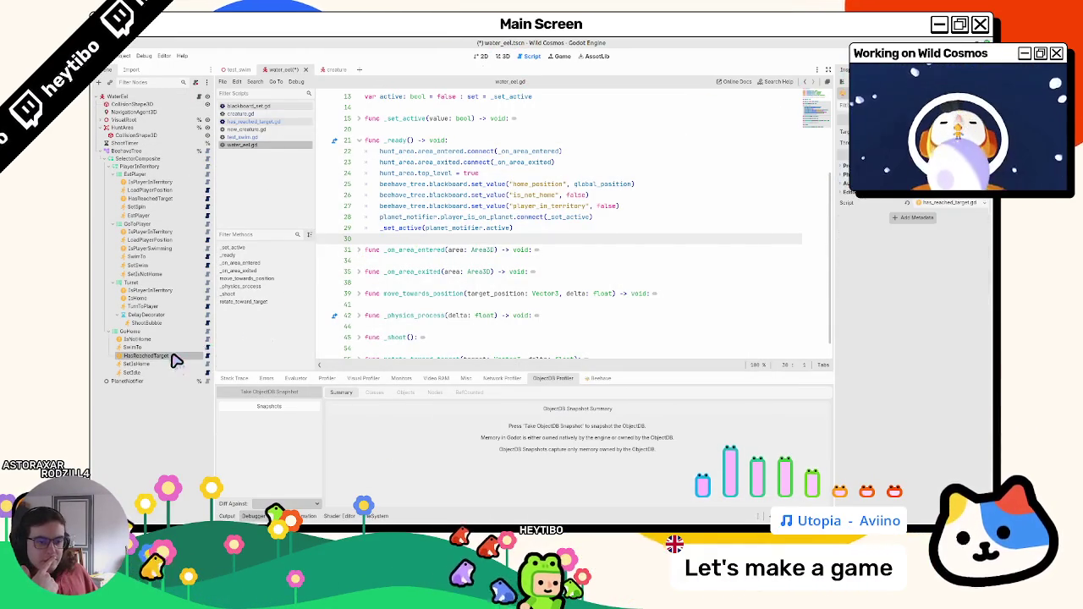
Step: Inspect HasReachedTarget and NavigationAgent3D, then open the LoadPlayerPosition and IsPlayerInTerritory scripts
click(162, 200)
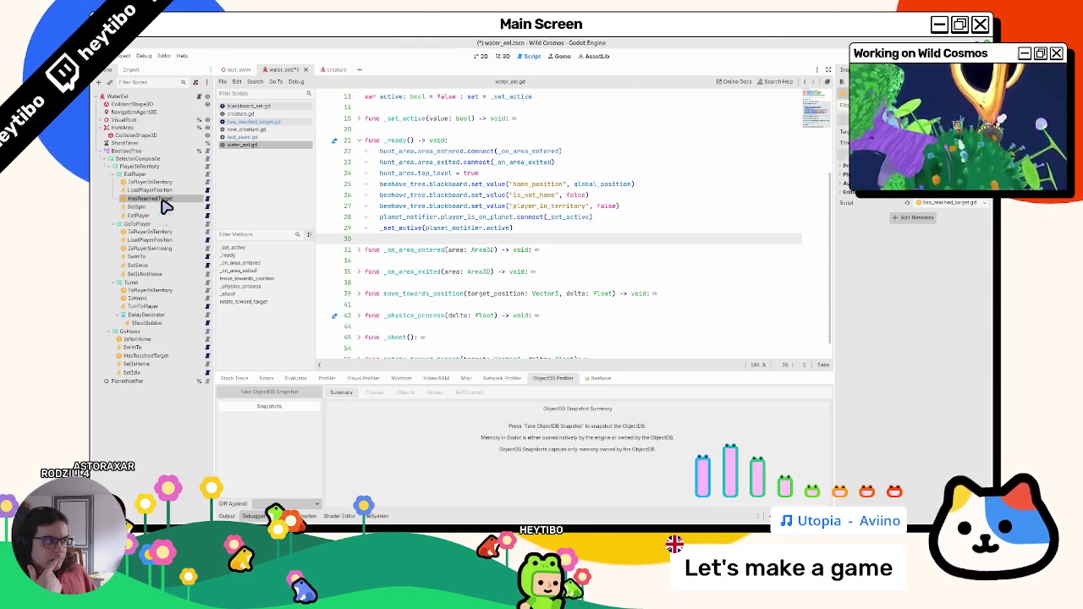
click(127, 112)
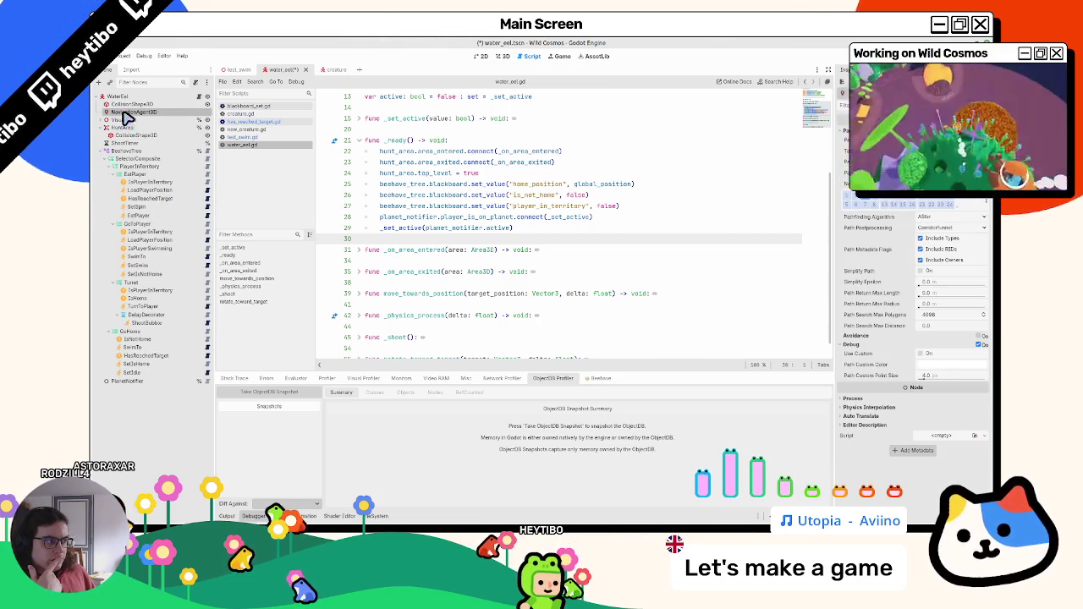
click(143, 200)
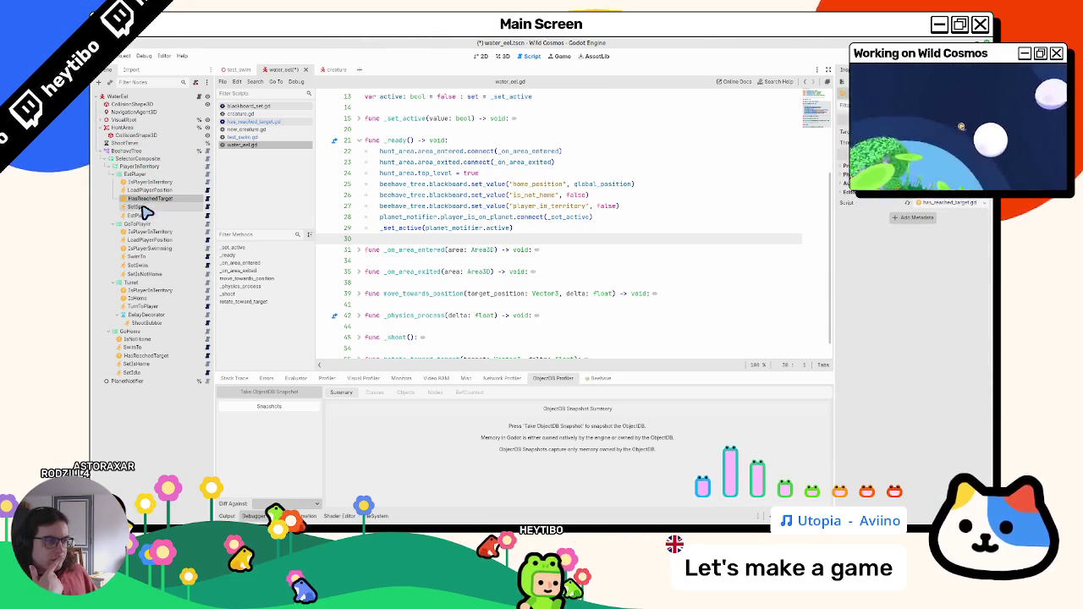
mouse_move(145, 212)
mouse_down()
mouse_move(150, 200)
mouse_move(202, 194)
mouse_up()
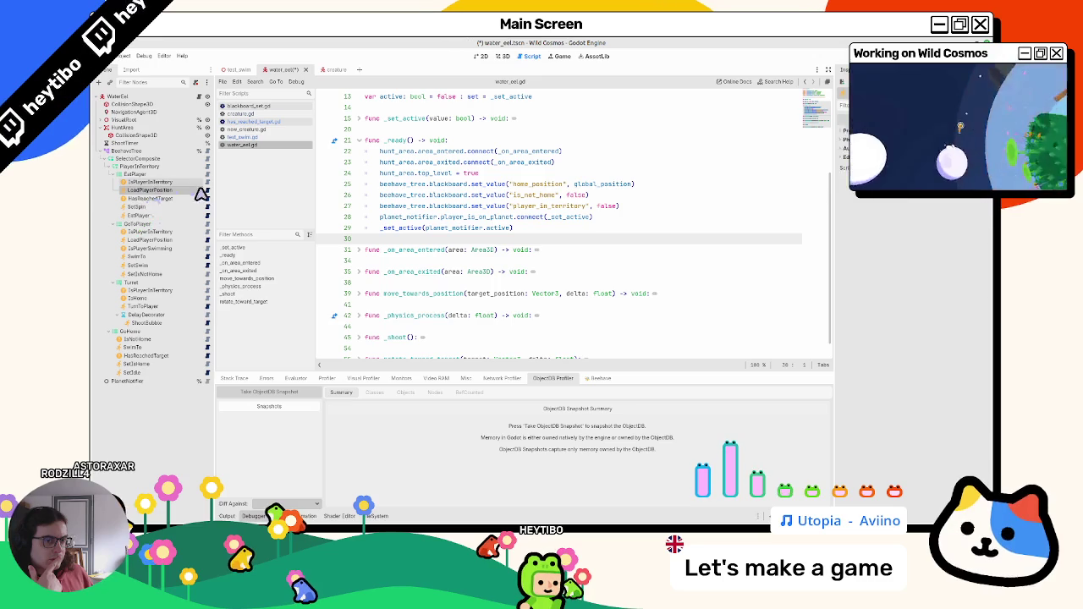
click(208, 191)
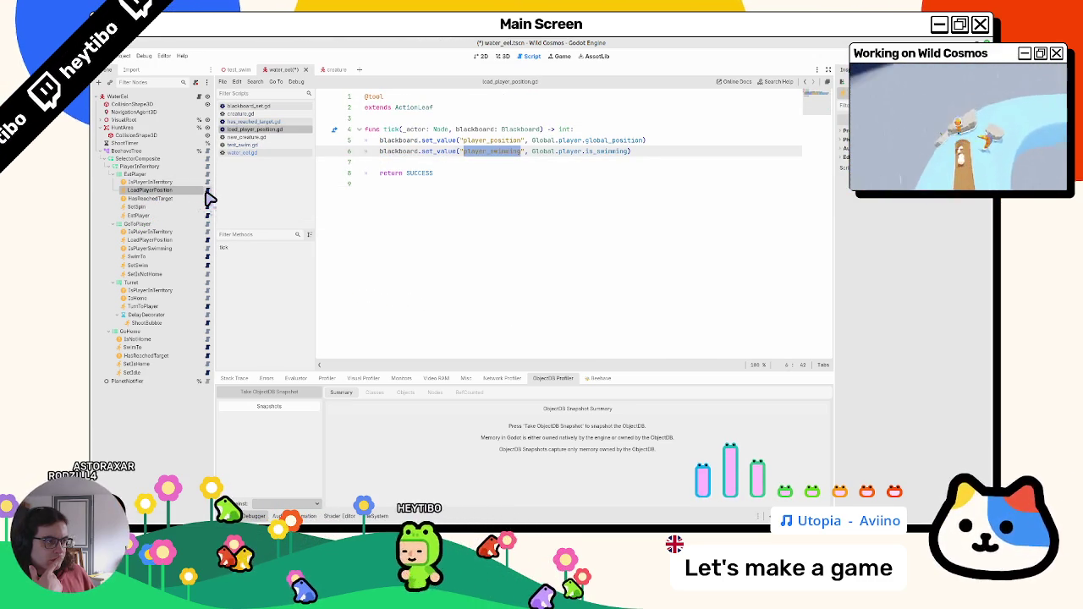
click(207, 183)
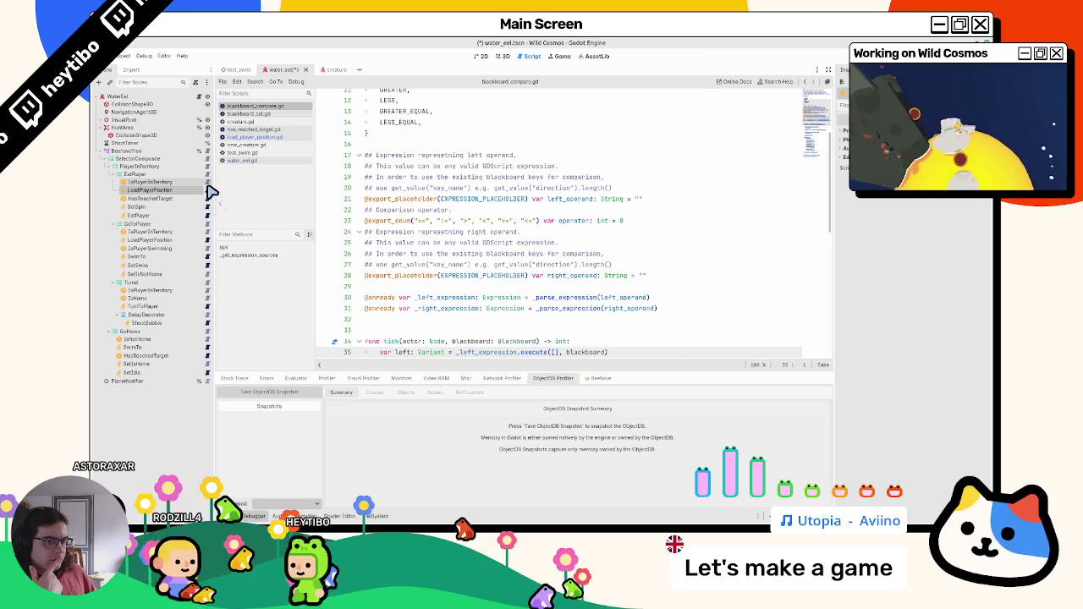
click(208, 190)
Step: Close all six open scripts and run the project with F5
middle_click(245, 129)
middle_click(264, 121)
middle_click(269, 107)
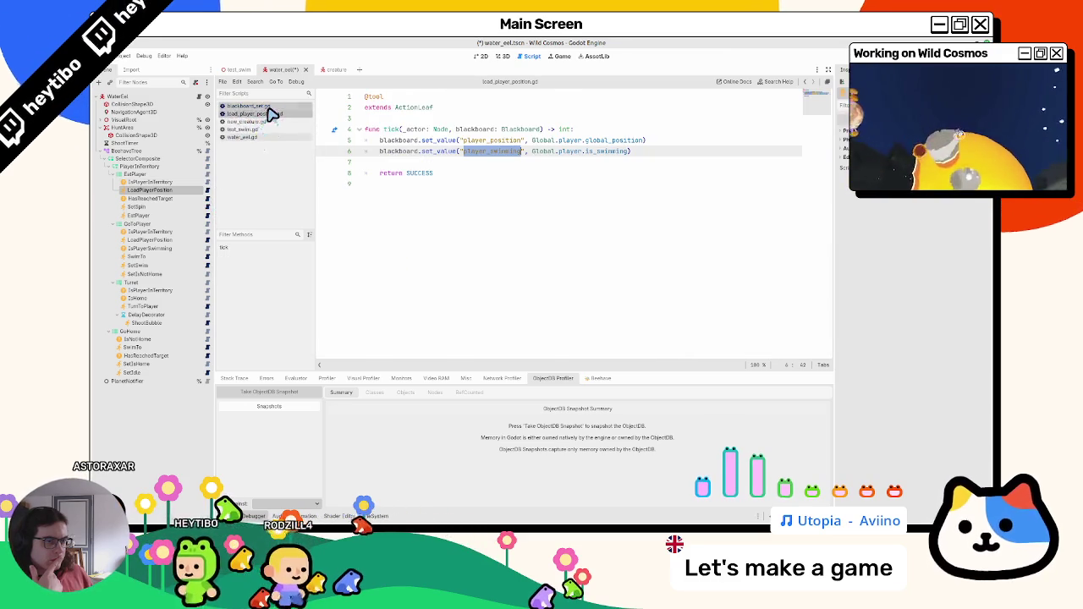
middle_click(271, 113)
middle_click(269, 114)
middle_click(269, 114)
middle_click(270, 113)
middle_click(267, 107)
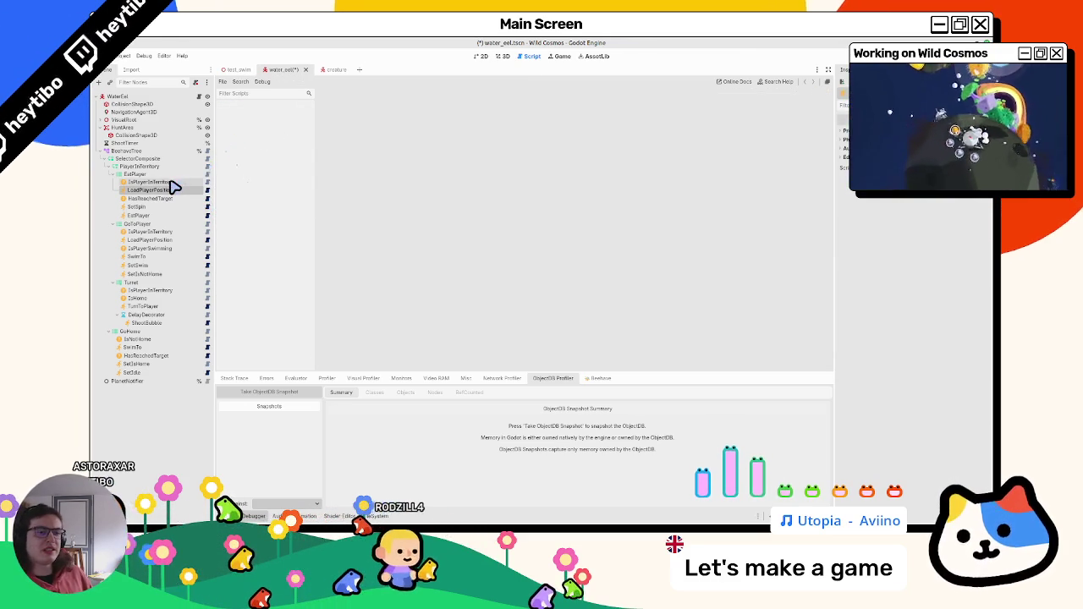
key(F5)
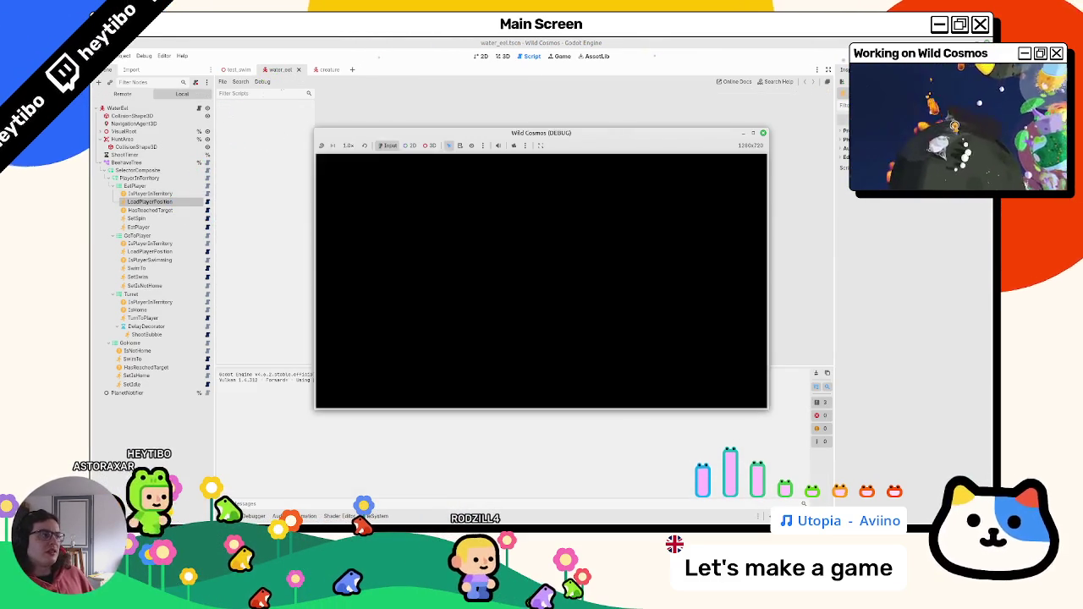
Step: Stop the game, run test_swim with F6, and orbit around the astronaut to watch the eel
click(147, 198)
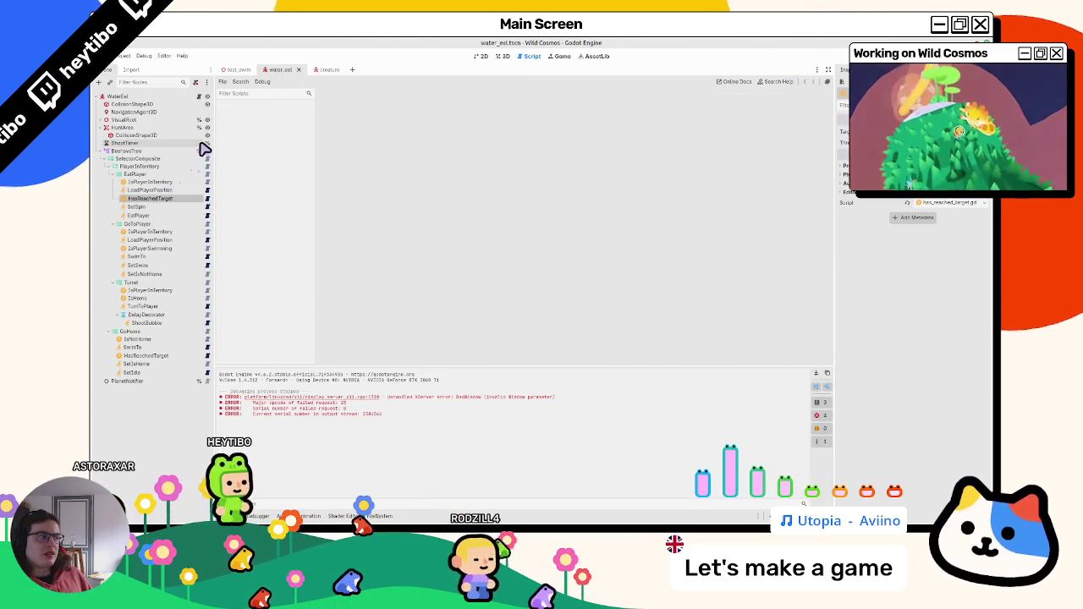
click(239, 71)
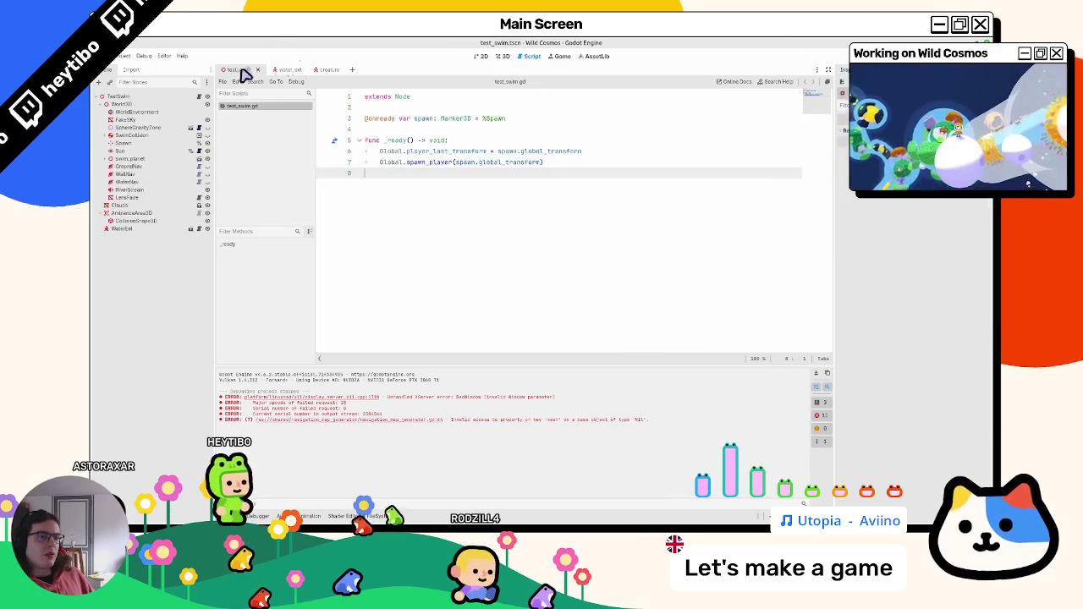
key(F6)
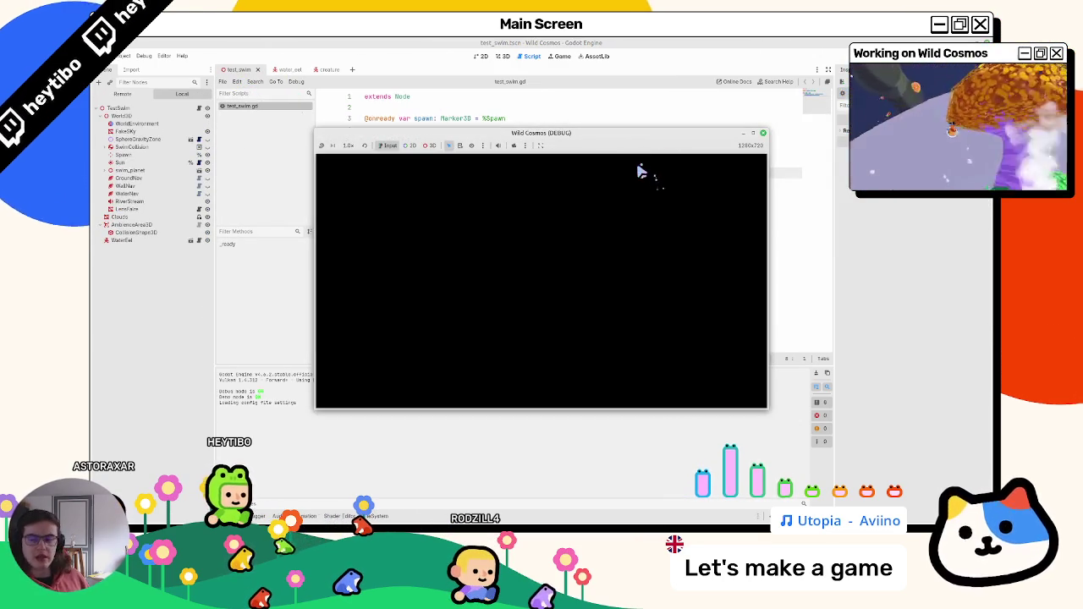
drag(701, 290, 546, 288)
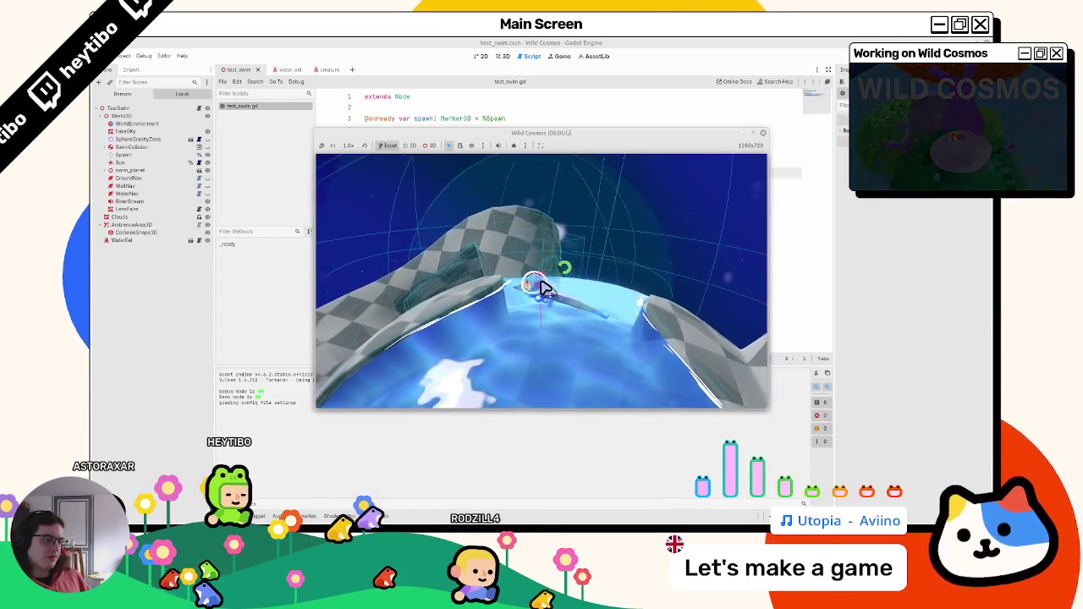
key(F8)
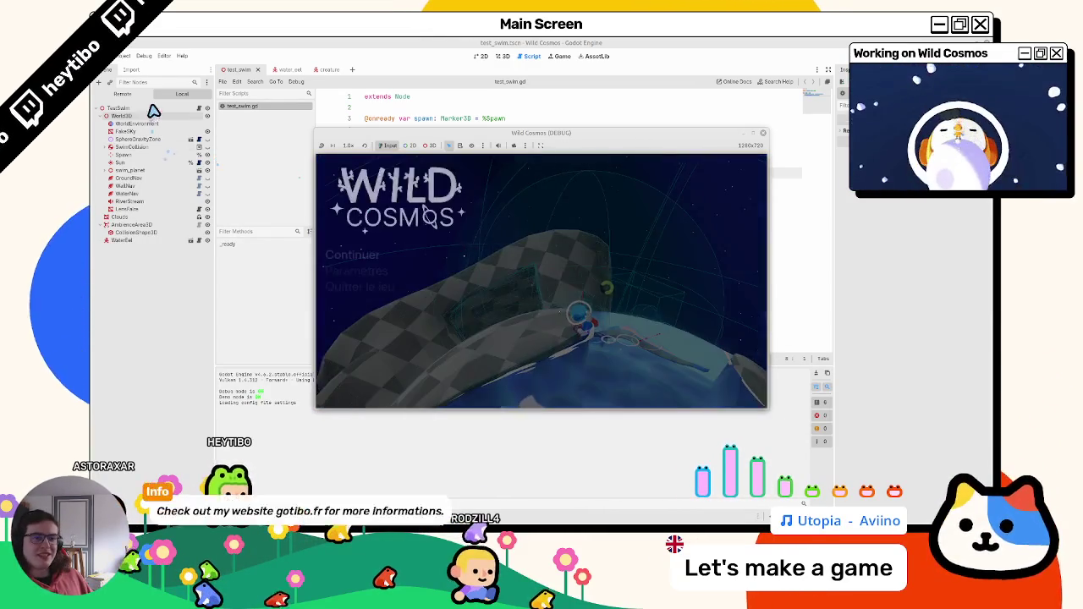
Step: Run test_swim again, return to water_eel, and bring the game window forward
click(281, 69)
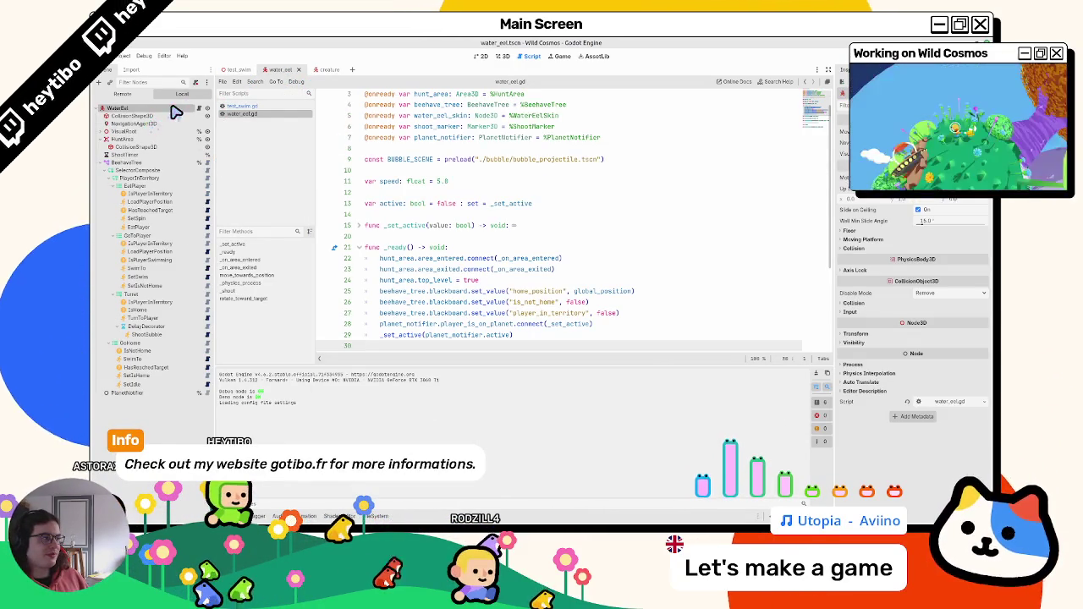
click(239, 69)
key(F6)
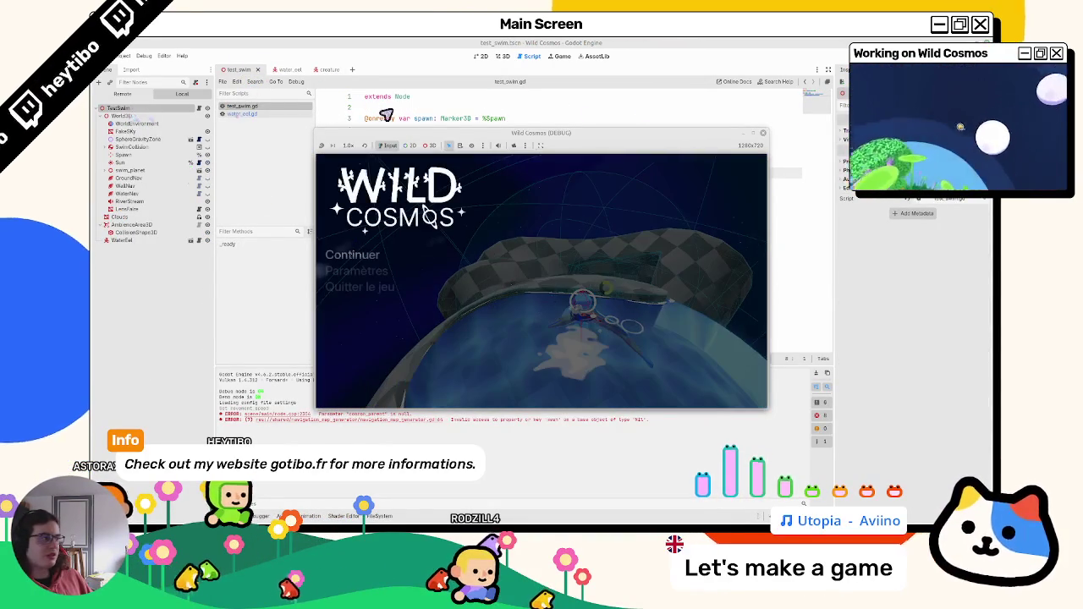
click(280, 71)
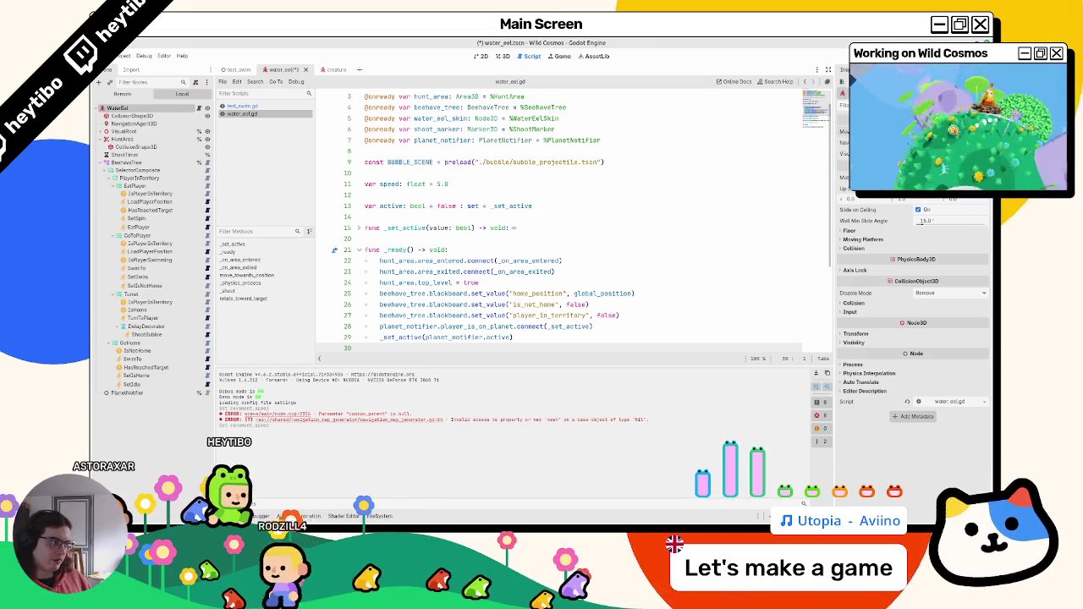
key(super+Tab)
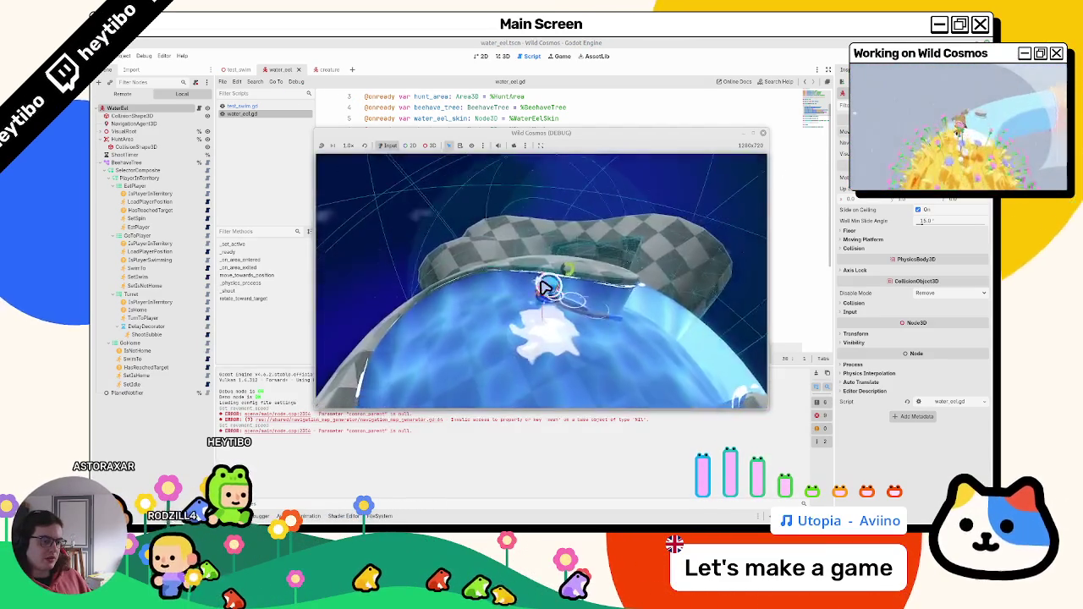
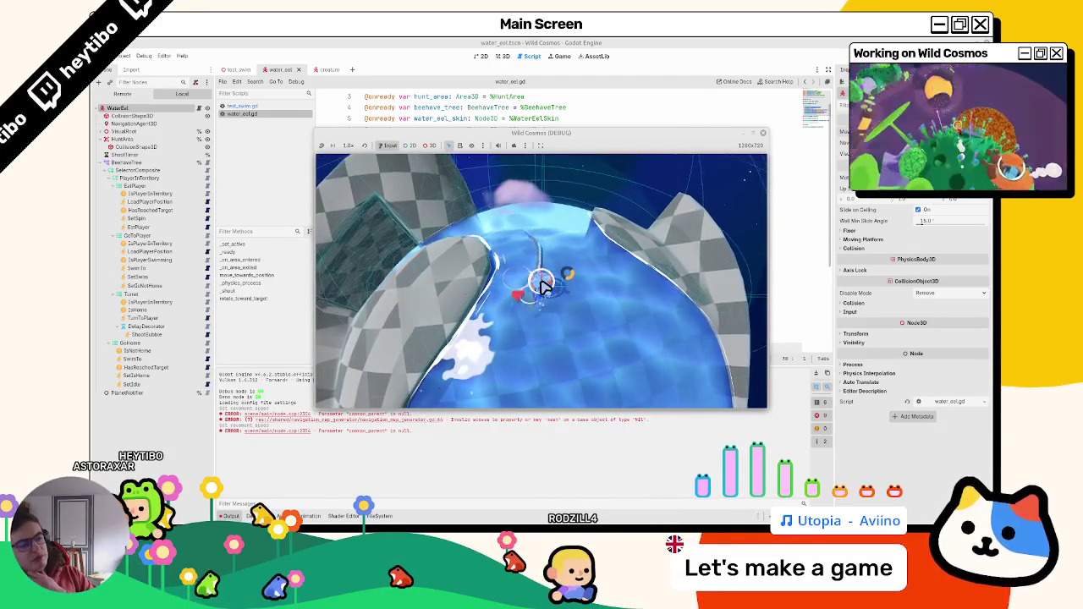
Step: Stop the running game and return to the water_eel scene
key(Escape)
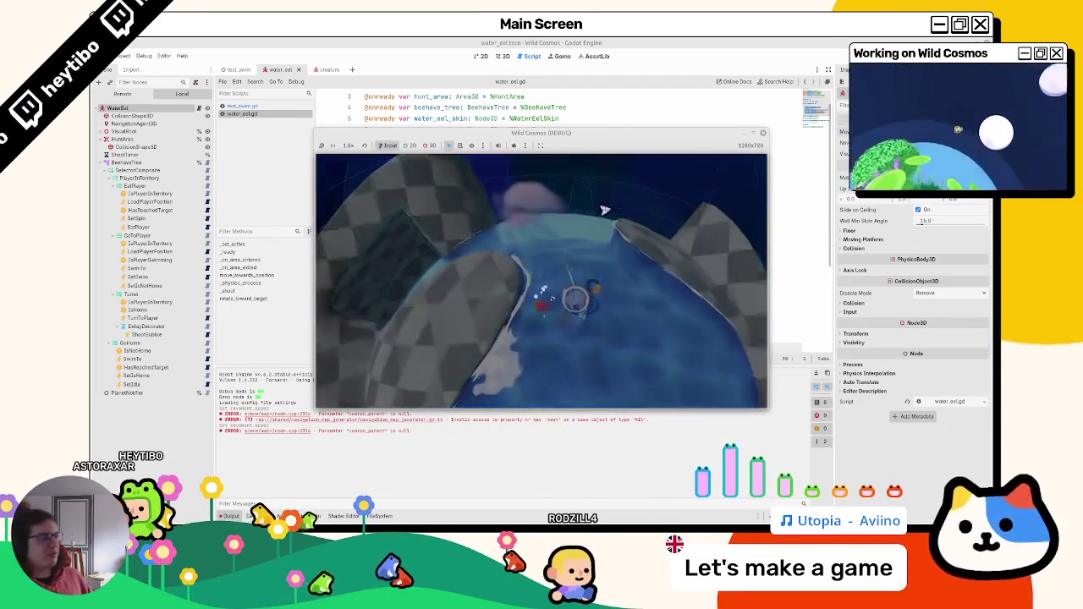
key(F8)
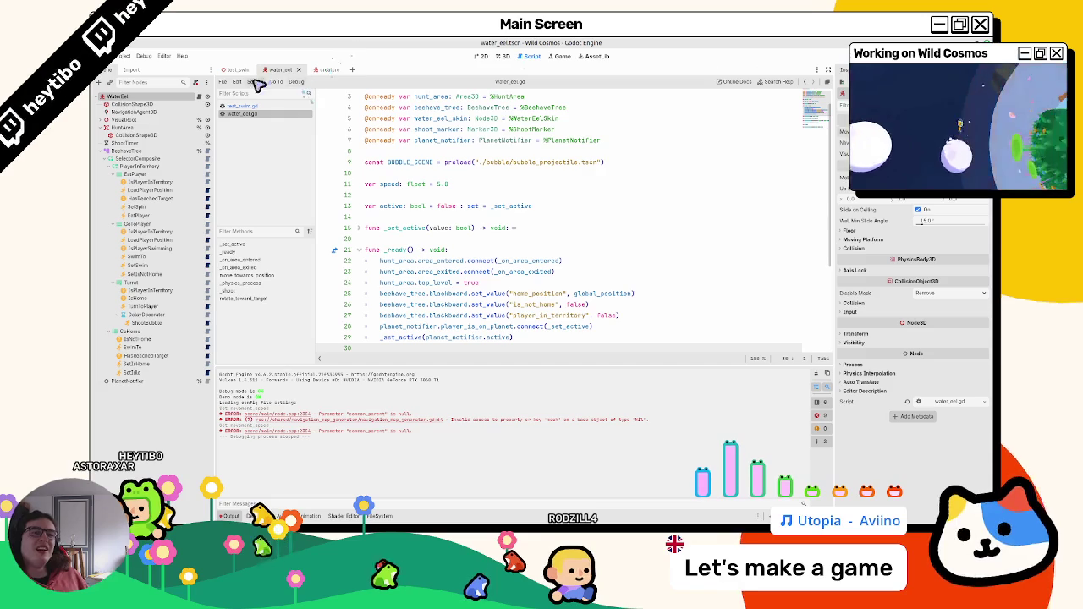
click(317, 70)
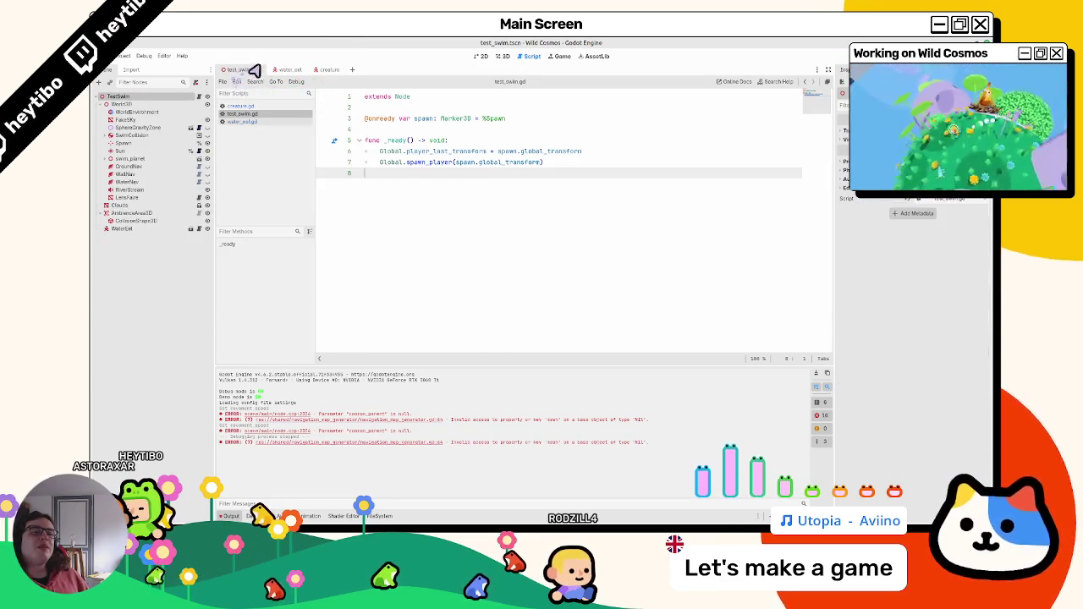
click(280, 69)
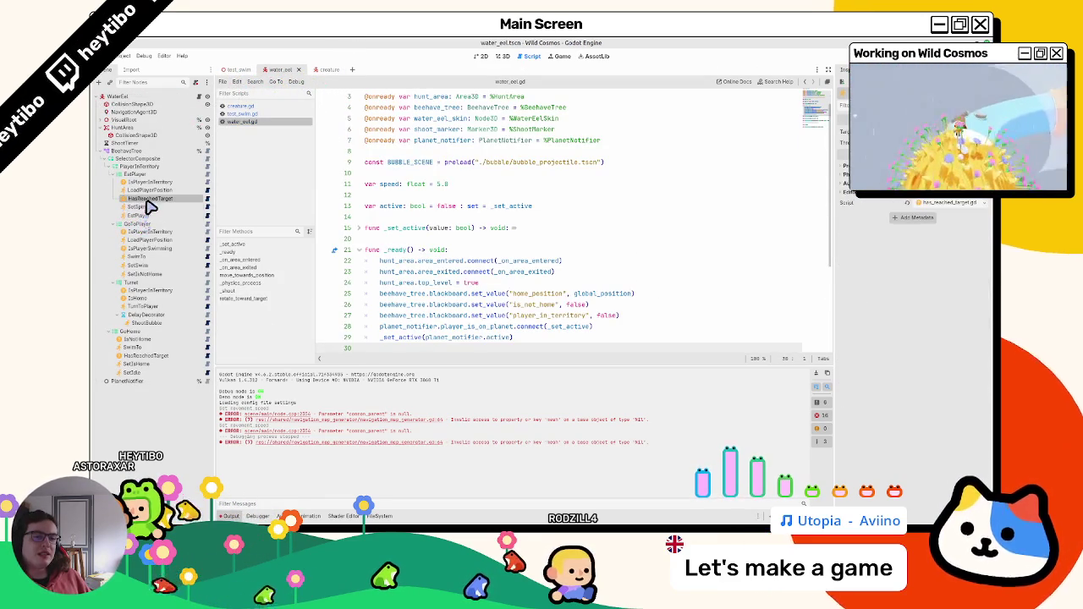
Step: Select HasReachedTarget, save the water_eel scene, and open has_reached_target.gd
click(169, 202)
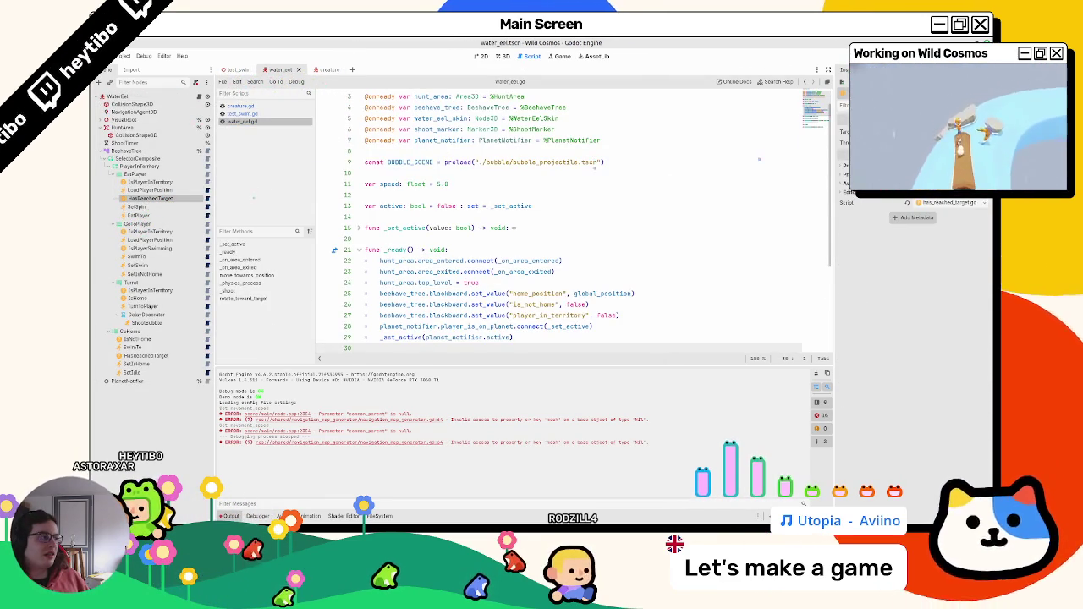
key(ctrl+s)
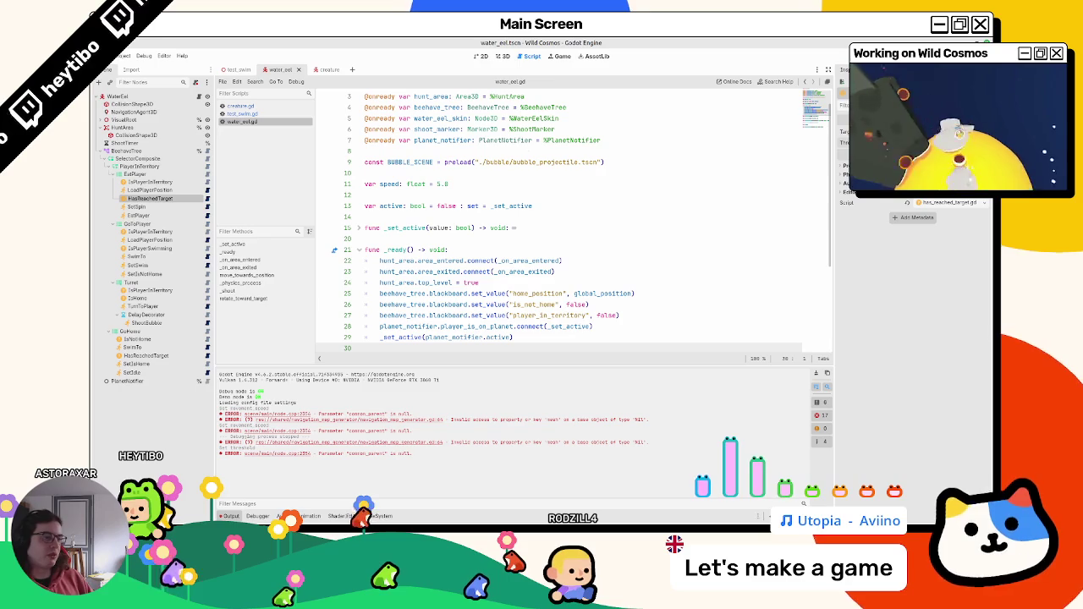
key(ctrl+s)
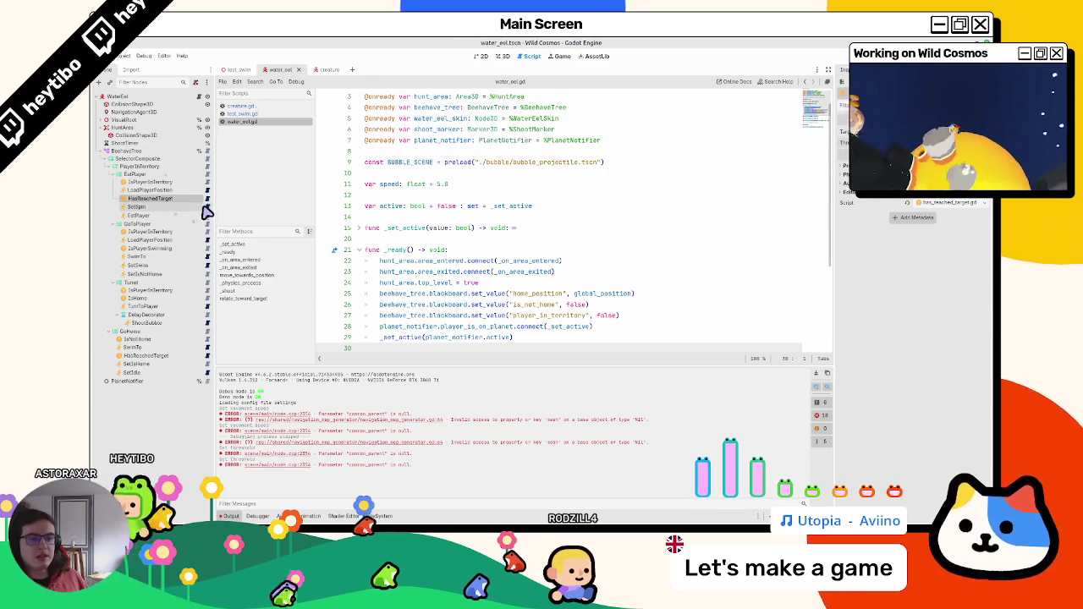
click(207, 199)
double_click(471, 162)
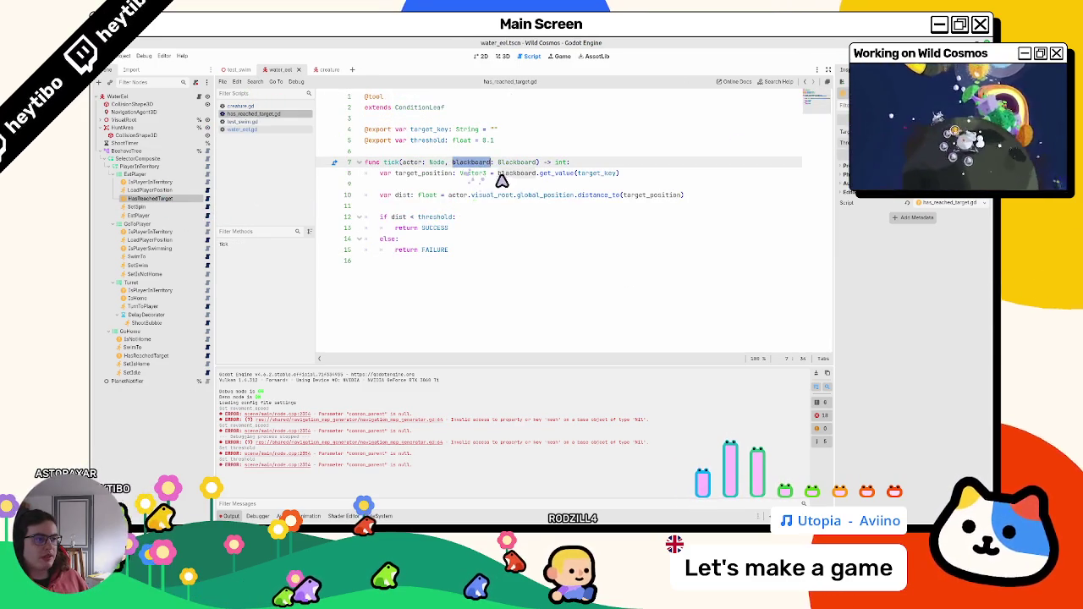
Step: Change line 10 to use actor.global_position, save has_reached_target.gd, and run test_swim
click(431, 131)
double_click(430, 140)
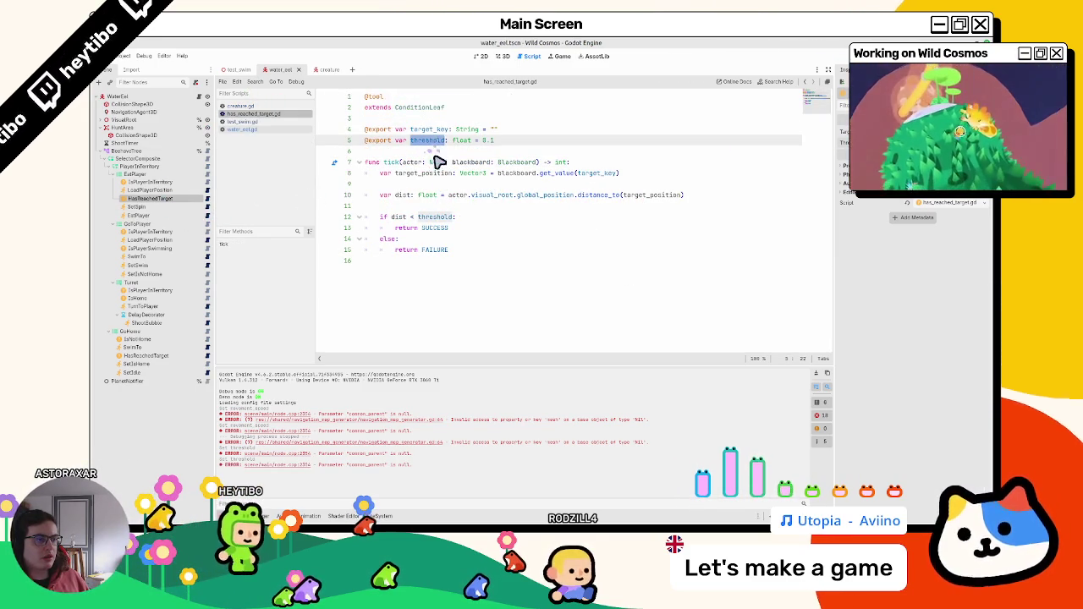
click(817, 375)
click(489, 196)
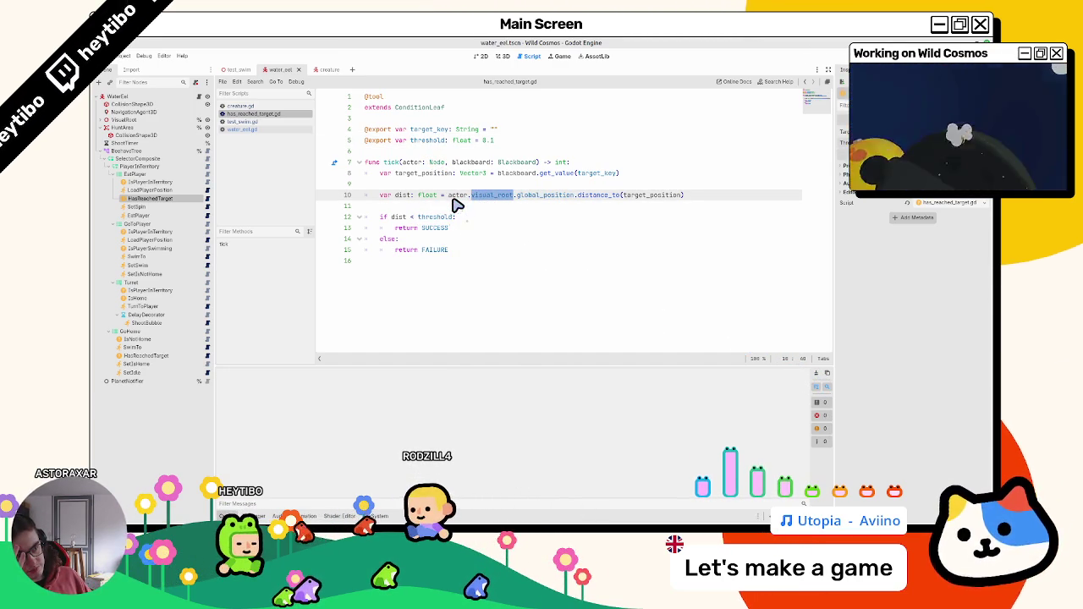
key(BackSpace)
key(BackSpace)
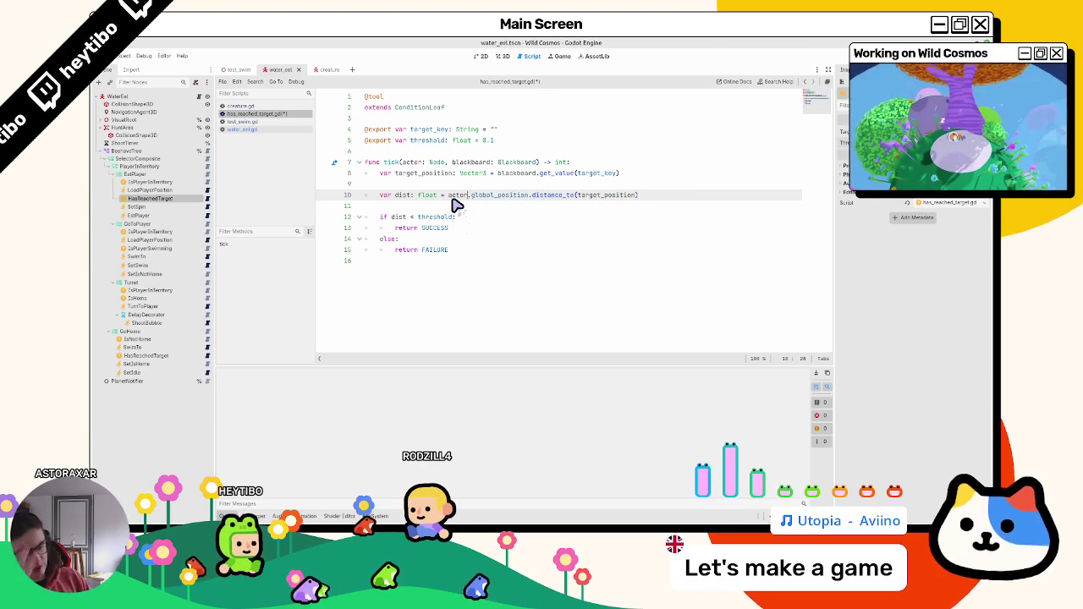
key(ctrl+s)
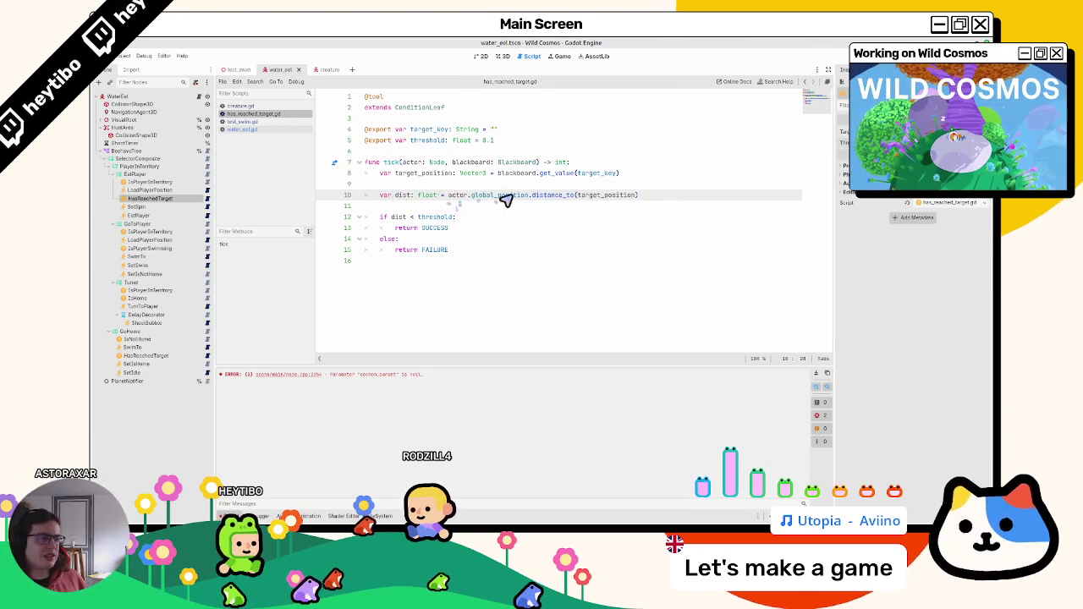
click(236, 69)
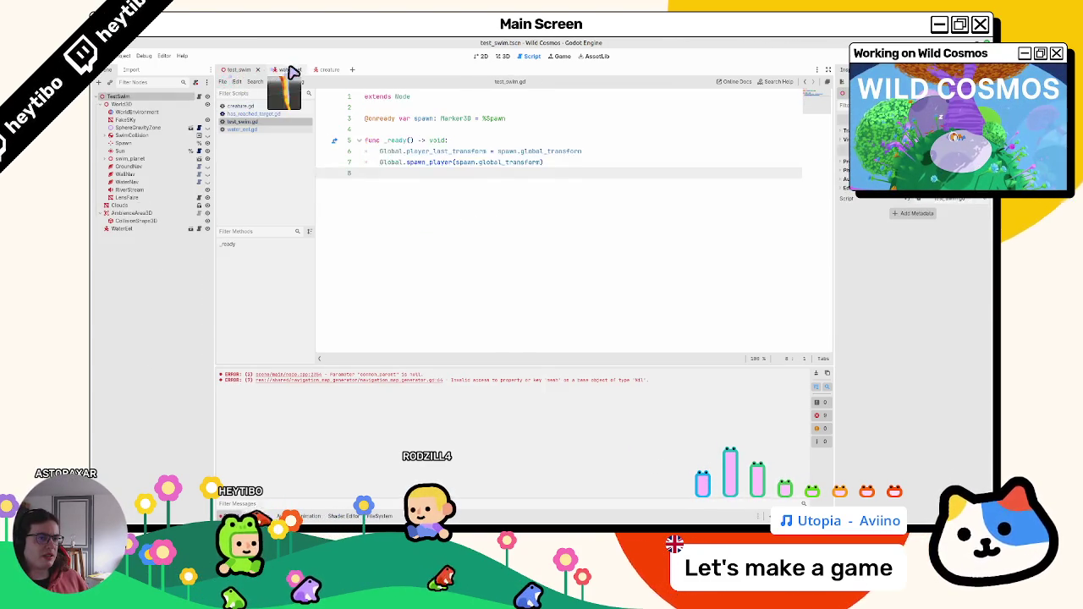
key(F6)
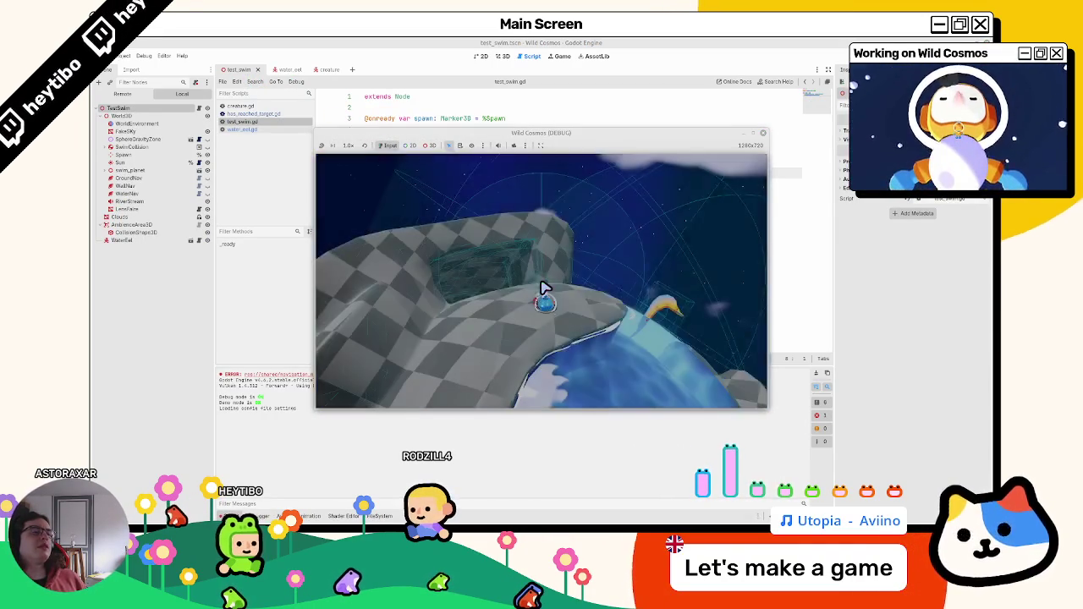
Step: End the test_swim run, run the full project with F5, then bring up creature.tscn
click(288, 70)
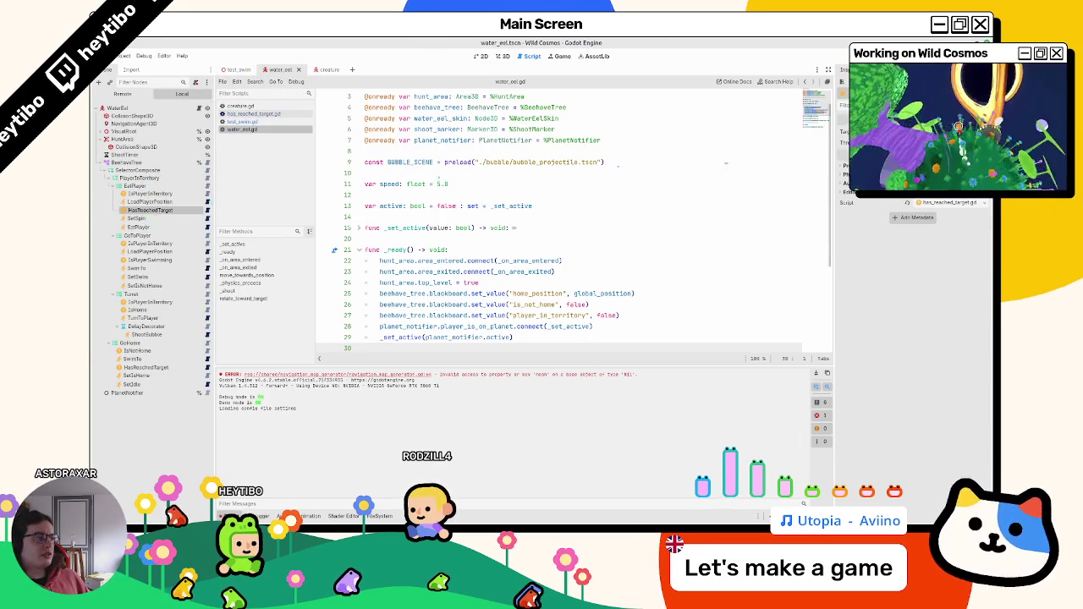
click(251, 113)
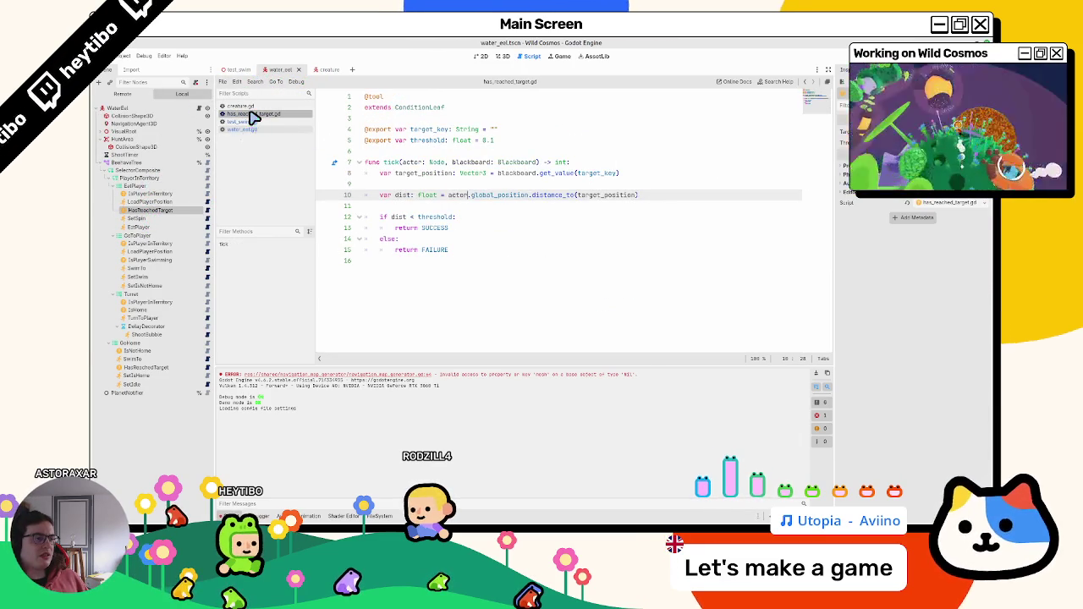
key(F5)
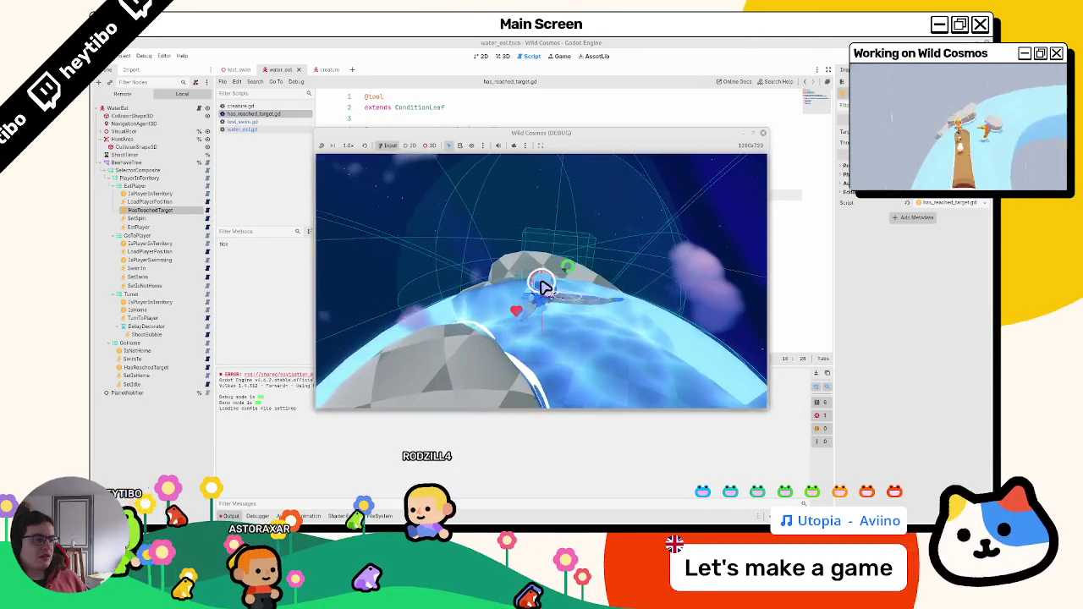
click(329, 70)
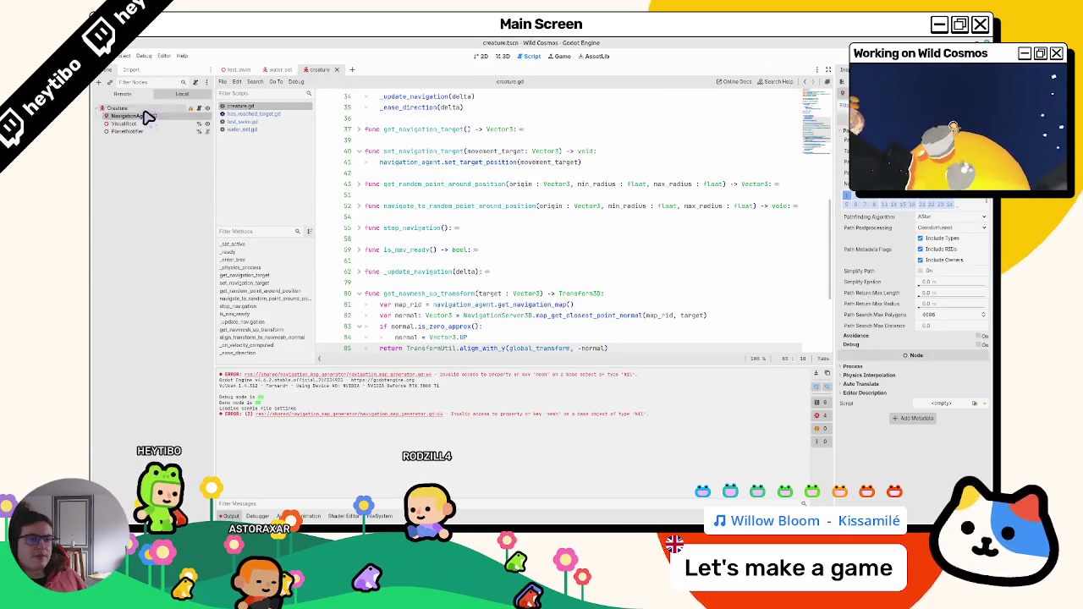
Step: Close creature.tscn and creature.gd, change NavigationAgent3D's Target Desired Distance, and run the game
click(335, 70)
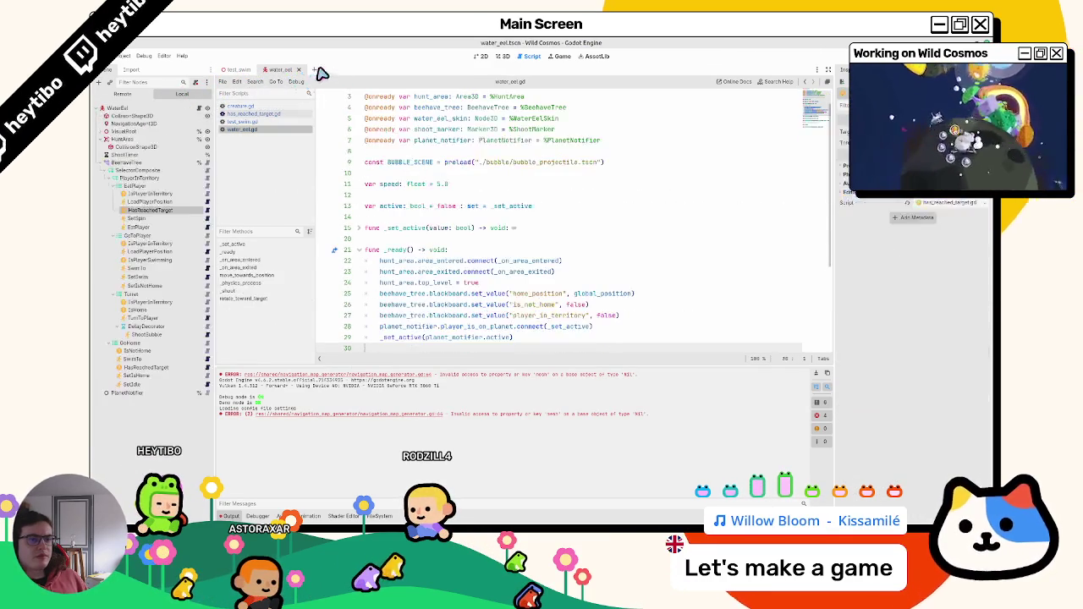
key(F5)
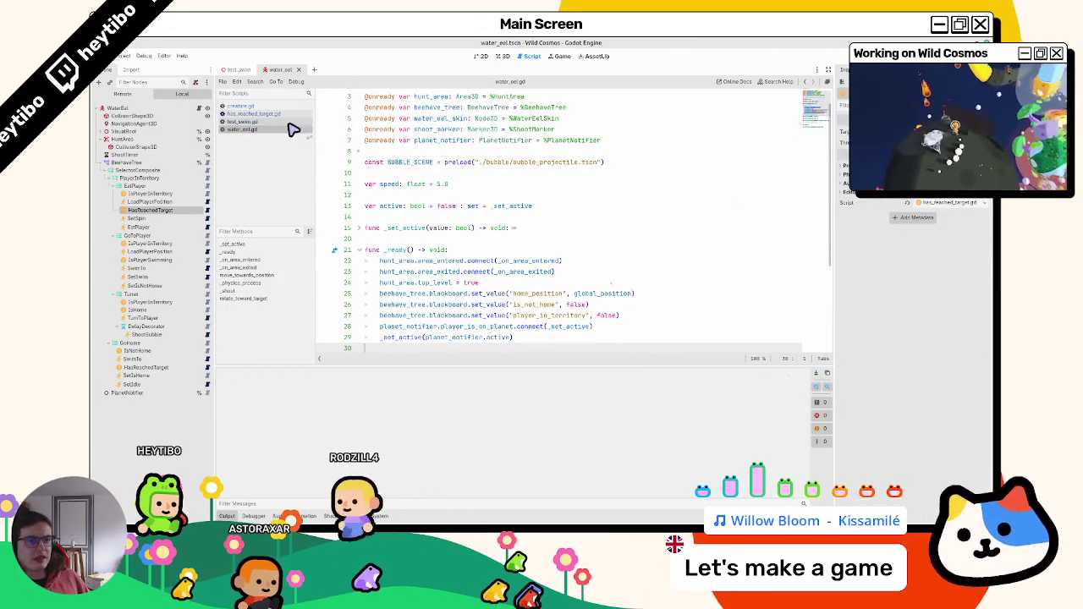
middle_click(264, 106)
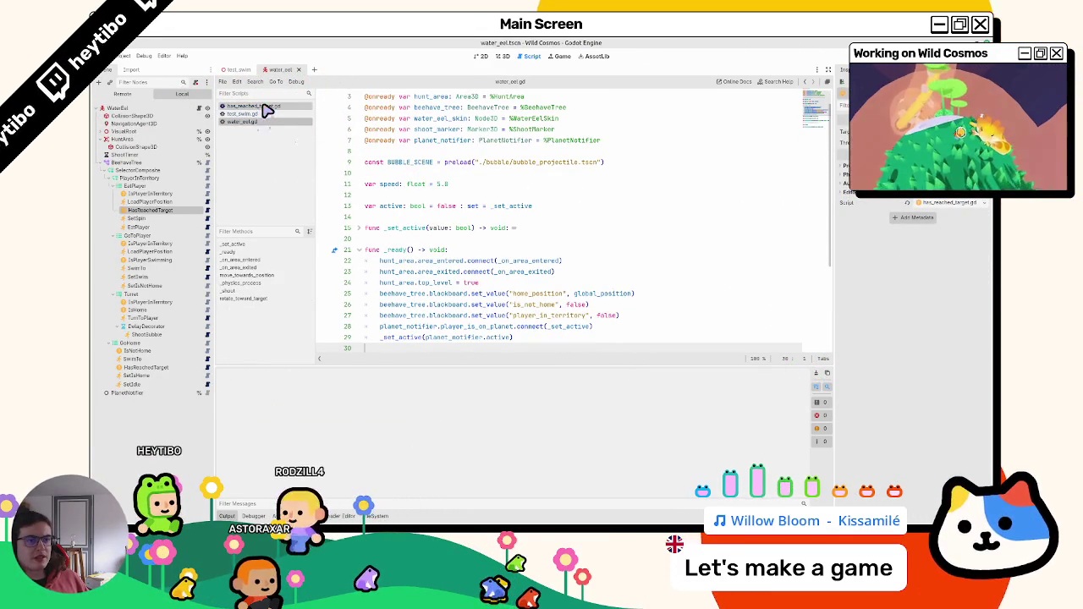
click(156, 125)
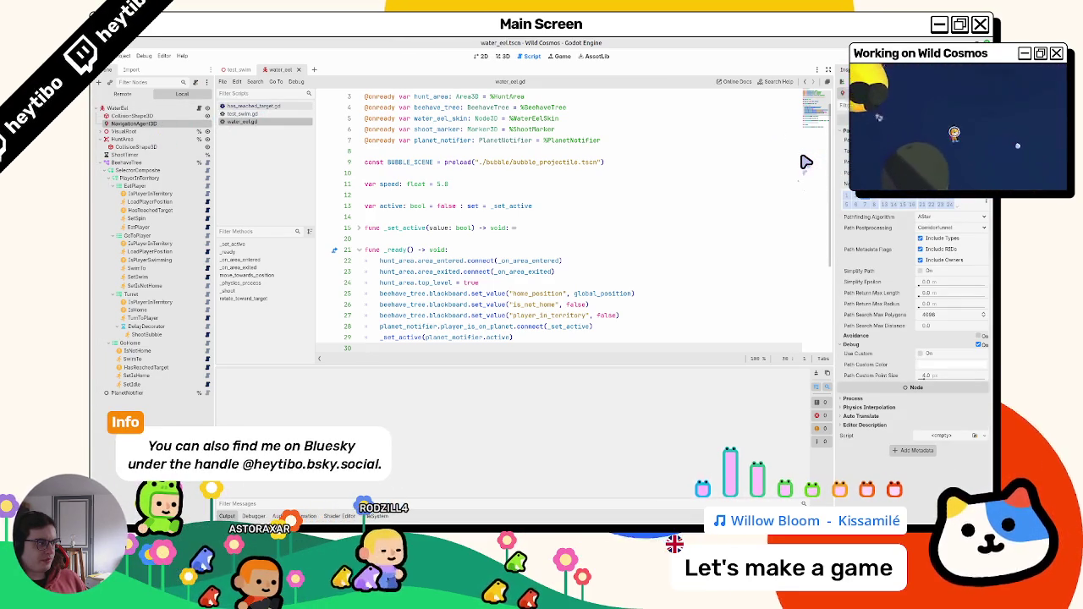
key(Return)
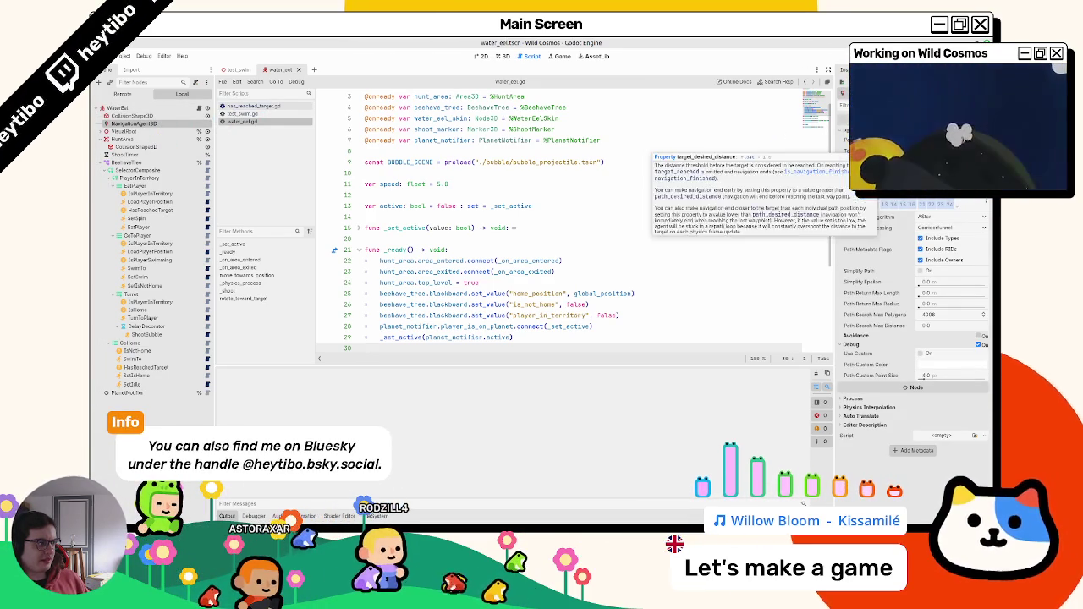
key(F5)
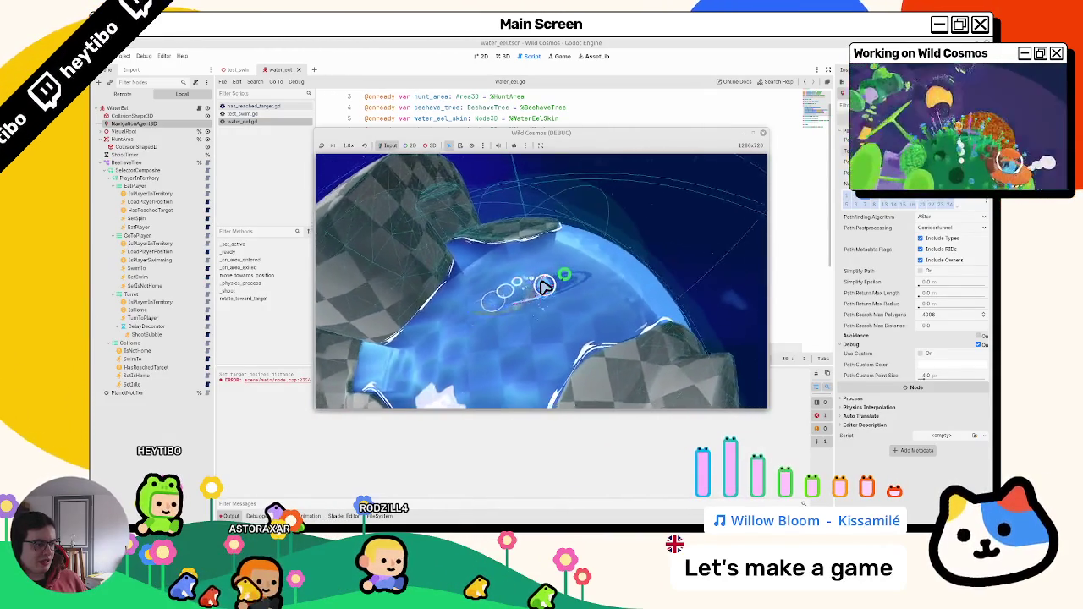
Step: Stop the game, edit HasReachedTarget's Threshold in the Inspector, and relaunch with F5
key(Escape)
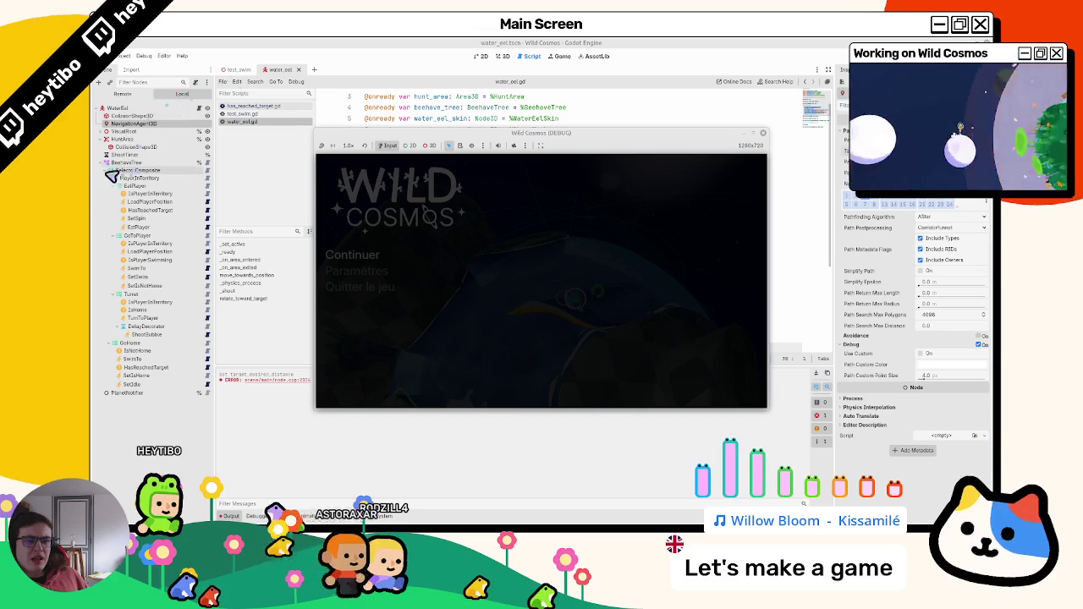
key(F8)
click(134, 124)
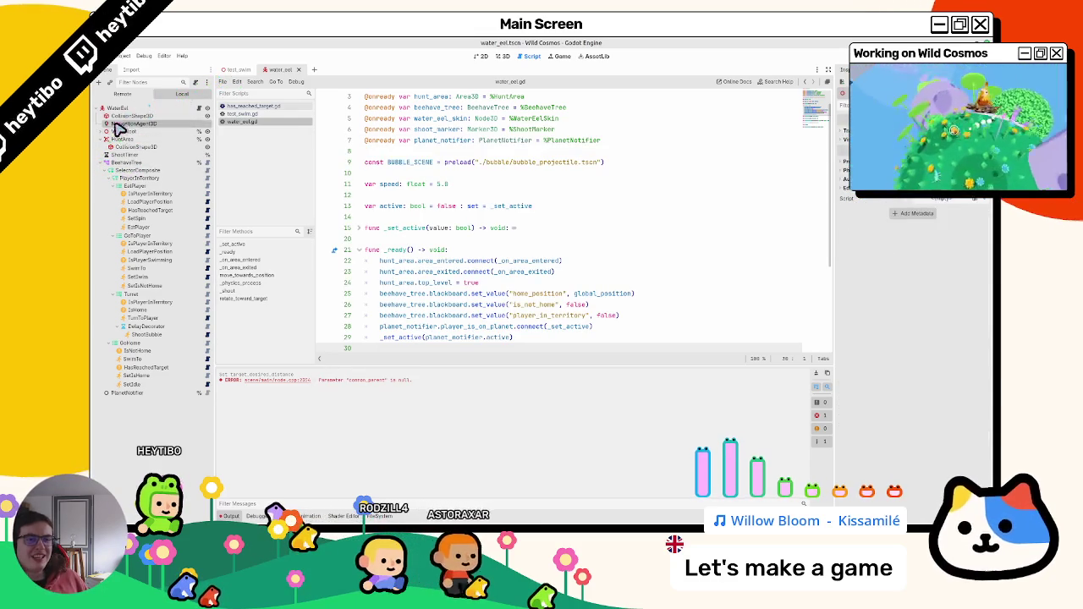
click(167, 211)
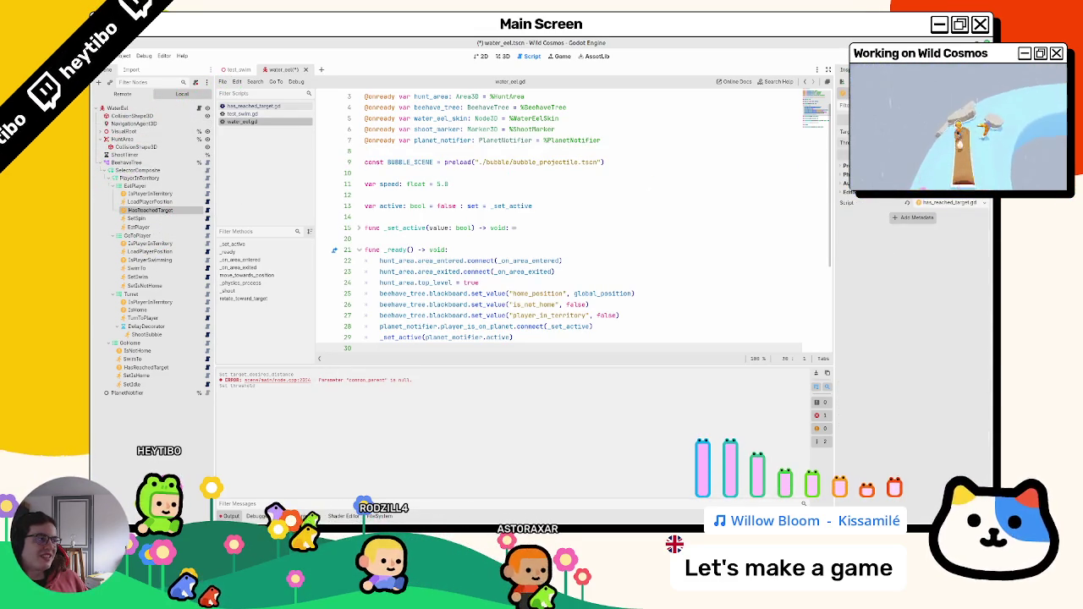
key(F5)
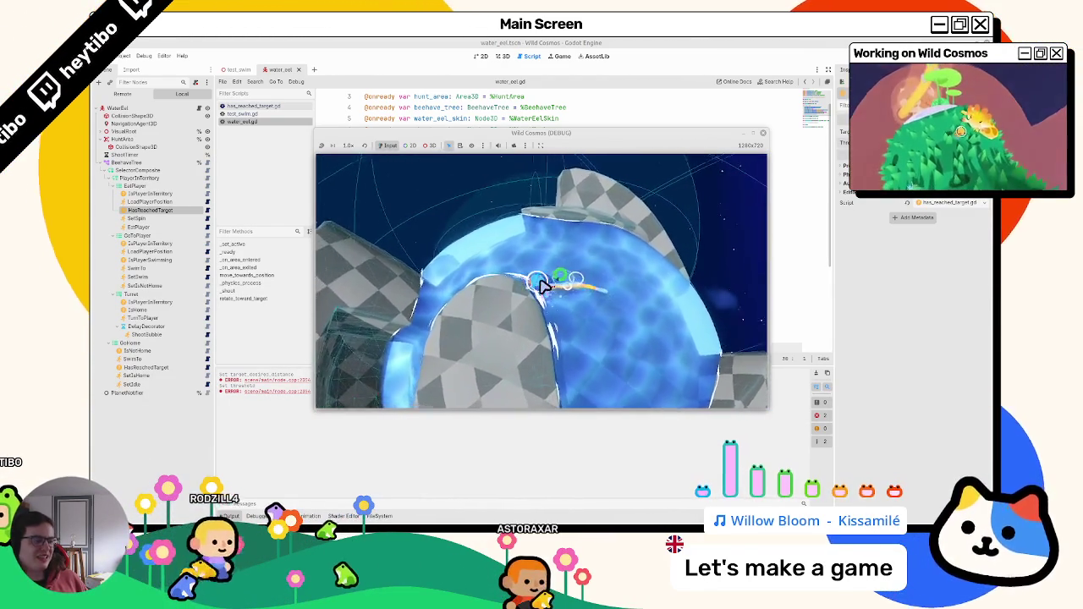
Step: Relaunch the game for more eel tests, then stop it and view test_swim.gd
click(720, 42)
key(F5)
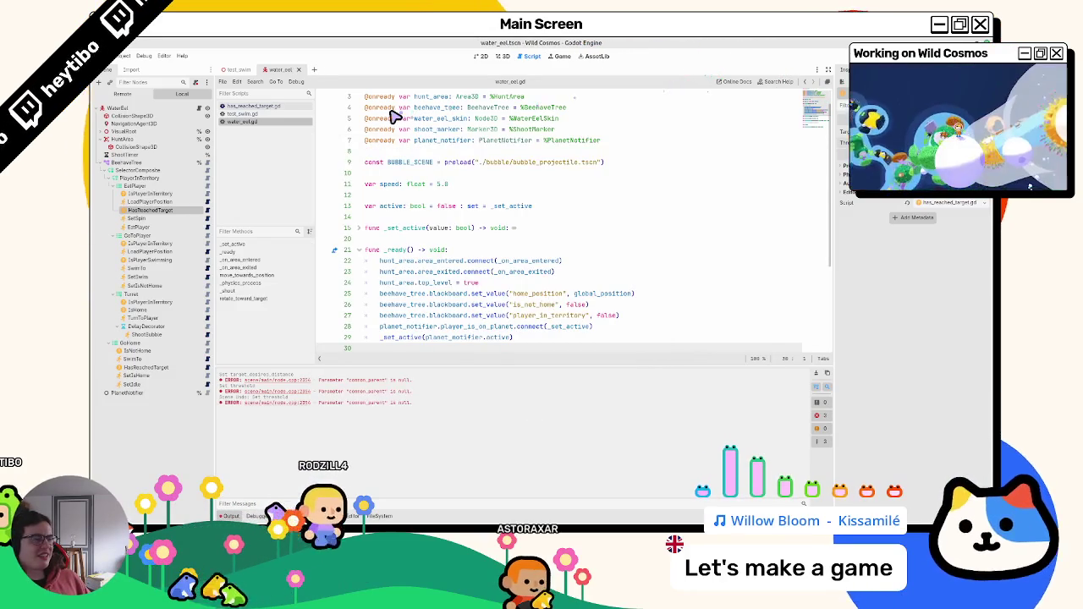
click(119, 124)
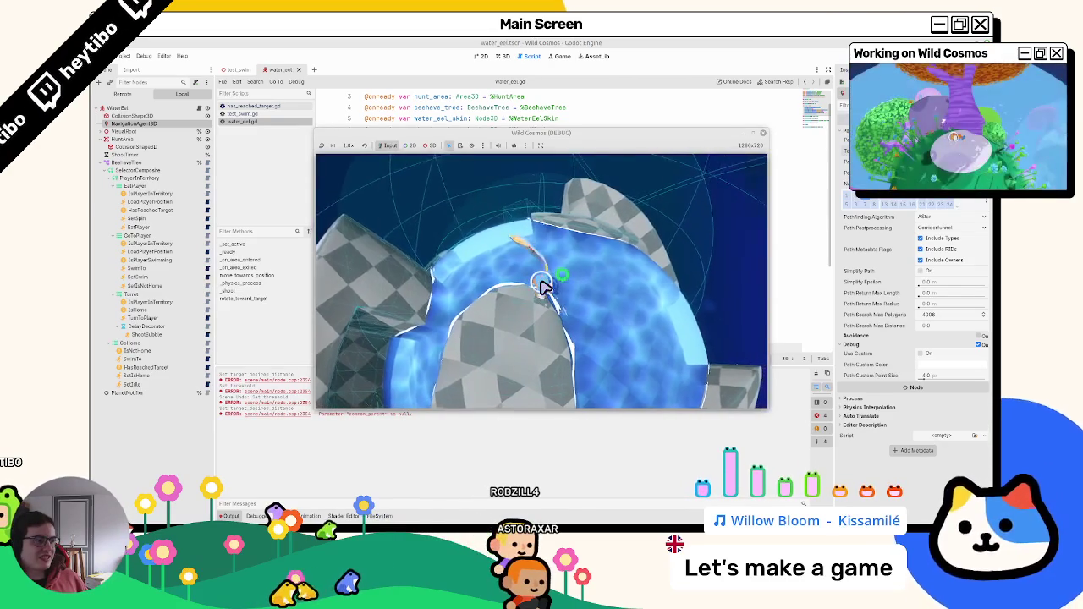
key(F5)
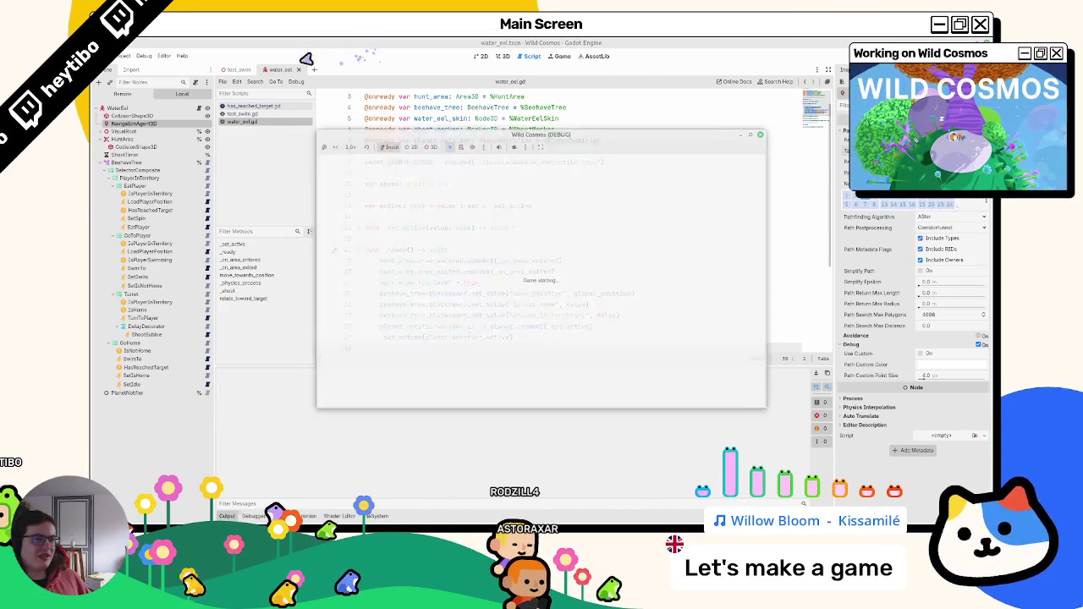
click(235, 69)
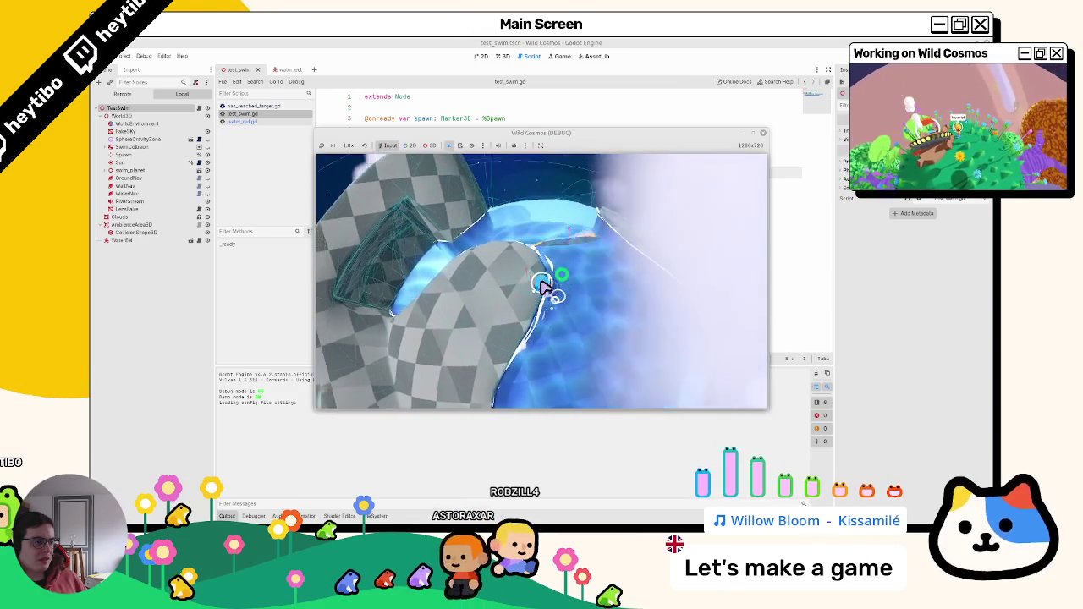
key(F8)
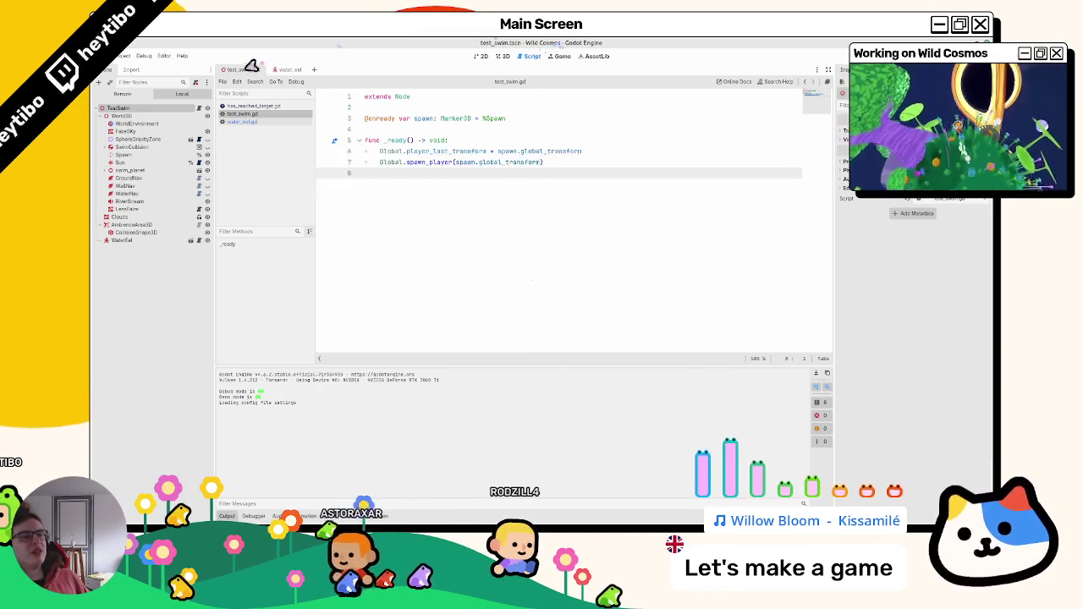
Step: Run the water_eel game again, inspect HasReachedTarget and NavigationAgent3D, and pause on the menu
click(284, 70)
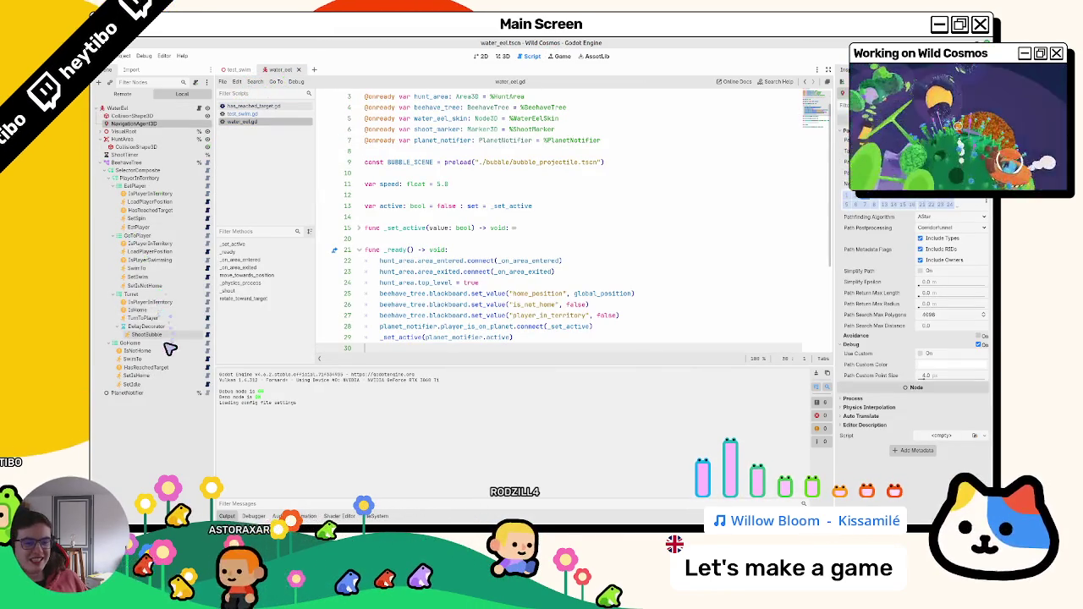
click(157, 211)
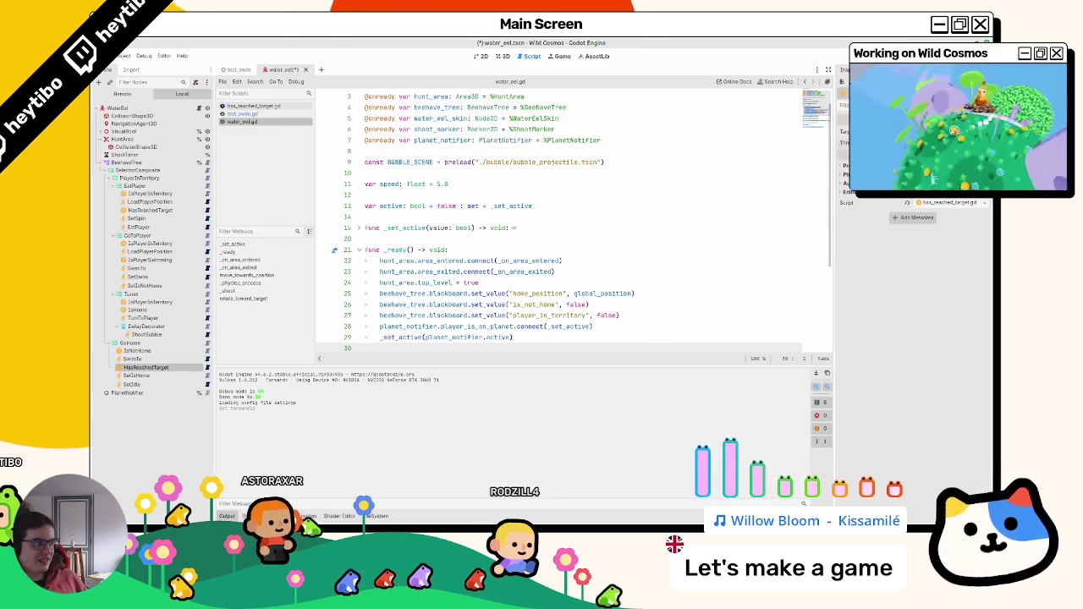
key(F5)
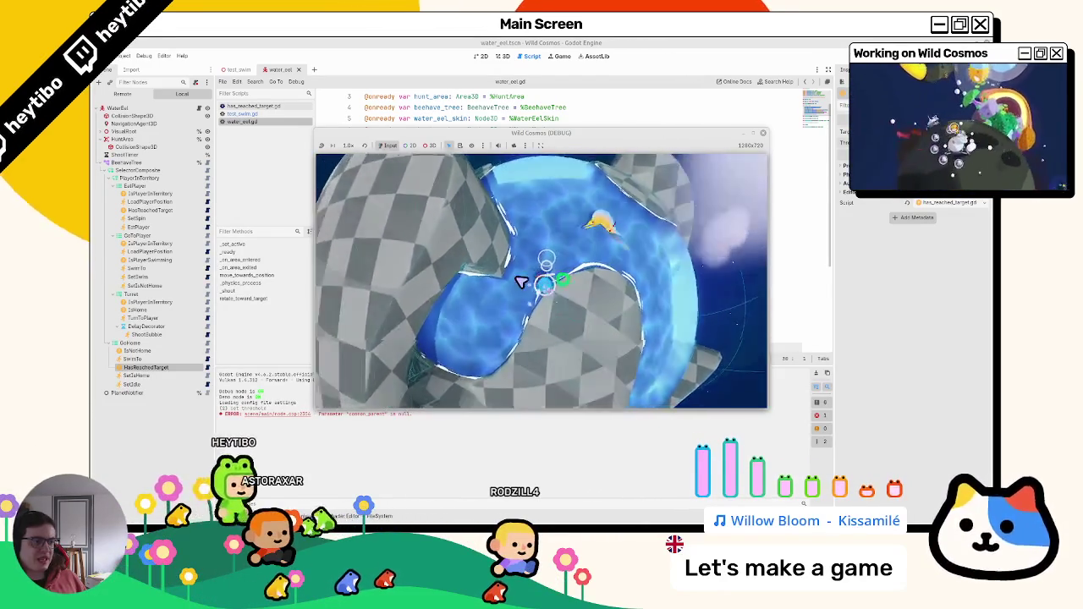
click(140, 124)
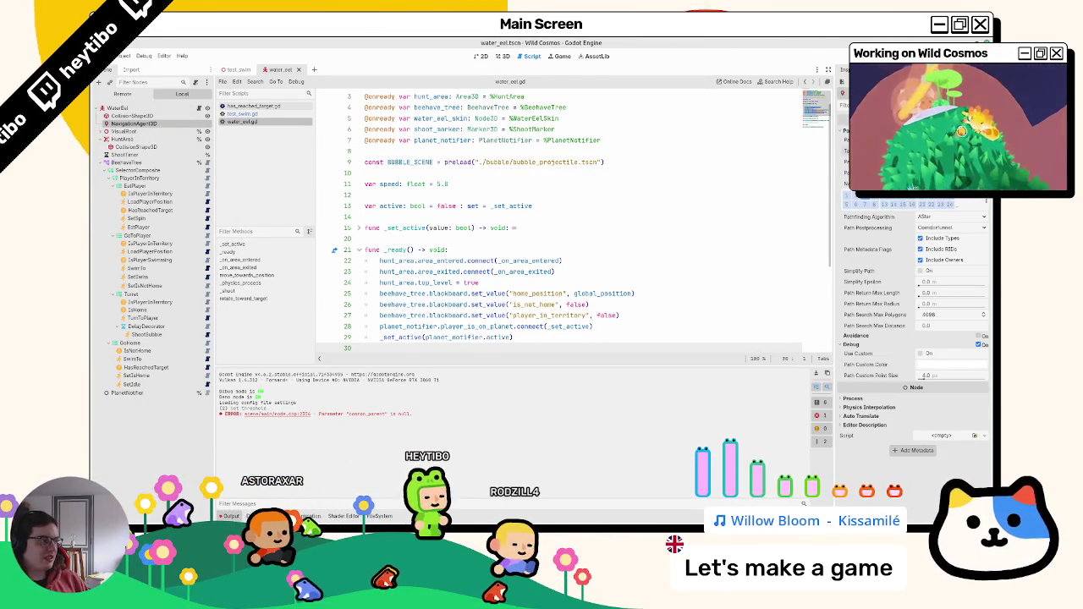
key(alt+Tab)
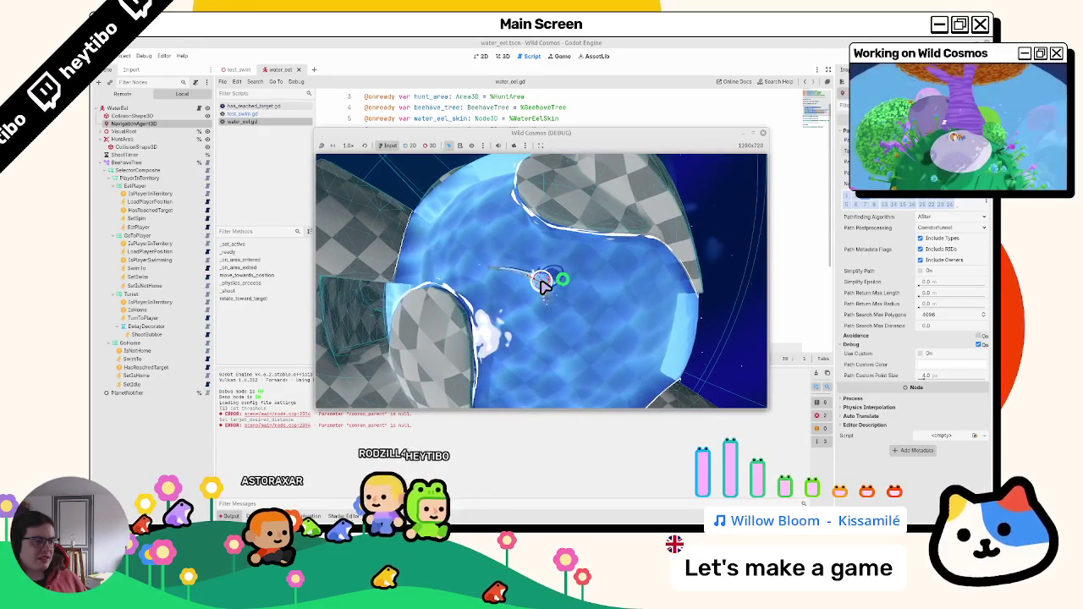
key(Escape)
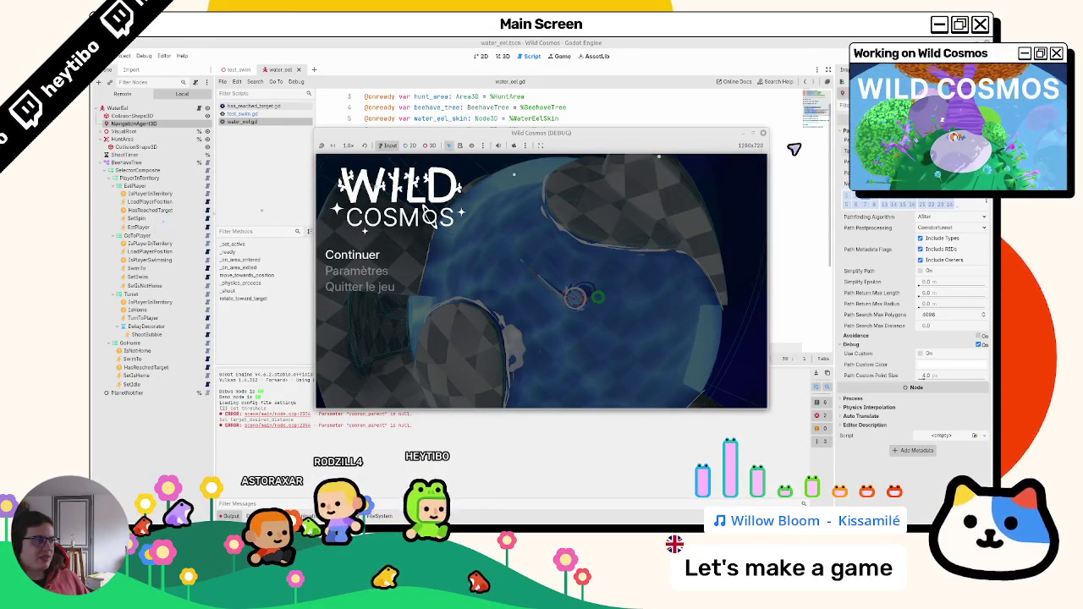
Step: Inspect the WaterEel root's collision layer and mask under CollisionObject3D
right_click(679, 137)
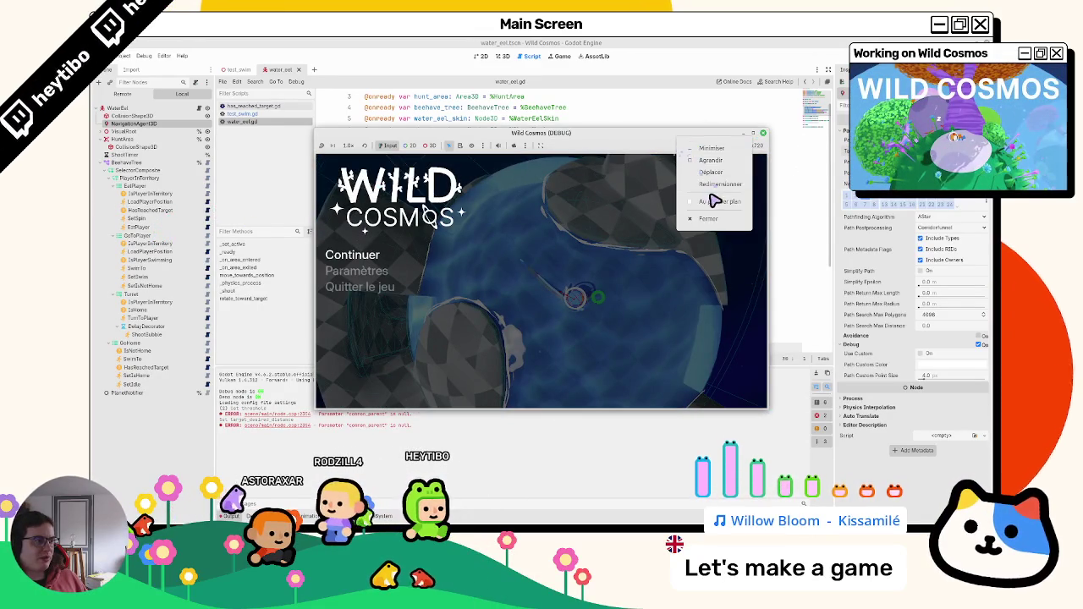
click(156, 116)
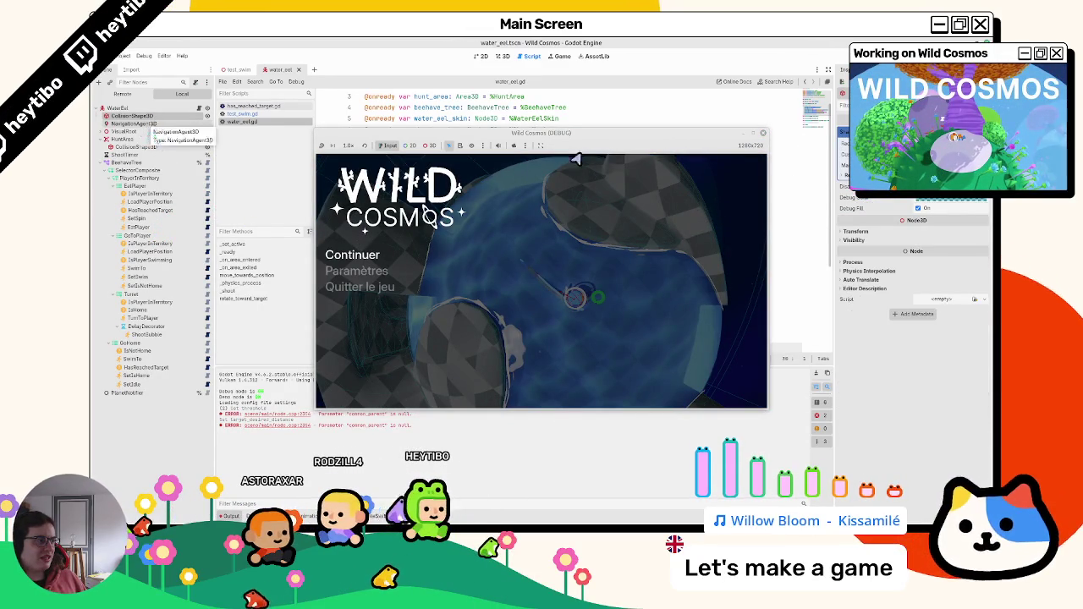
click(115, 108)
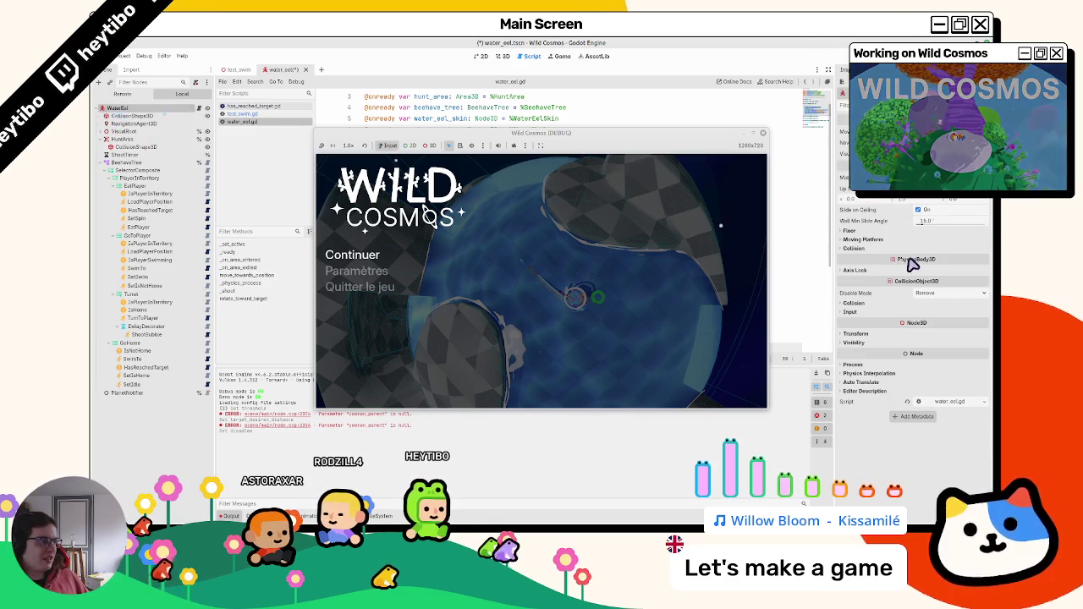
click(865, 304)
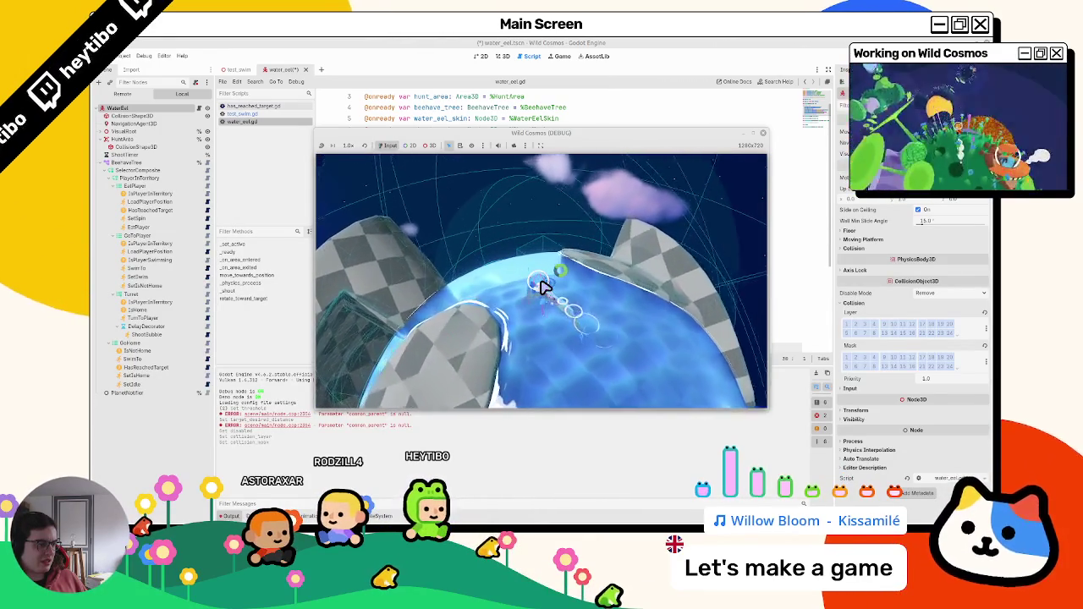
Step: Pause and resume the playtest several times, then switch to the test_swim scene
key(Escape)
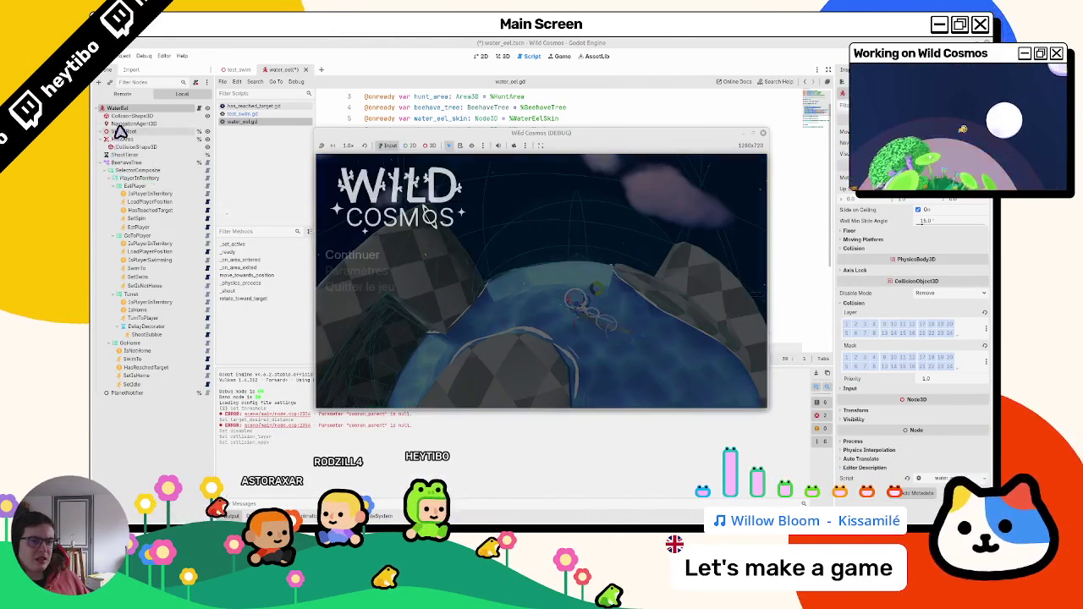
click(133, 124)
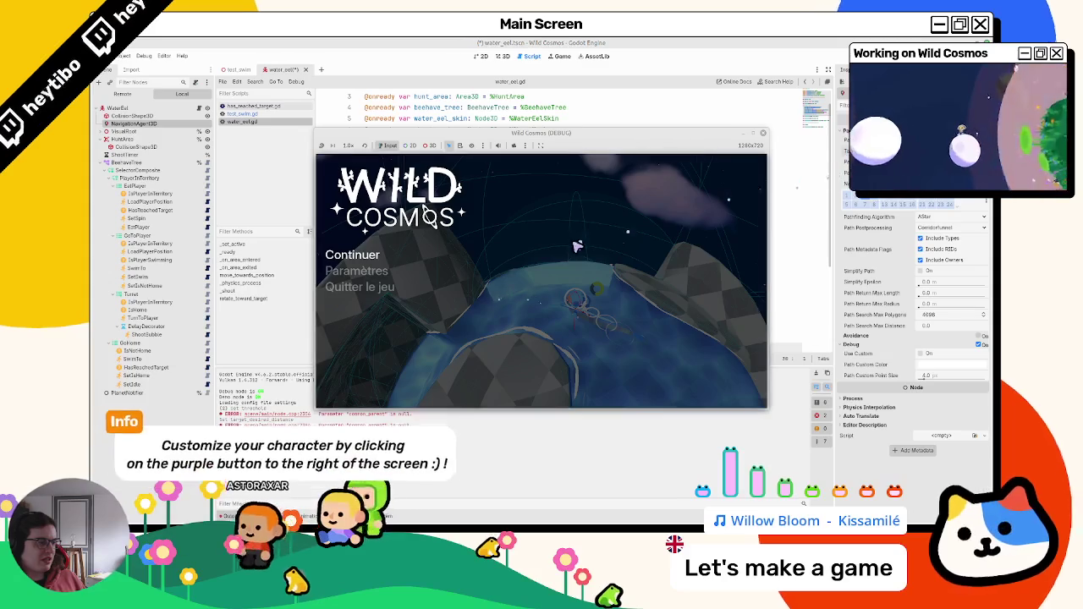
key(Escape)
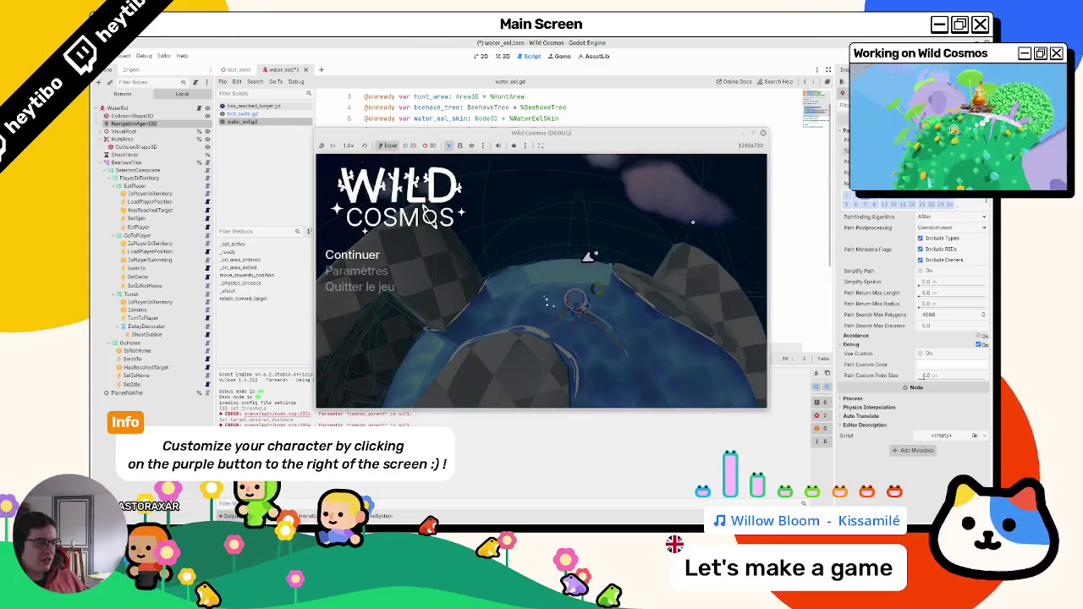
key(Escape)
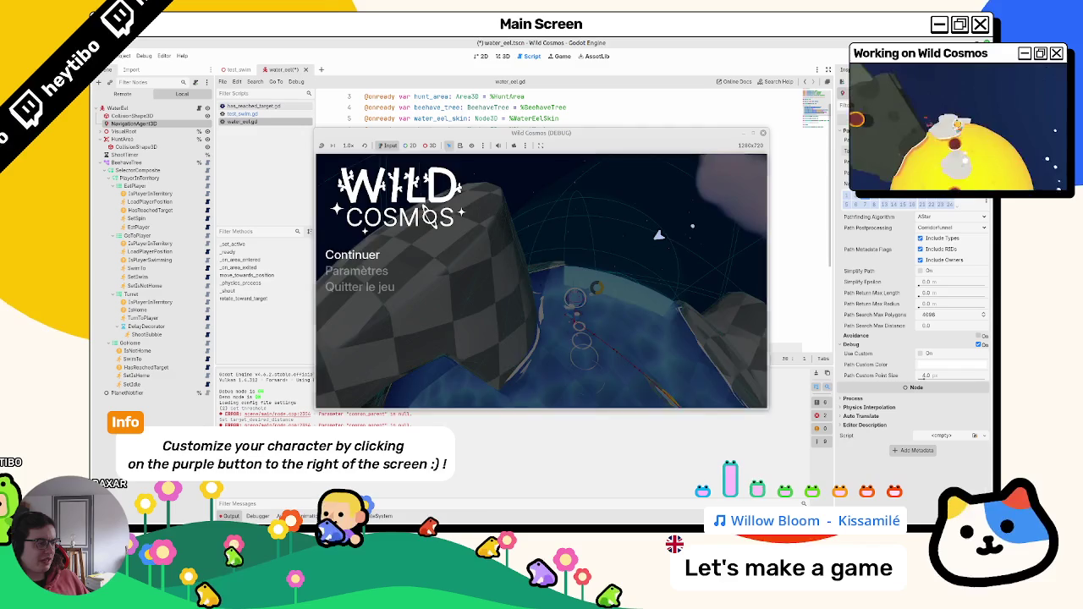
key(Escape)
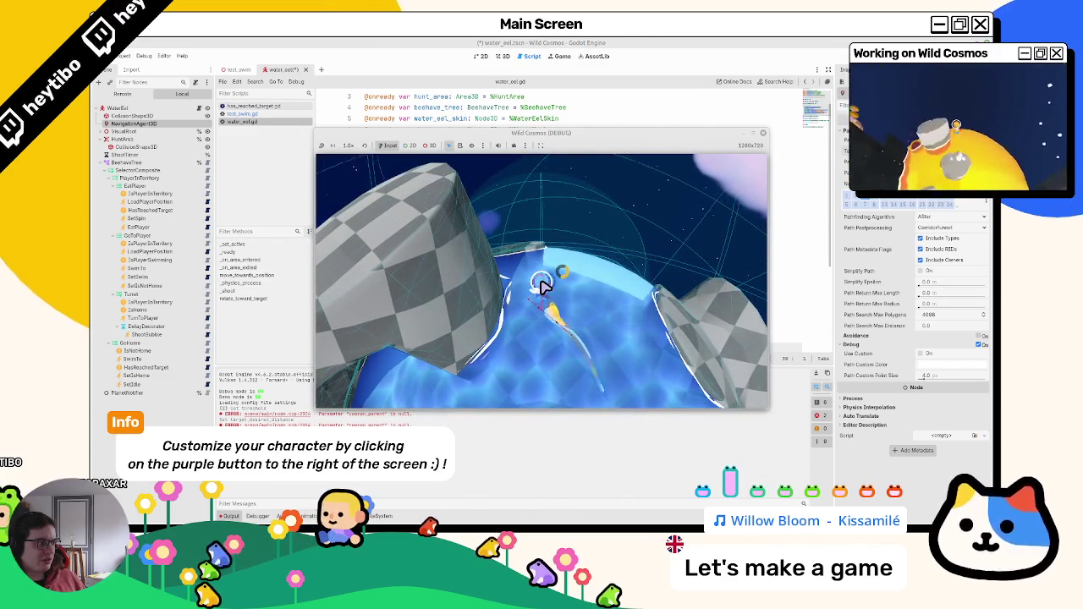
key(Escape)
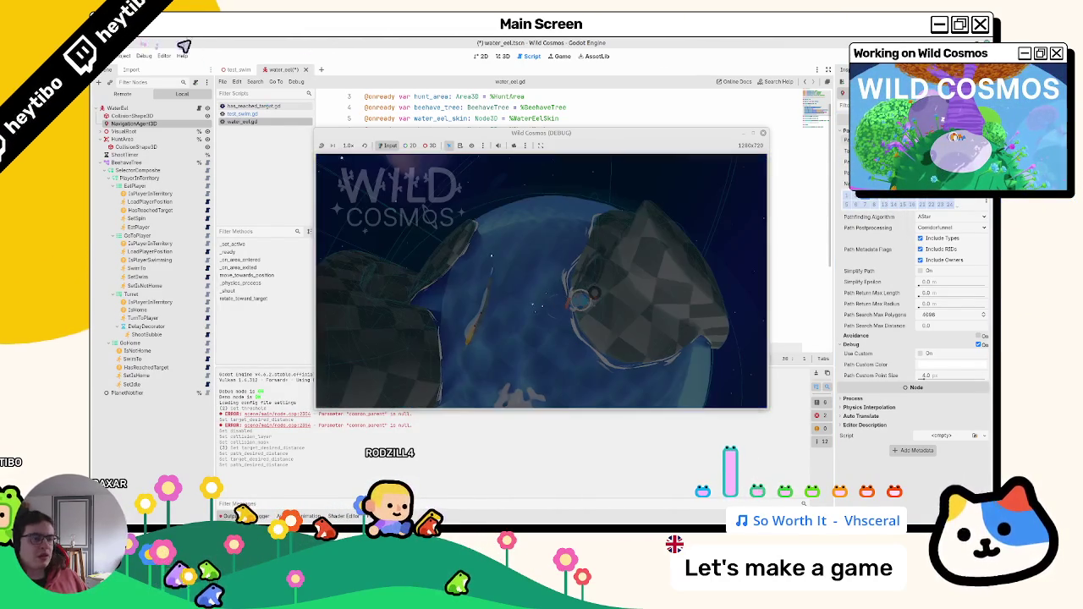
click(238, 69)
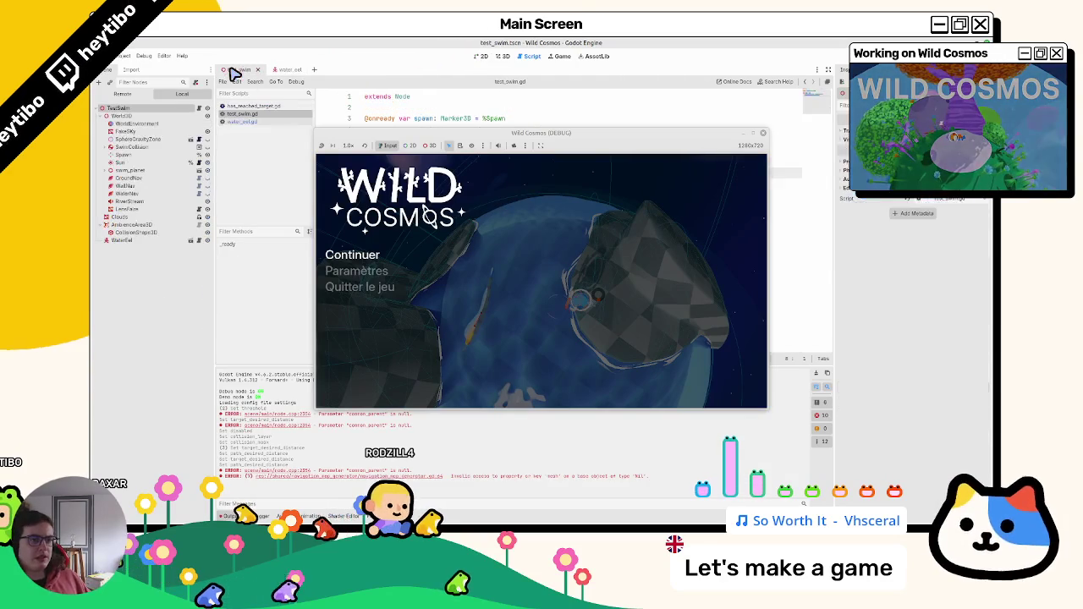
Step: Run test_swim with F6, return to water_eel, then pause and stop the game
key(F6)
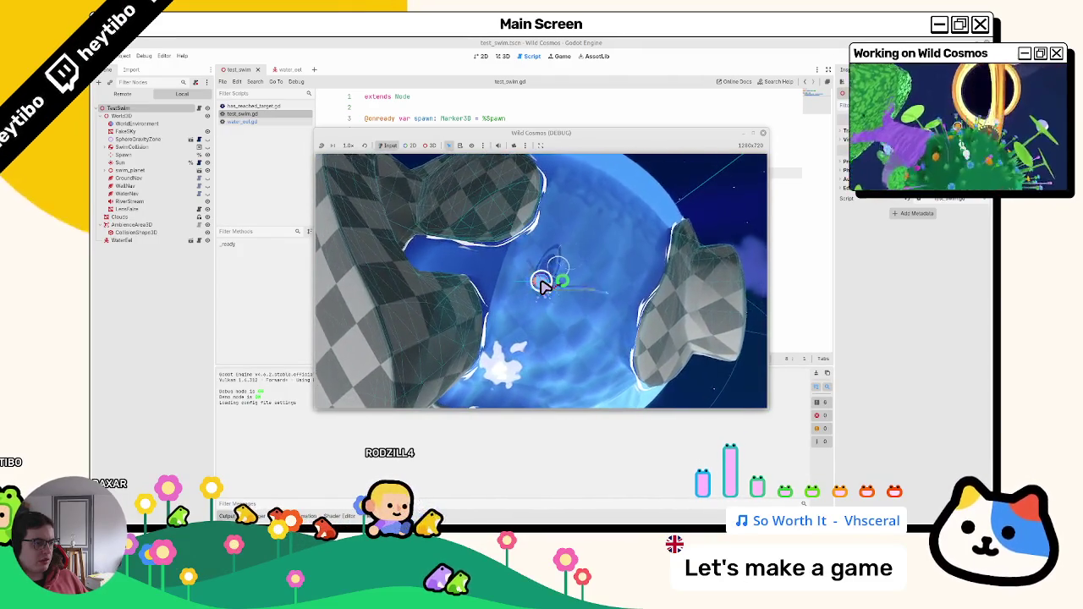
click(283, 70)
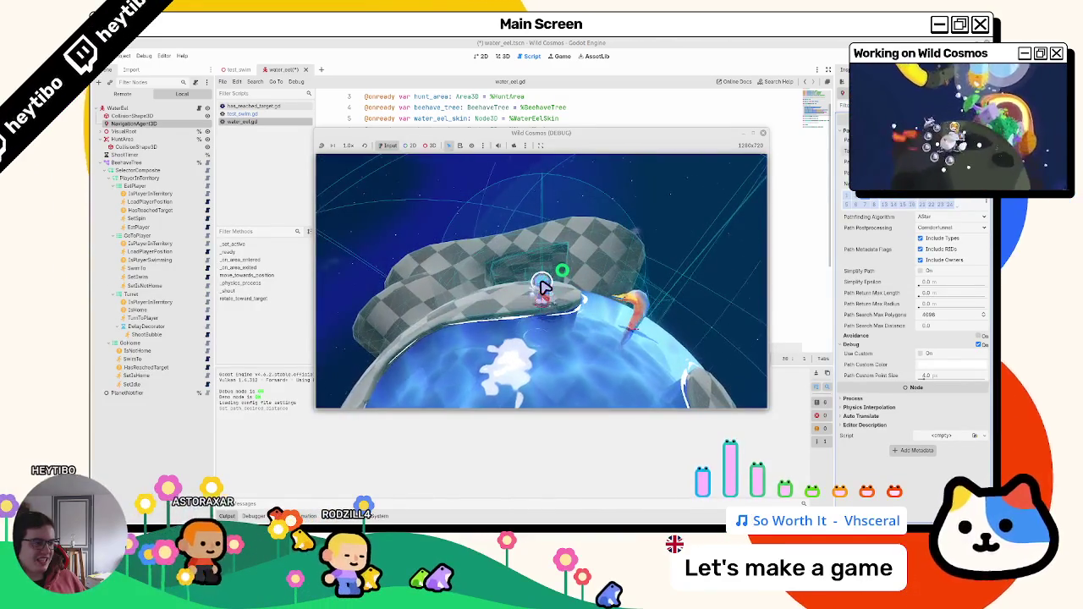
key(Escape)
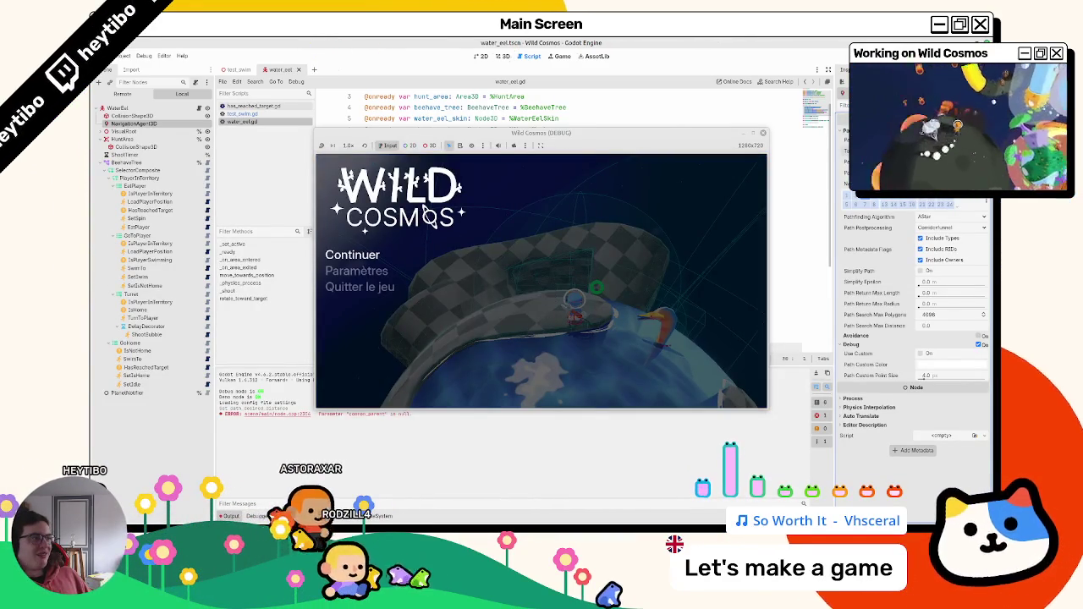
key(F8)
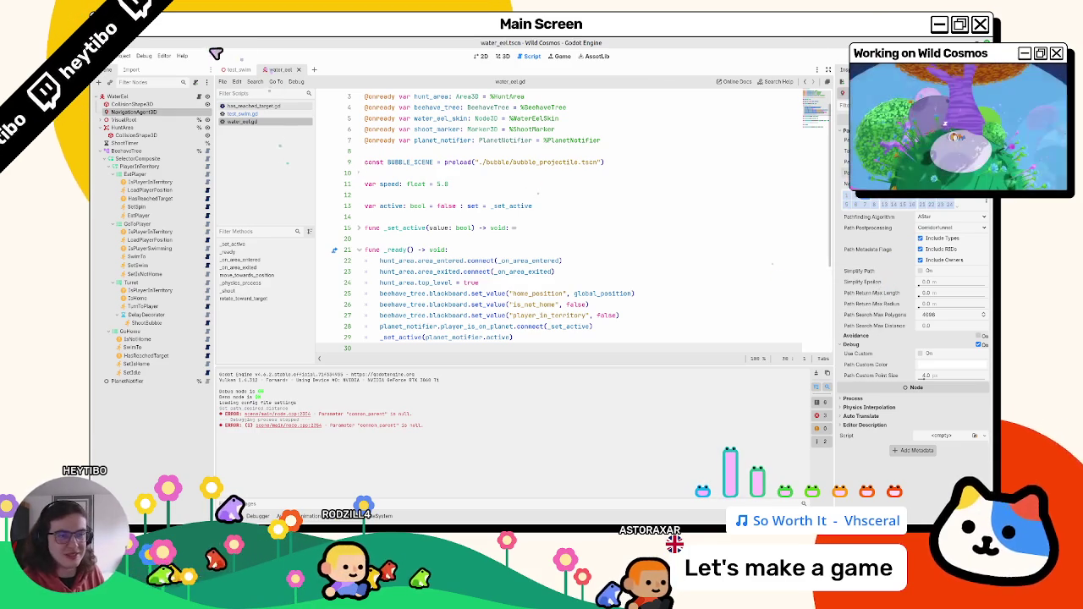
Step: View the test_swim level in the 3D workspace, zoom in, then switch to water_eel
click(243, 70)
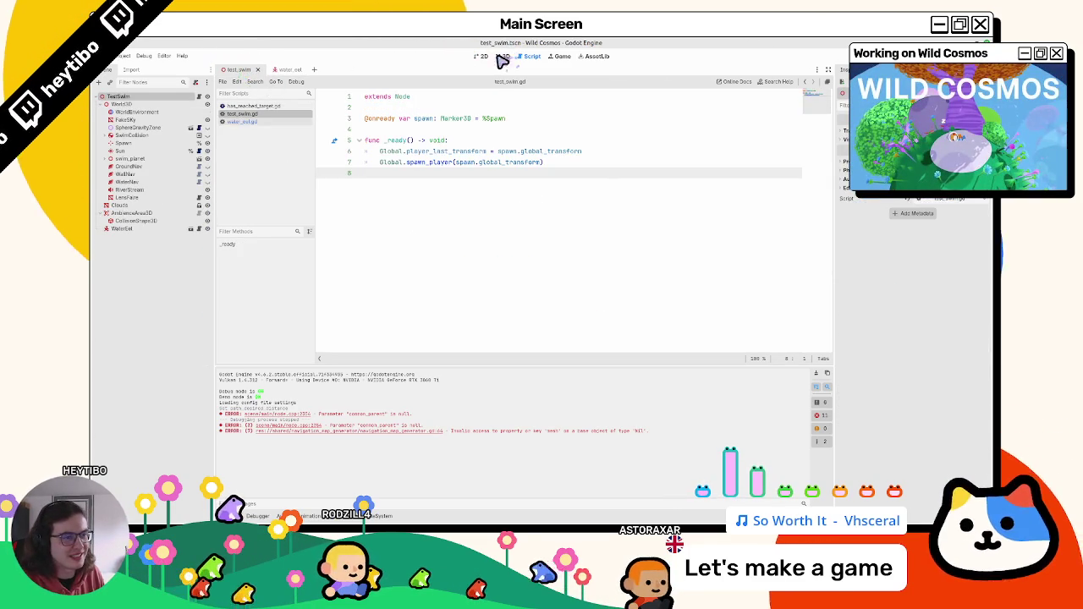
click(499, 57)
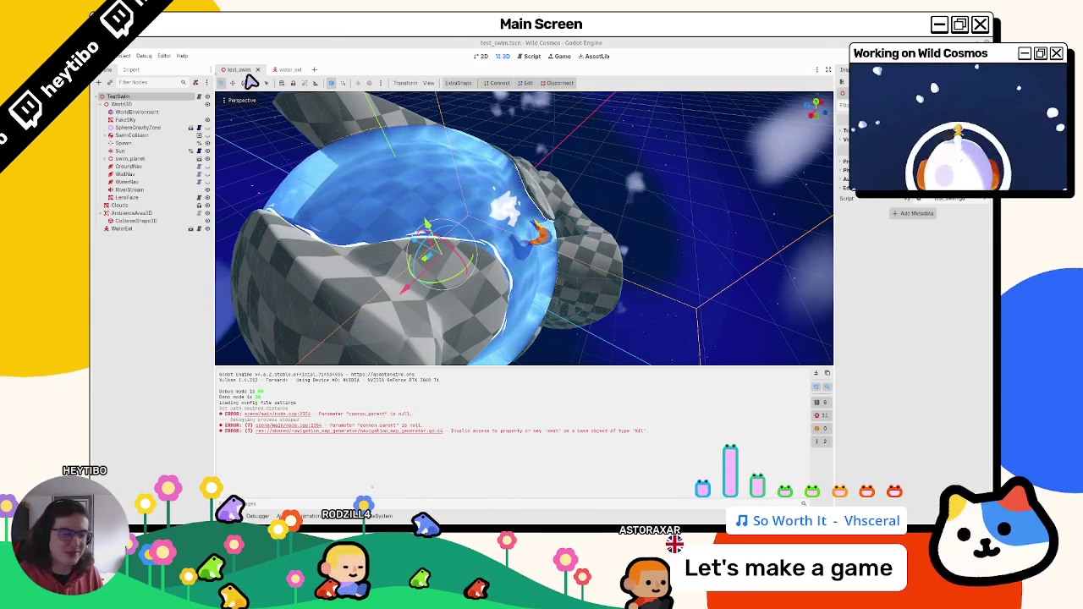
scroll(500, 185, up, 2)
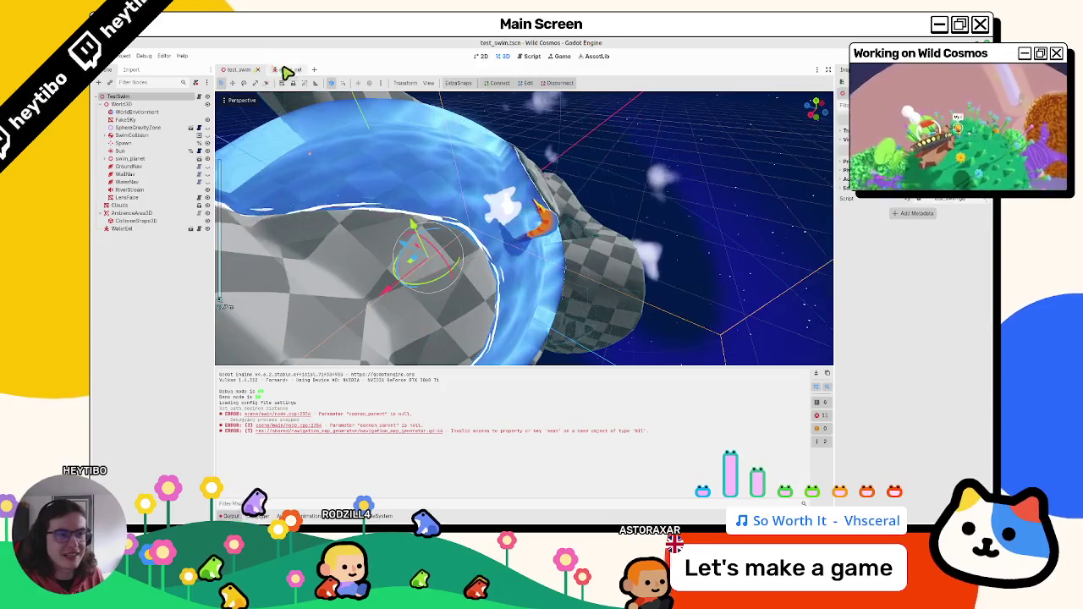
click(289, 69)
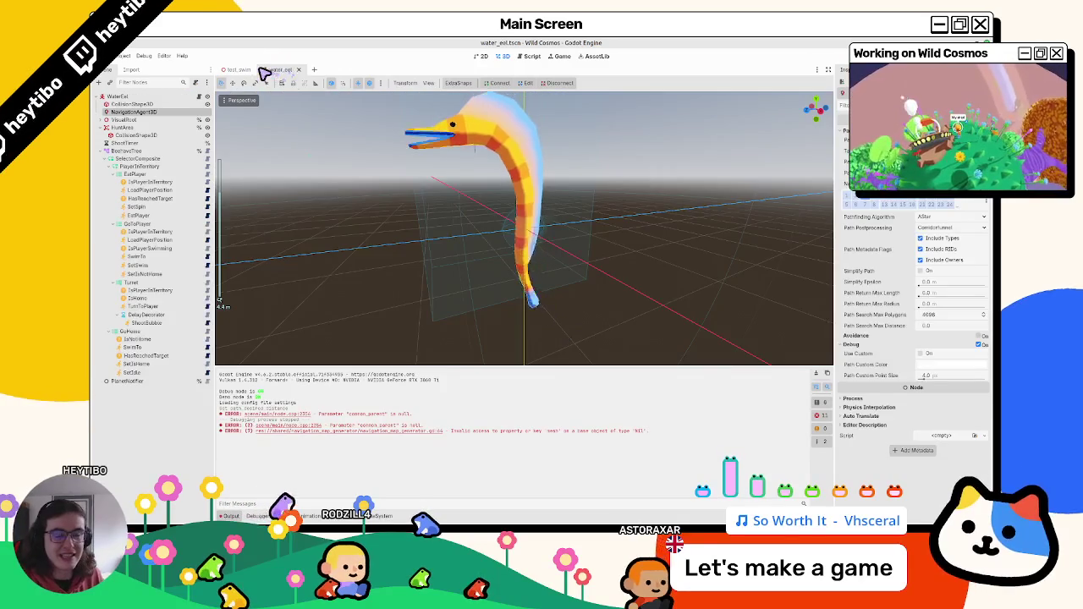
Step: Open the SetSpin behaviour's script and inspect its line 7 state assignment
click(172, 207)
click(208, 208)
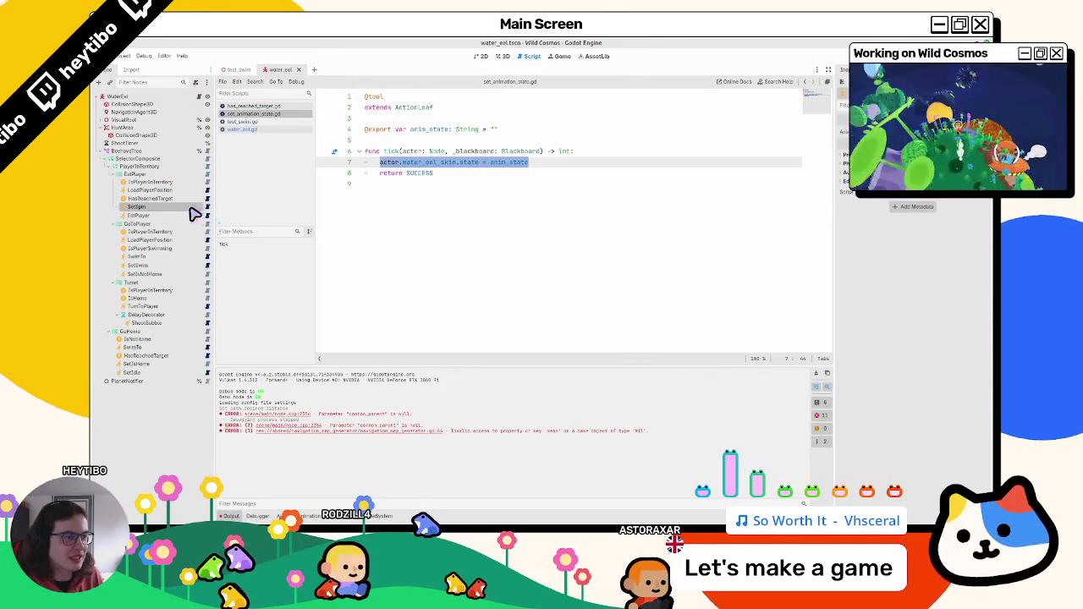
click(392, 183)
click(398, 164)
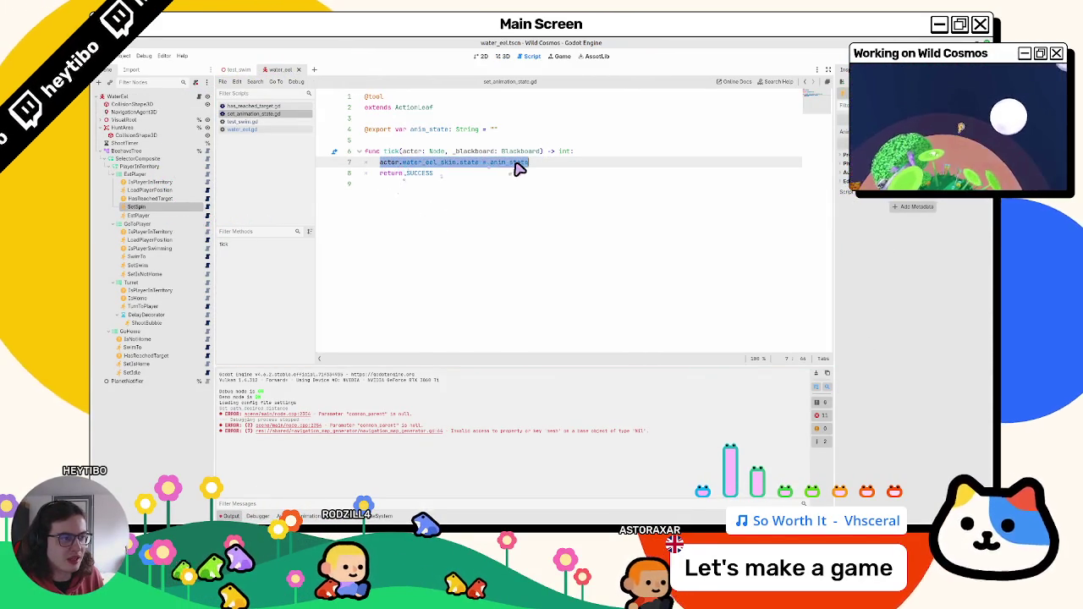
double_click(470, 163)
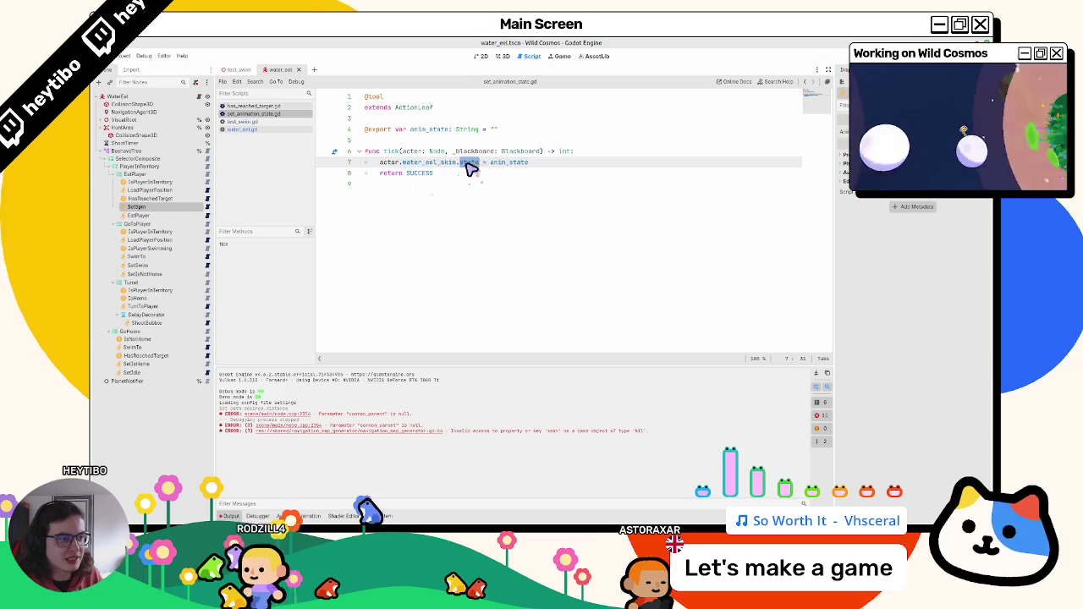
double_click(432, 166)
double_click(466, 170)
mouse_move(466, 169)
mouse_down()
mouse_move(382, 175)
mouse_move(513, 174)
mouse_up()
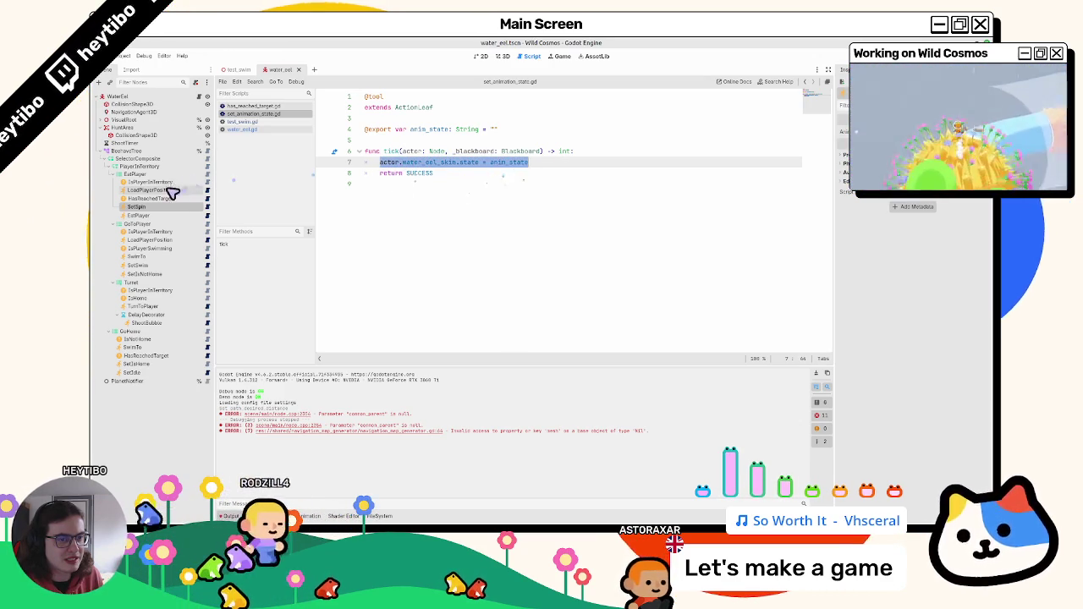
Step: Open water_eel.gd, clear the Output log, and open EatPlayer's eat_player.gd script
click(206, 98)
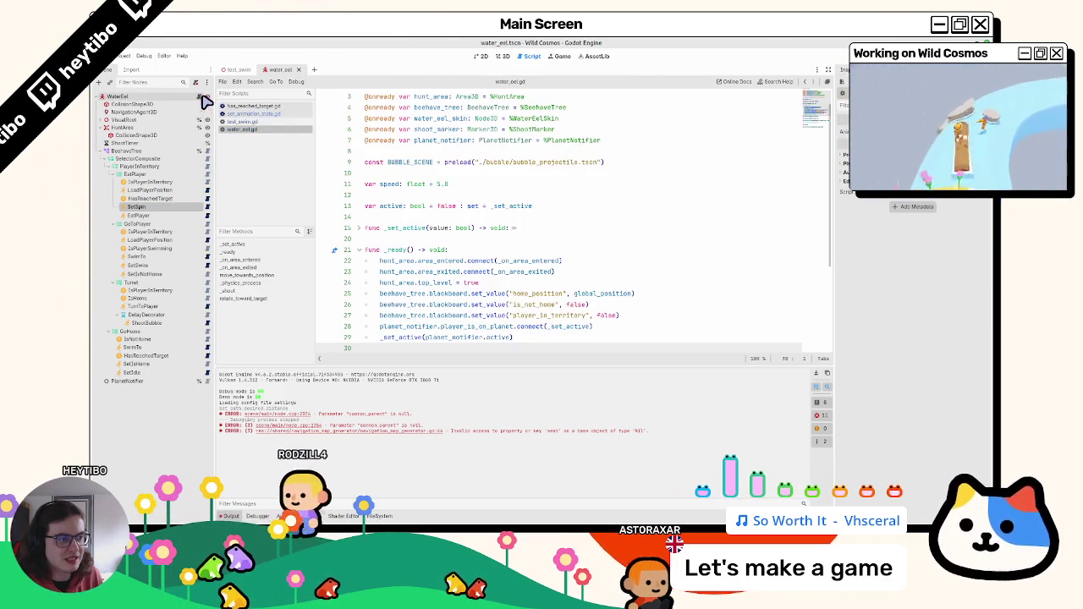
scroll(460, 177, down, 4)
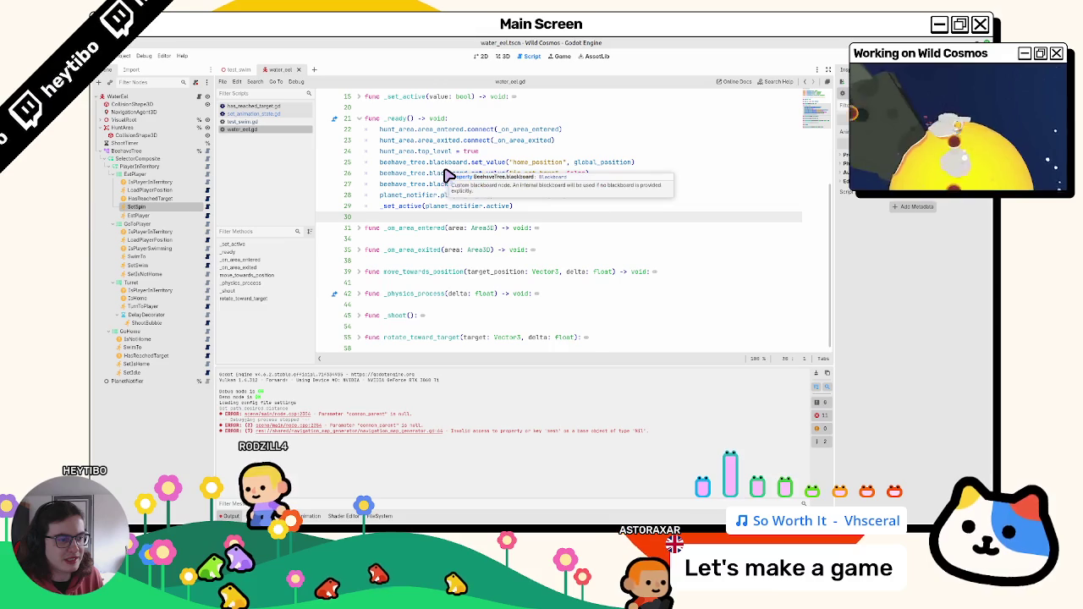
click(817, 375)
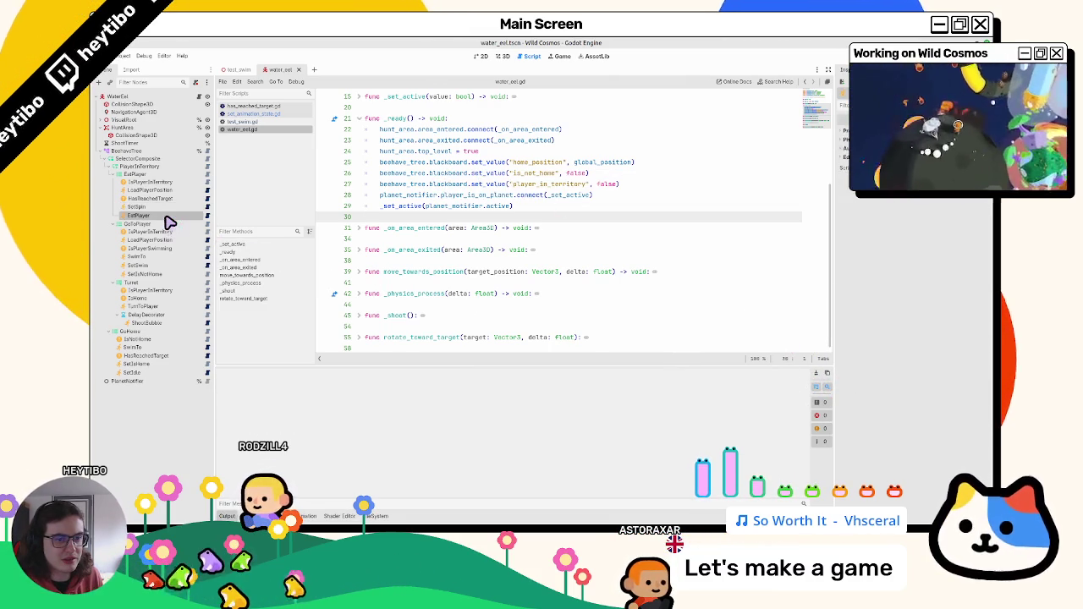
click(168, 198)
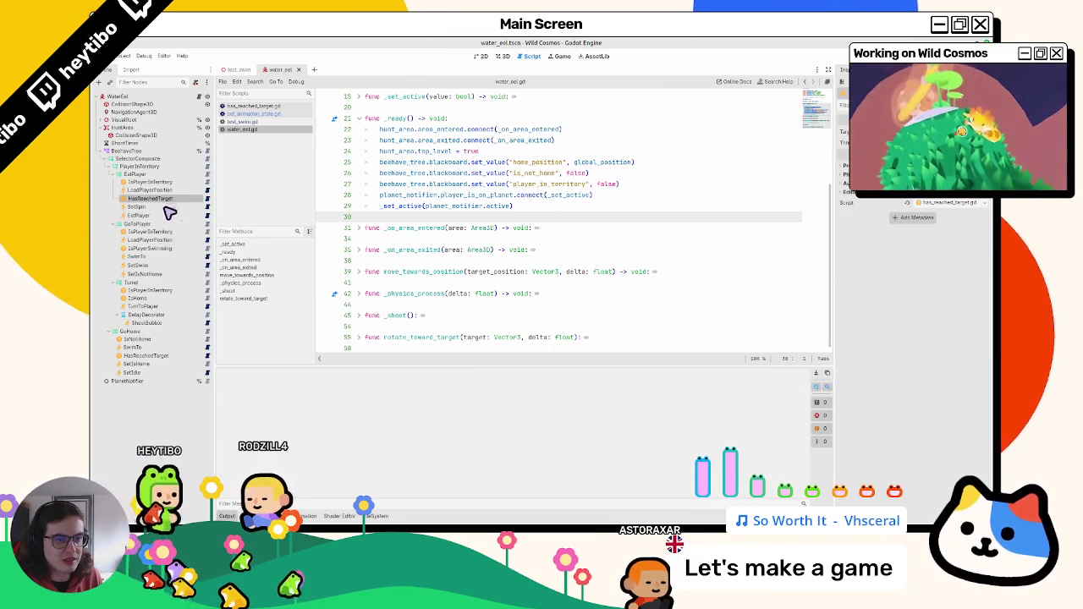
click(165, 215)
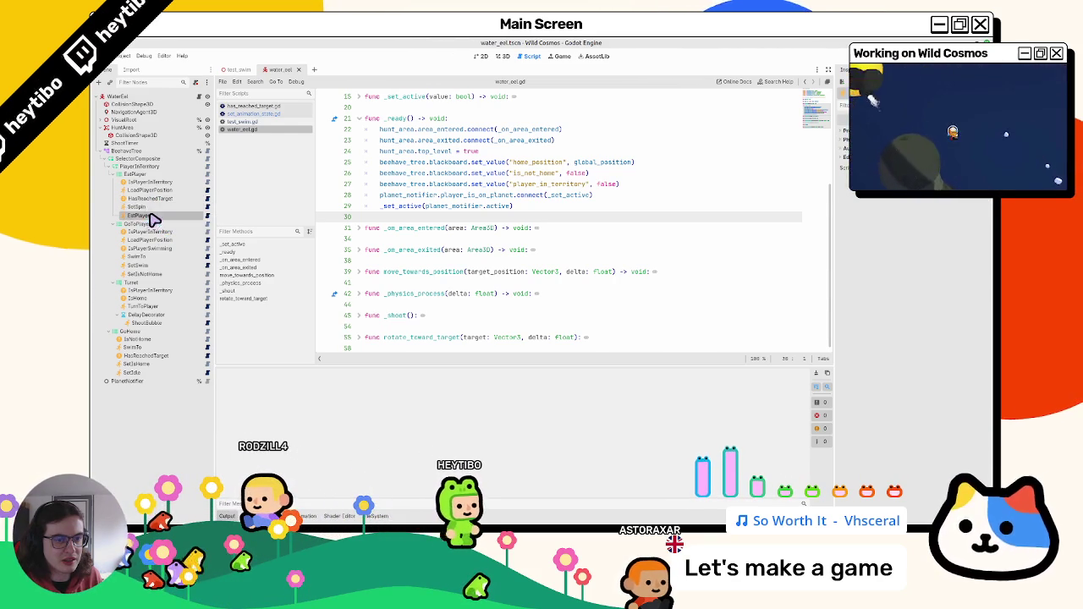
click(208, 217)
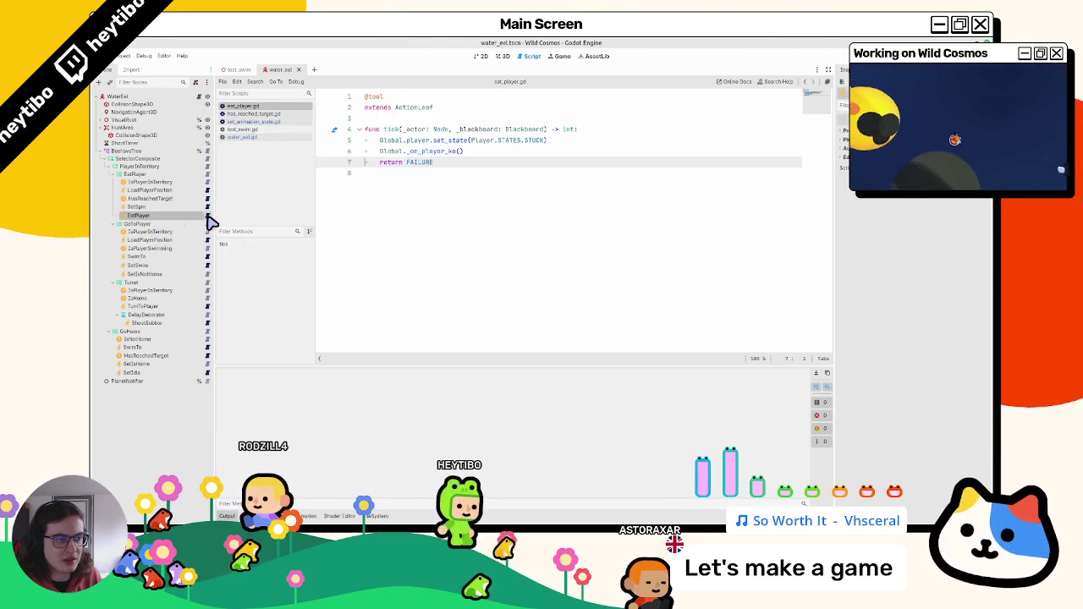
Step: Change eat_player.gd's line 7 return from FAILURE to SUCCESS, then run test_swim with F6
click(467, 202)
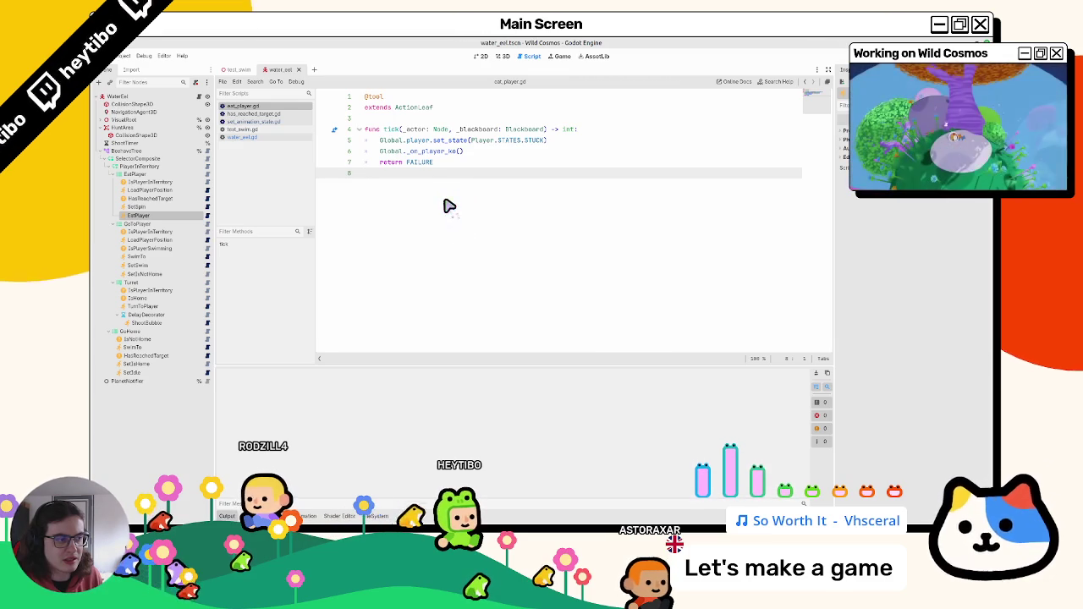
double_click(420, 163)
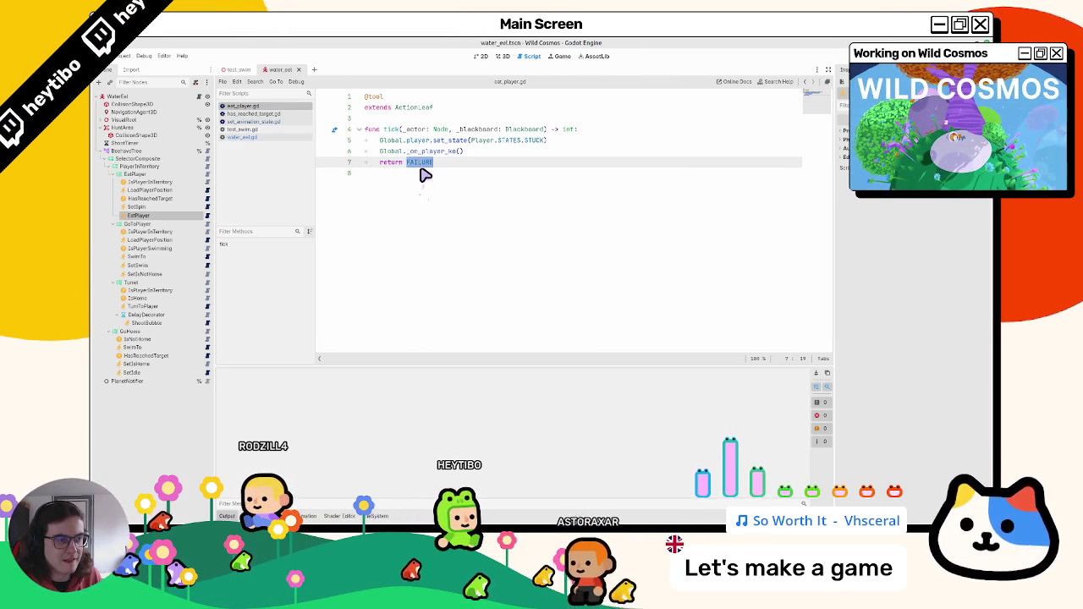
text(succ)
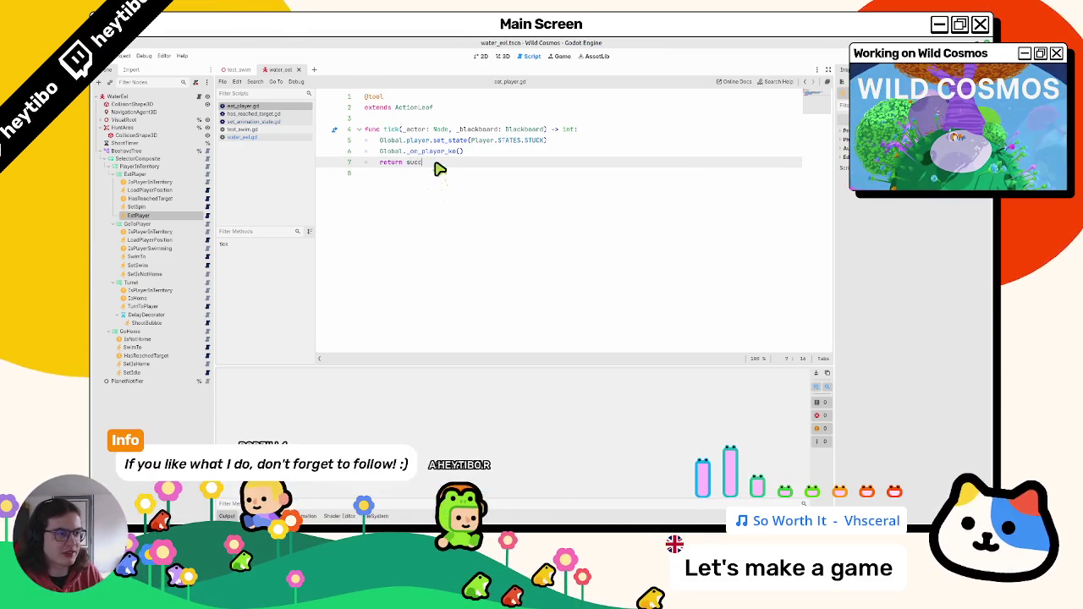
key(Return)
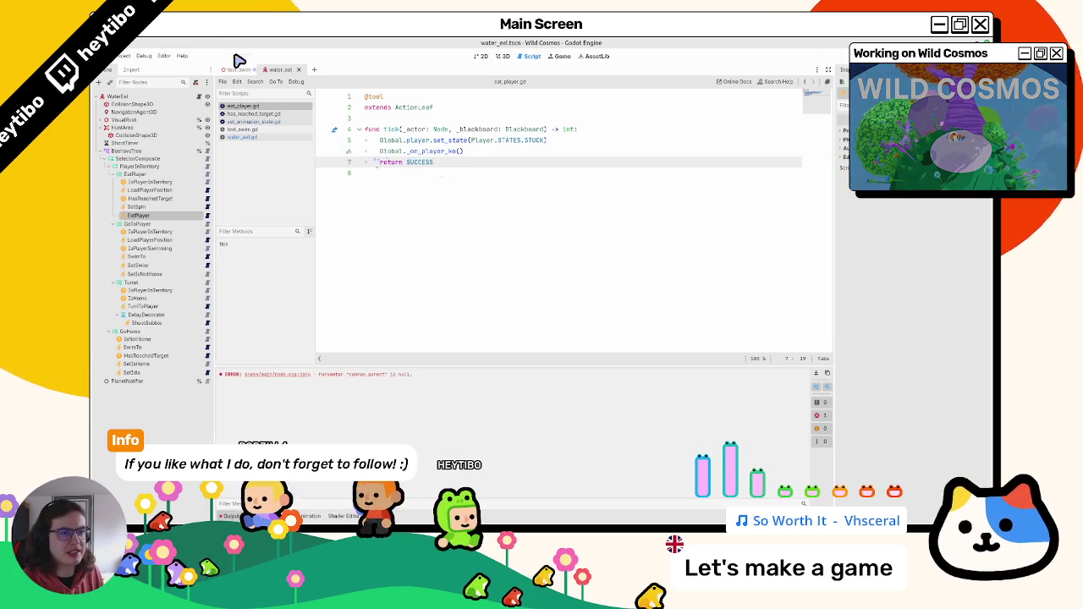
click(241, 70)
key(F6)
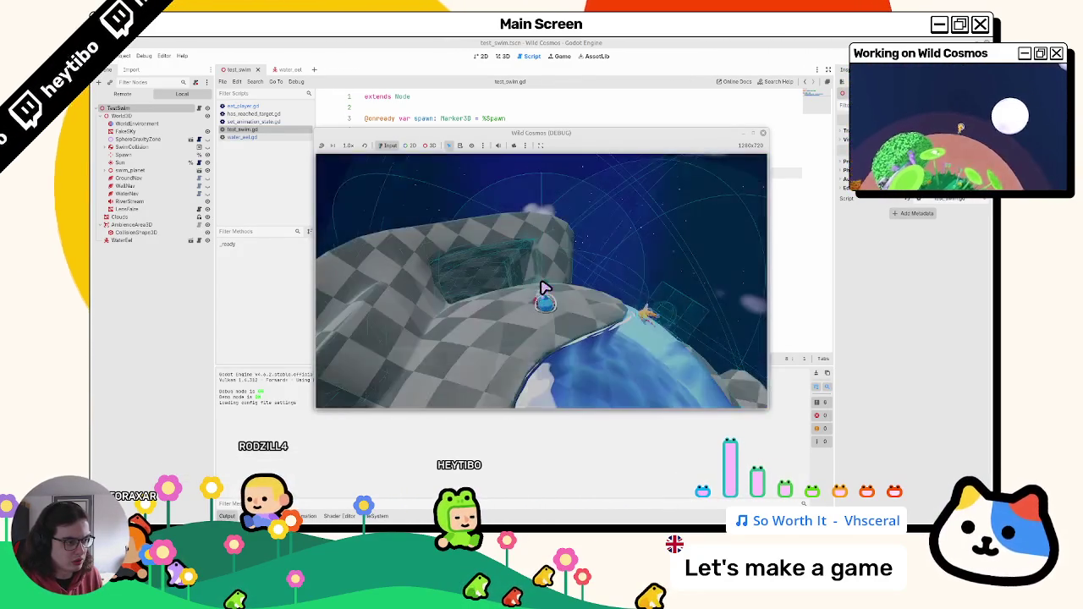
Step: Stop the running test_swim debug game
key(Escape)
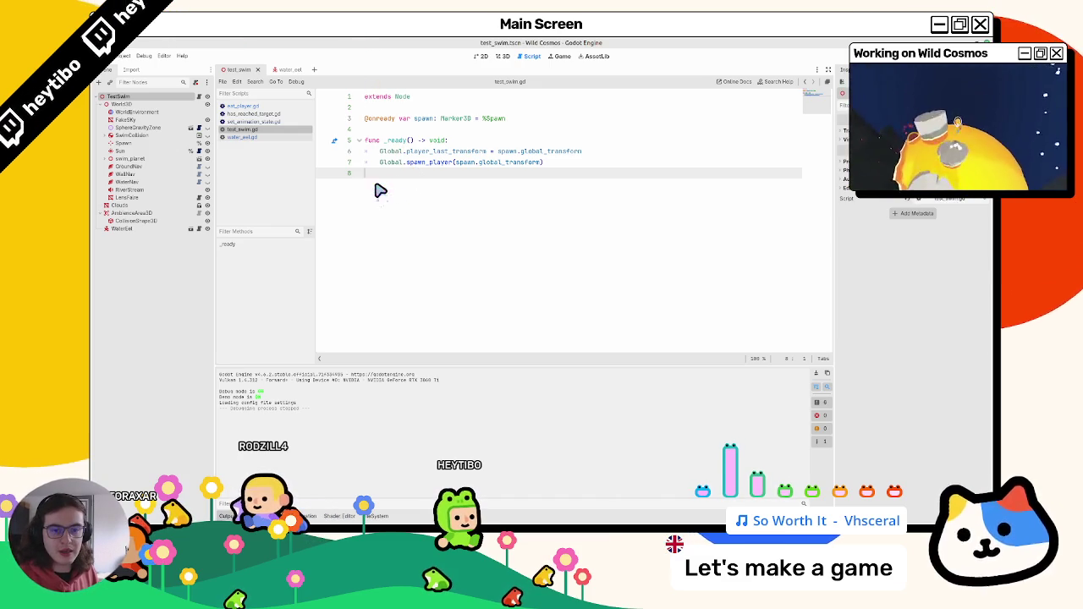
Step: Browse the behaviour scripts and view _on_player_ko's definition in global.gd
click(269, 113)
click(269, 106)
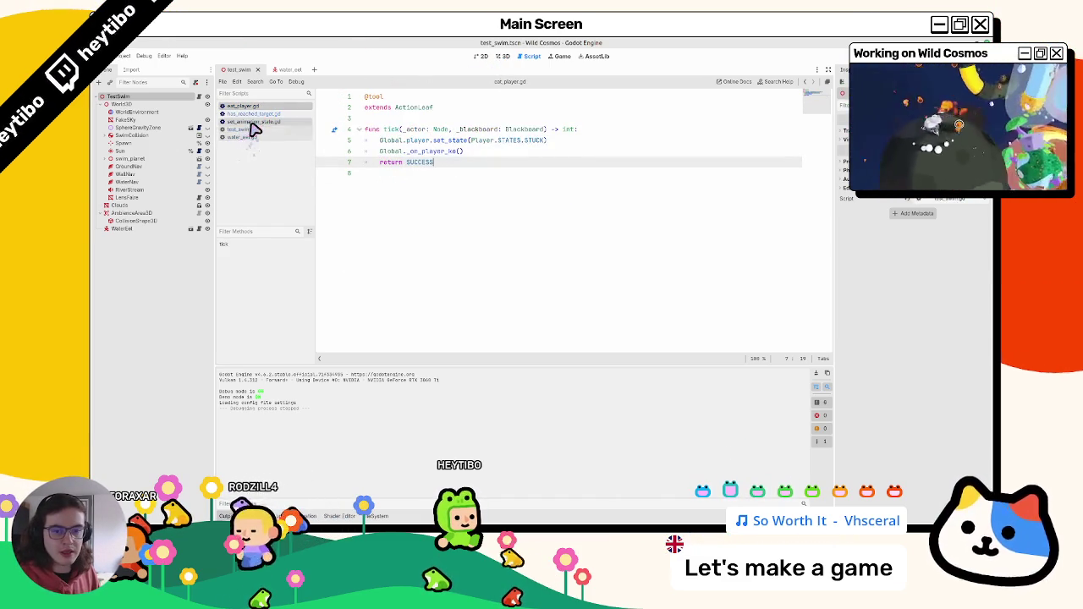
click(252, 122)
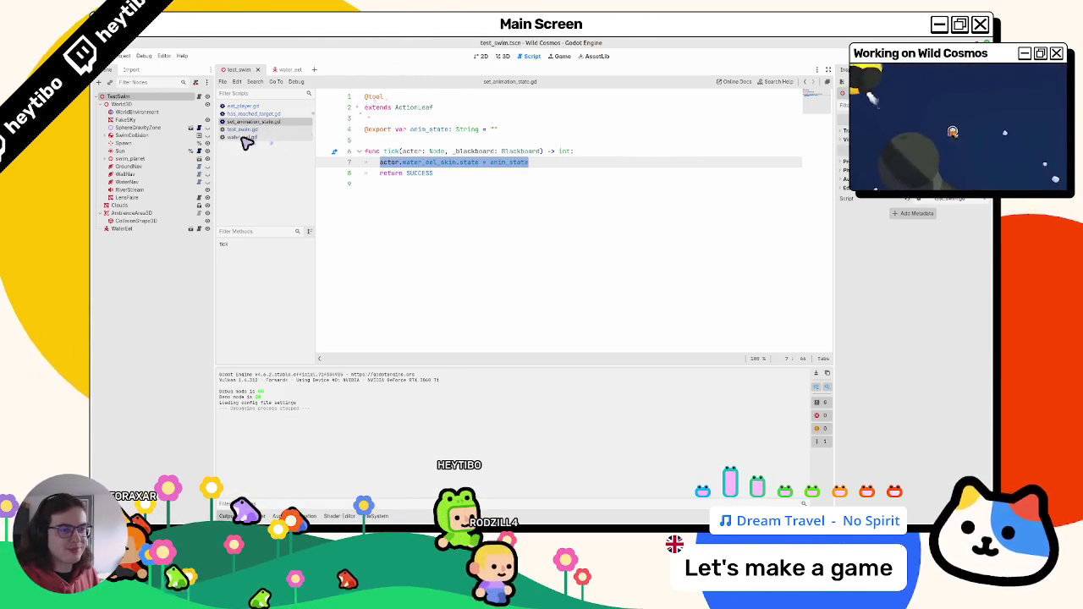
click(283, 70)
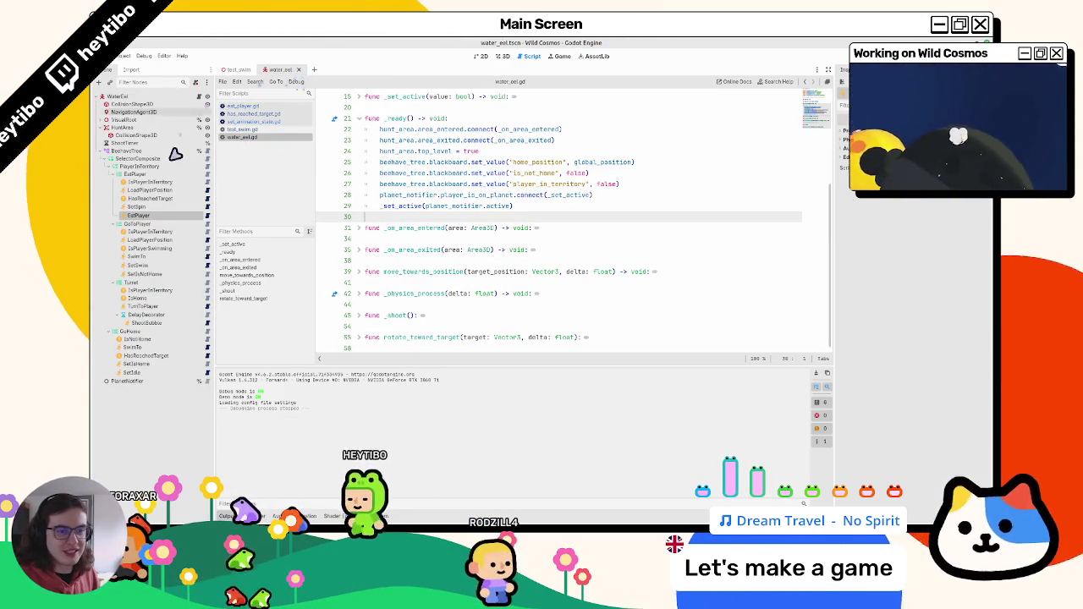
click(208, 215)
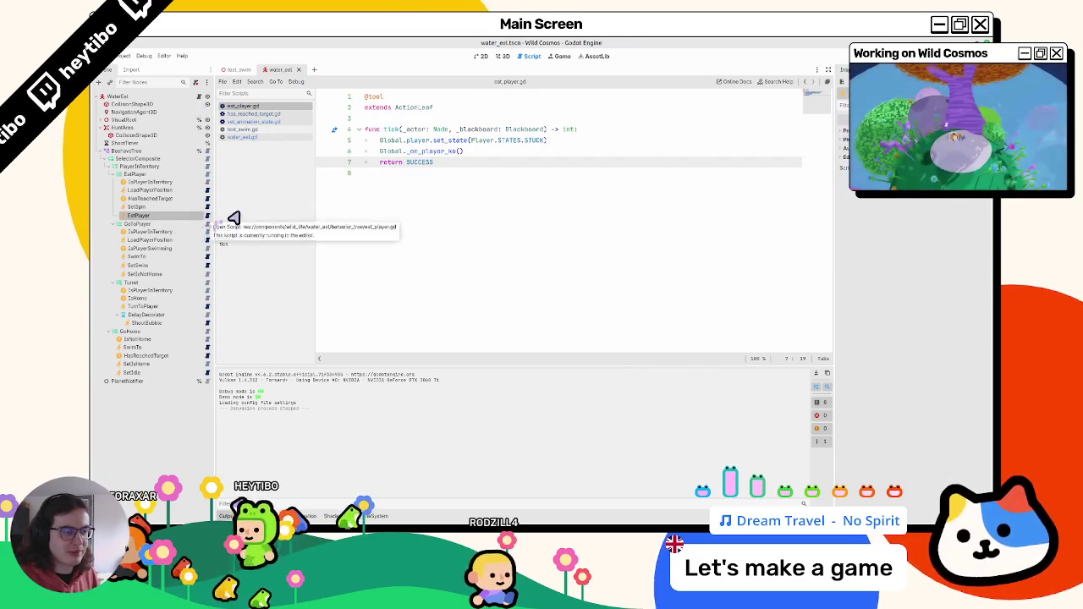
click(454, 261)
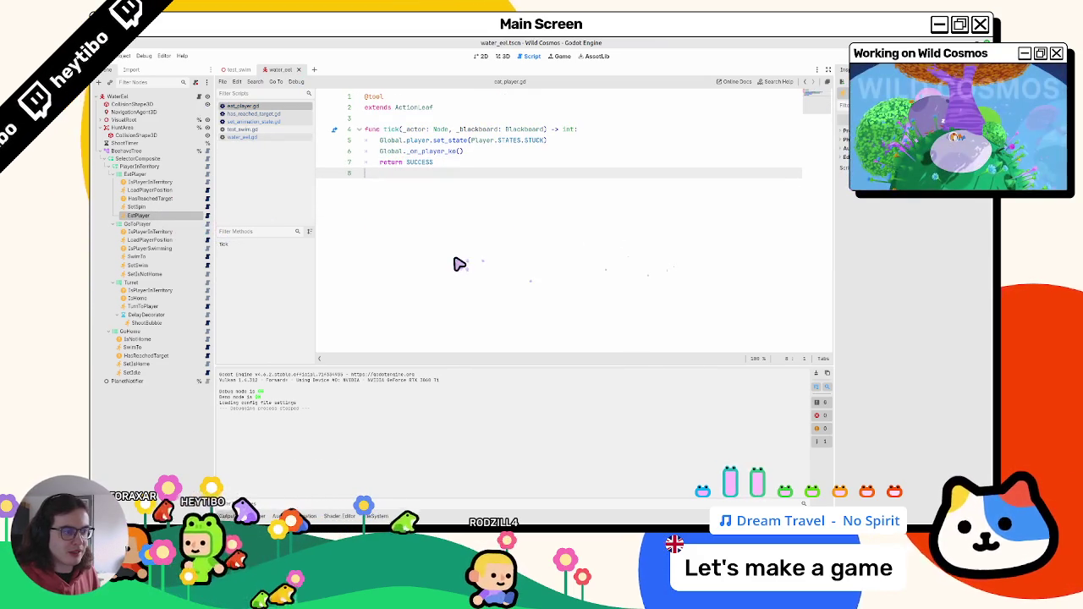
click(430, 163)
ctrl+click(430, 152)
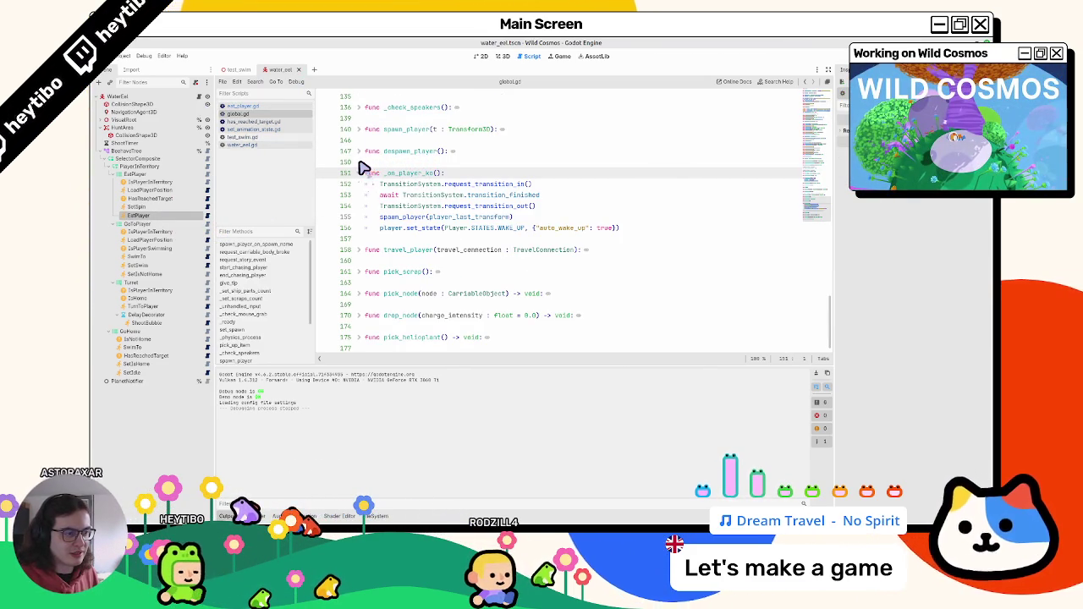
click(243, 106)
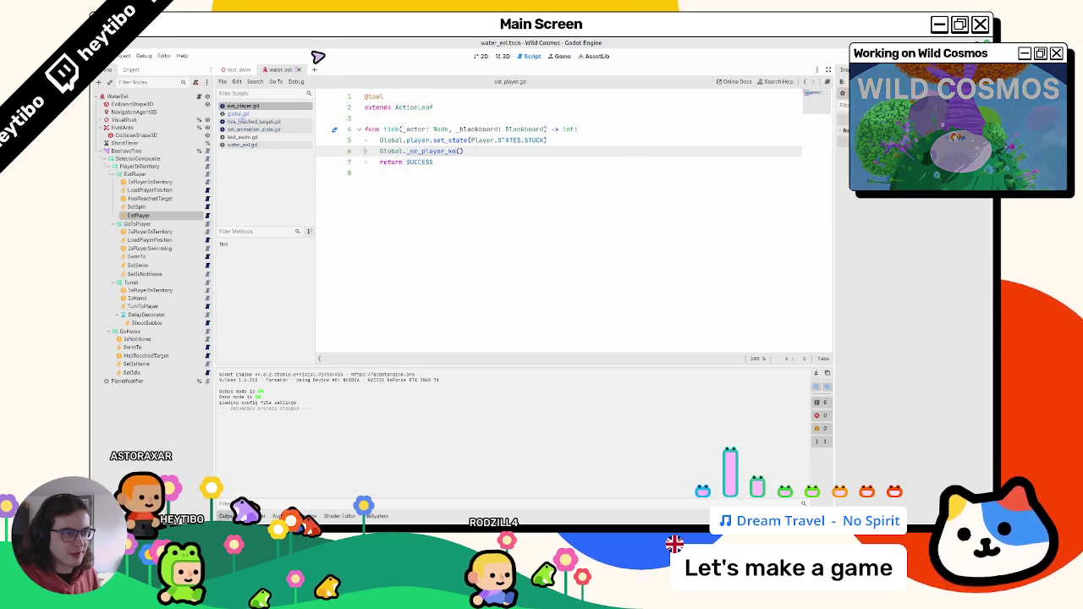
Step: Select the first EatPlayer node under PlayerInTerritory and start adding a child node
click(131, 217)
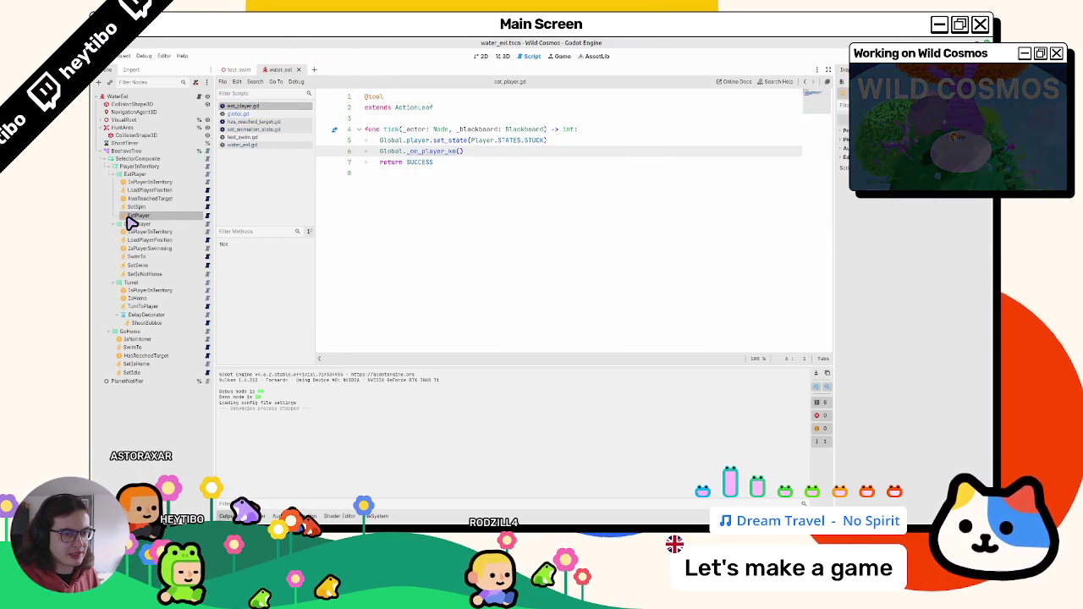
click(153, 176)
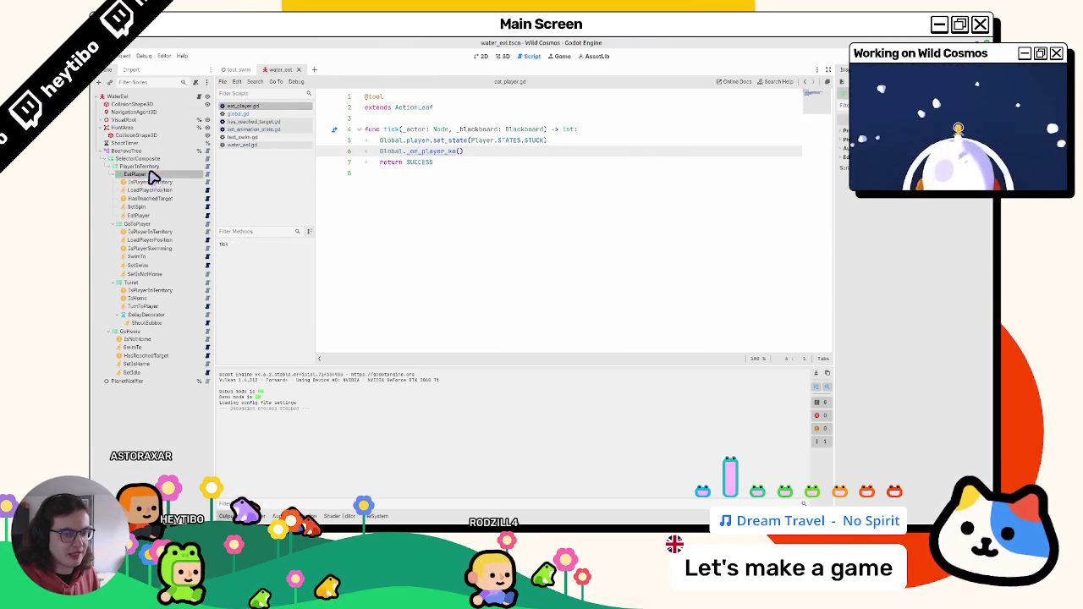
key(ctrl+a)
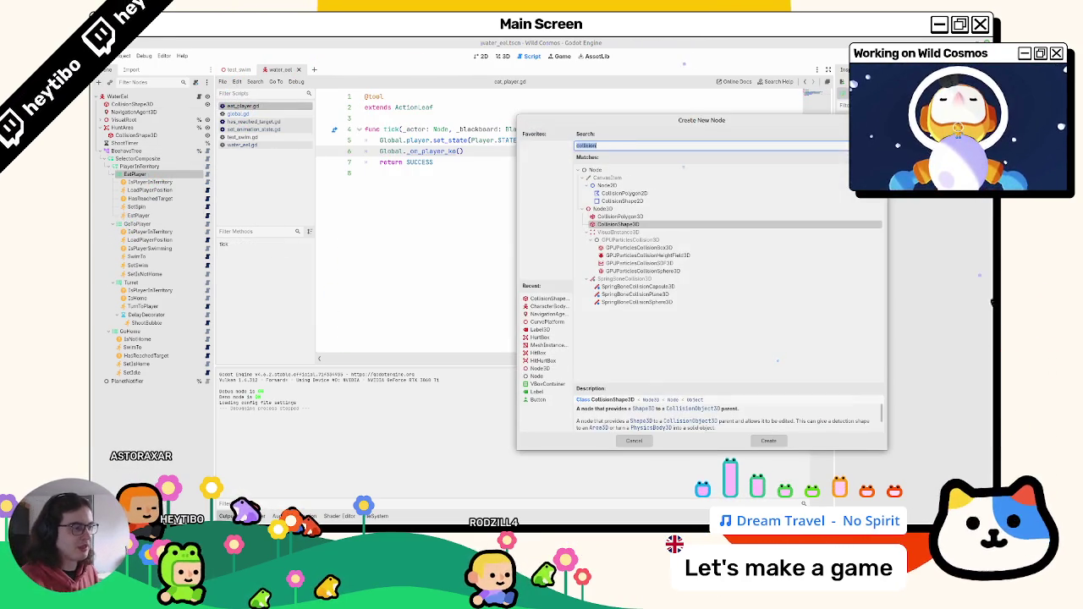
Step: Clear the collision search and browse the BeehaveTree and EditorPlugin node types
key(BackSpace)
click(582, 241)
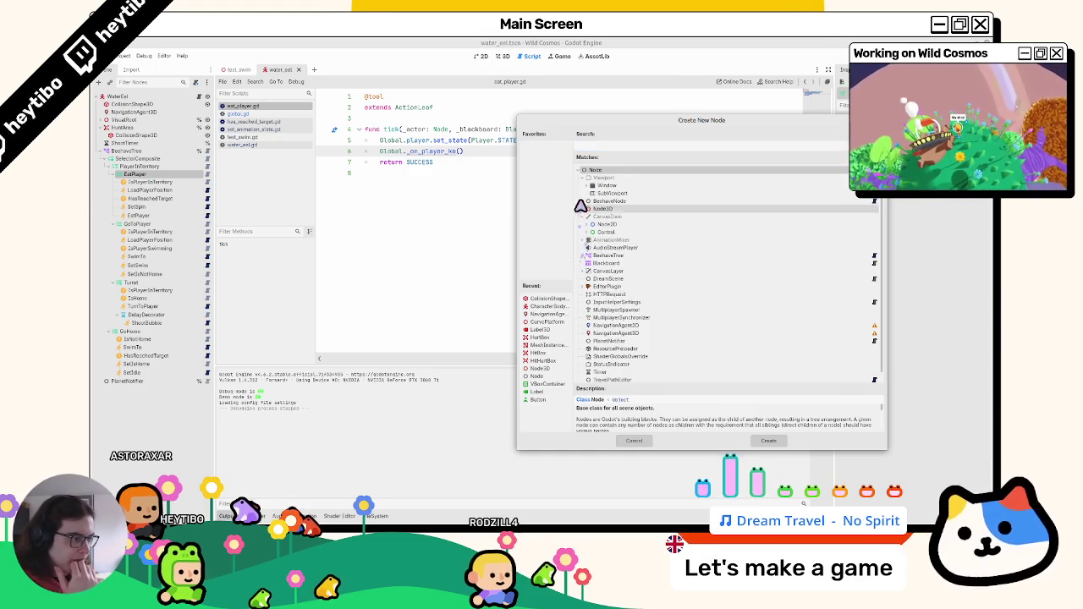
click(584, 178)
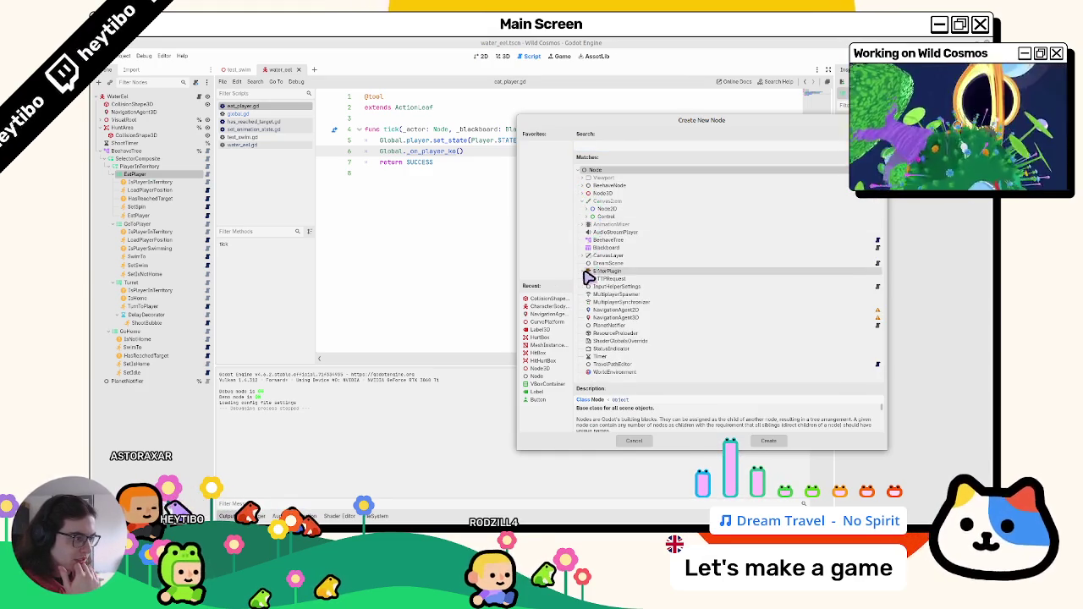
click(581, 240)
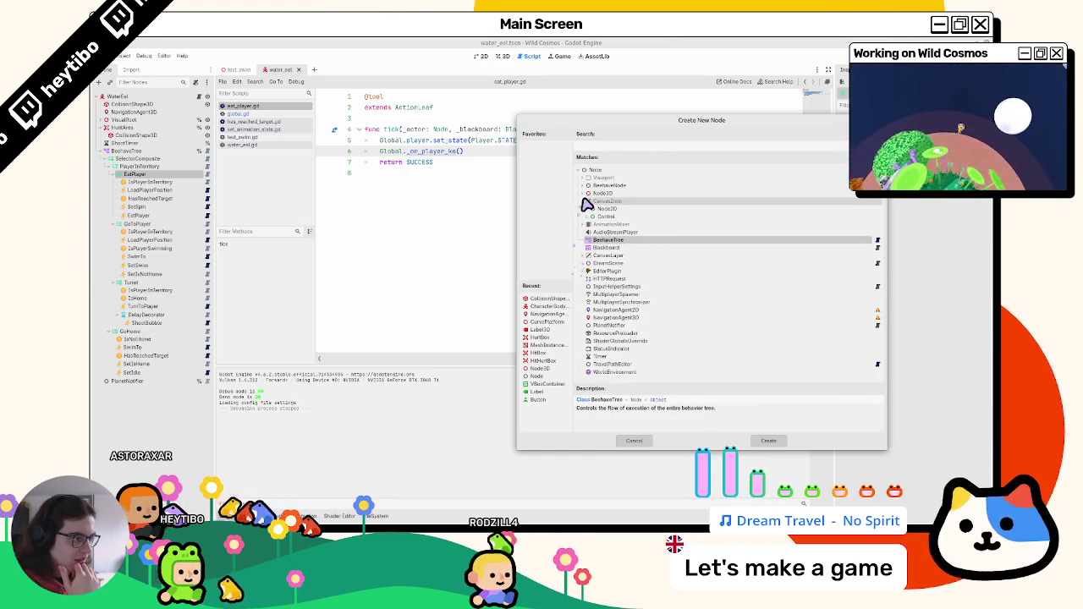
click(581, 271)
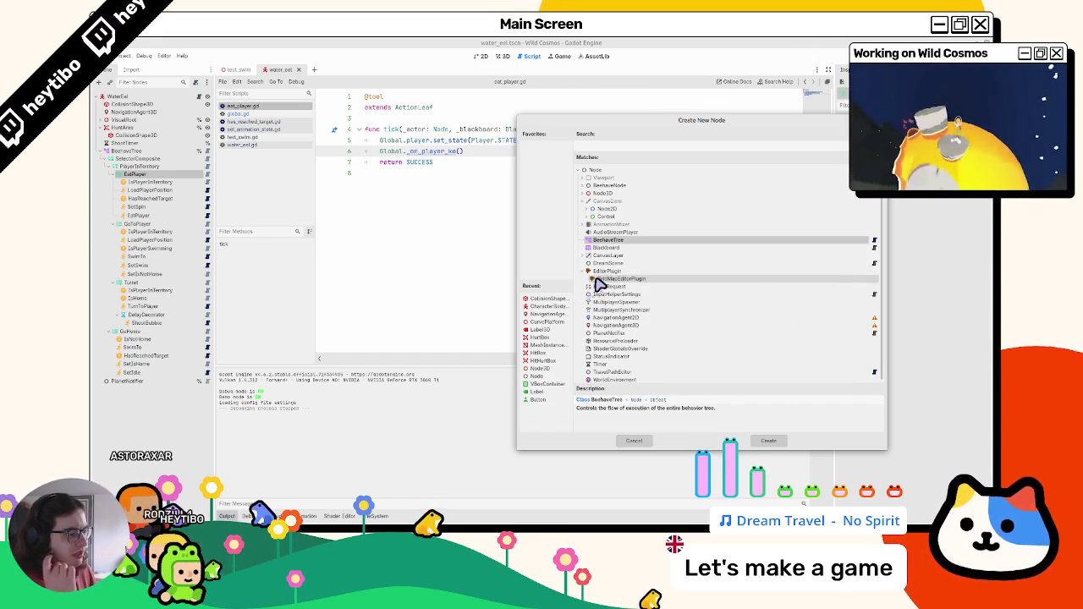
click(593, 281)
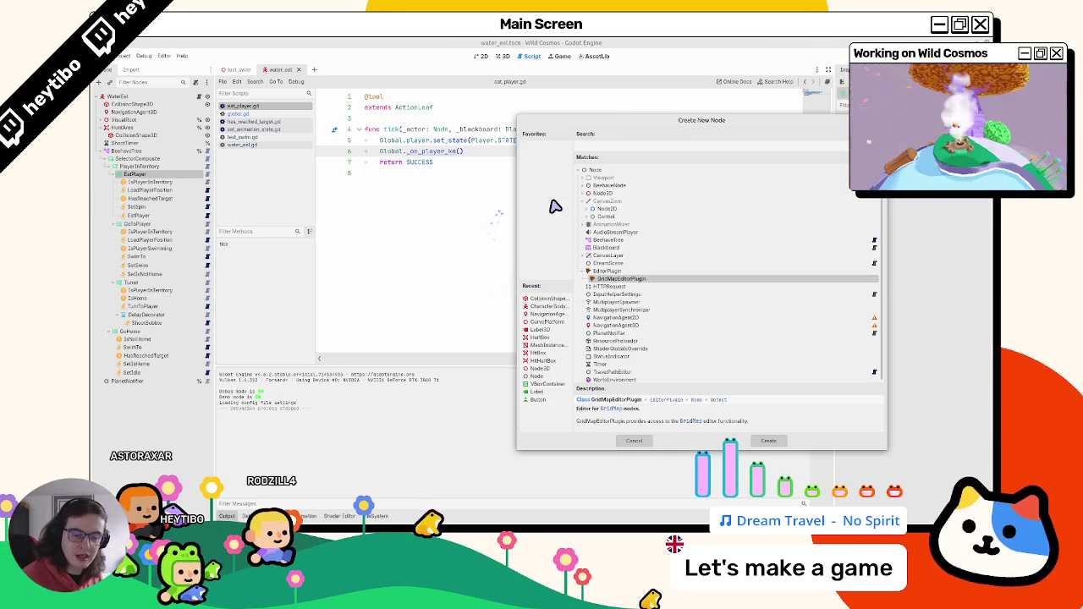
scroll(626, 301, down, 1)
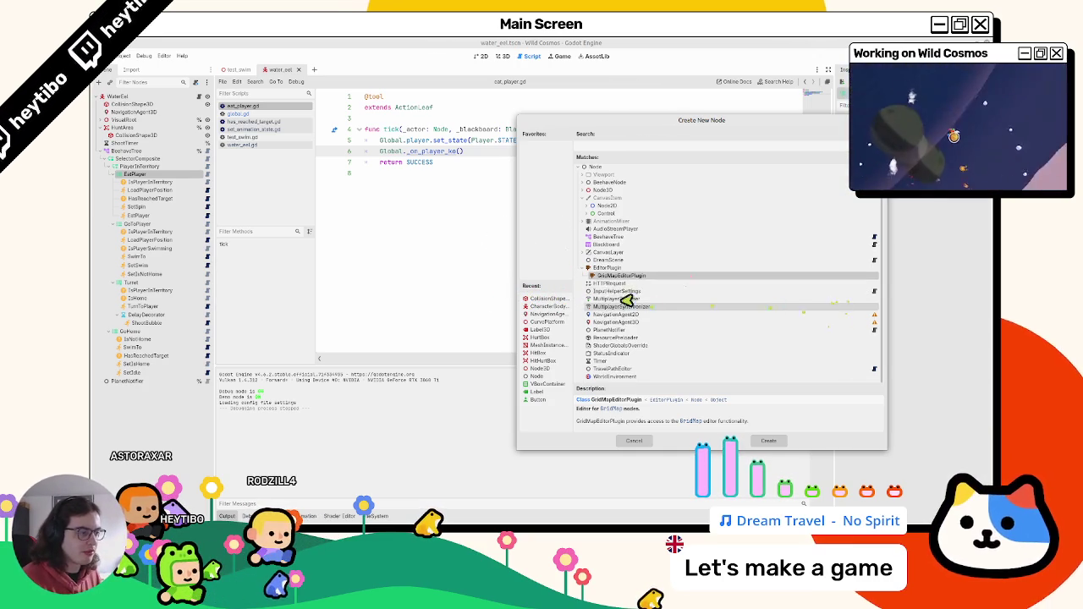
click(584, 271)
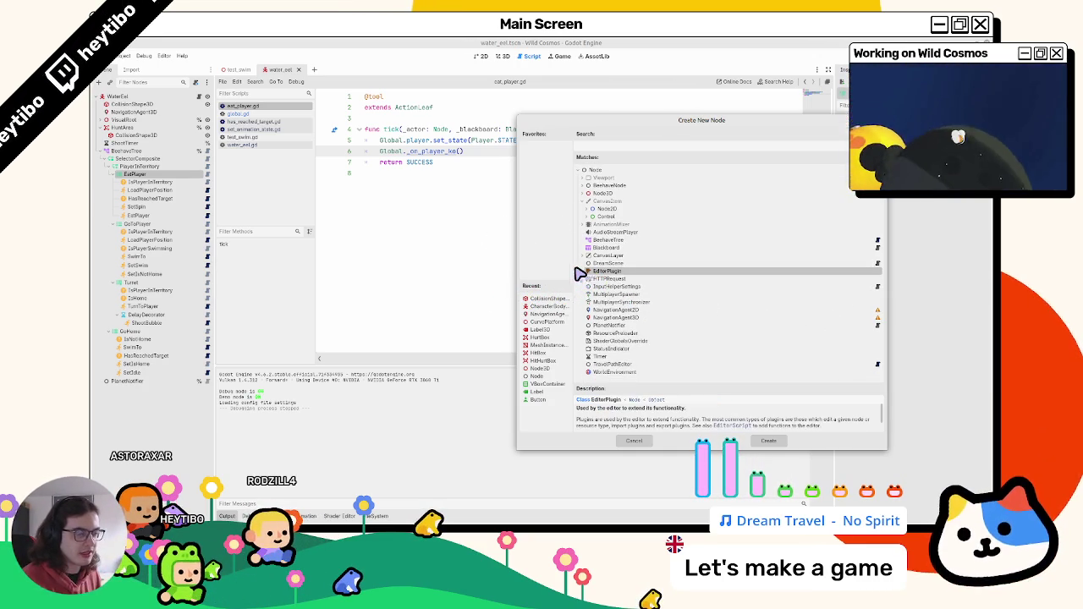
Step: Expand BeehaveNode, Composite and Decorator types, enlarging the dialog and description area
click(584, 185)
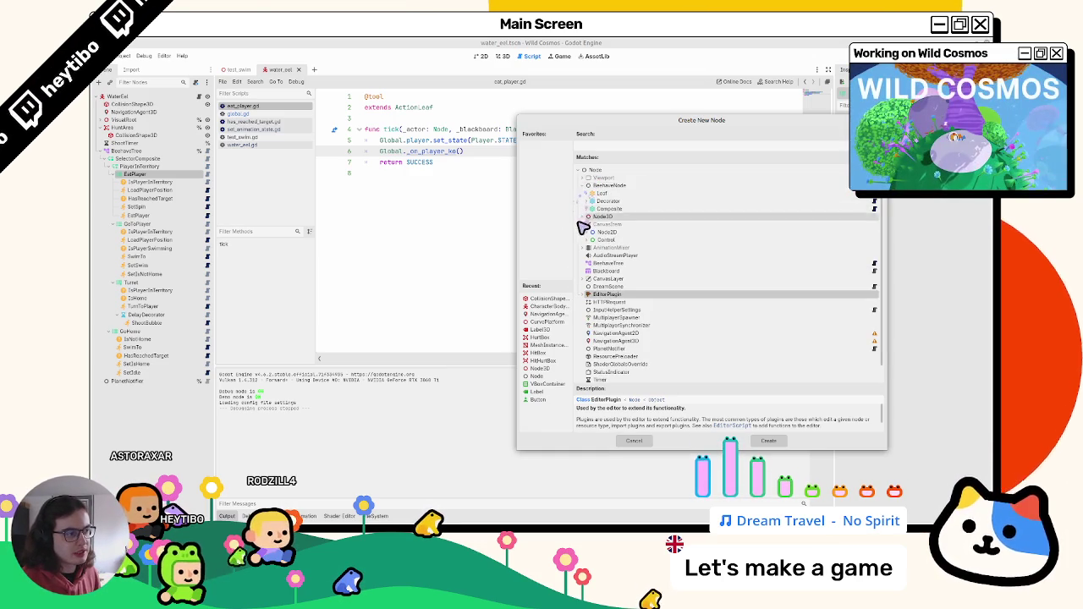
click(584, 208)
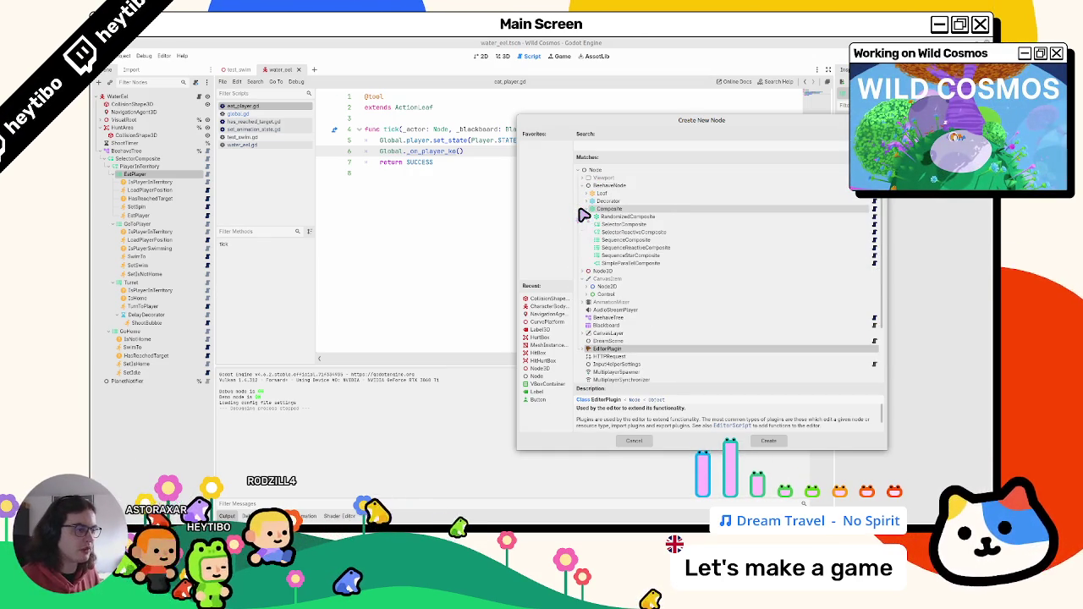
click(586, 203)
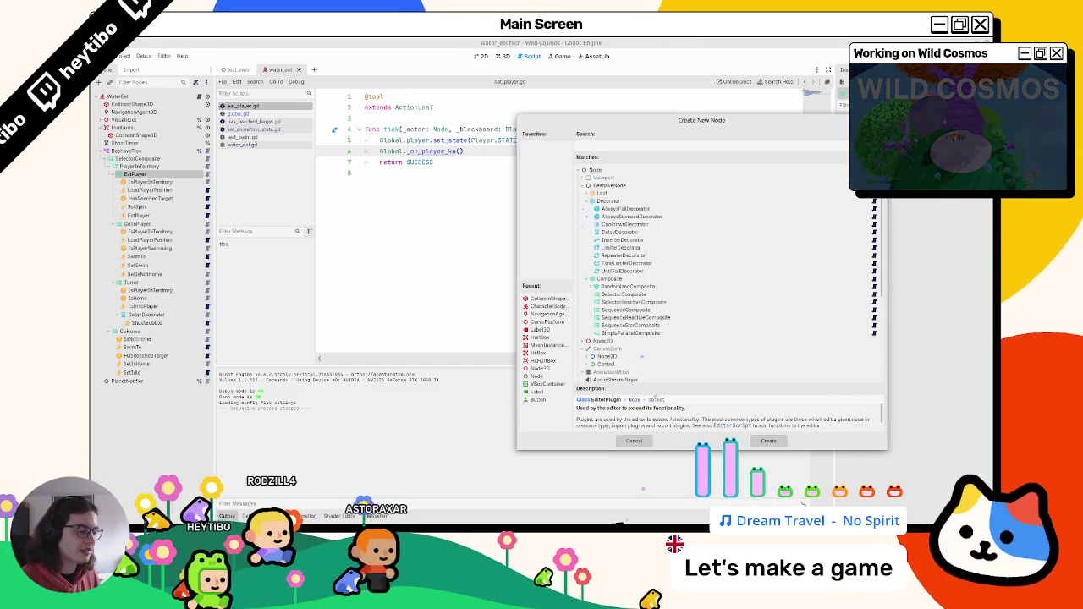
drag(589, 461, 583, 511)
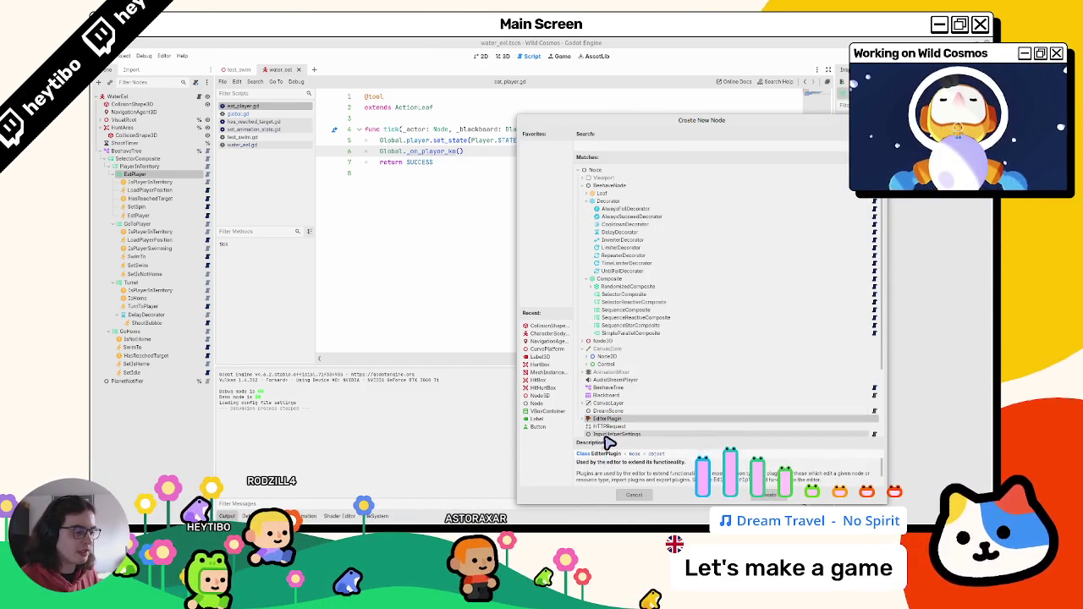
mouse_move(607, 444)
mouse_down()
mouse_move(605, 317)
mouse_move(604, 338)
mouse_up()
scroll(642, 321, down, 5)
scroll(643, 318, up, 10)
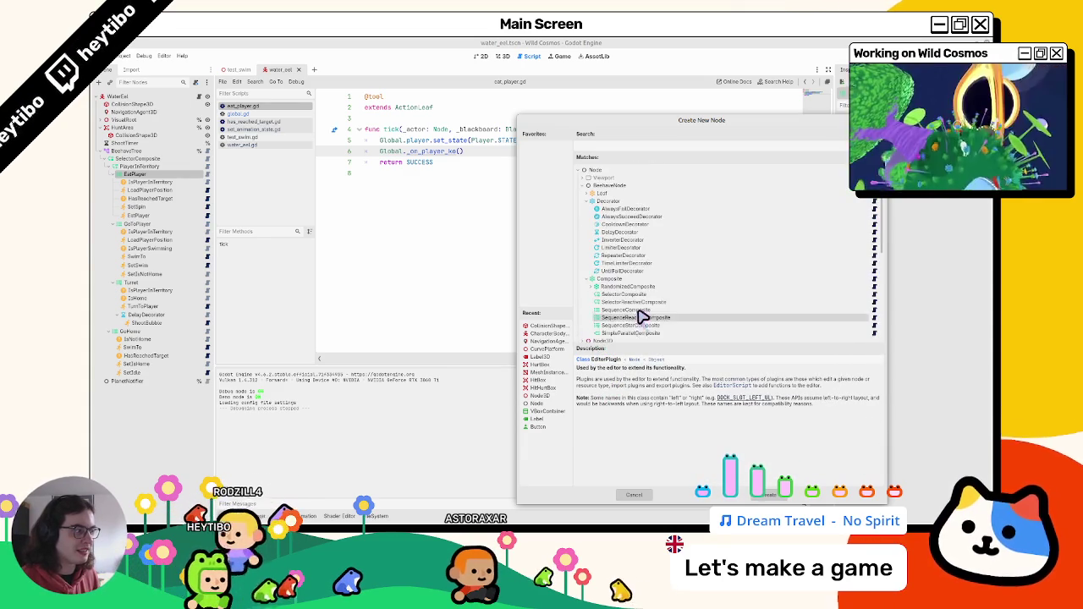
drag(620, 348, 620, 333)
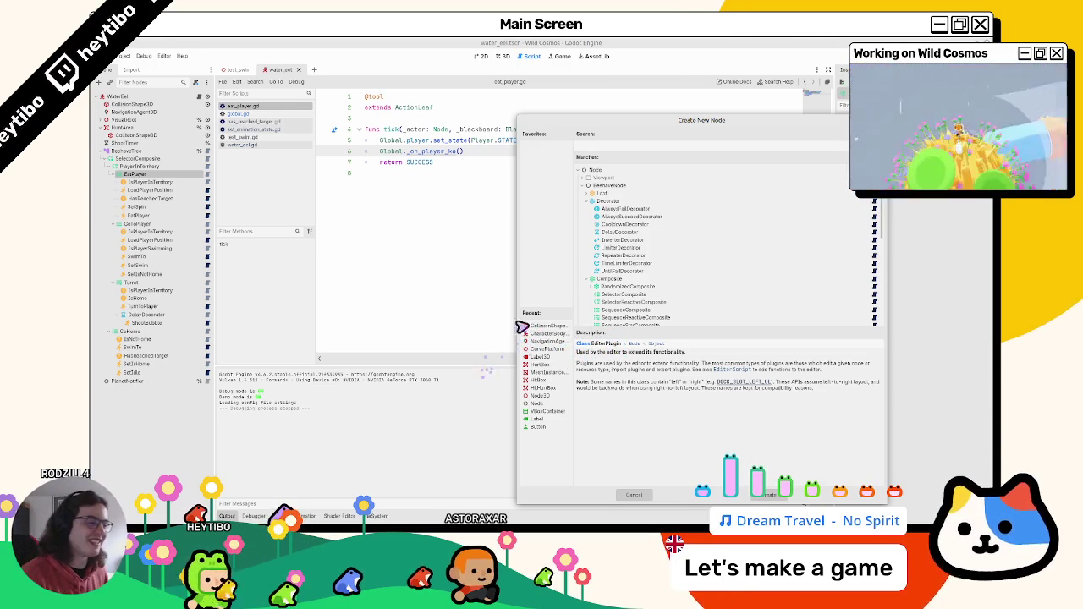
Step: Read the TimeLimiter, Limiter, Inverter and UntilFail decorator descriptions, then cancel
click(631, 263)
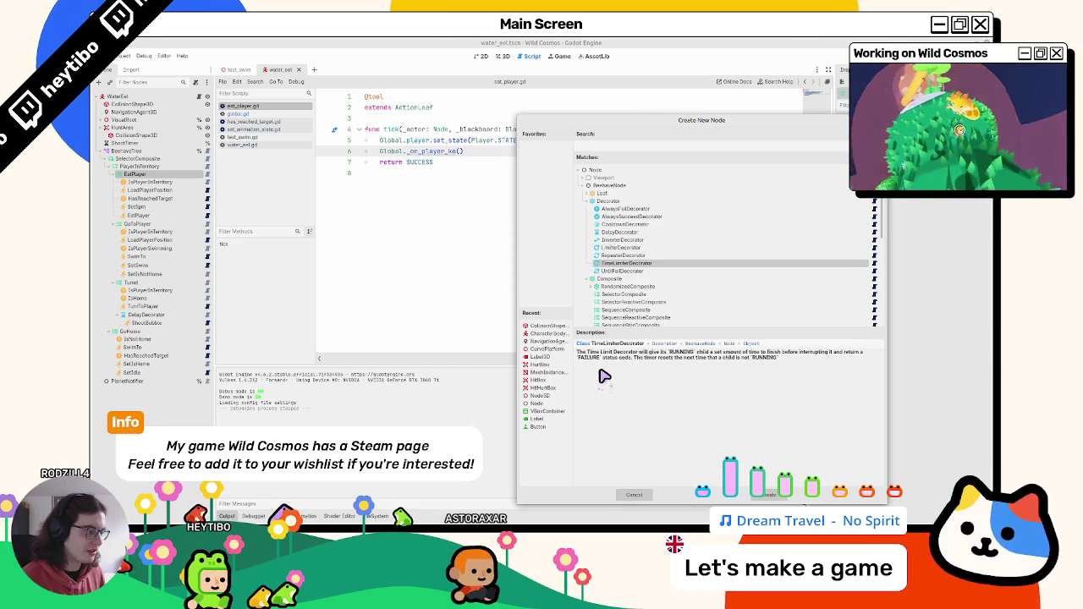
click(618, 248)
click(617, 241)
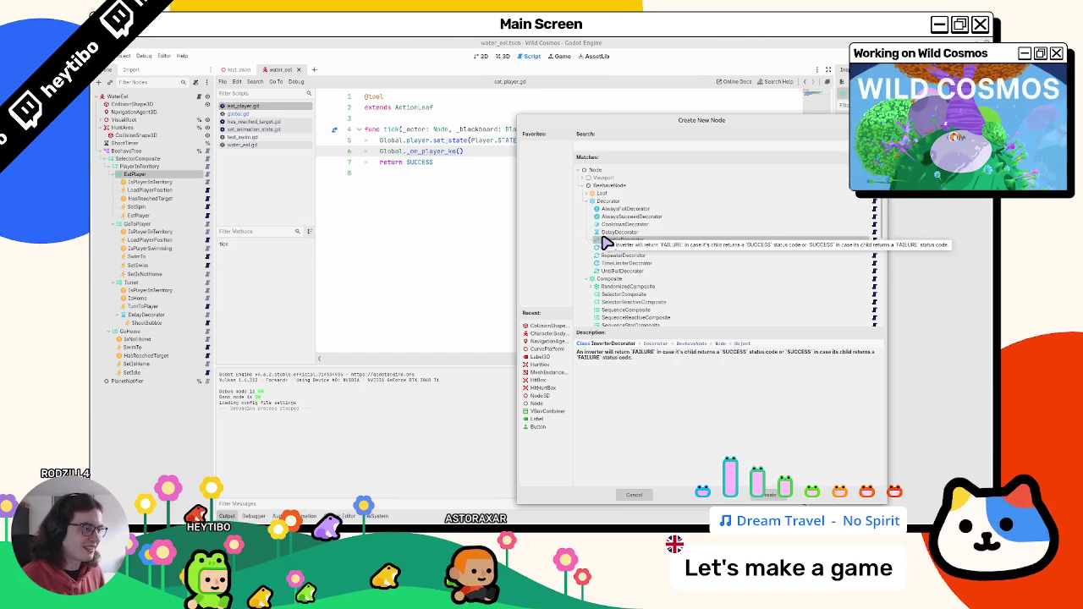
click(603, 248)
click(601, 241)
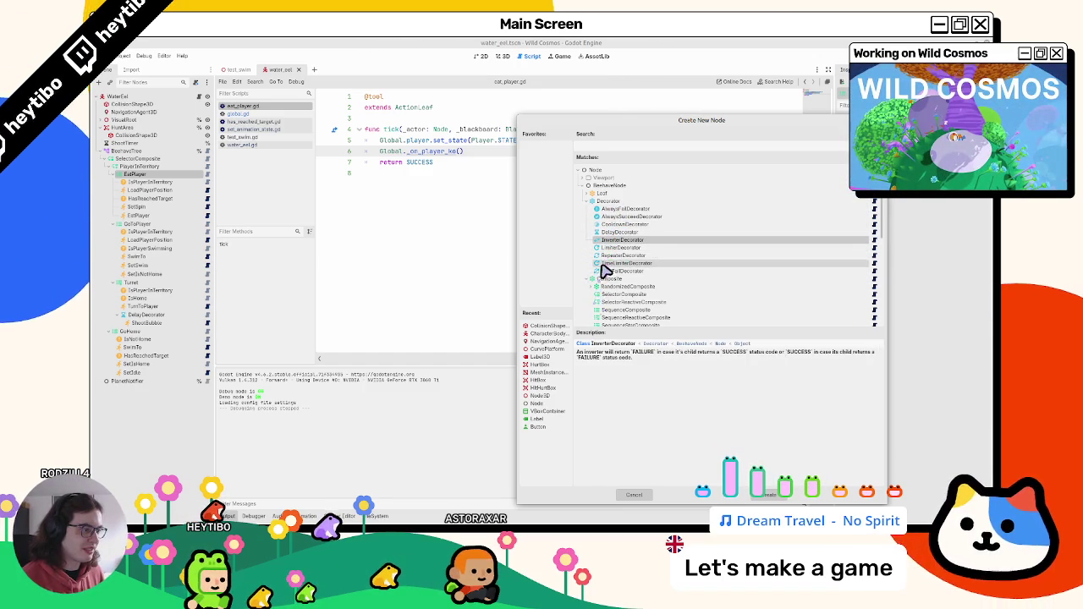
click(597, 270)
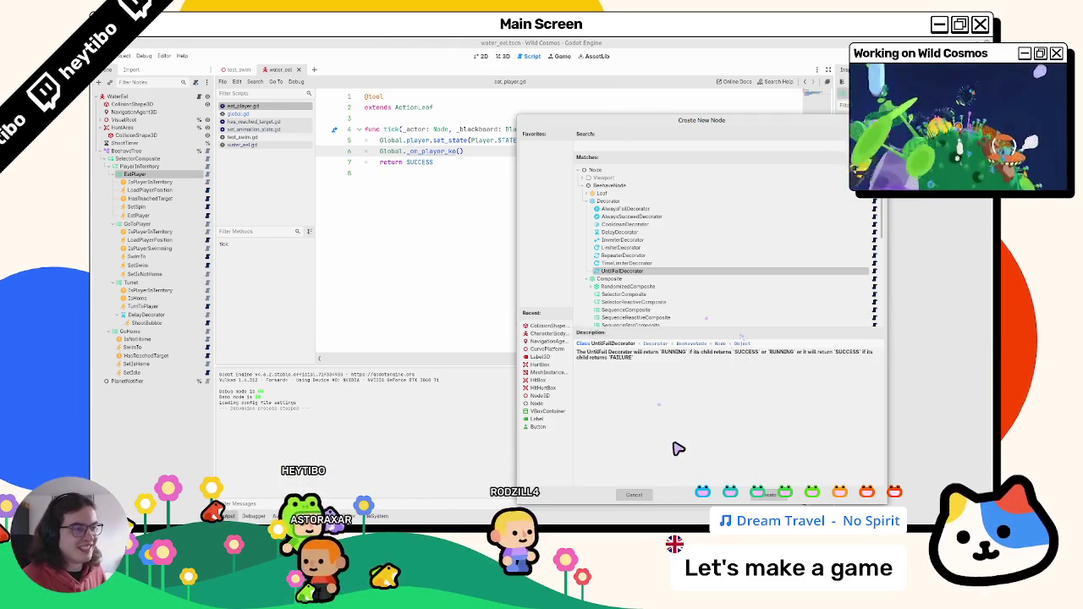
click(634, 495)
Step: Change line 7's return value from SUCCESS to FAILURE and clear the Output log
double_click(423, 162)
text(FAILURE)
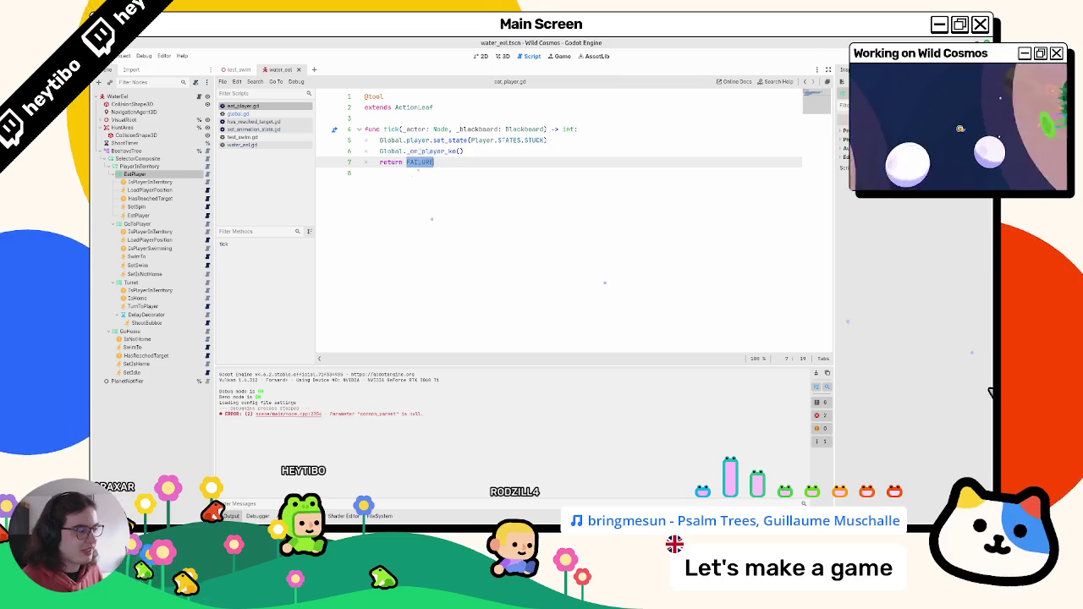
click(814, 373)
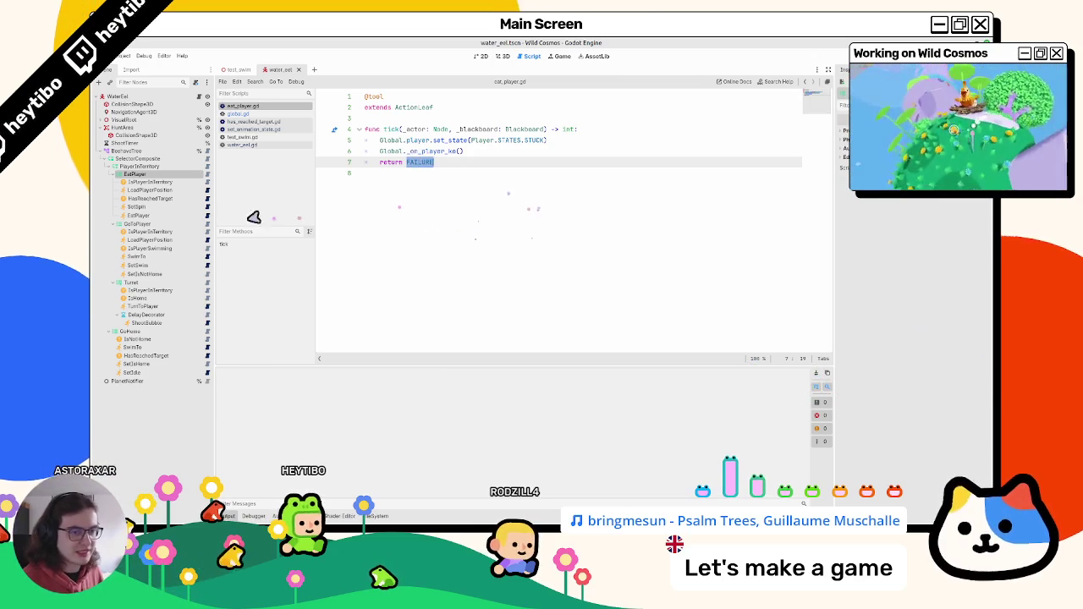
click(158, 207)
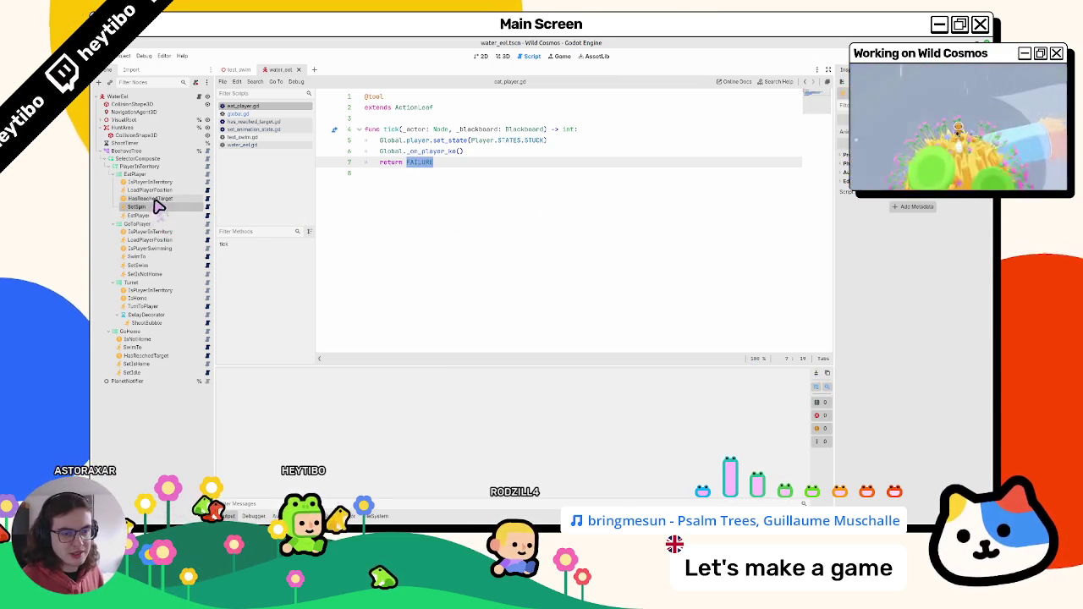
Step: Test-run test_swim with F6, stop it, and return to eat_player.gd
click(237, 69)
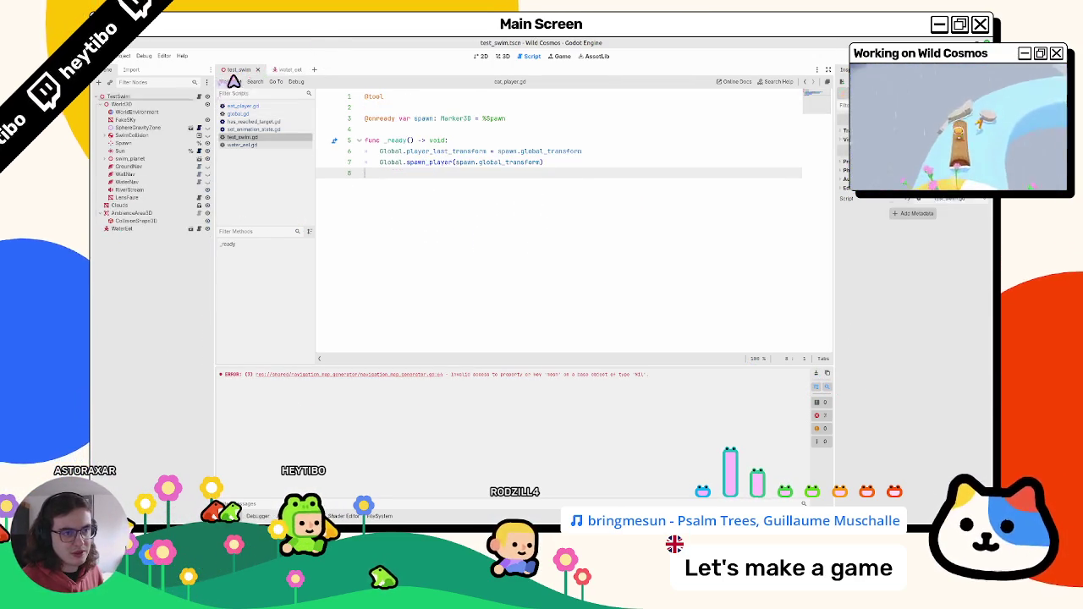
click(281, 70)
click(237, 70)
key(F6)
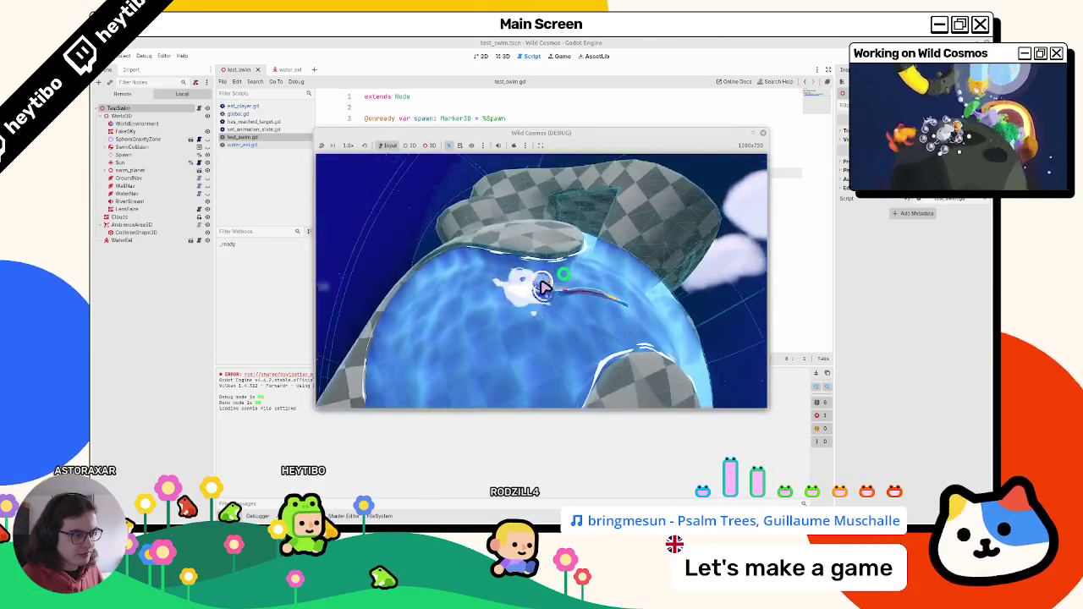
click(824, 71)
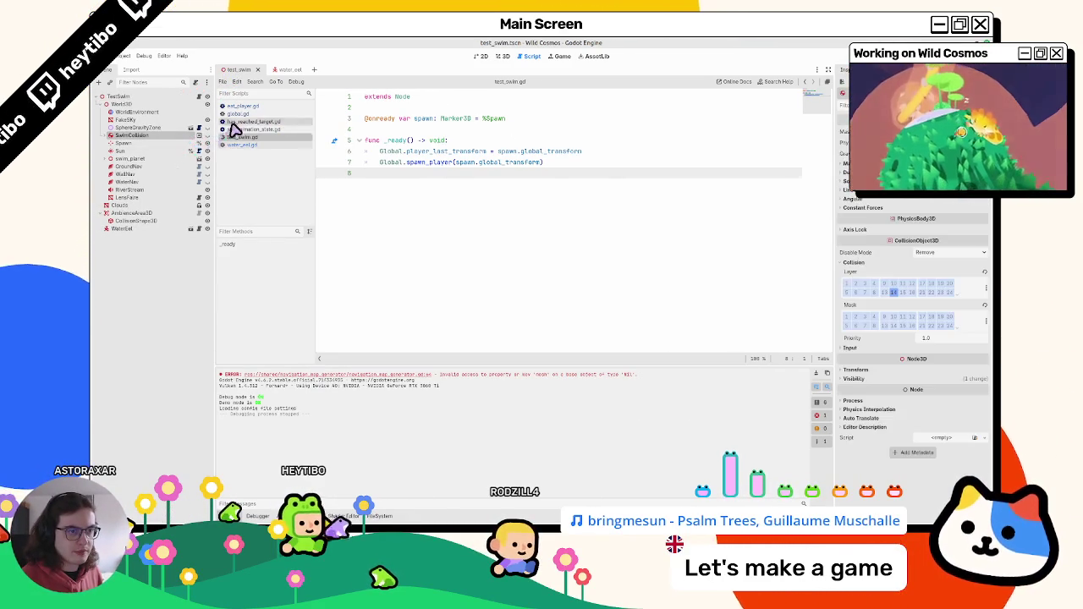
click(241, 113)
click(253, 106)
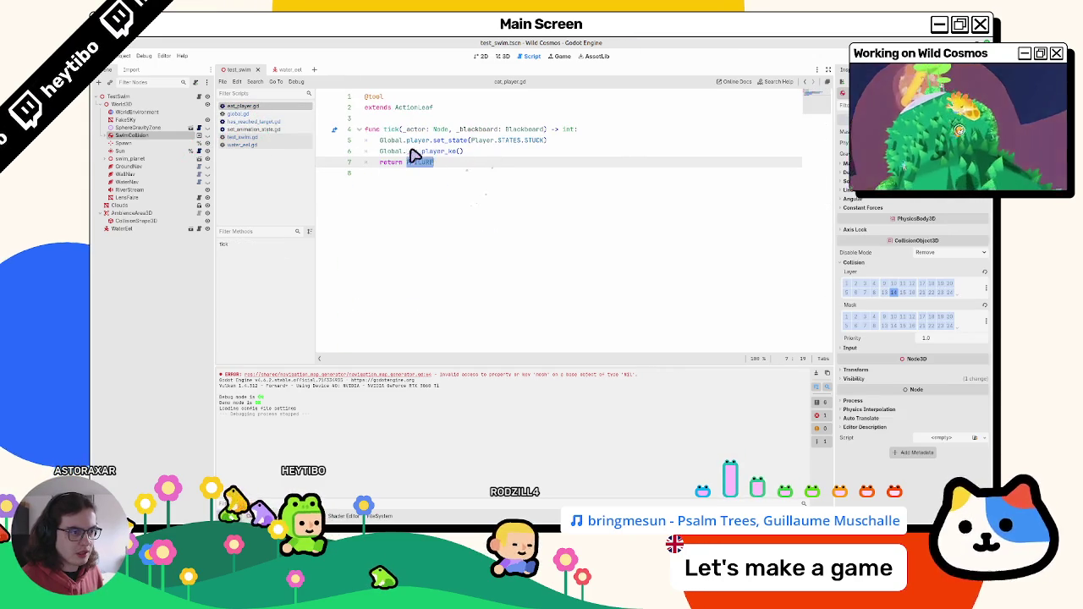
Step: Replace the STUCK set_state call with Global.player.drown(), delete the _on_player_woke line, and test-run
drag(435, 140, 618, 143)
text(drown)
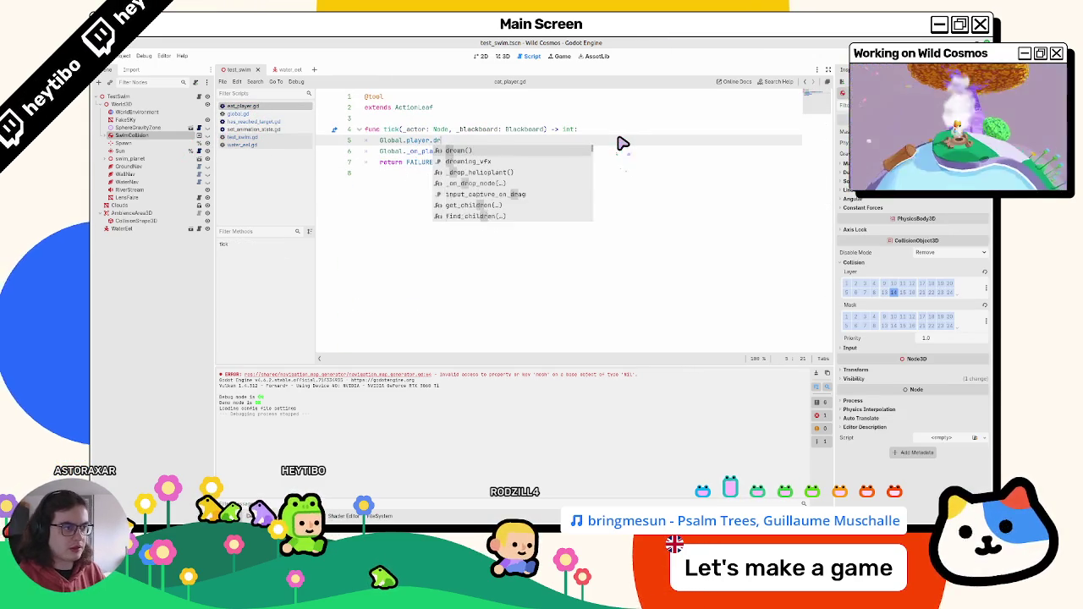
key(Return)
click(440, 153)
key(ctrl+shift+k)
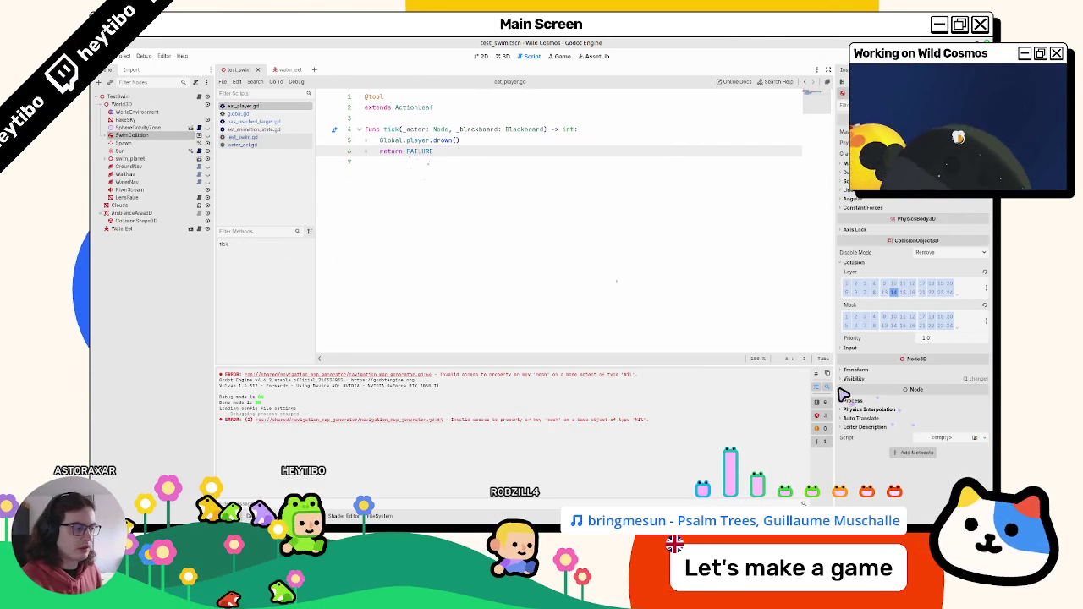
key(F6)
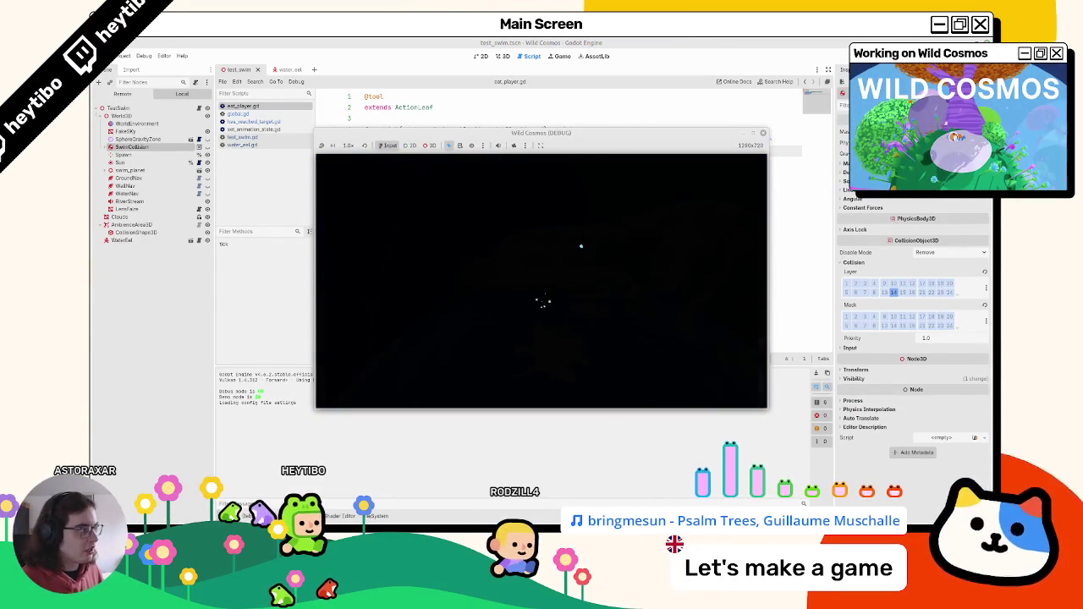
Step: Select the FAILURE return value, rerun the game with F5, and stop it from the pause menu
double_click(424, 151)
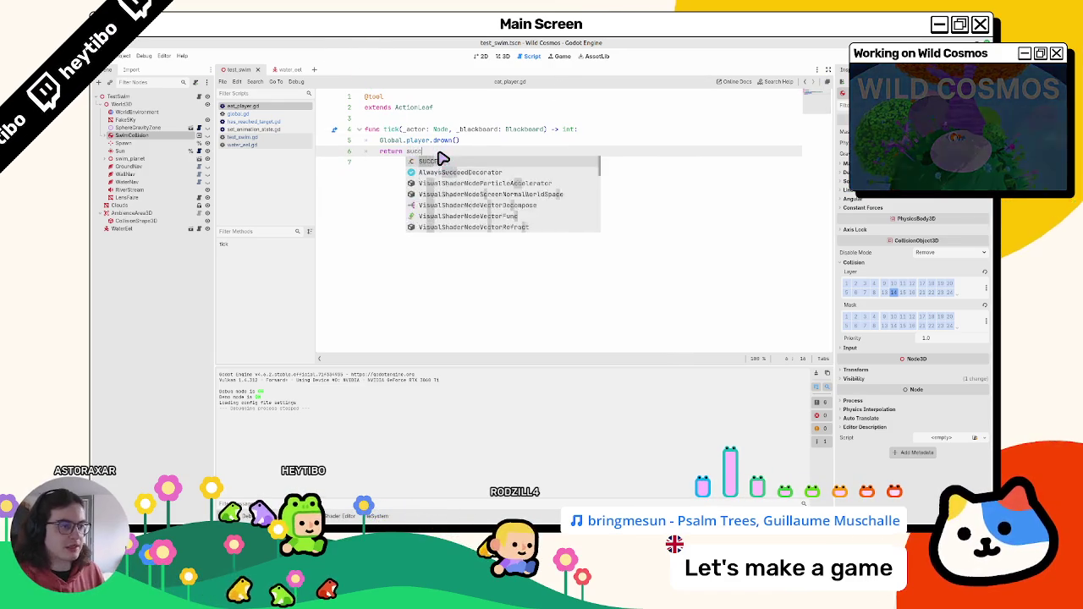
key(F5)
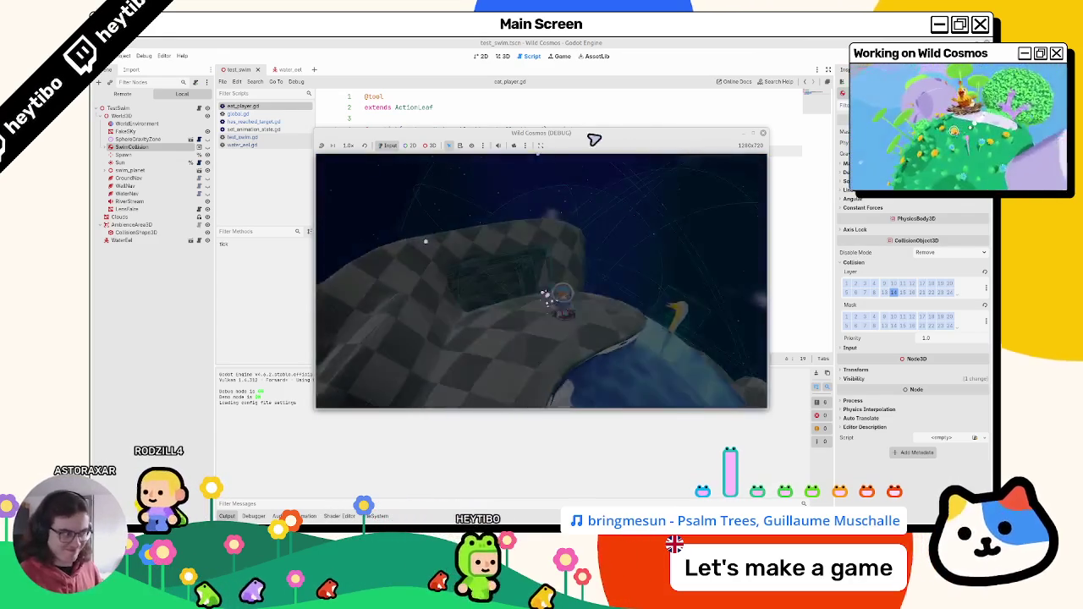
key(Escape)
click(360, 287)
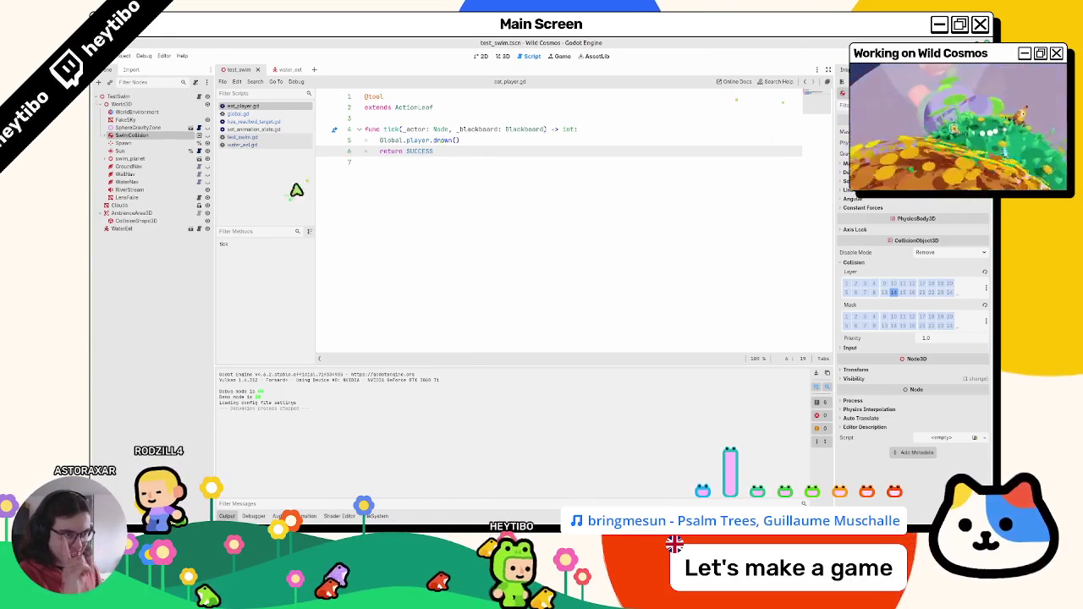
Step: Add a temporary HELLO debug line, test with F6, stop with F8, then undo it
click(677, 132)
key(Return)
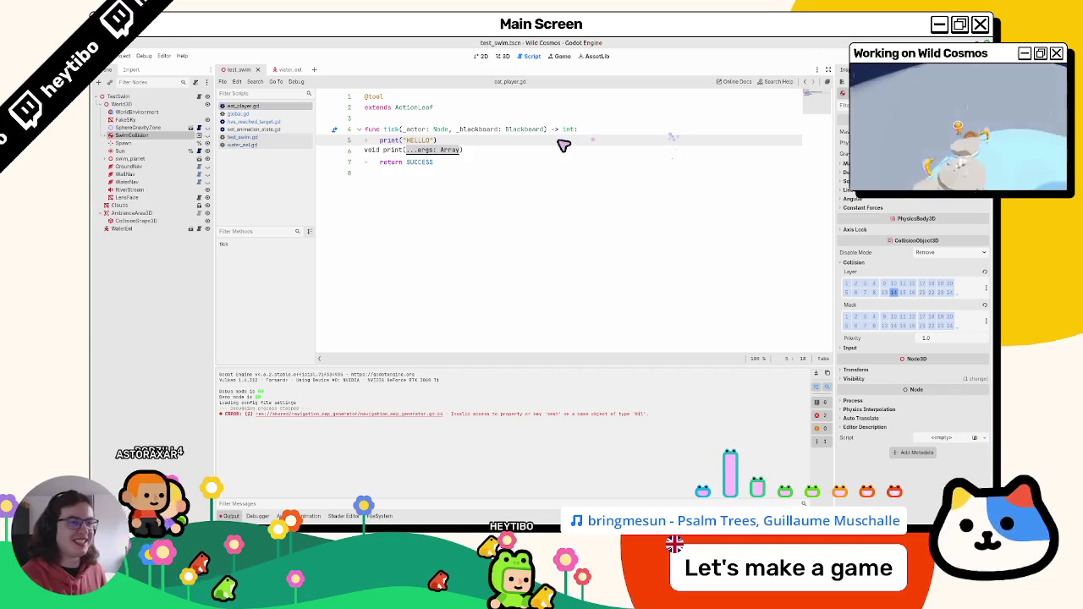
key(F6)
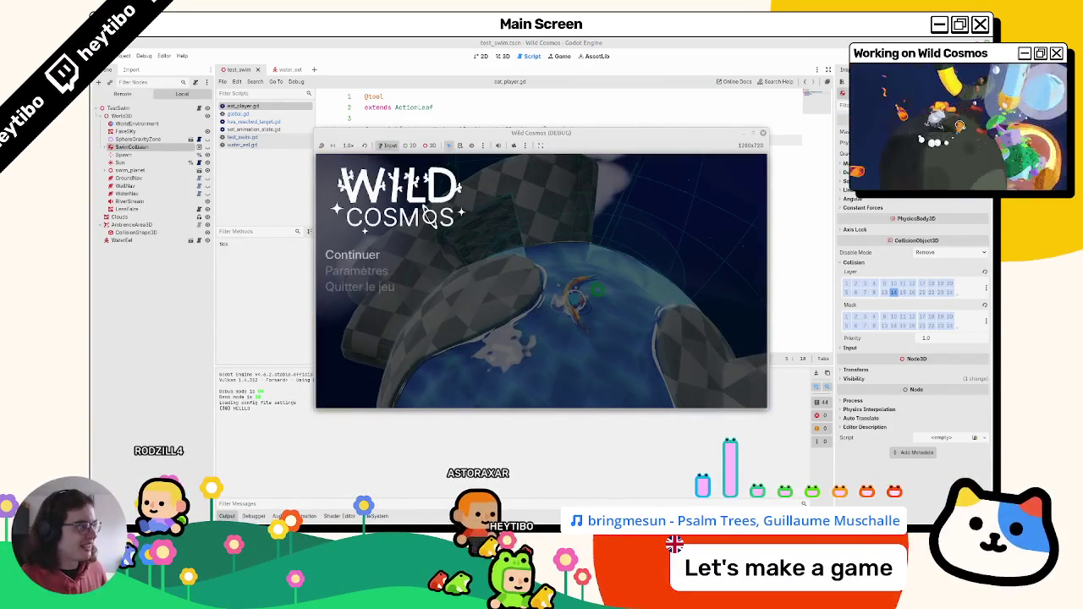
key(F8)
key(ctrl+z)
key(ctrl+z)
key(ctrl+z)
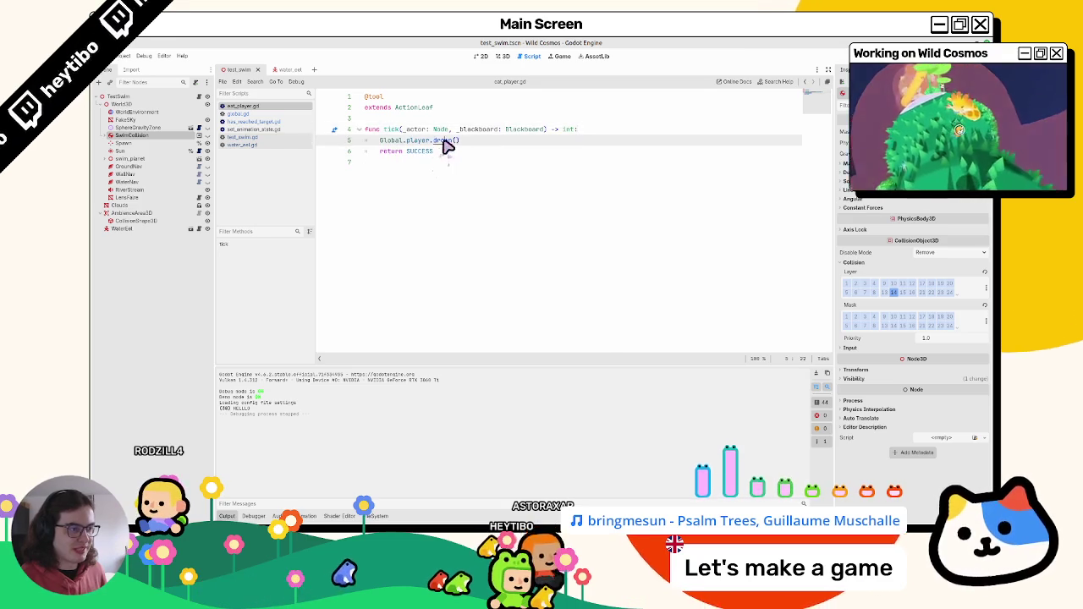
Step: Inspect the drown function's definition and STATES, then return to eat_player.gd
ctrl+click(446, 142)
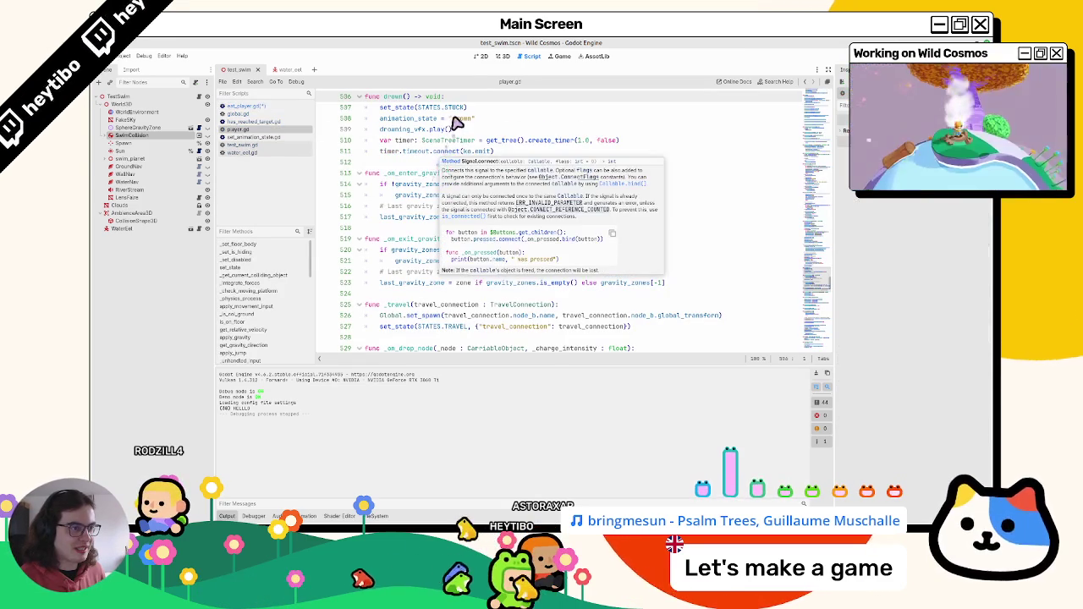
double_click(407, 120)
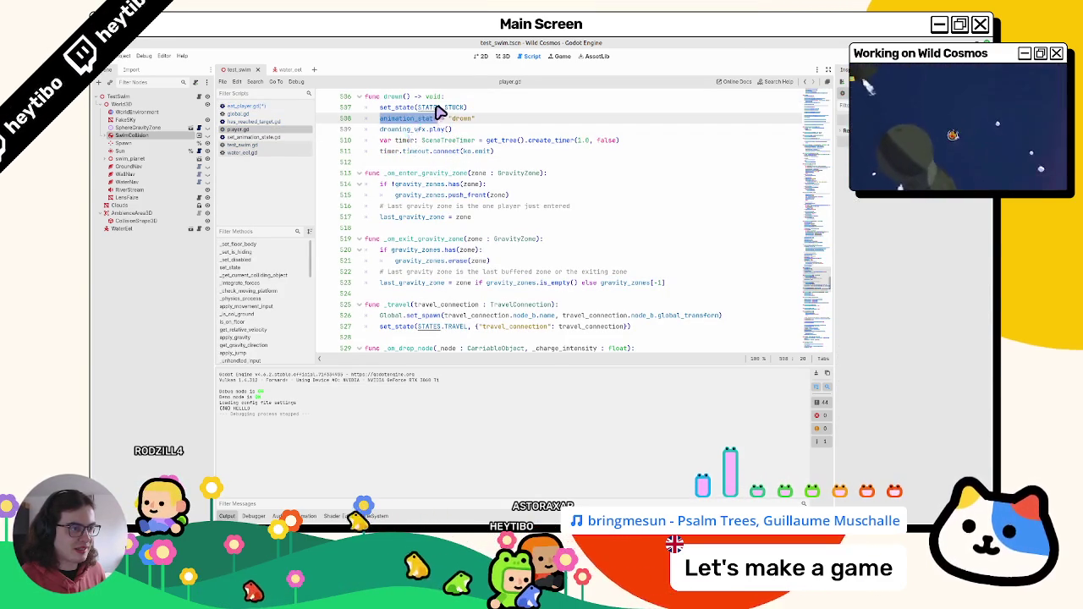
double_click(434, 107)
click(245, 105)
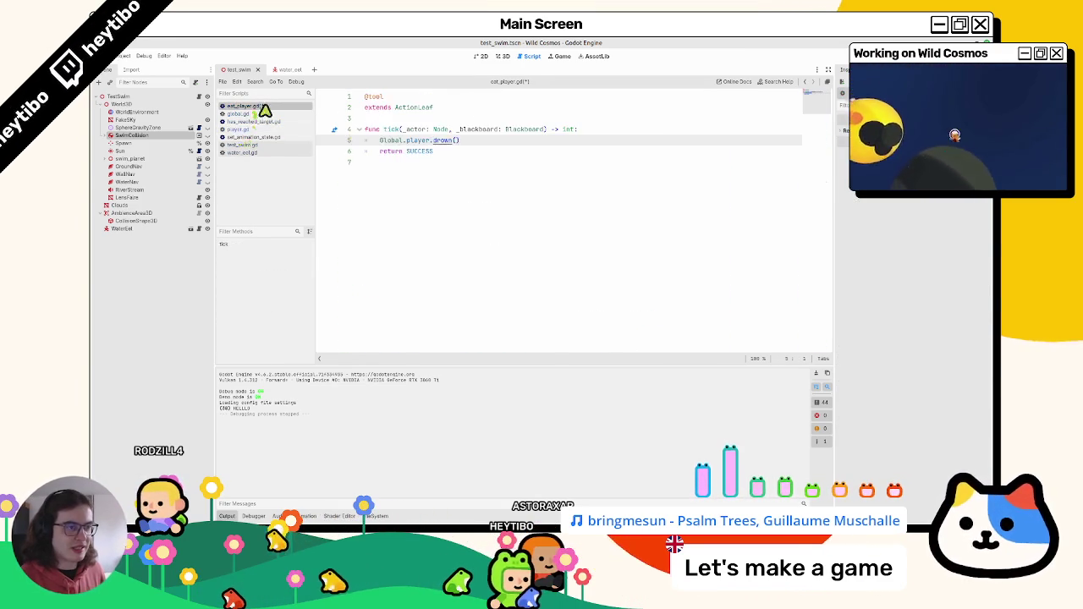
Step: Write the check 'if Global.player.state == Global.player.STATES.STUCK:' in tick
click(648, 131)
key(Return)
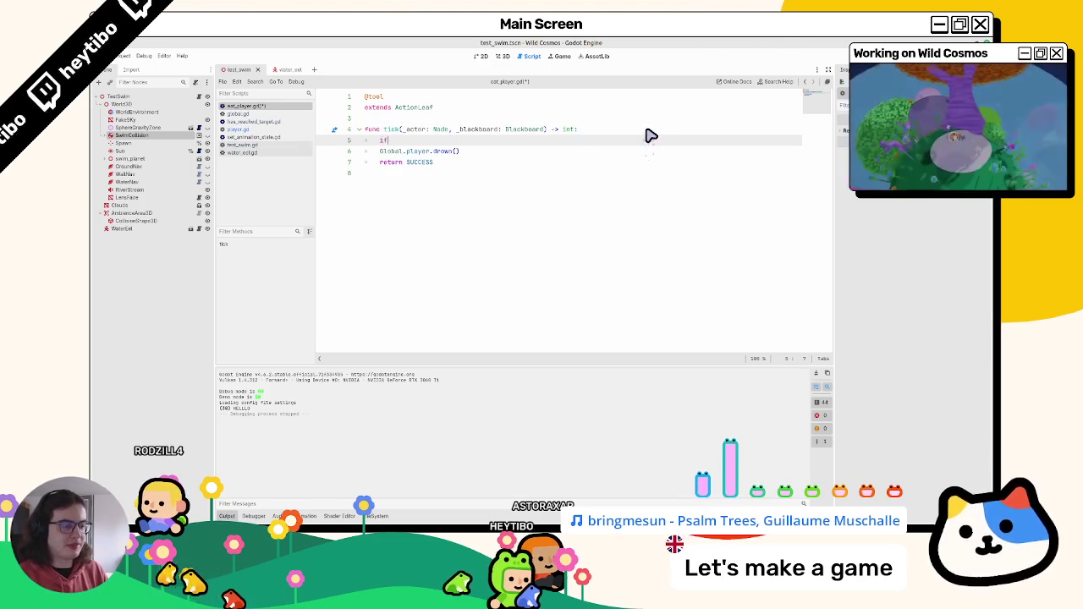
key(BackSpace)
key(BackSpace)
key(BackSpace)
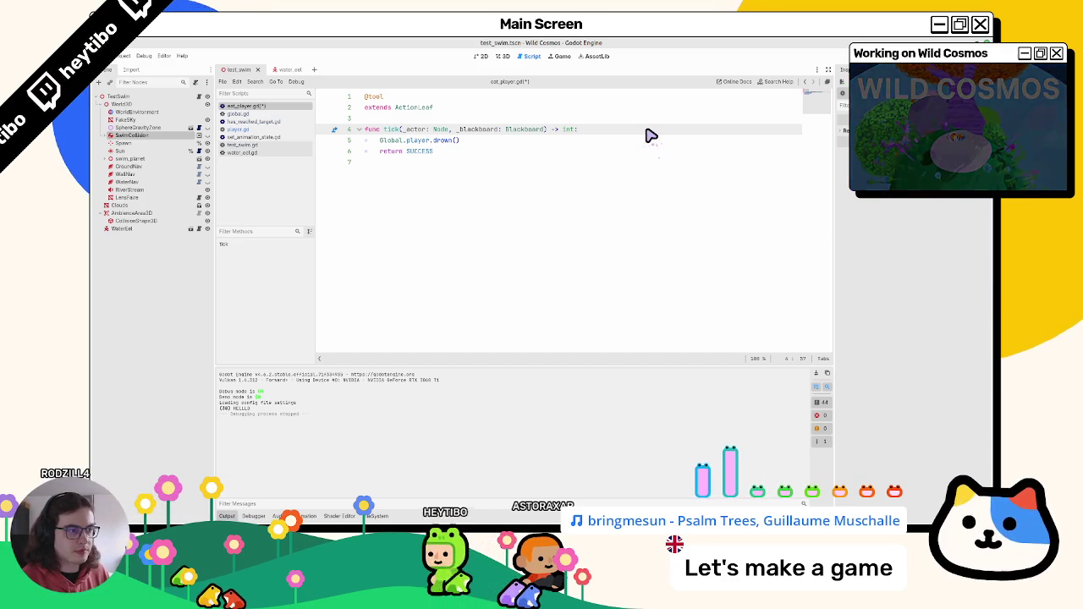
key(Return)
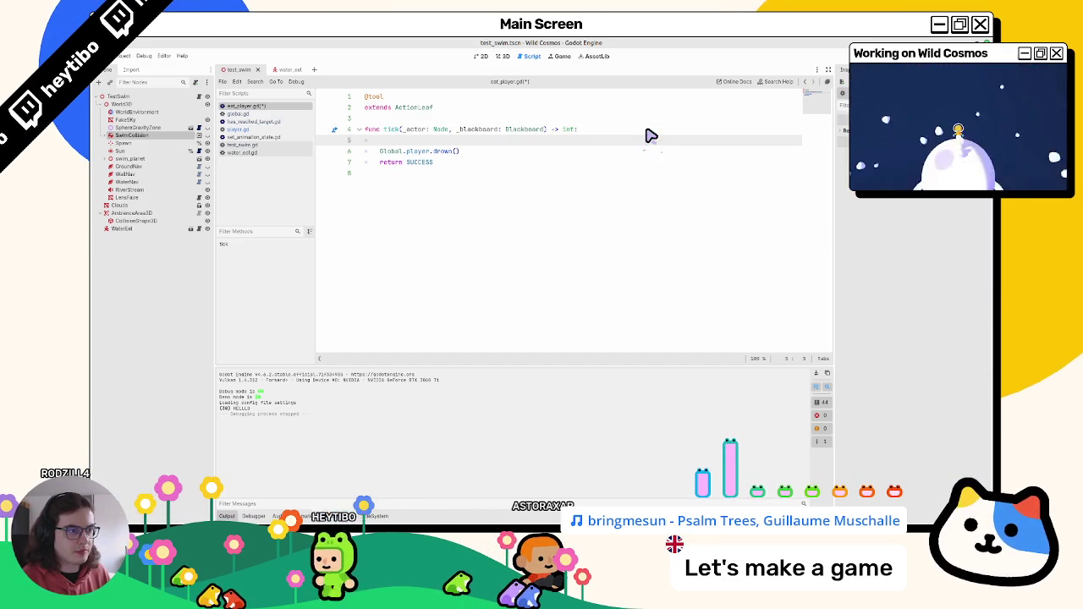
text(ifpla)
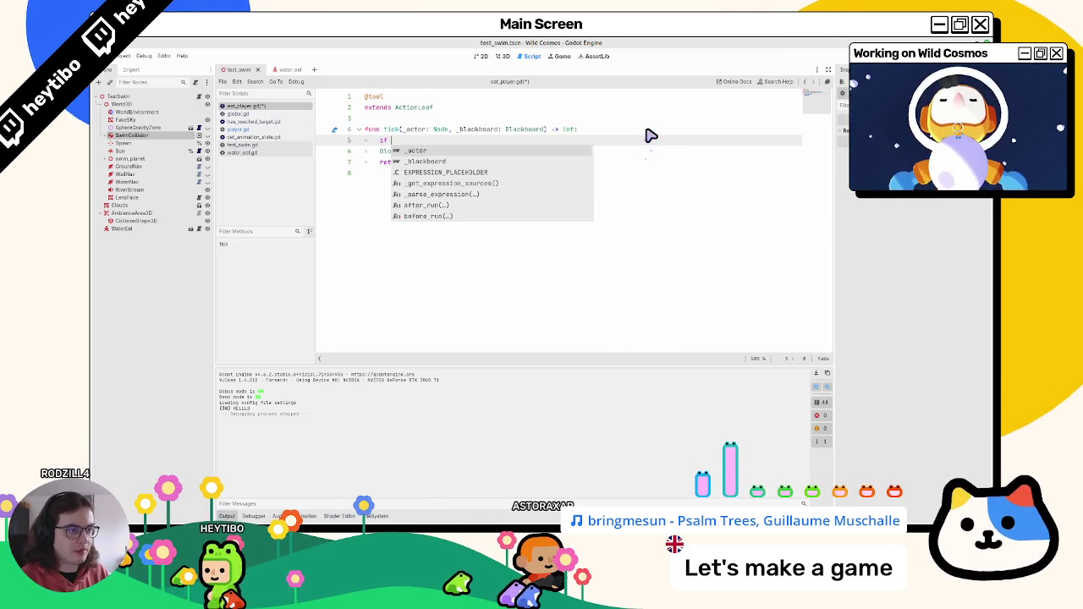
key(BackSpace)
key(BackSpace)
key(BackSpace)
text(Global)
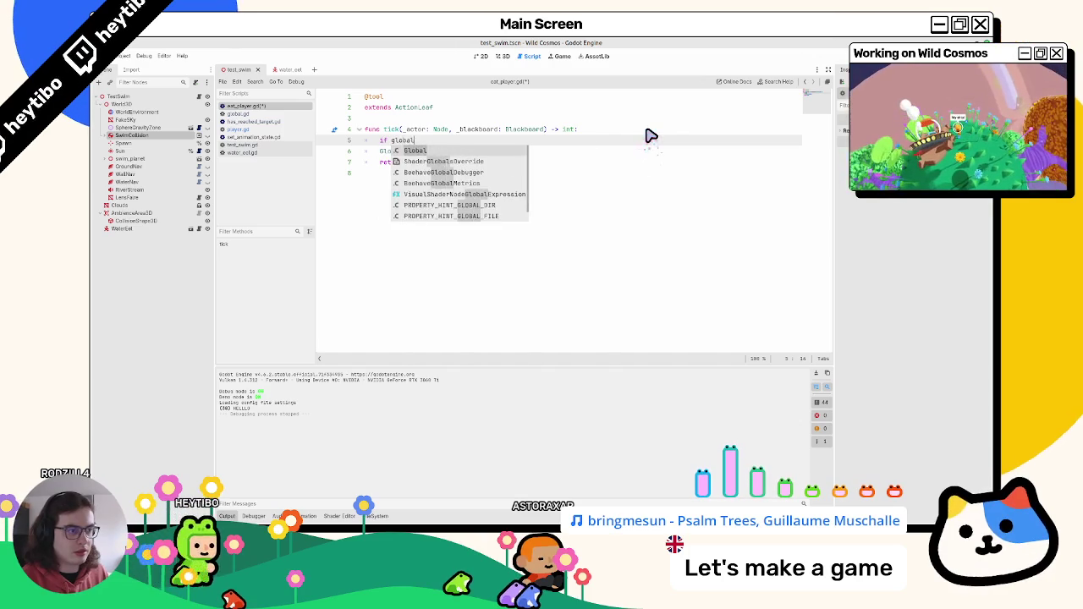
text(.player)
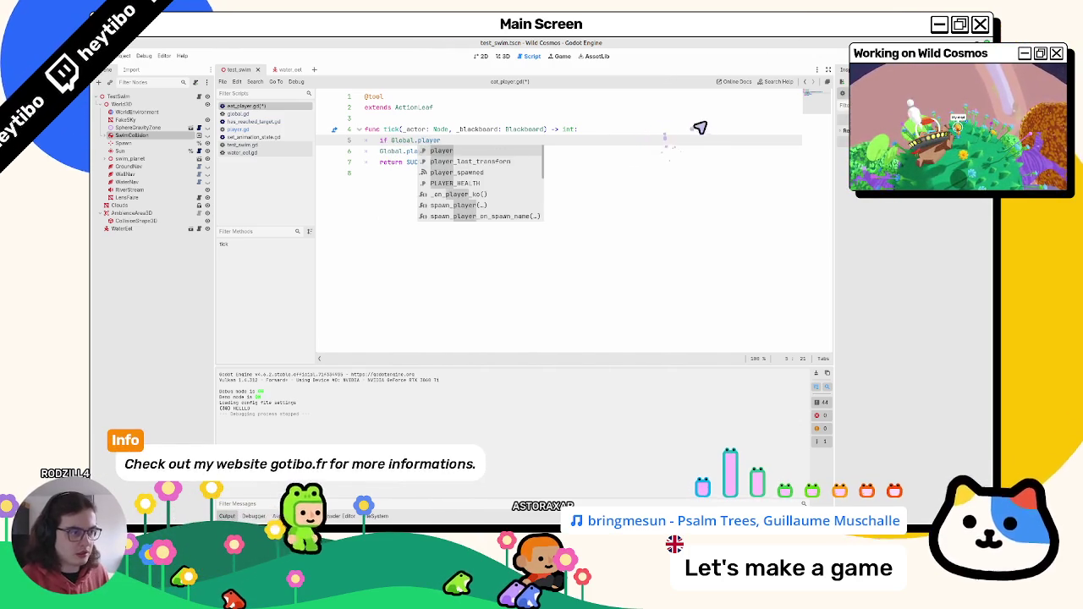
text(.state)
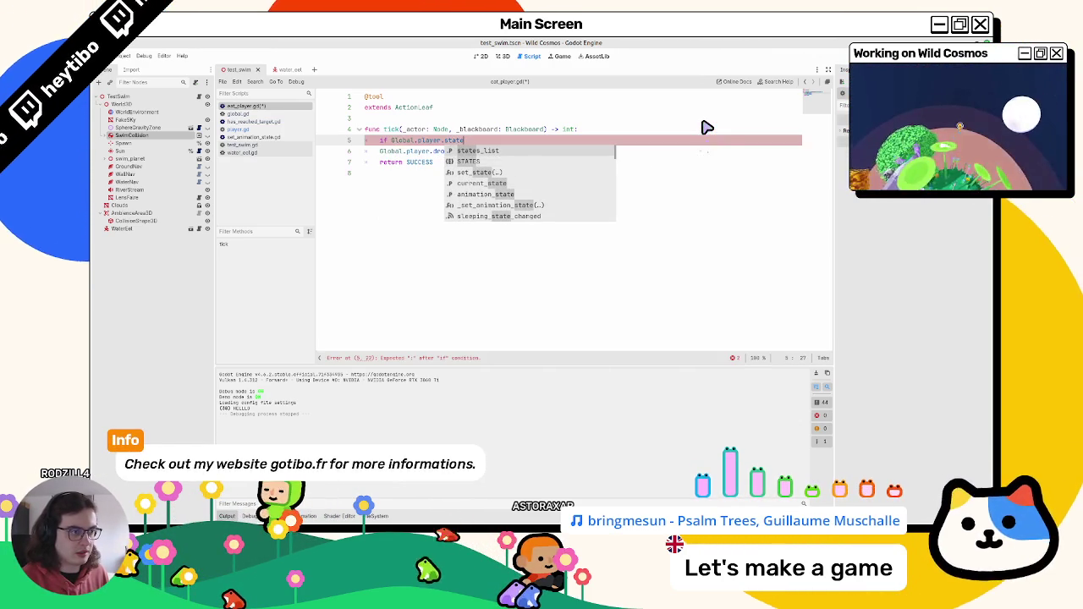
text( == gl)
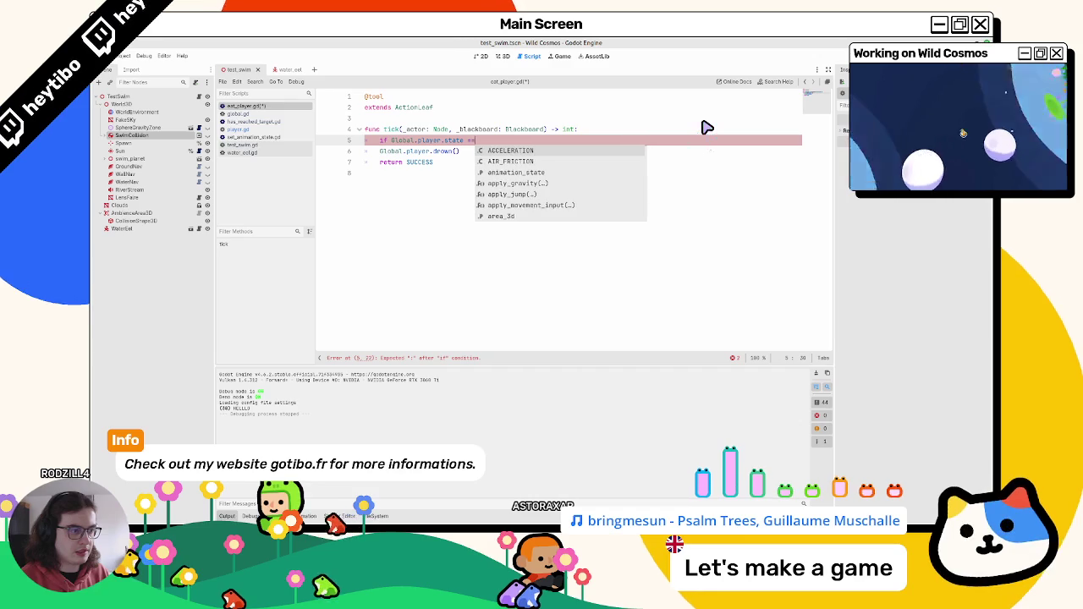
key(Return)
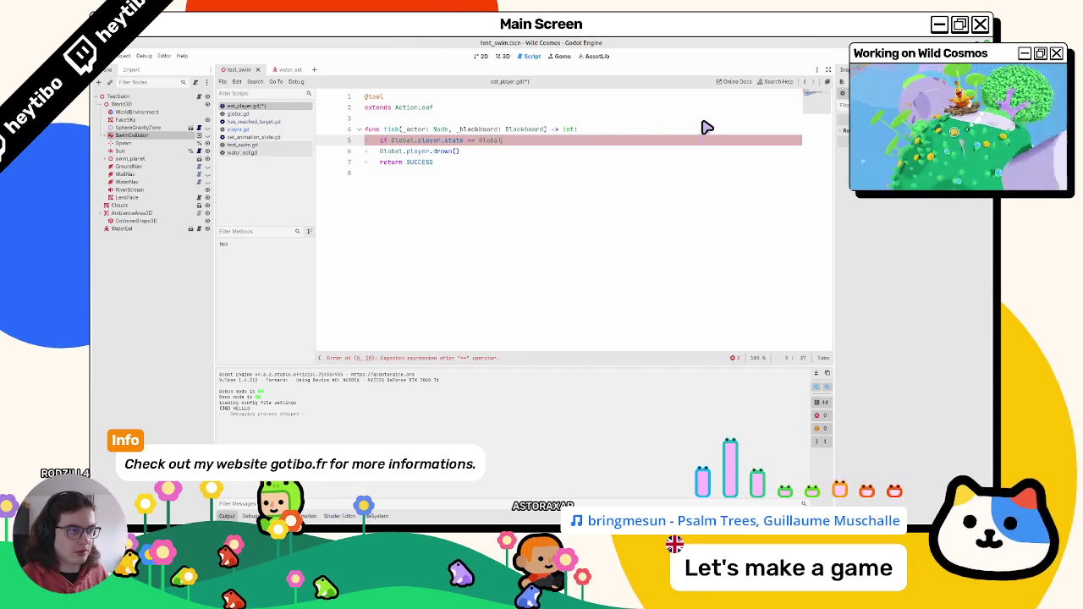
text(.player)
text(.state)
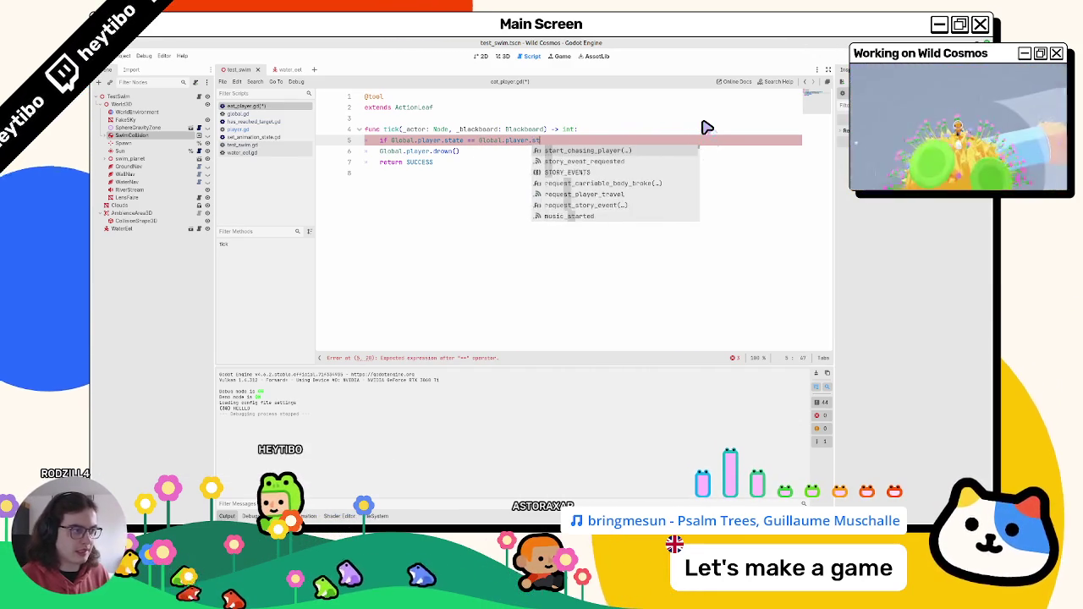
key(Down)
key(Return)
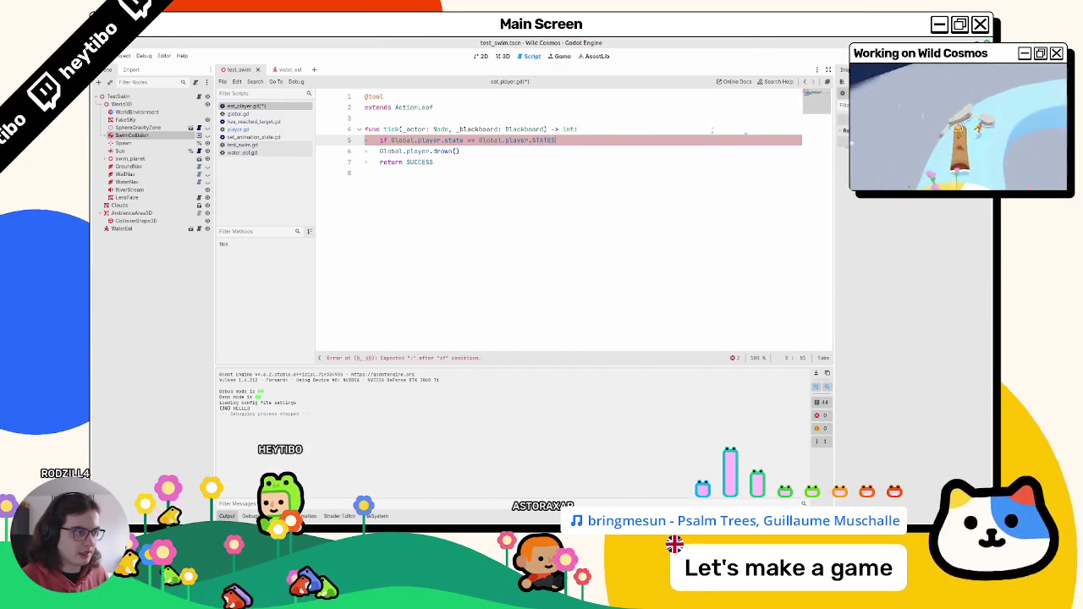
text(.stu)
key(Return)
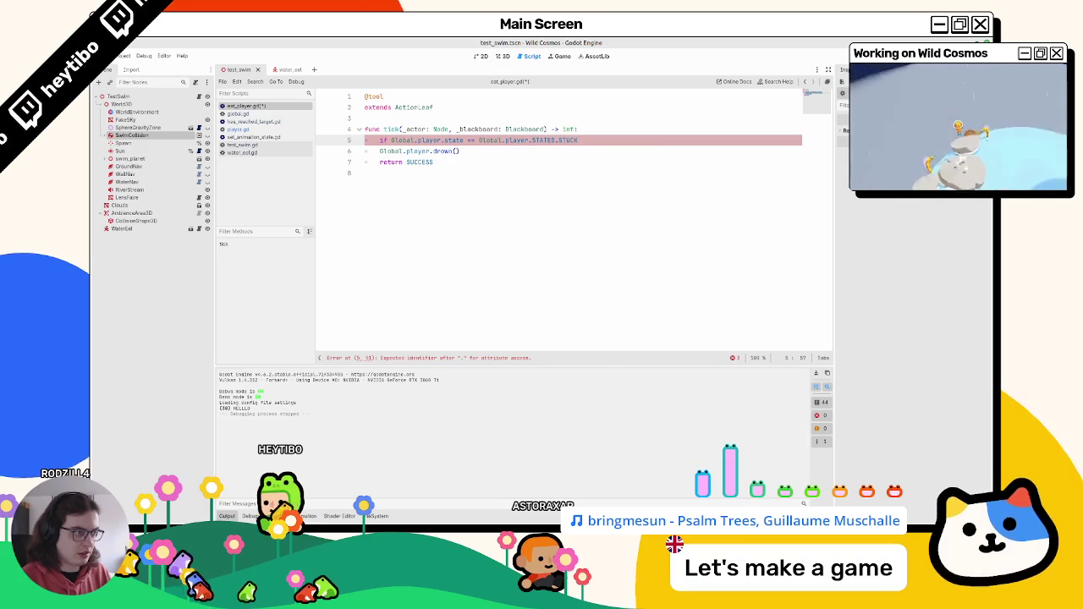
text(:)
Step: Nest the drown call inside the if block and add a 'return RUNNING' line
click(407, 151)
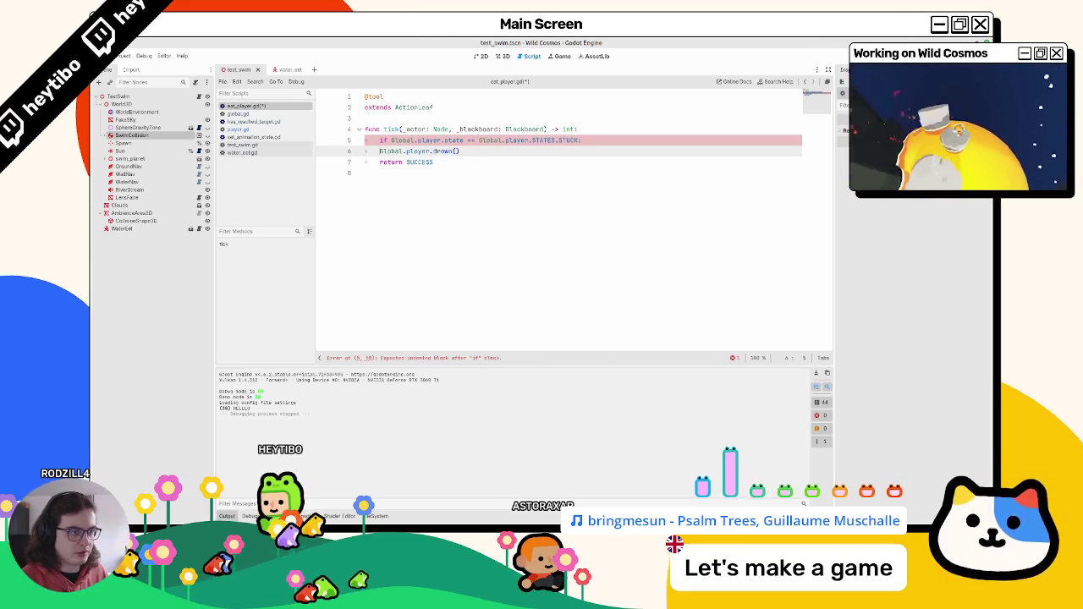
key(Home)
key(Return)
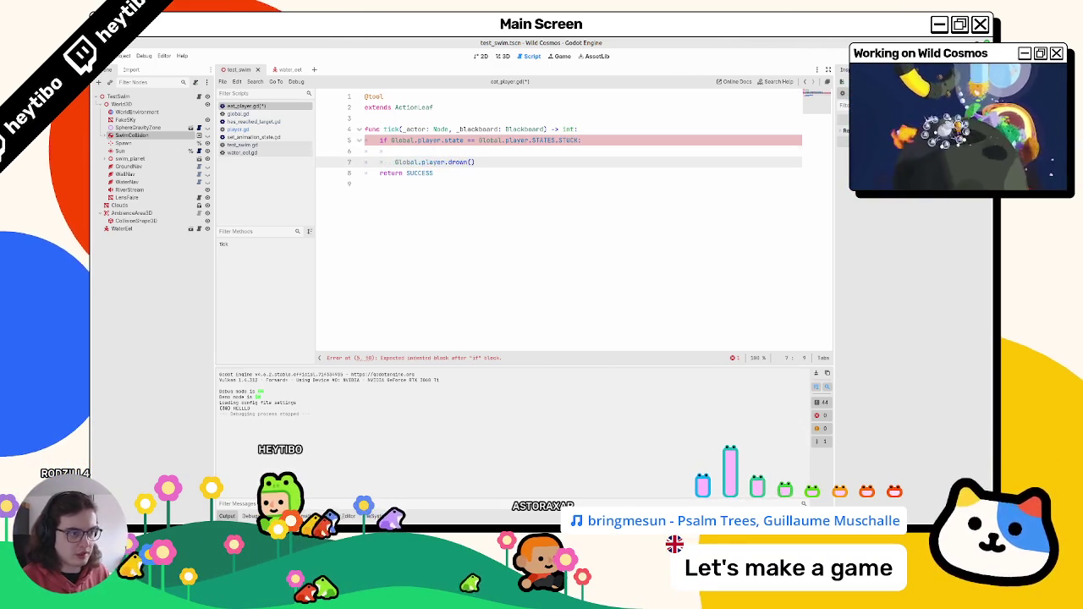
key(Tab)
key(Up)
text(return R)
text(UNNING)
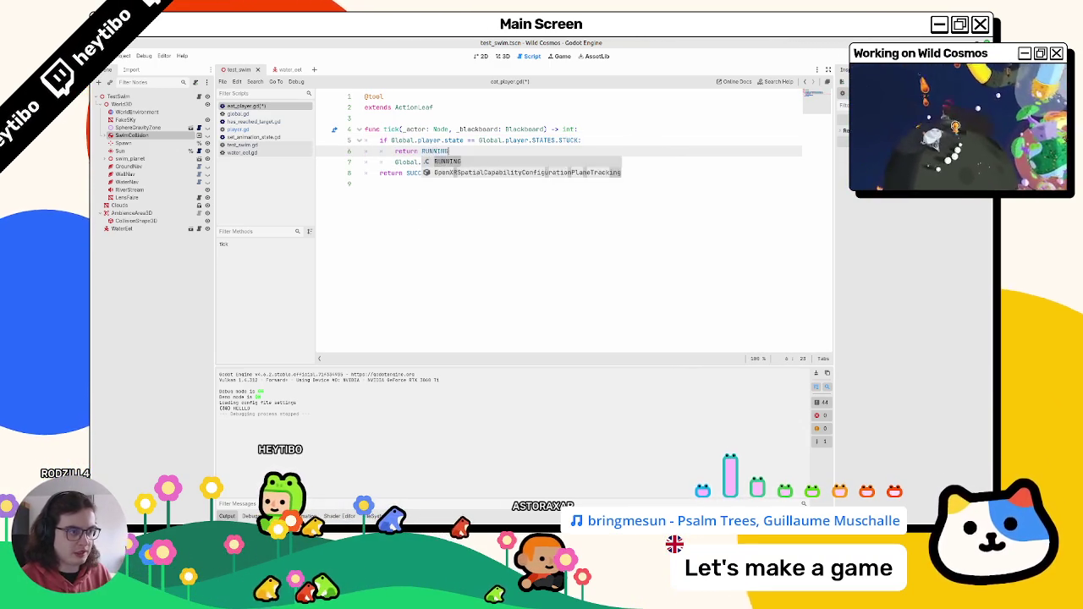
key(Return)
key(Return)
text(else:)
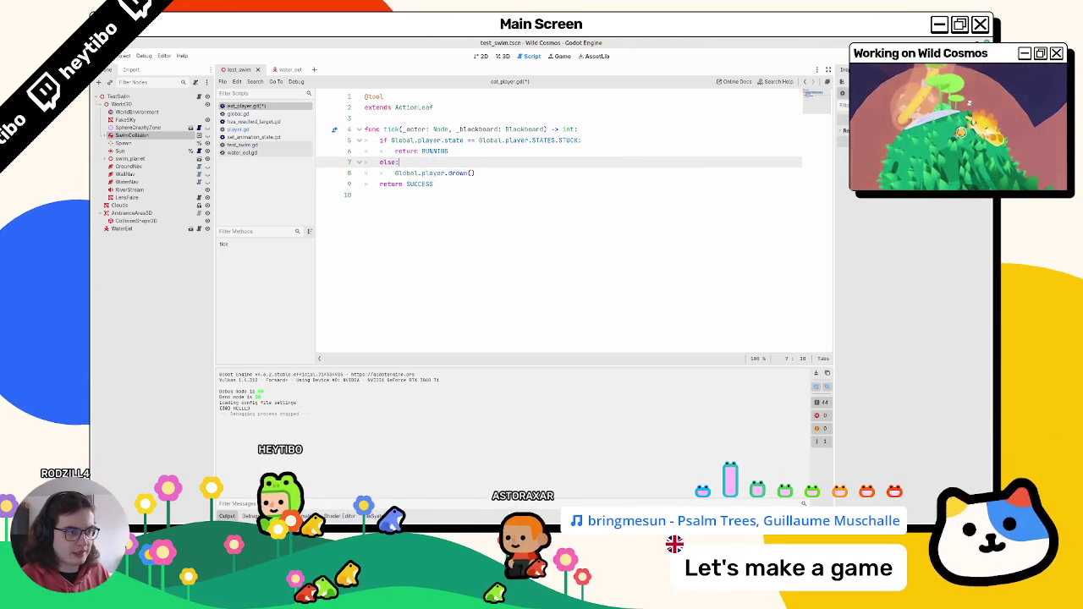
Step: Replace the final return SUCCESS with RUNNING by copying the word RUNNING
click(395, 173)
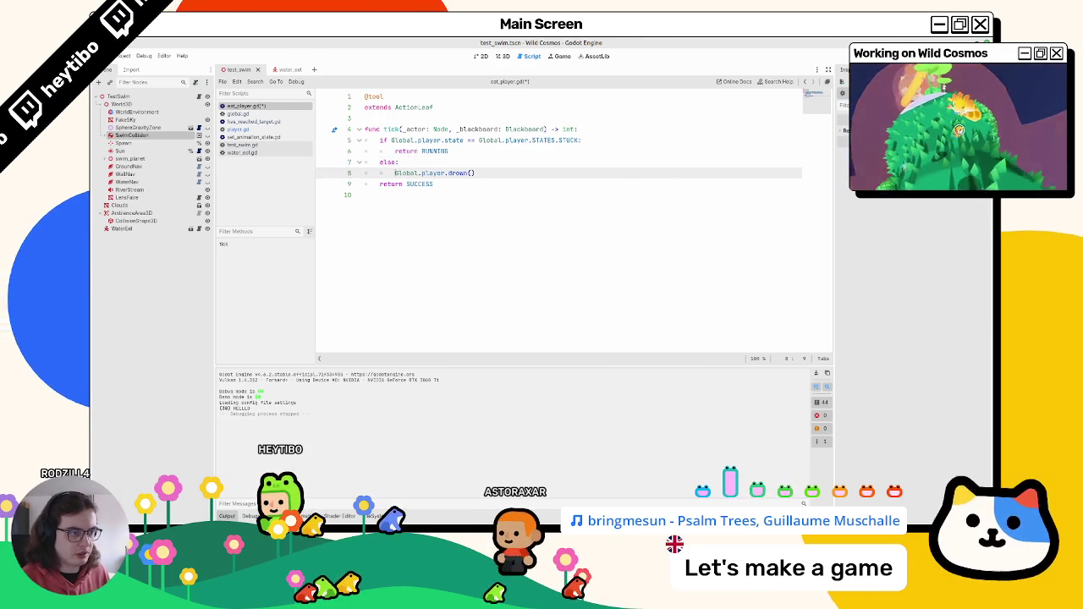
click(380, 173)
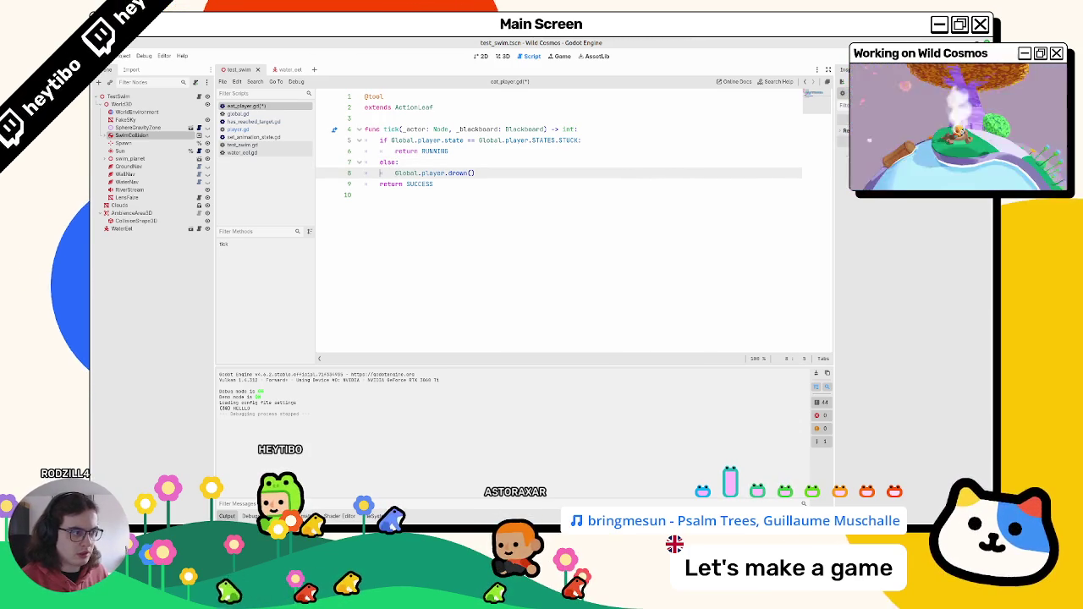
click(364, 195)
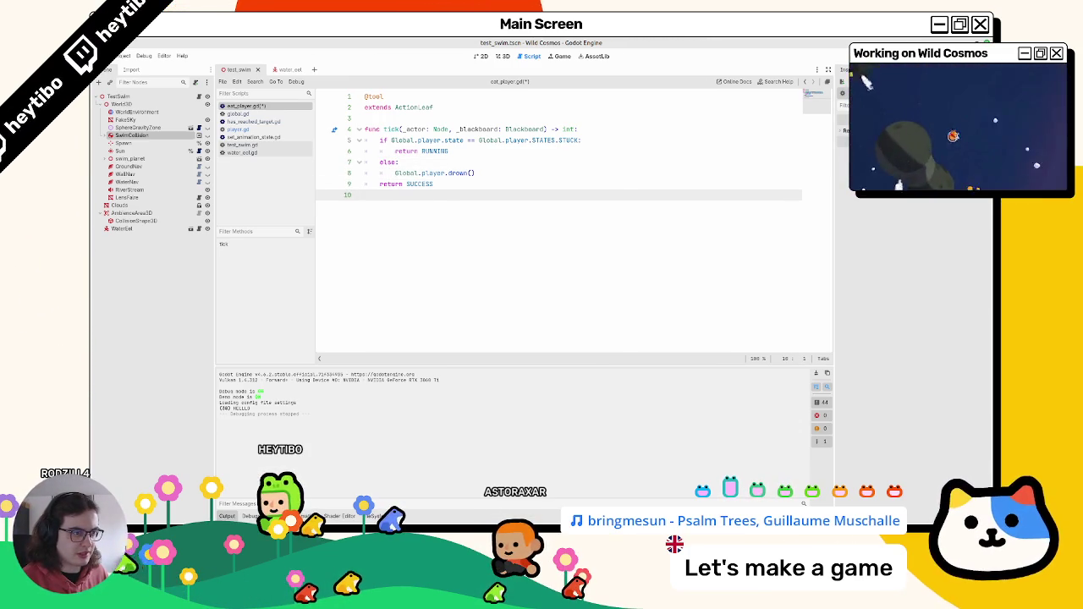
click(365, 184)
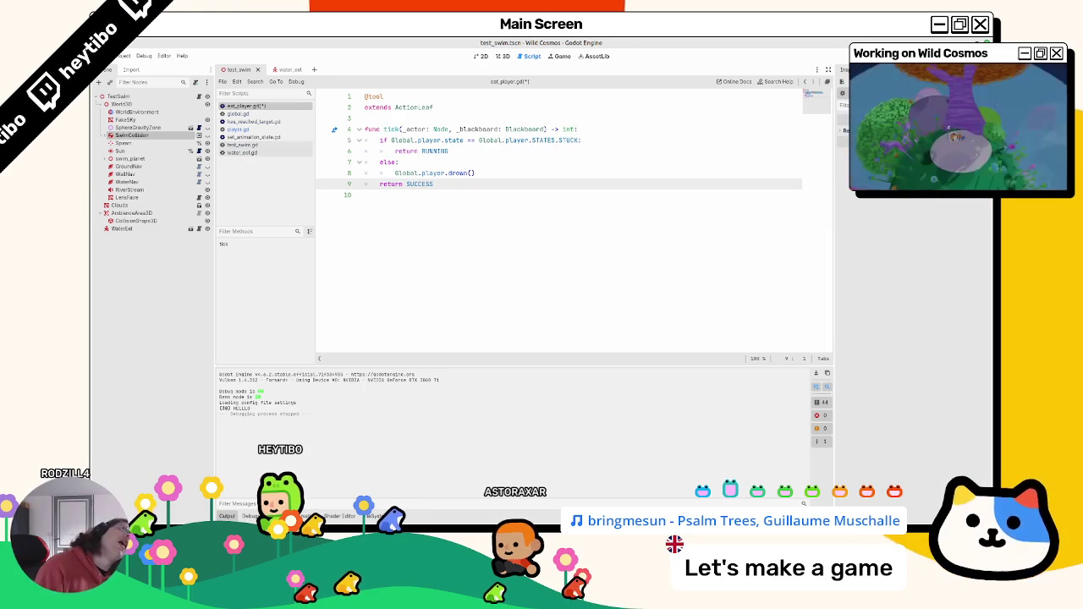
click(364, 172)
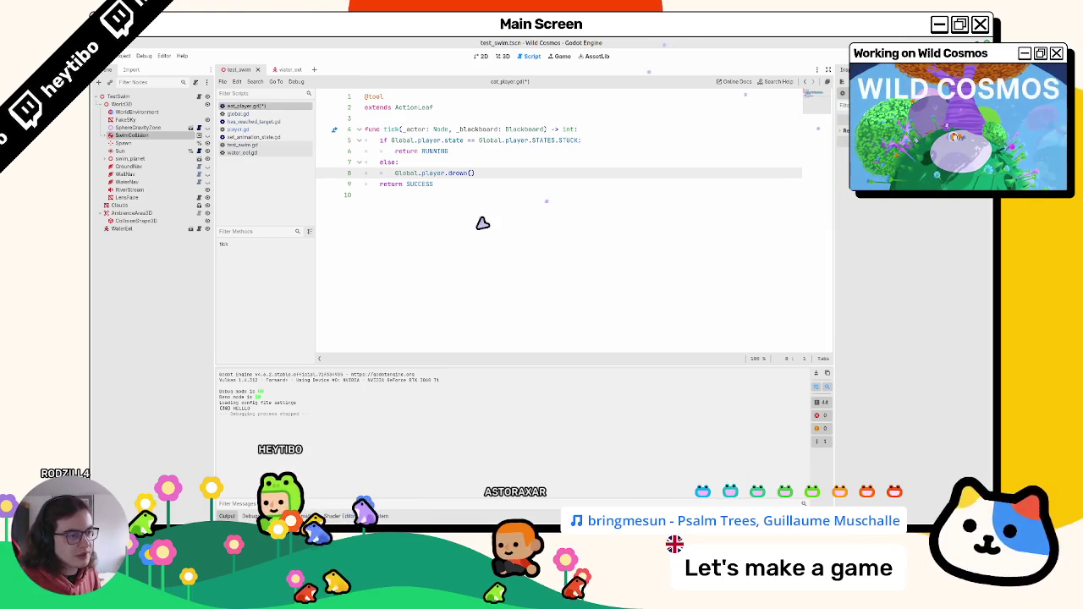
click(395, 221)
click(406, 186)
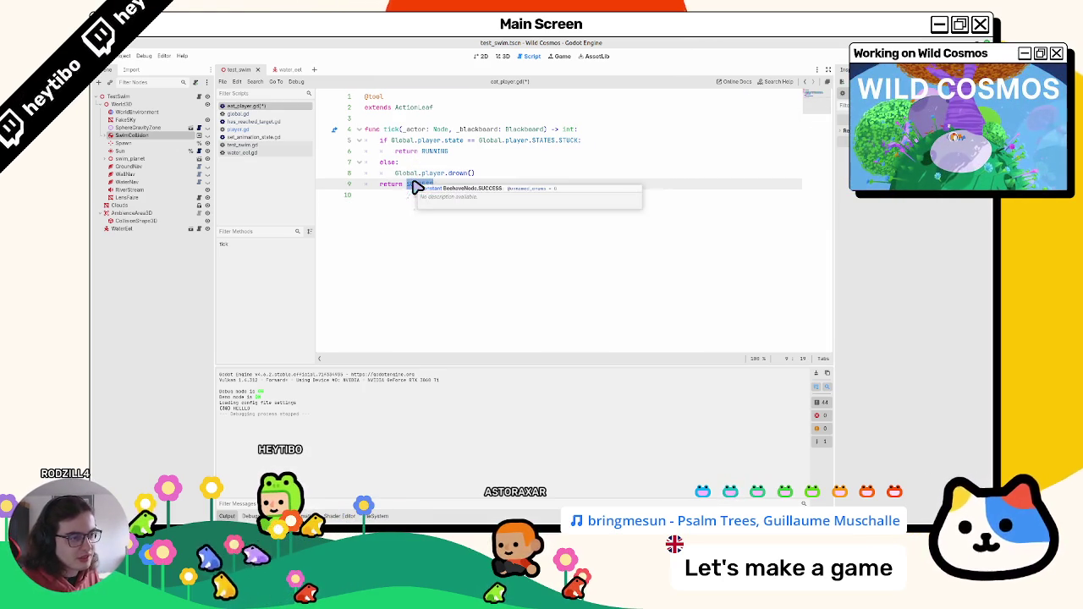
double_click(407, 185)
click(443, 153)
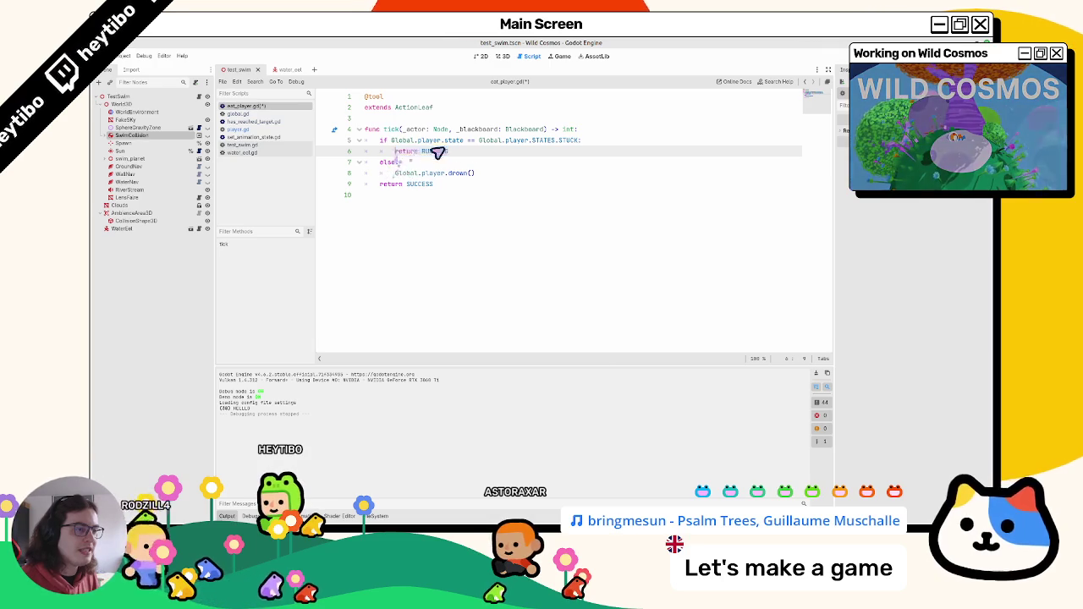
double_click(436, 152)
key(ctrl+c)
click(387, 185)
double_click(419, 184)
key(ctrl+v)
Step: Delete the early return and else lines and add a blank line after the drown call
click(412, 162)
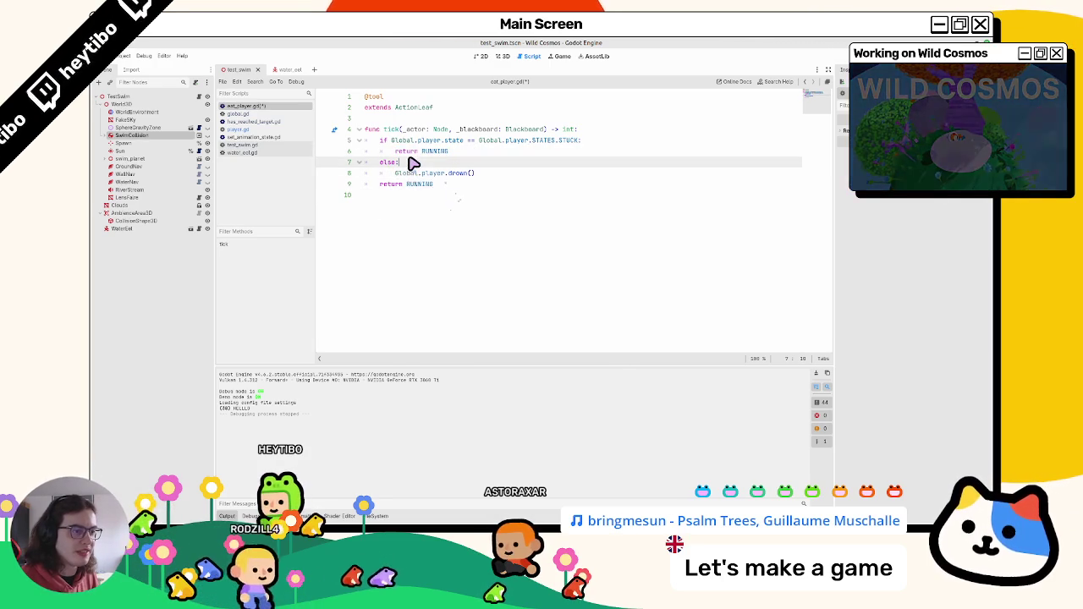
drag(412, 162, 362, 155)
key(BackSpace)
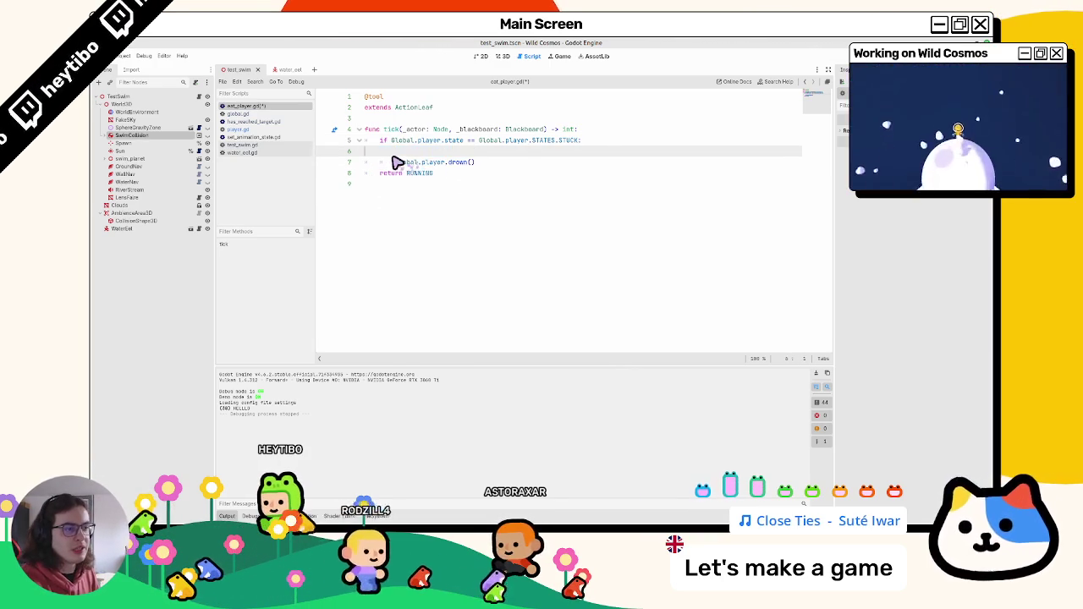
key(Delete)
click(508, 152)
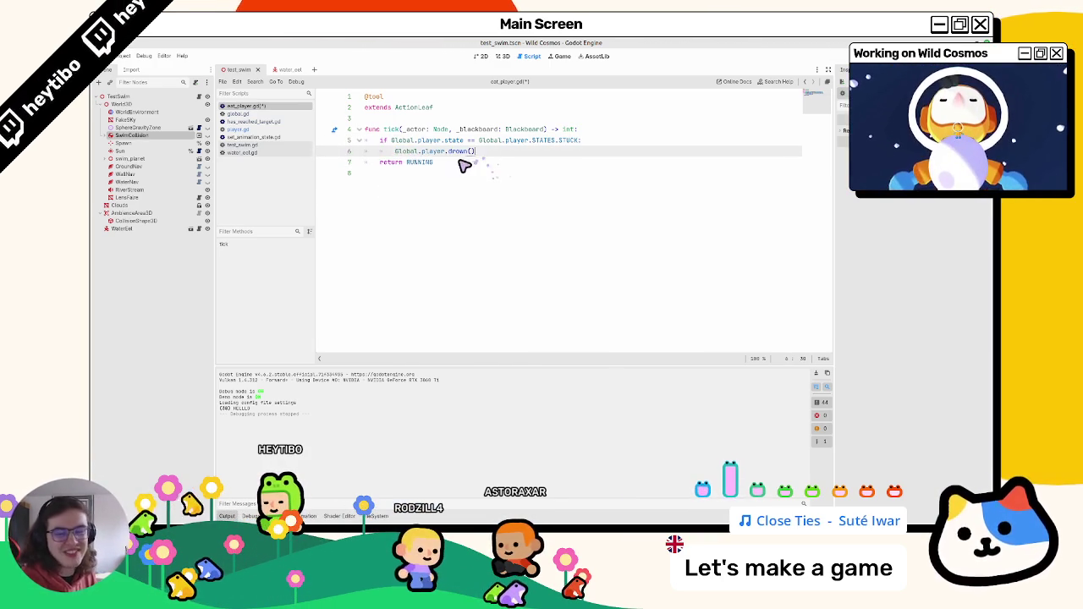
key(Return)
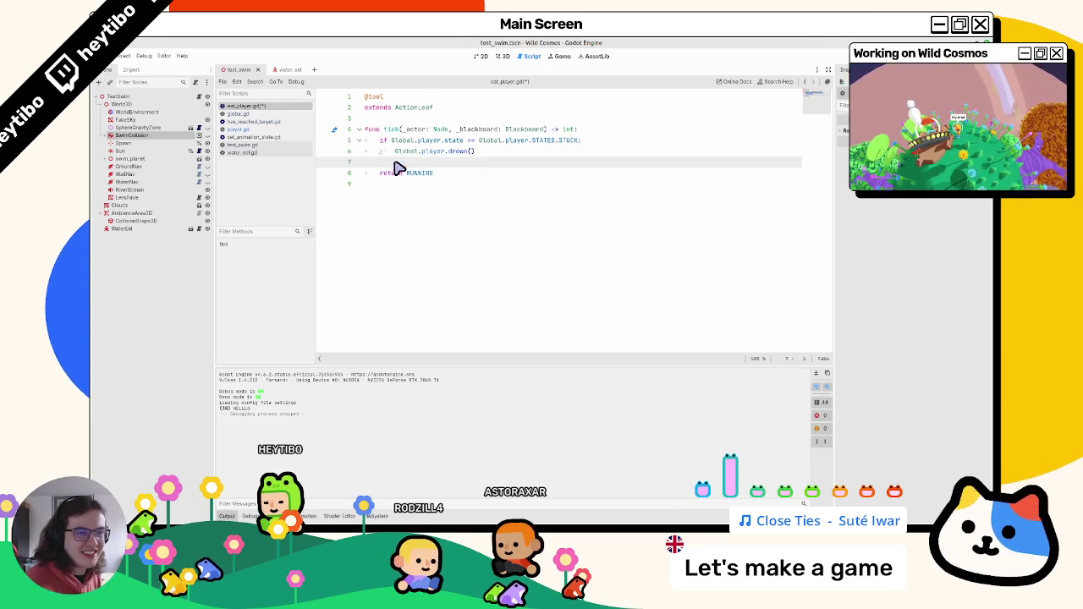
click(283, 70)
Step: Add print("hello") as the first line of tick() in eat_player.gd
click(254, 105)
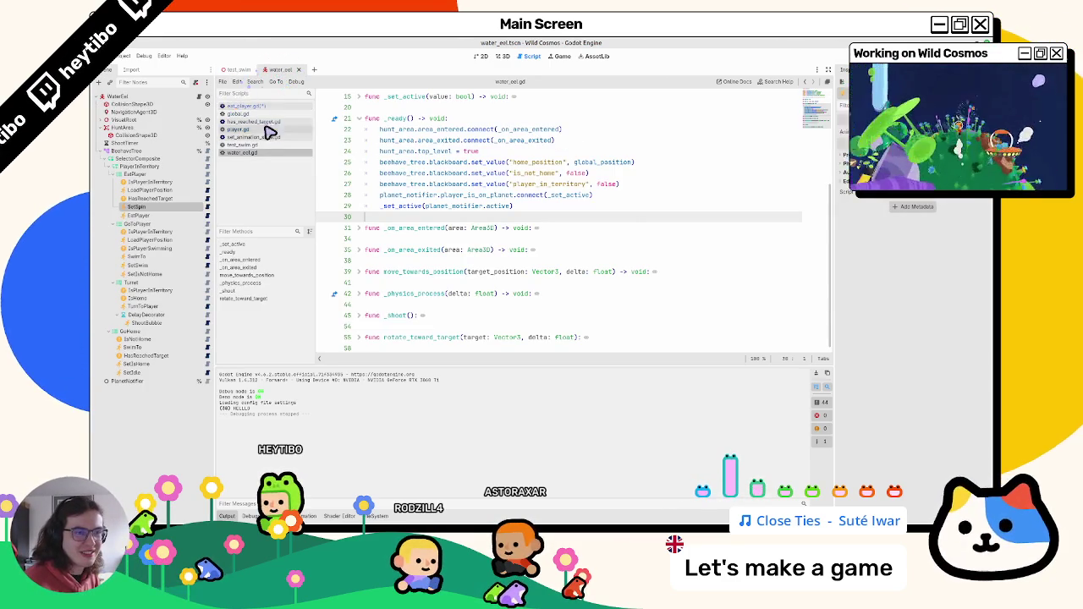
click(445, 173)
click(445, 168)
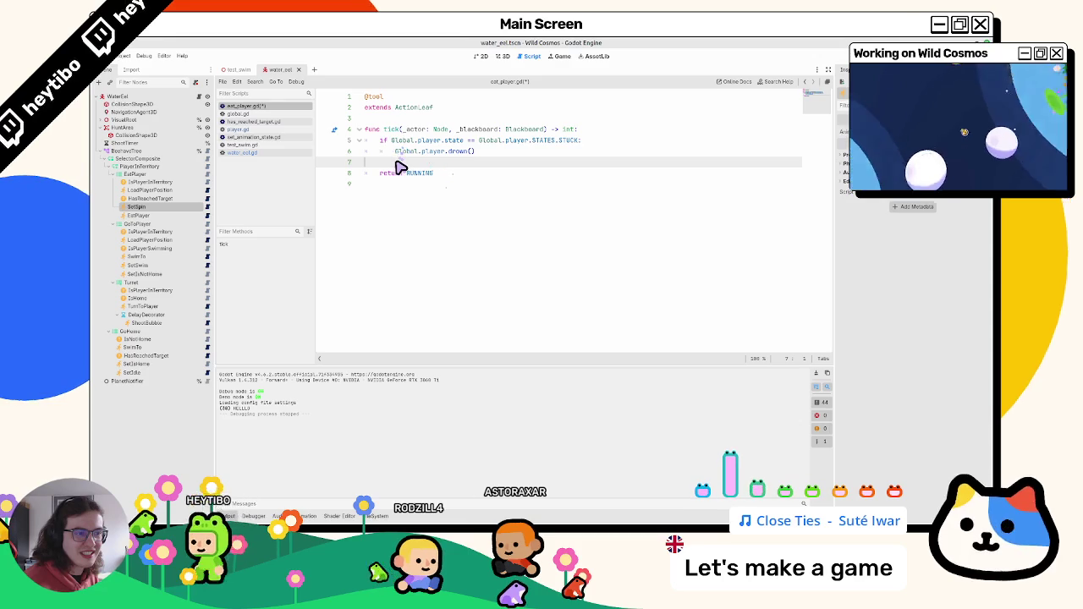
click(642, 130)
key(Return)
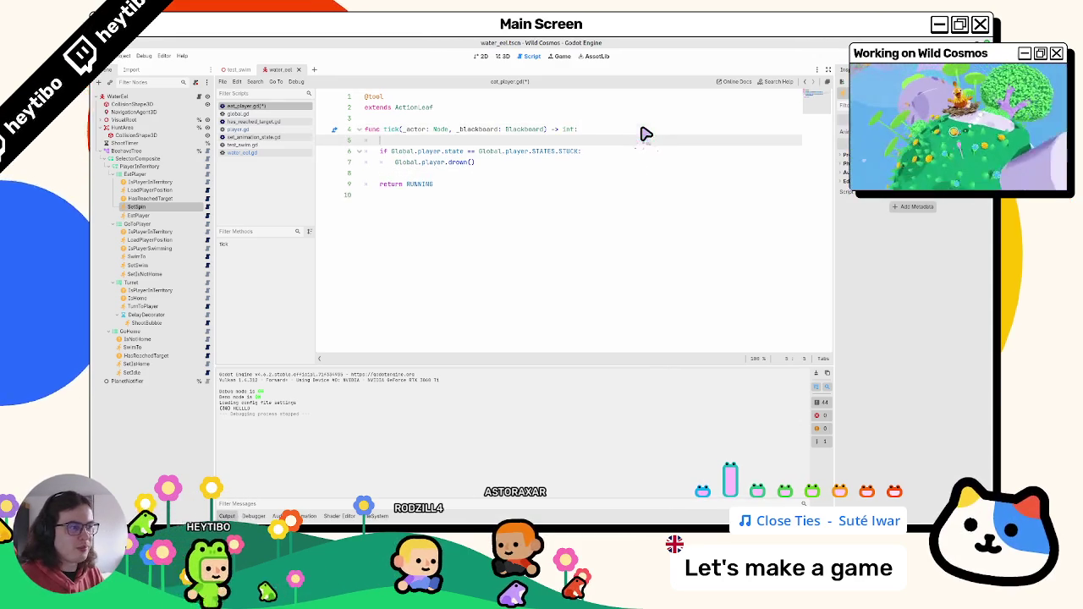
text(print("hello)
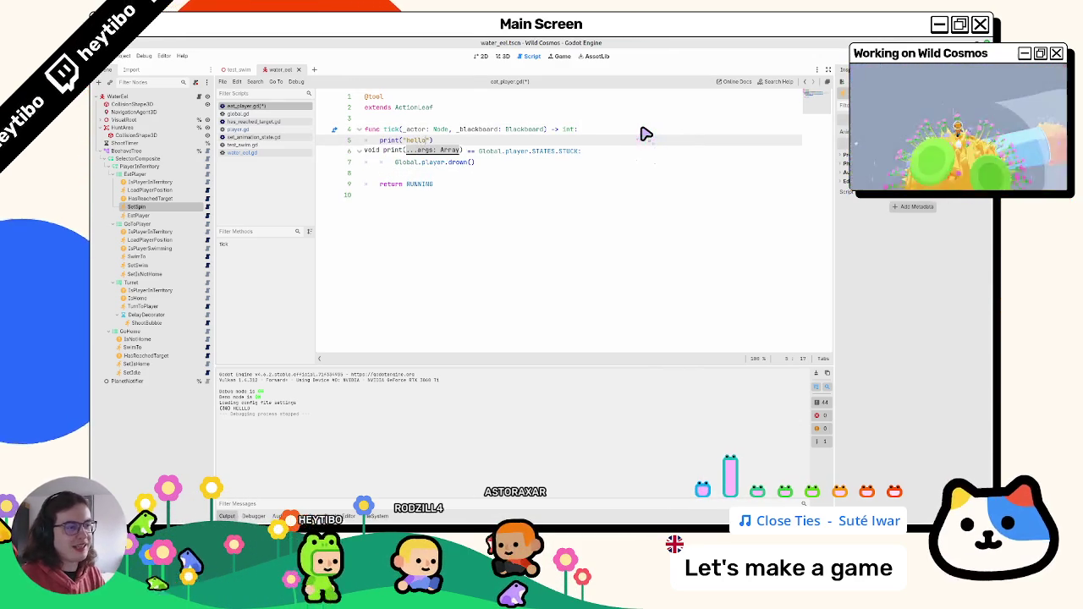
Step: Change the STUCK check from == to != and run the test_swim scene with F6
click(464, 177)
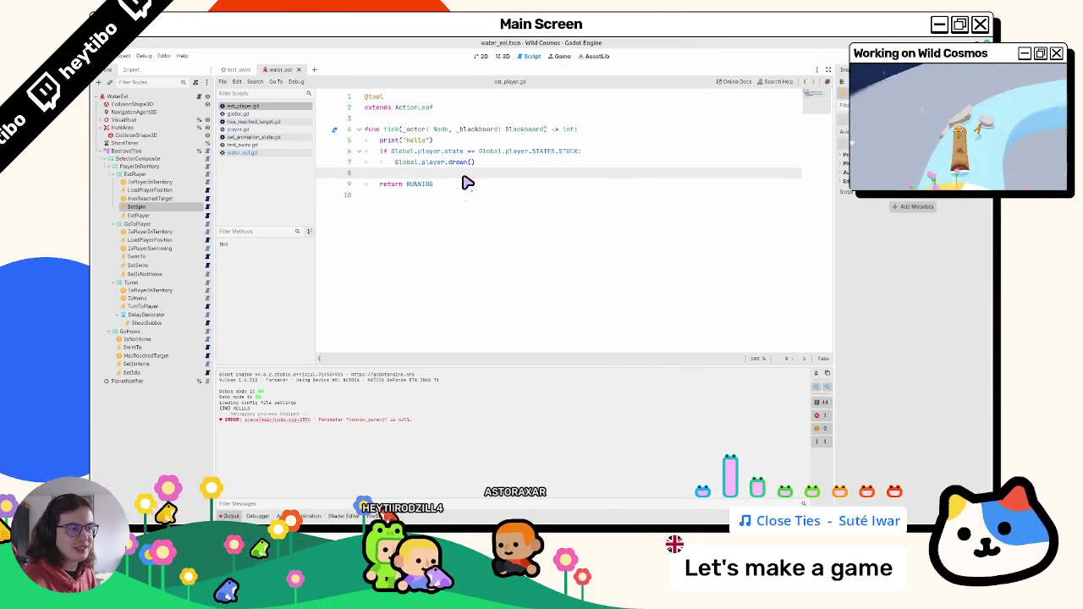
click(475, 153)
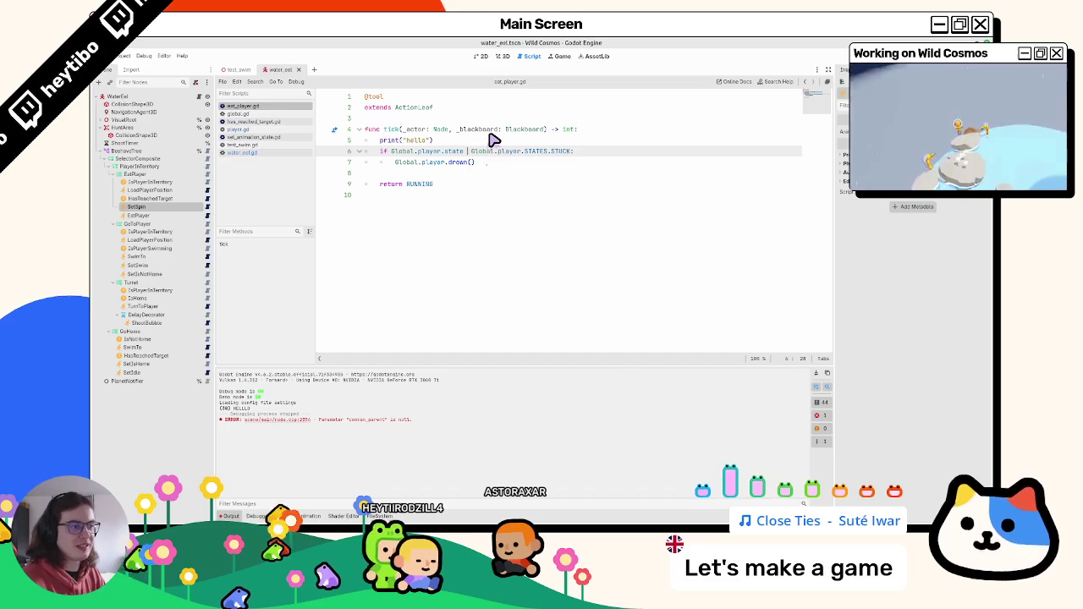
text(!=)
key(F5)
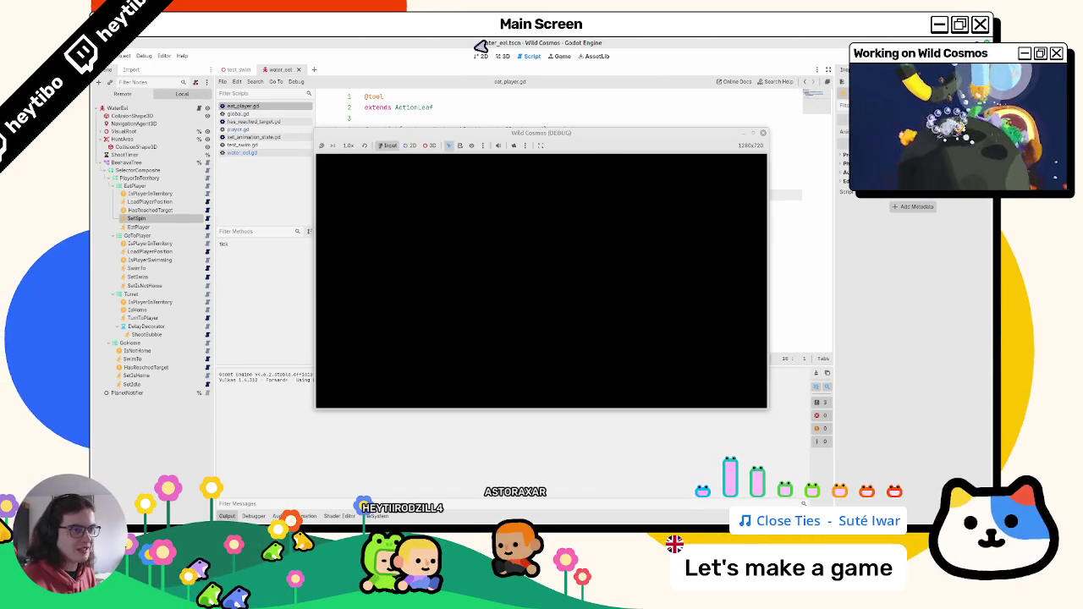
click(237, 69)
key(F6)
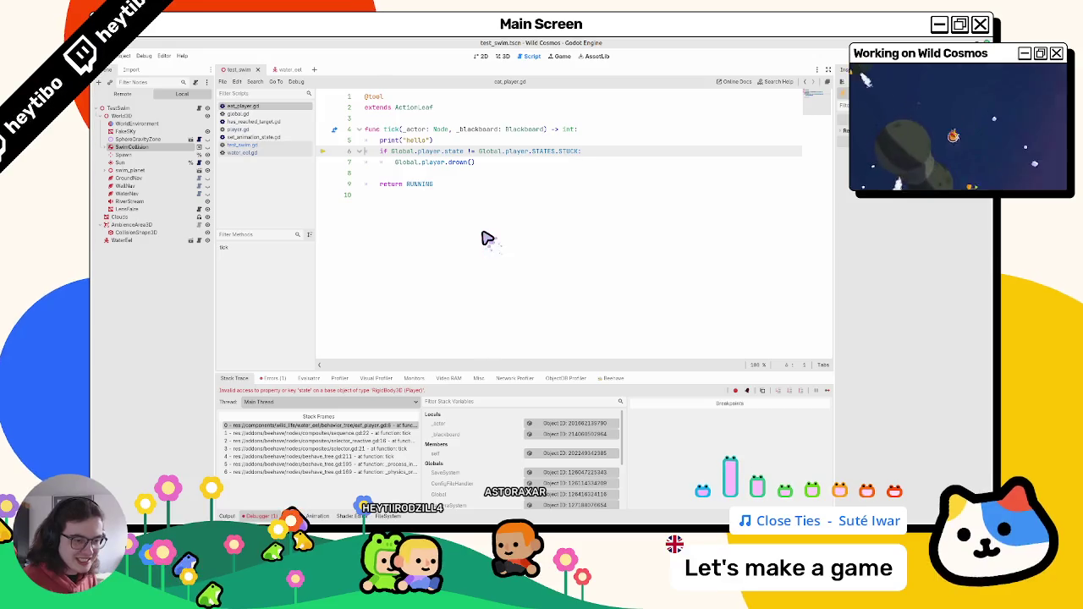
Step: Search global.gd for "state" and follow set_state to the current_state property in player.gd
ctrl+click(423, 160)
key(ctrl+f)
text(state)
key(Return)
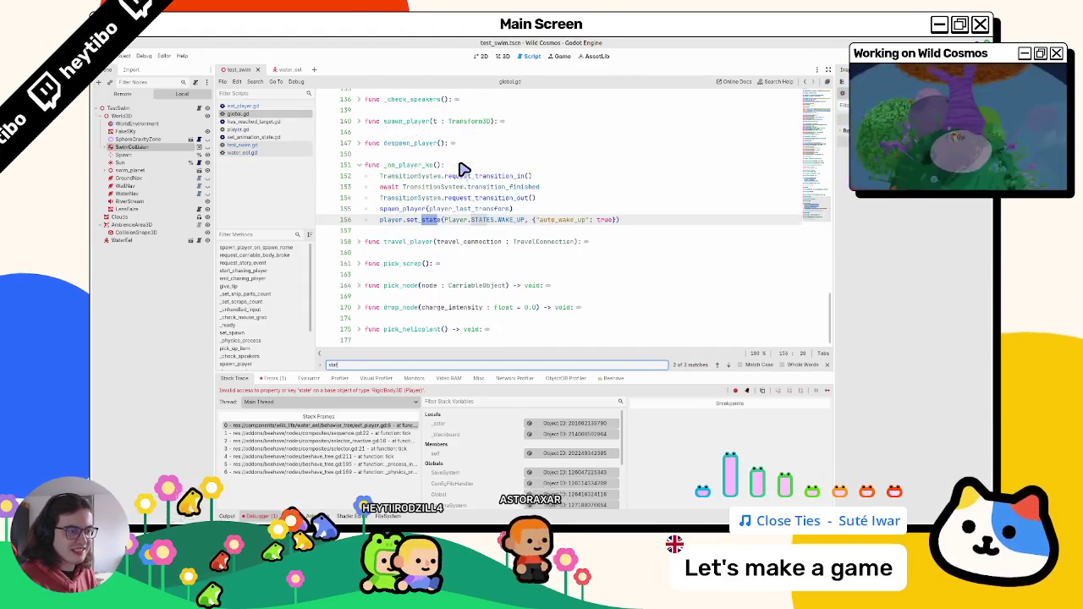
key(Escape)
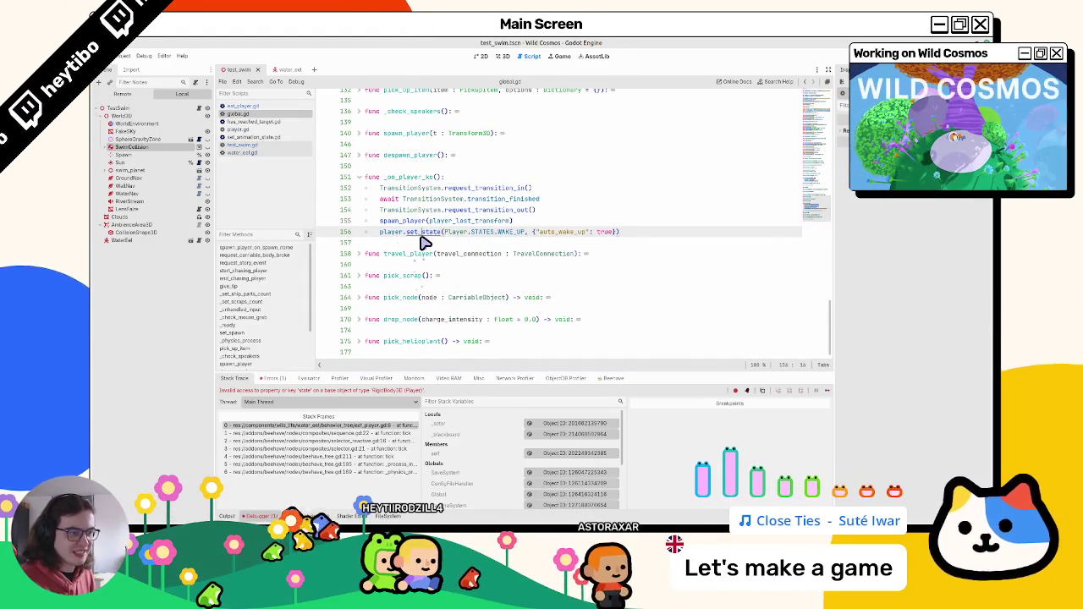
ctrl+click(423, 234)
double_click(403, 250)
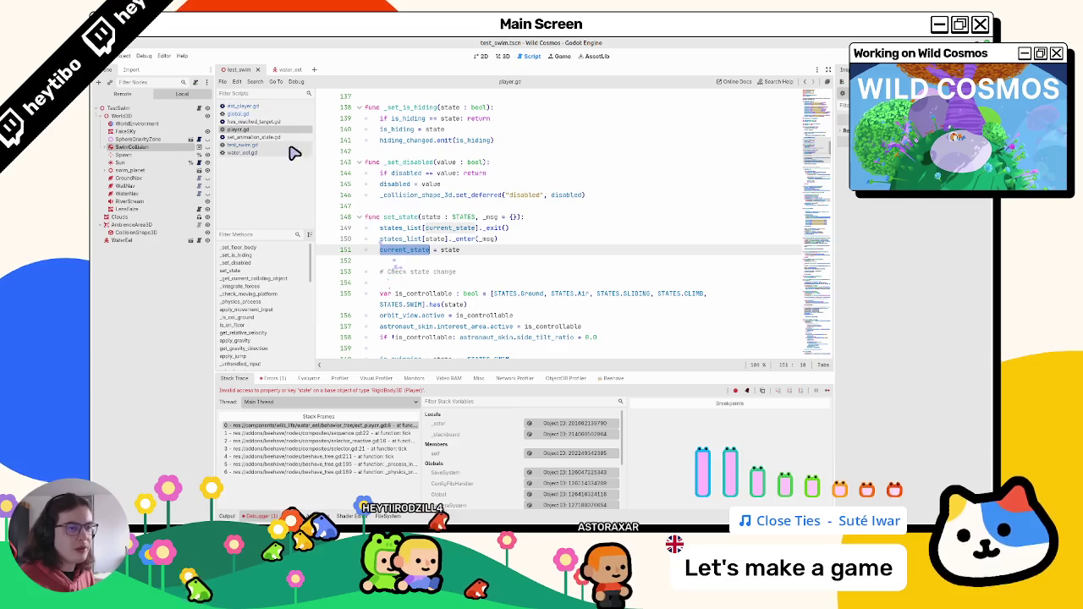
Step: In eat_player.gd, replace state with current_state in the stuck check and run the game
click(286, 71)
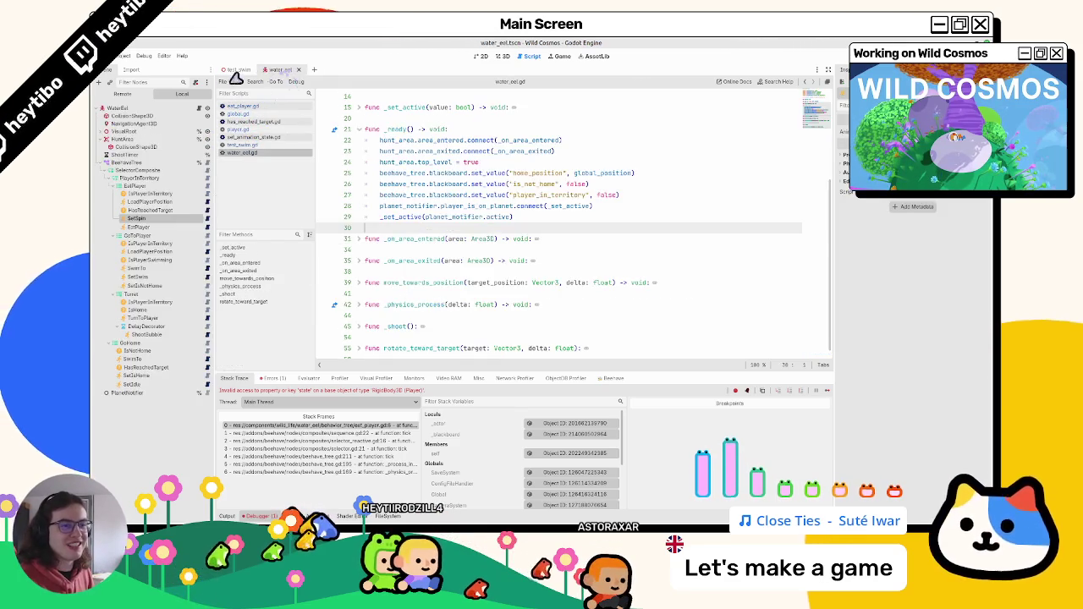
click(237, 73)
click(261, 130)
click(265, 122)
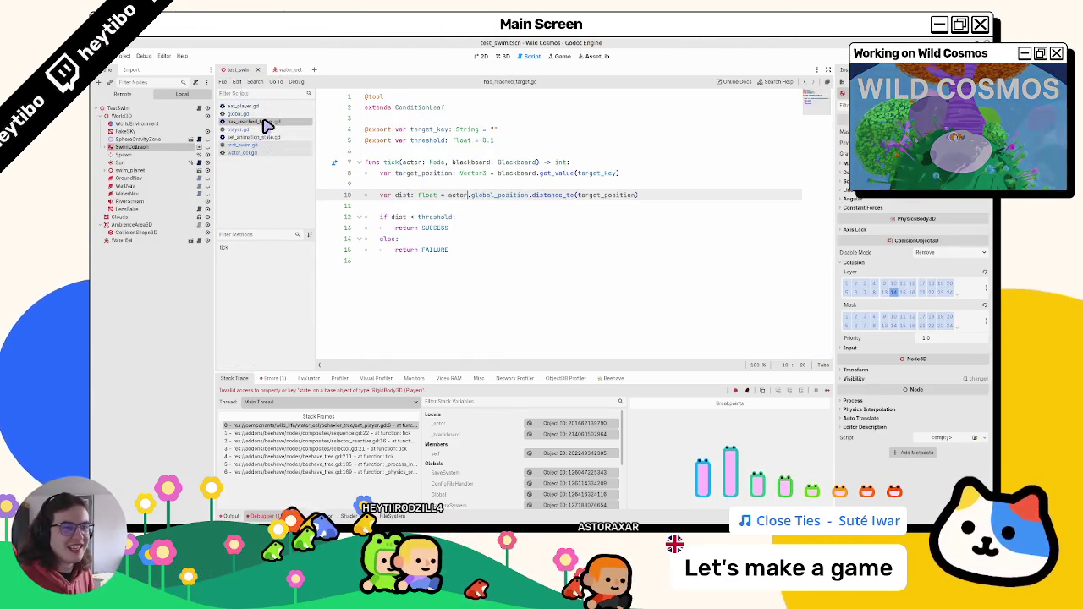
click(271, 106)
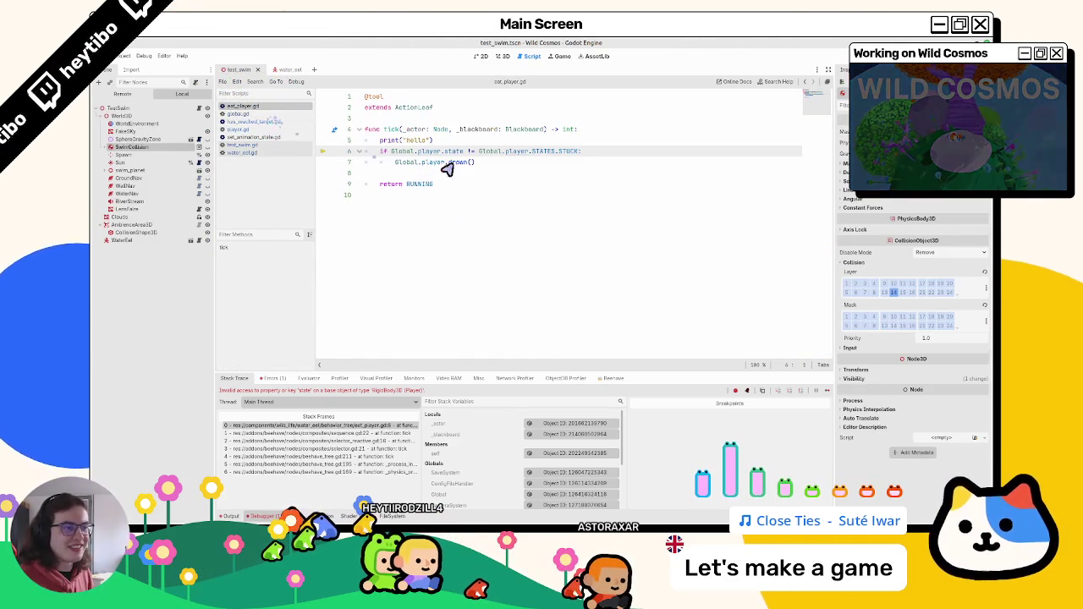
text(current_state)
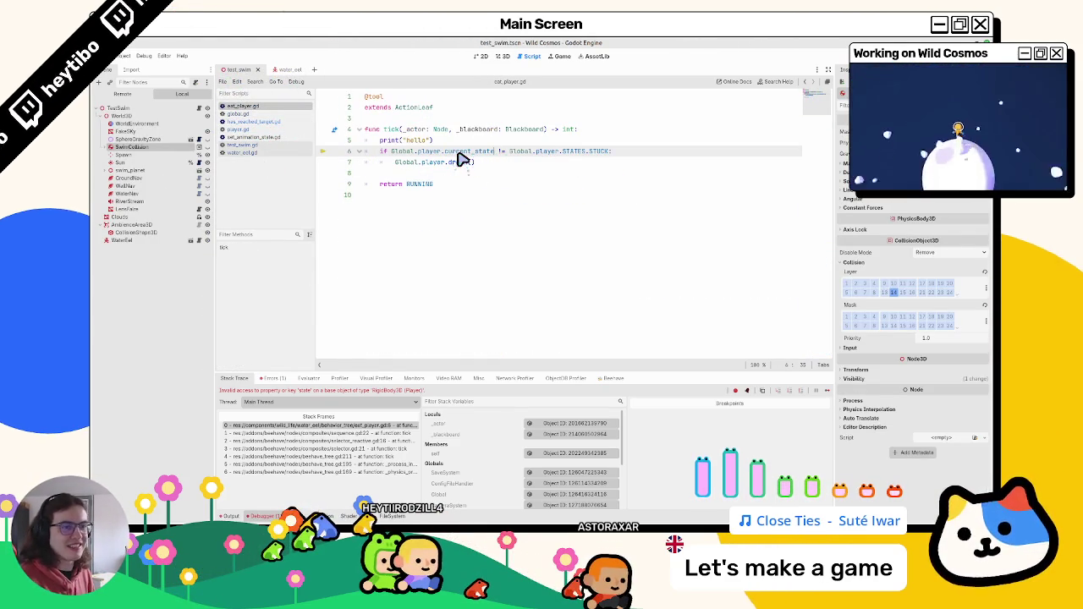
key(F5)
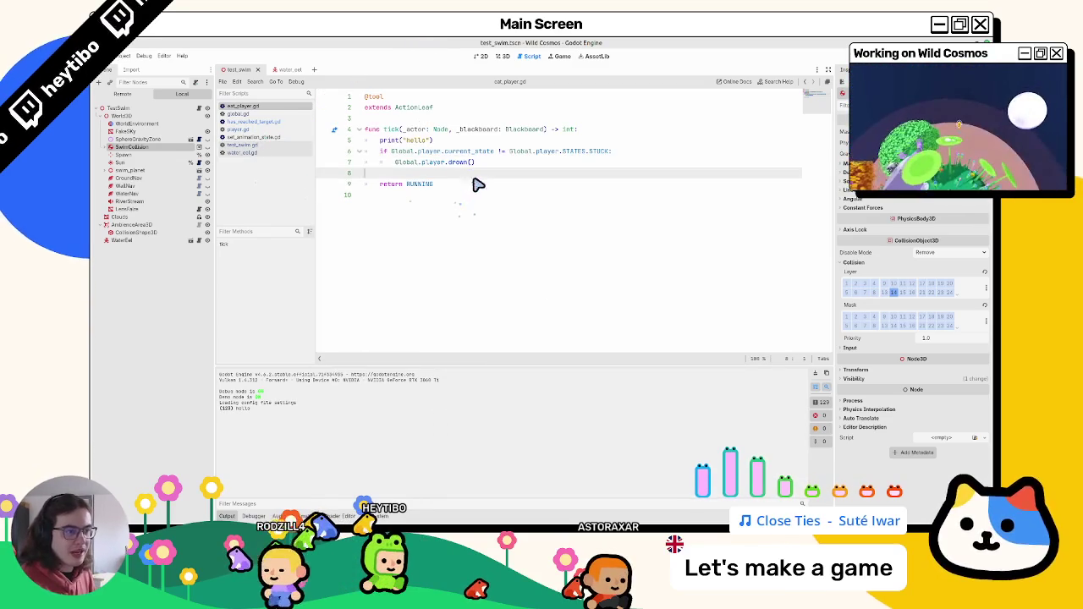
Step: Swap the RUNNING return value for a completion suggestion and test-run the game
click(476, 185)
text(RUN)
key(Return)
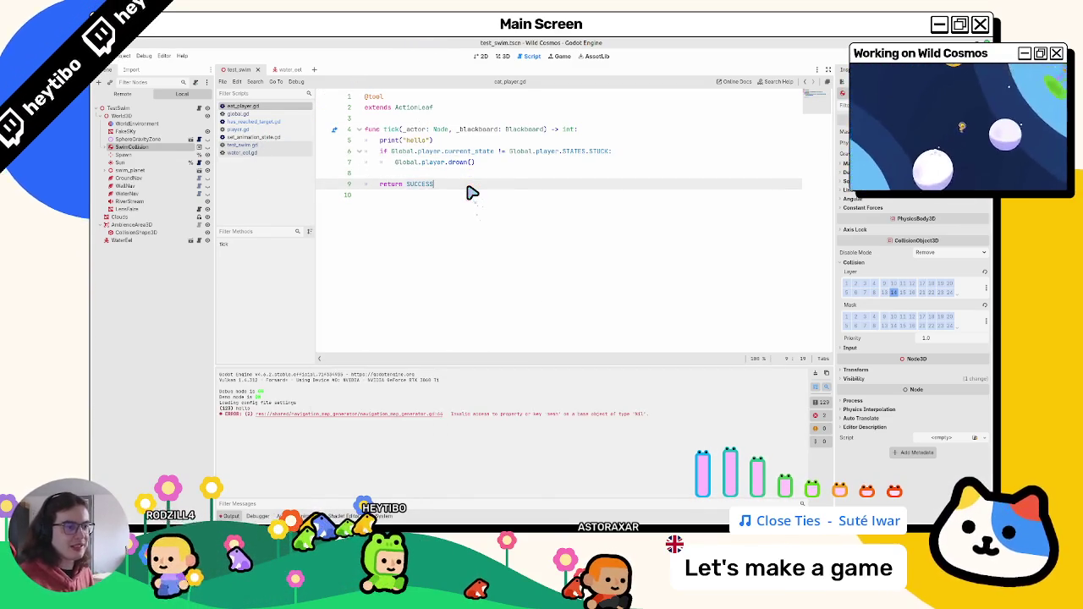
key(F5)
key(F5)
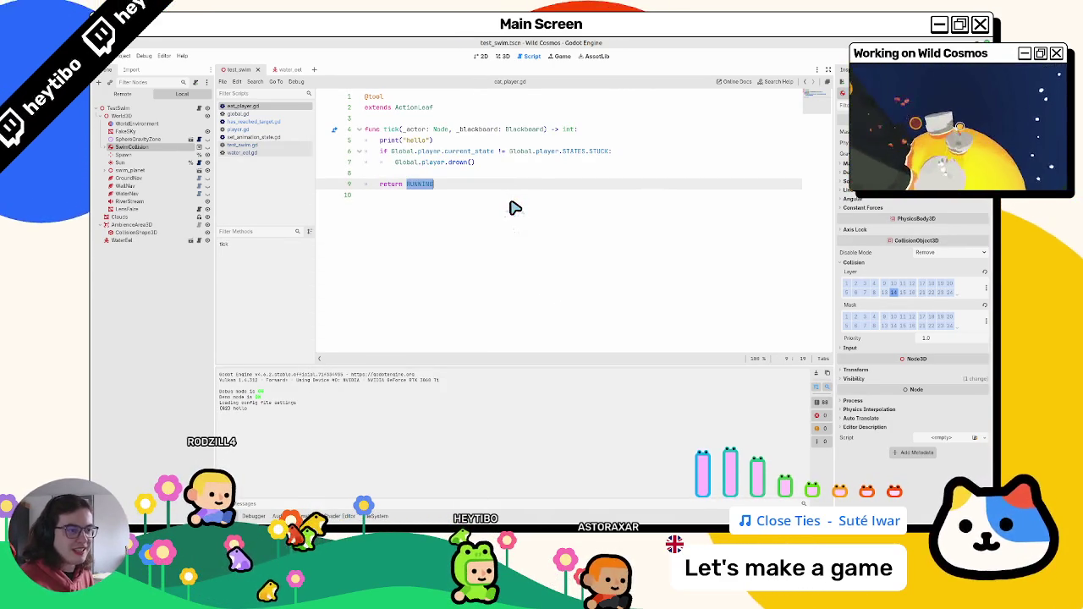
key(Up)
key(Up)
key(Down)
Step: Clear the output log, remove print("hello"), test-run, stop, and make tick return SUCCESS
click(817, 376)
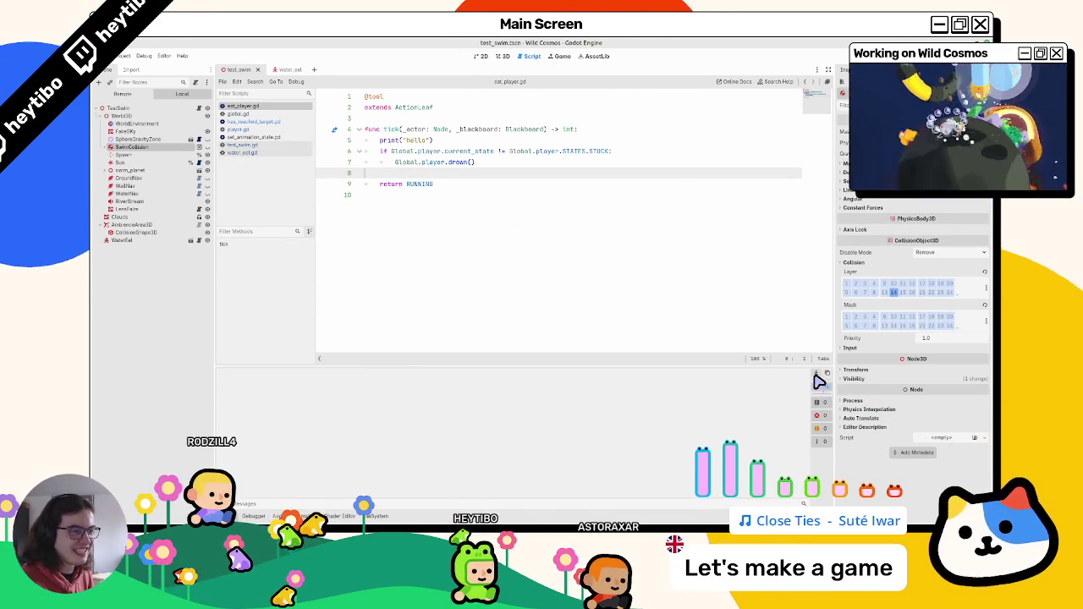
double_click(393, 139)
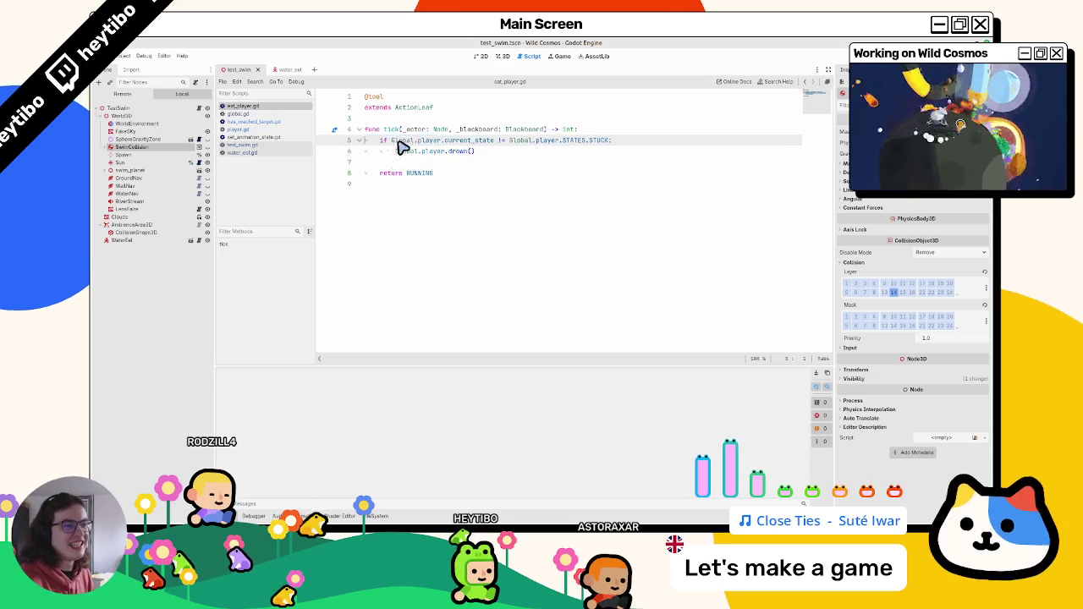
key(F5)
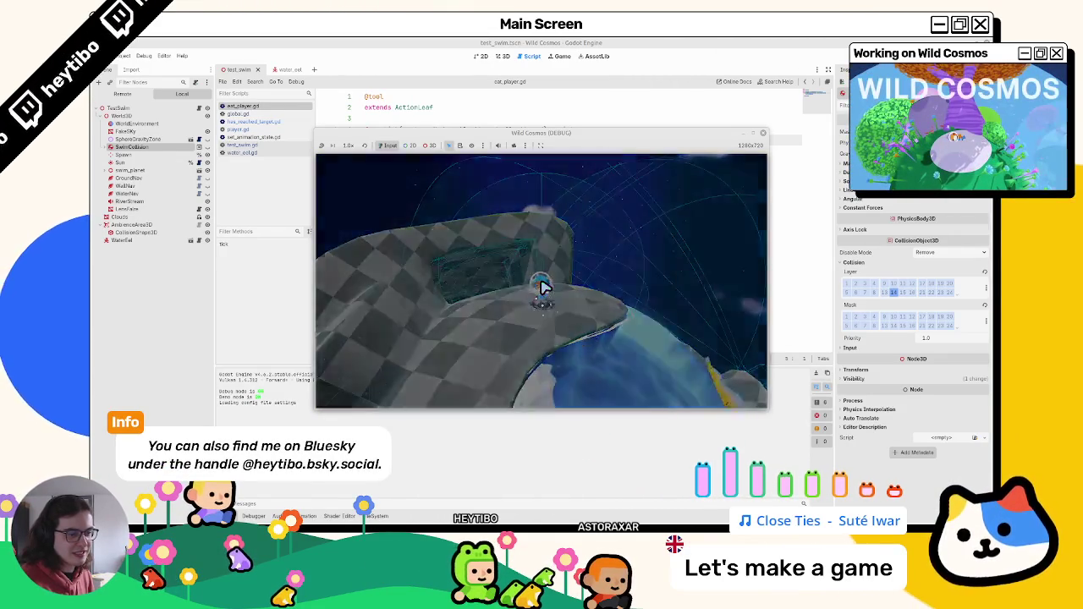
key(F8)
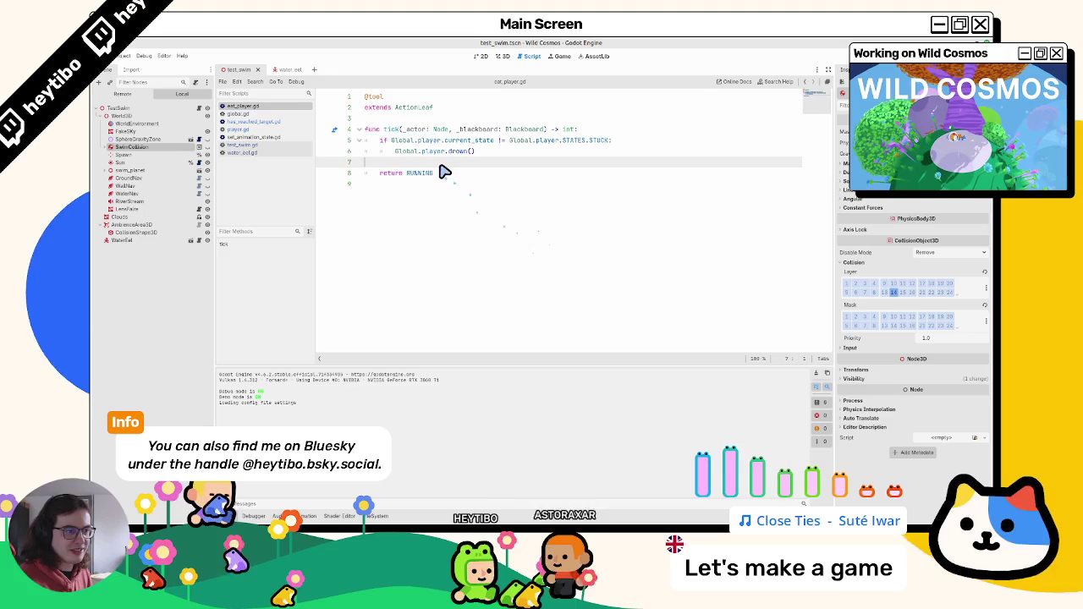
double_click(439, 170)
text(SUCCESS)
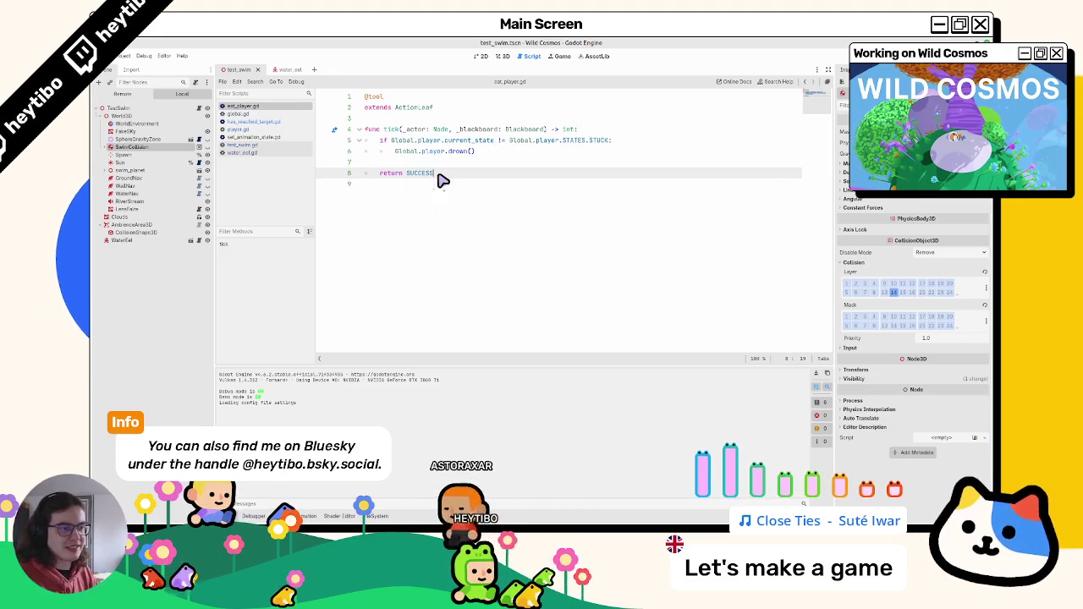
key(F5)
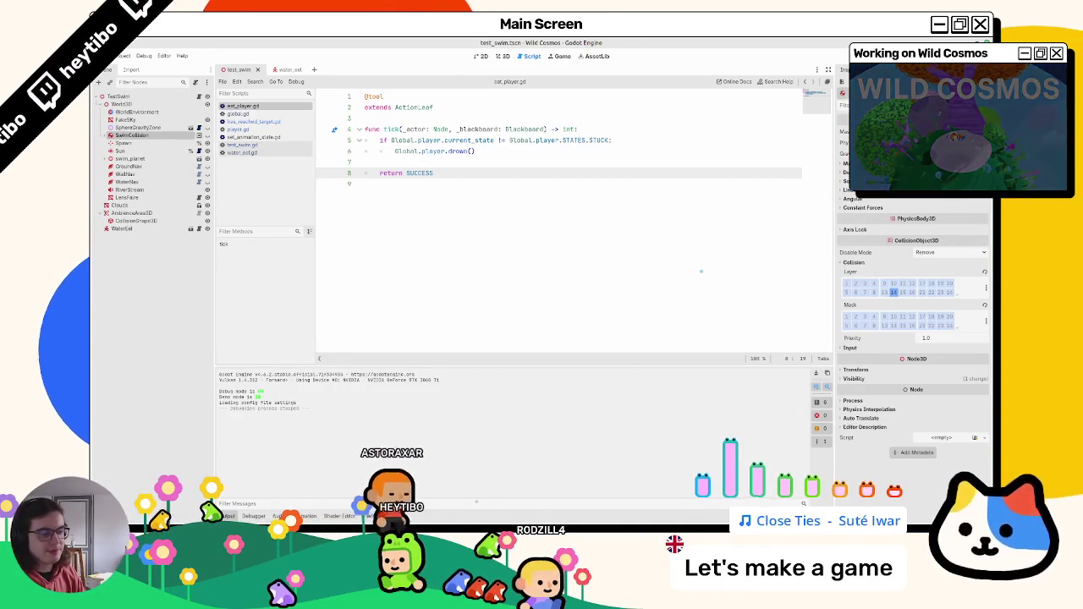
click(373, 516)
Step: Open the water_eel scene, review the EatPlayer and SetSpin scripts, and switch to the 3D view
click(305, 516)
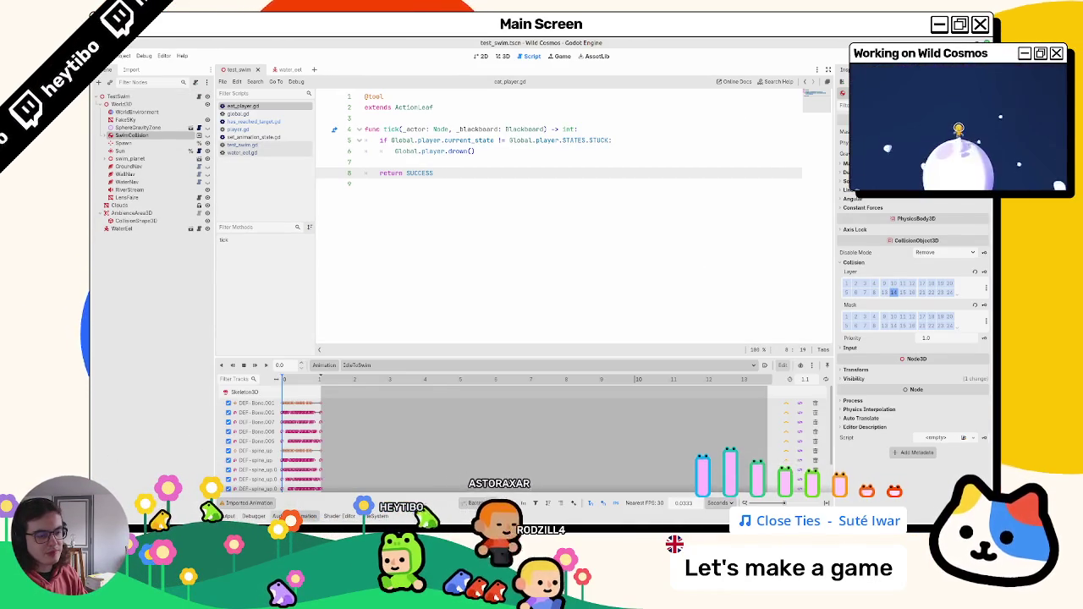
click(279, 515)
click(288, 69)
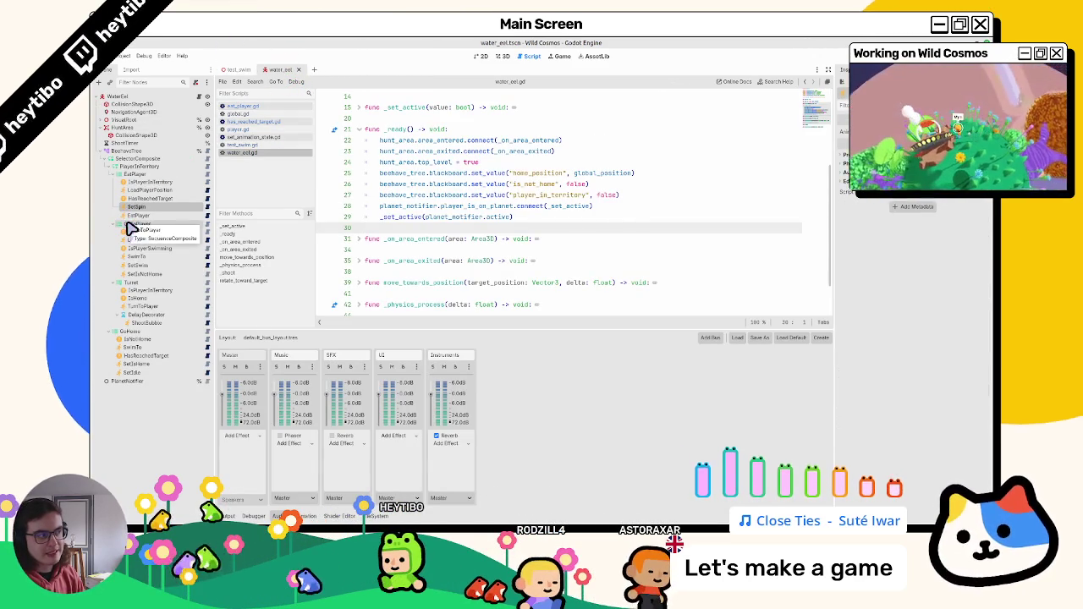
click(204, 214)
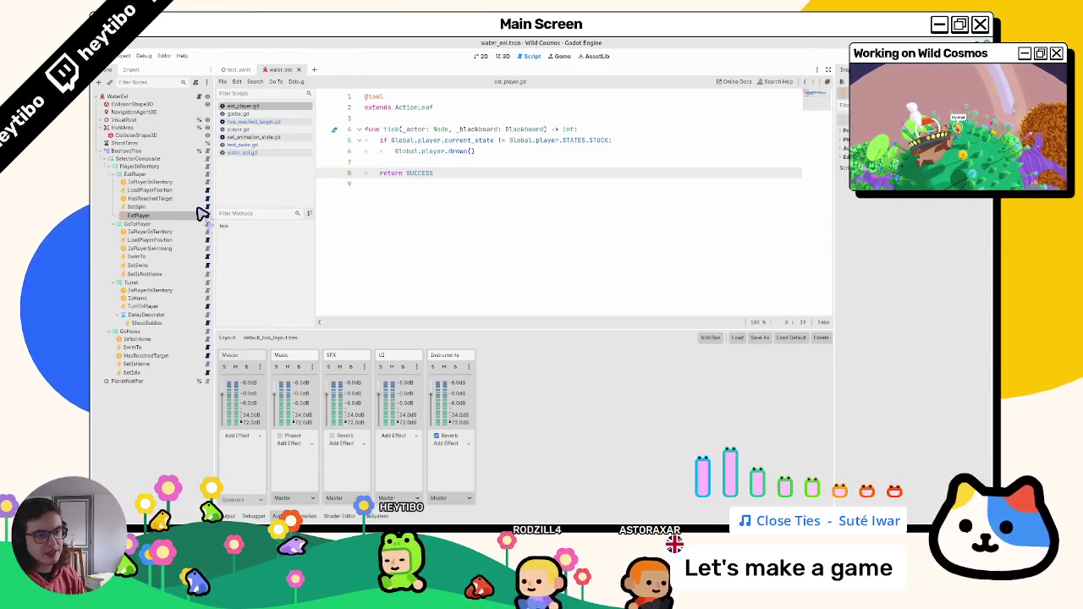
click(208, 208)
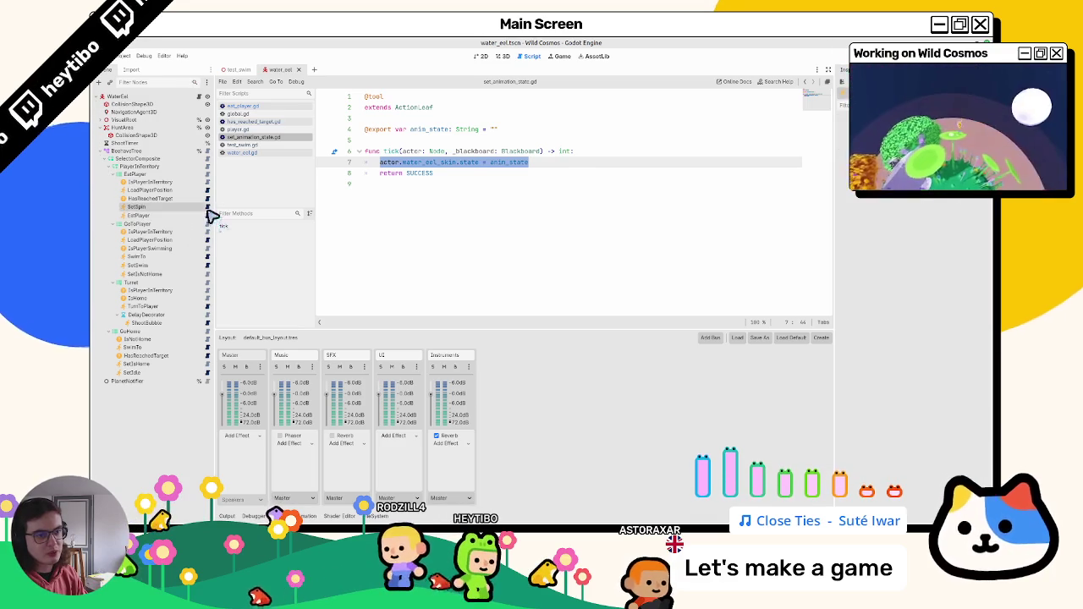
click(208, 215)
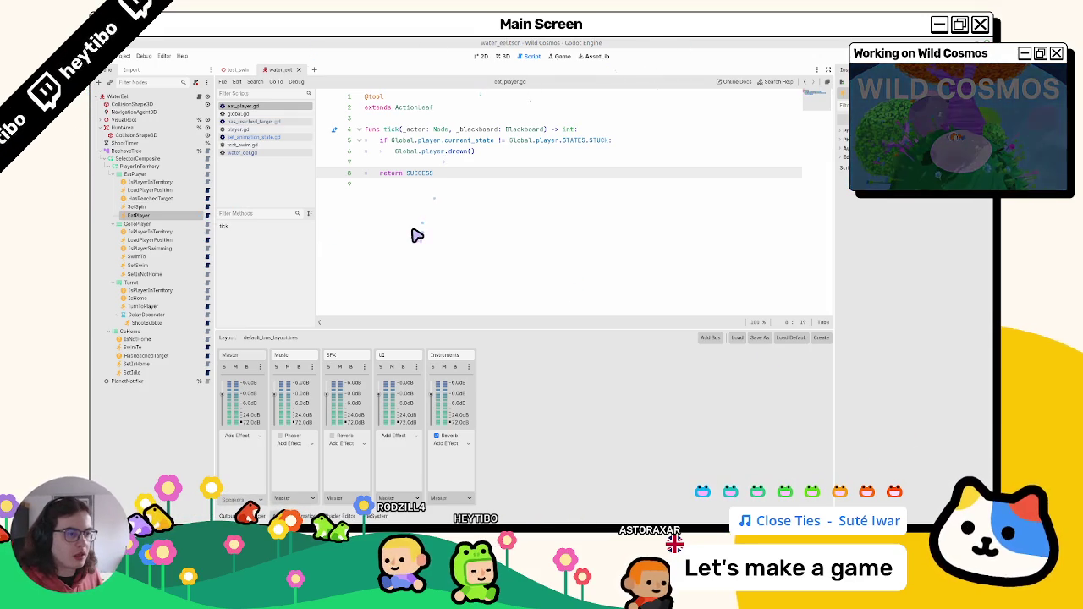
click(501, 56)
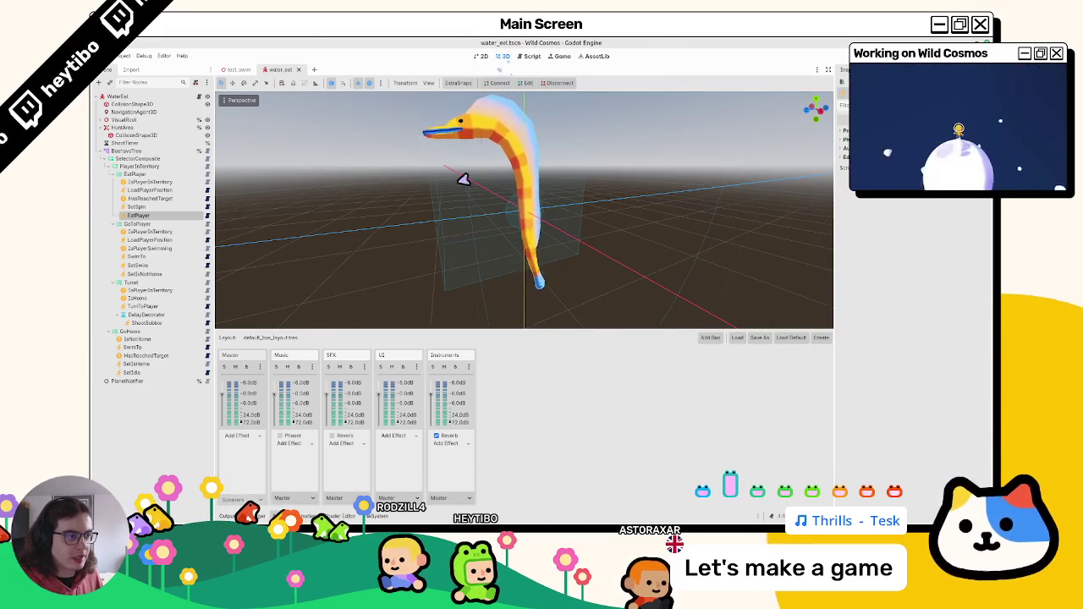
Step: Orbit toward the eel model, toggle the output panel, and switch to the test_swim scene
drag(499, 201, 396, 191)
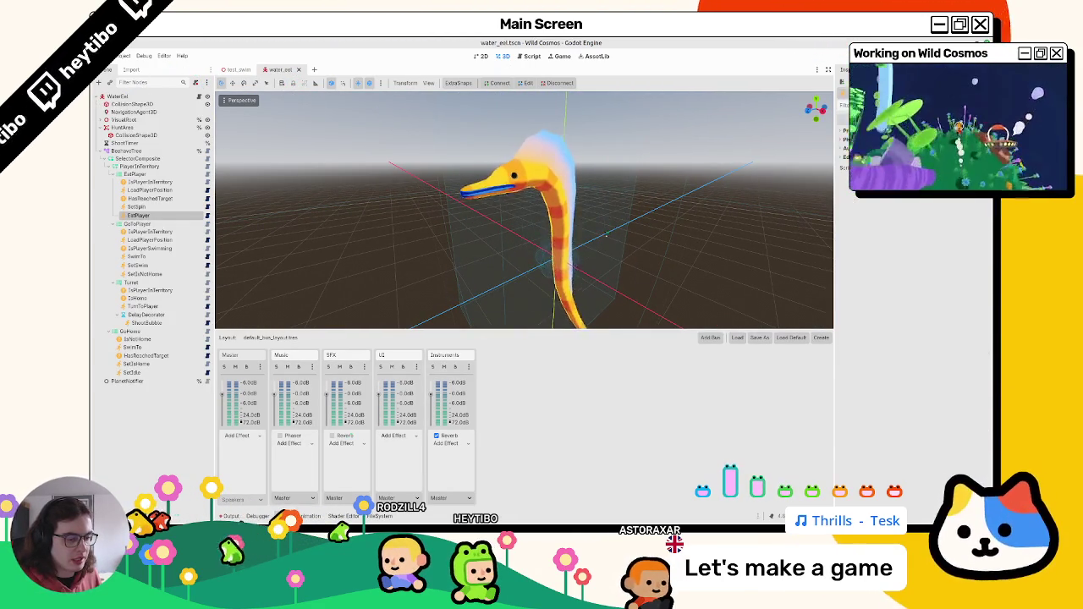
key(alt+o)
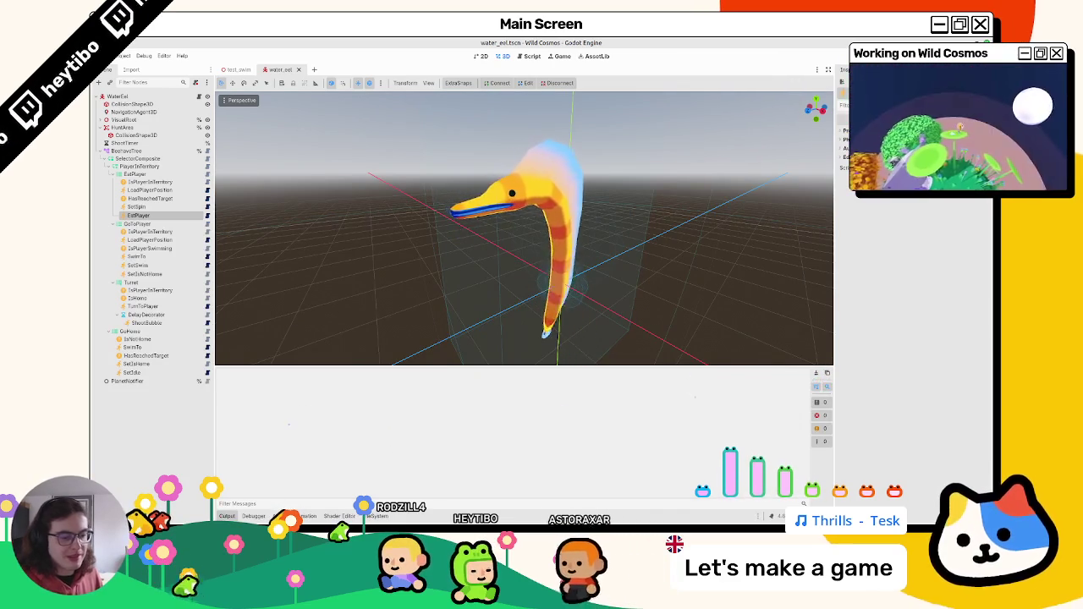
key(alt+o)
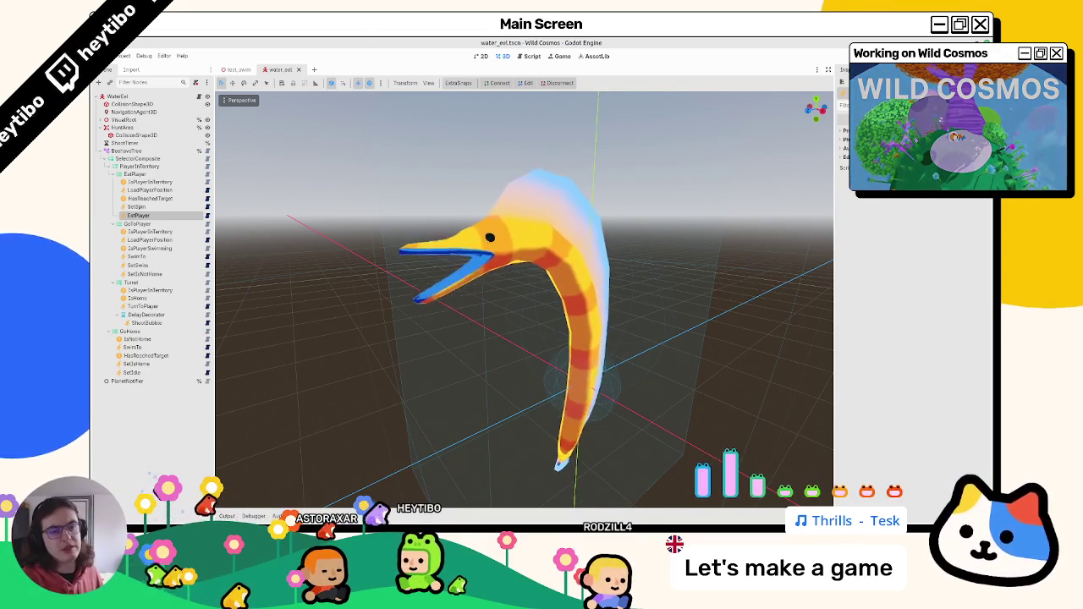
click(233, 71)
Step: Run test_swim with F6, stop it with F8, and return to the water_eel script
key(F6)
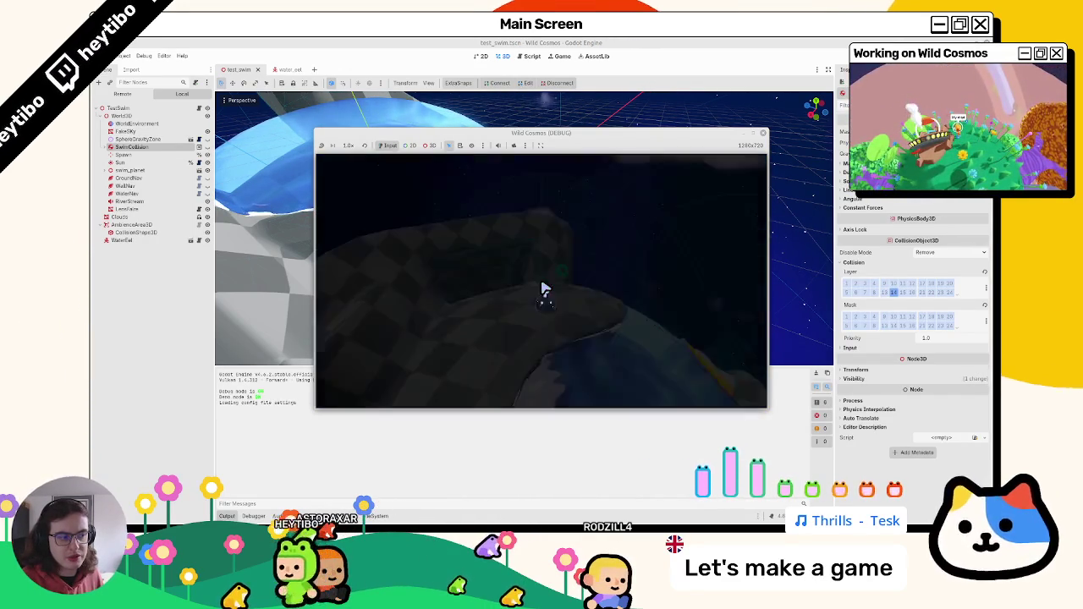
key(Escape)
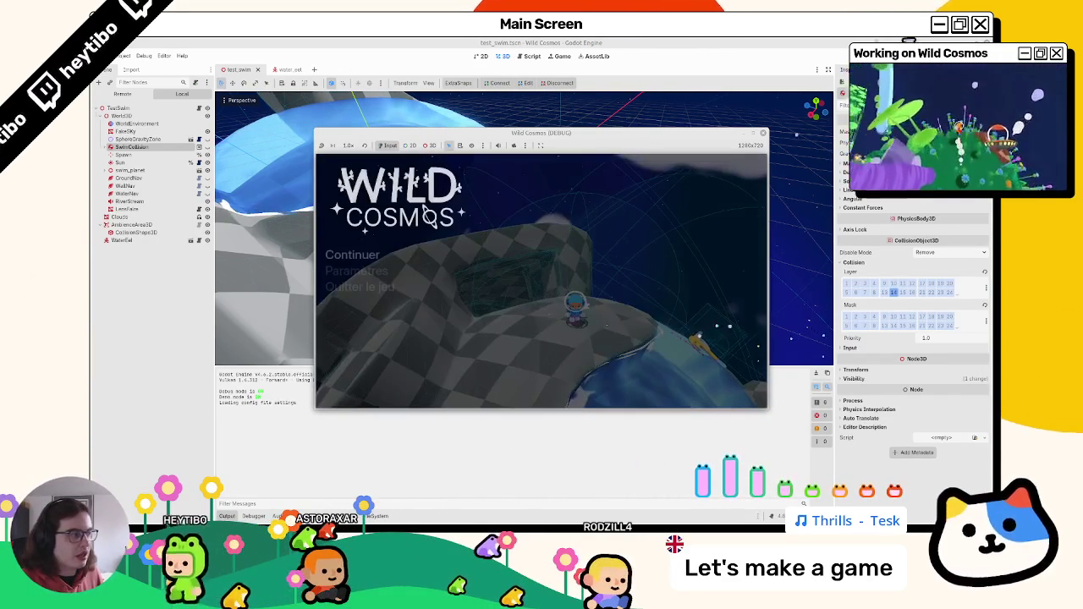
key(F8)
click(285, 70)
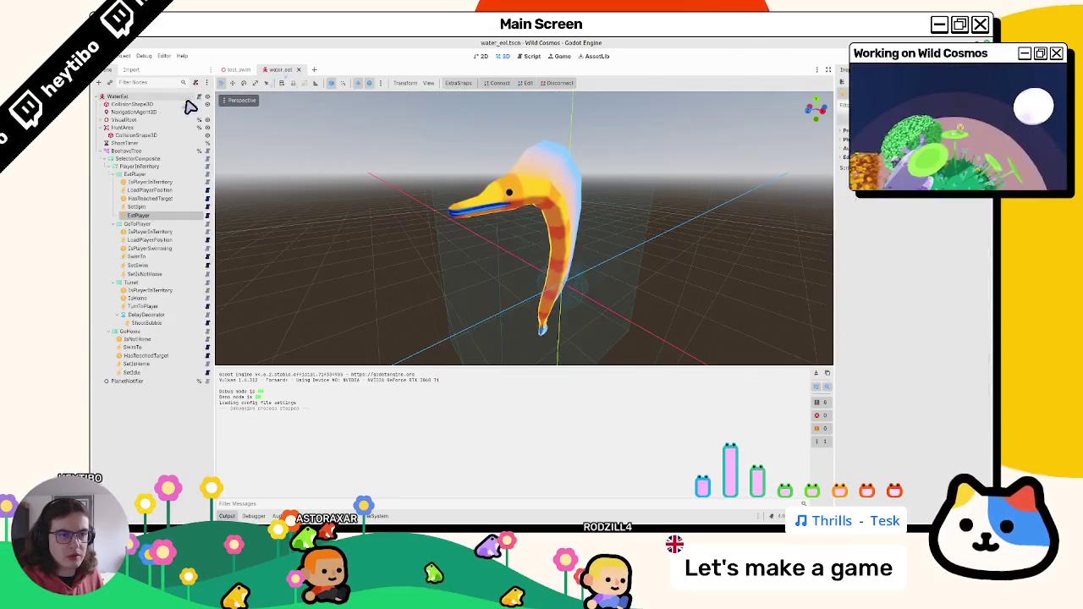
click(531, 56)
Step: Add Global.player_spawned.connect(_on_player_respawn) at the end of _ready in water_eel.gd
scroll(440, 254, up, 5)
scroll(440, 254, down, 5)
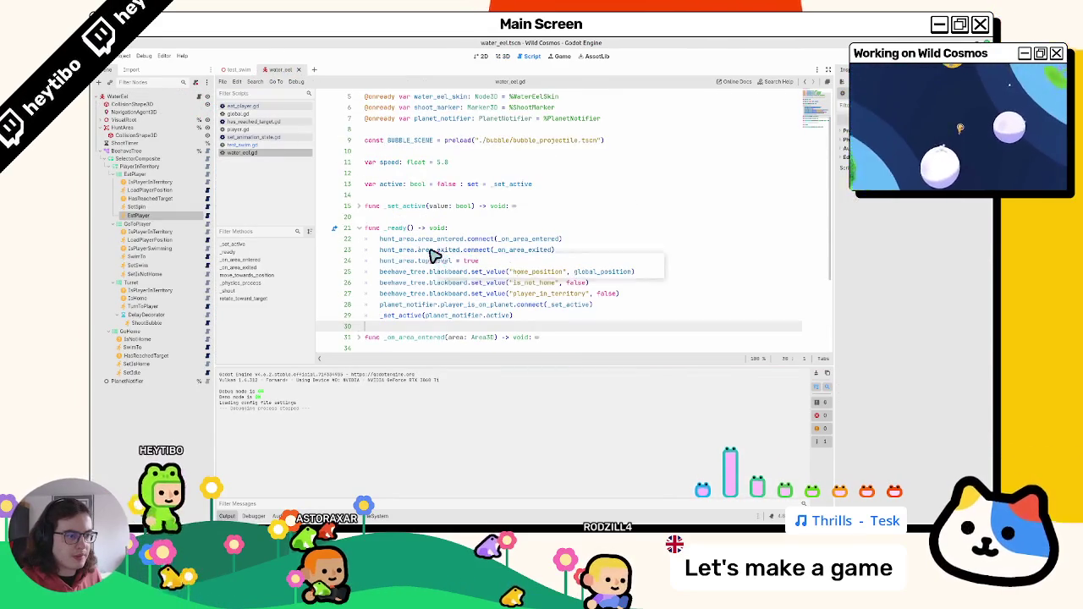
key(Return)
key(Return)
key(Up)
text(G)
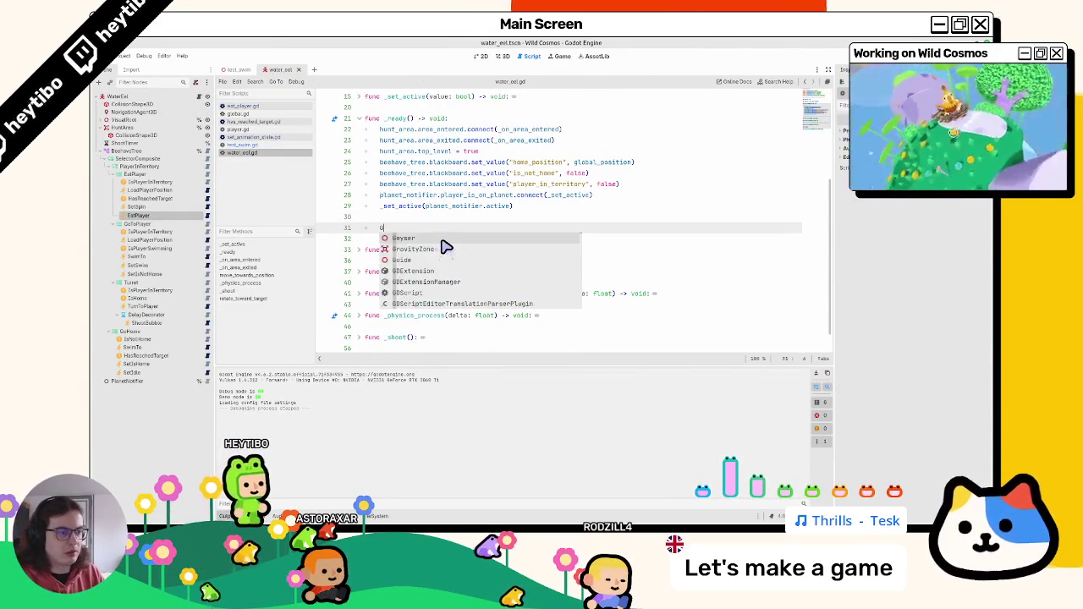
text(lobal.playe)
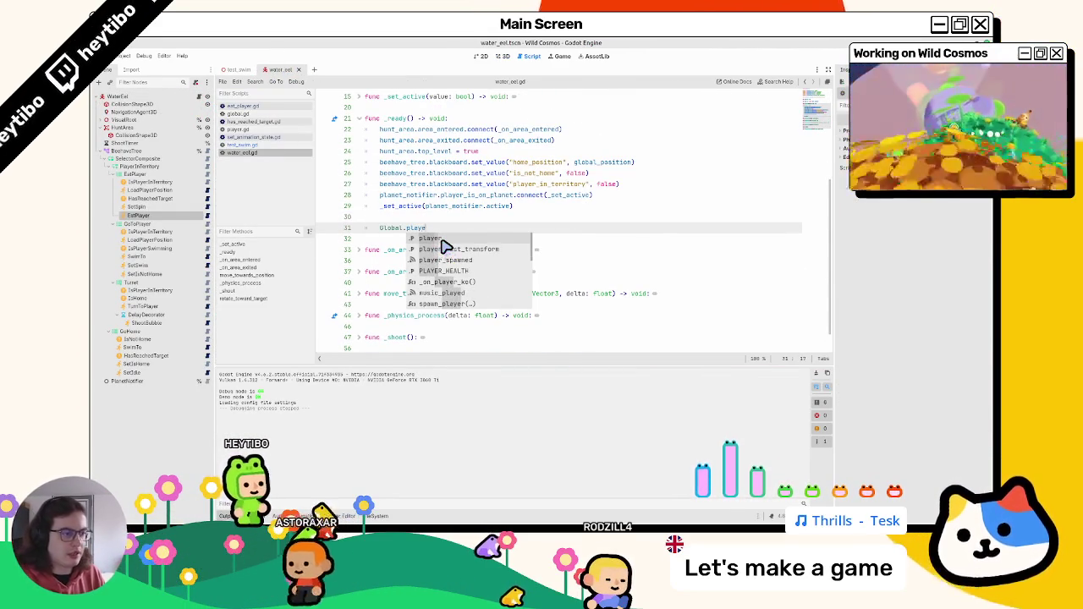
text(r_sp)
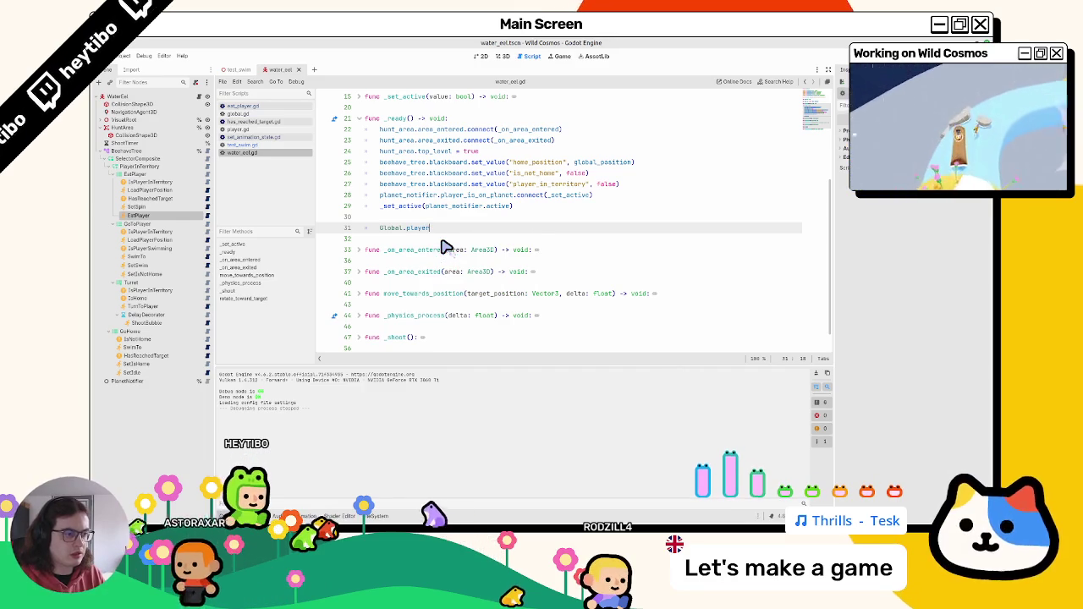
key(Return)
text(.c)
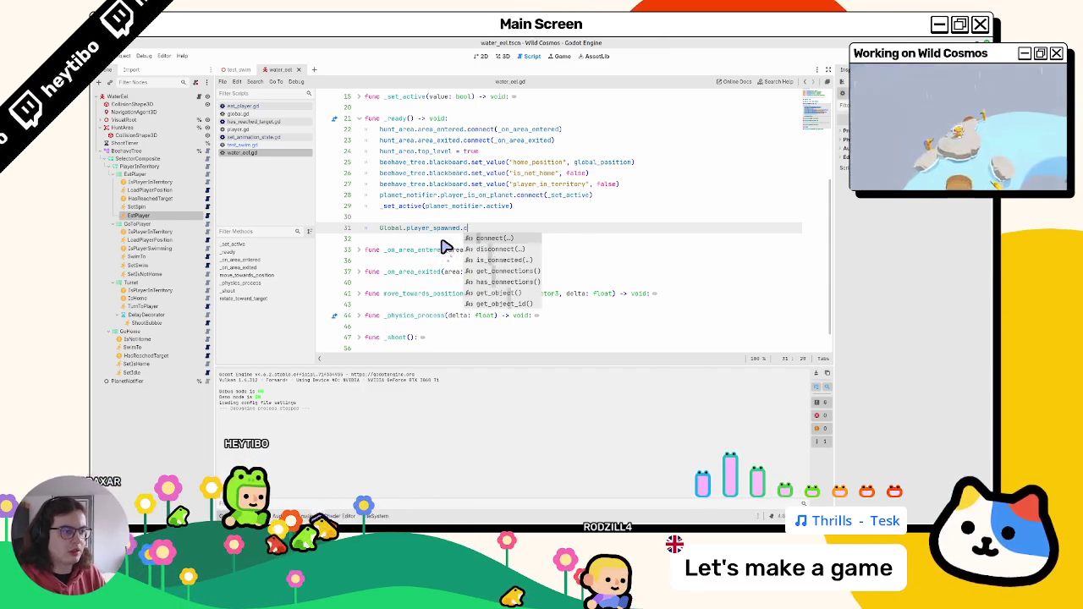
text(onnect(_on_player_resp)
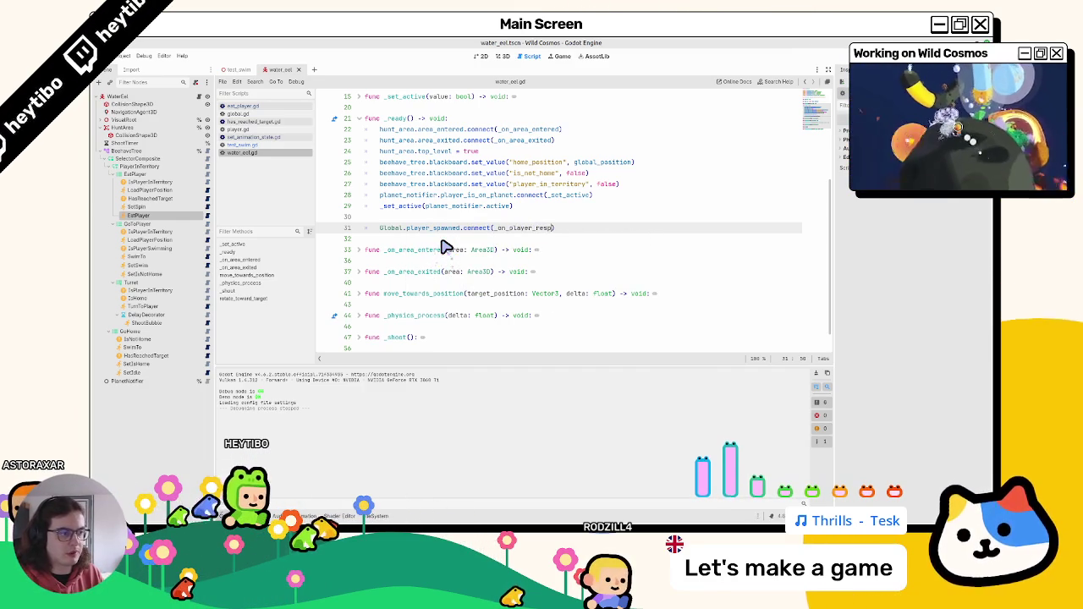
Step: Add a ## commented func _on_player_respawn() -> void: pass stub below _ready
key(Return)
key(Return)
key(BackSpace)
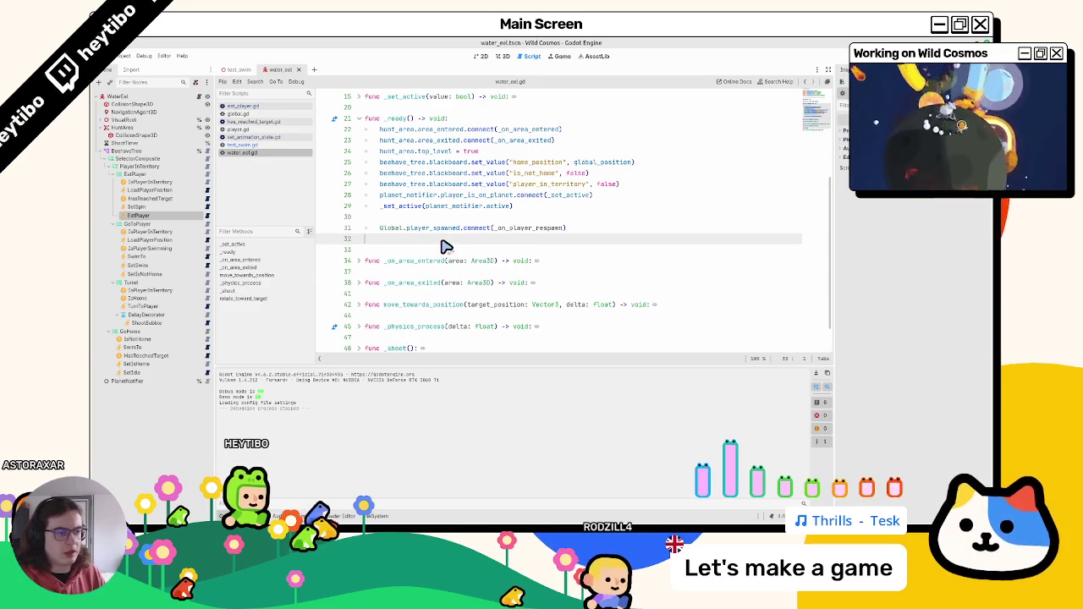
text(func _on_player_respawn() -> void)
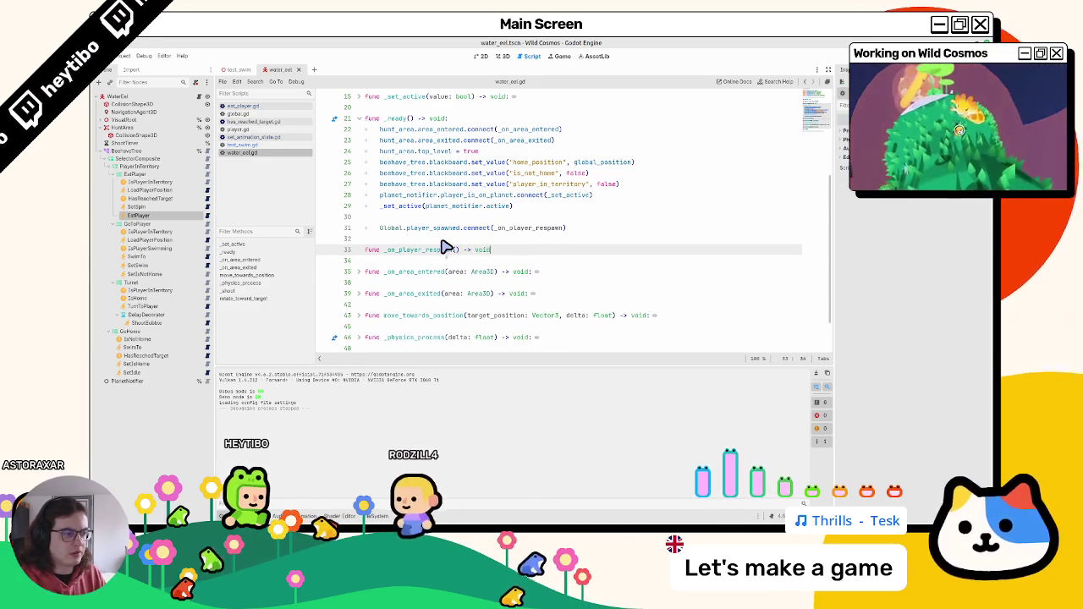
text(:)
key(Return)
text(ope)
key(BackSpace)
key(BackSpace)
key(BackSpace)
text(pass)
key(ctrl+shift+Return)
text(#)
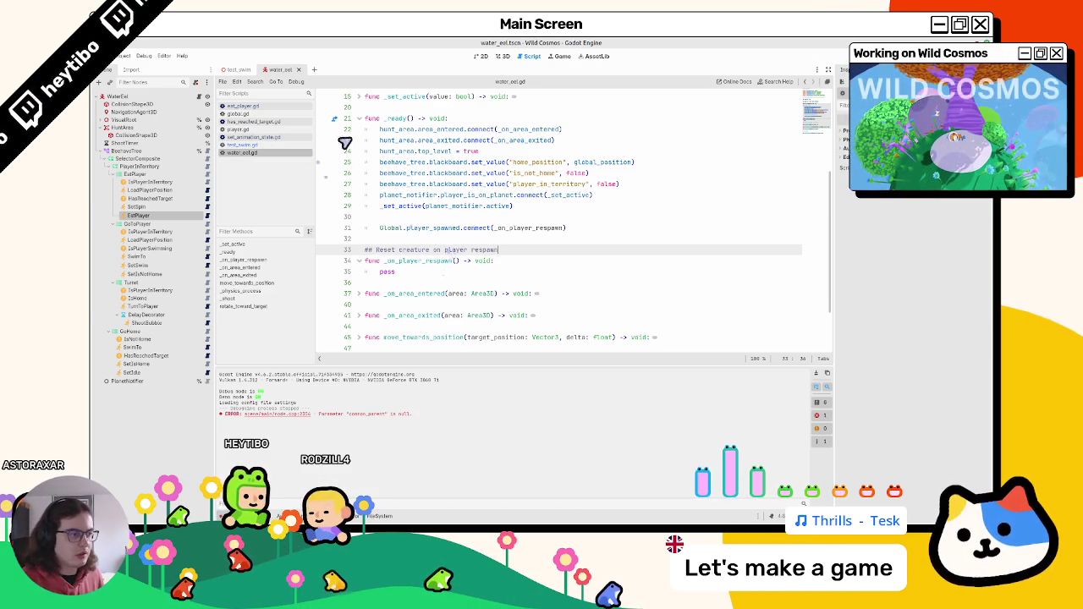
mouse_move(382, 150)
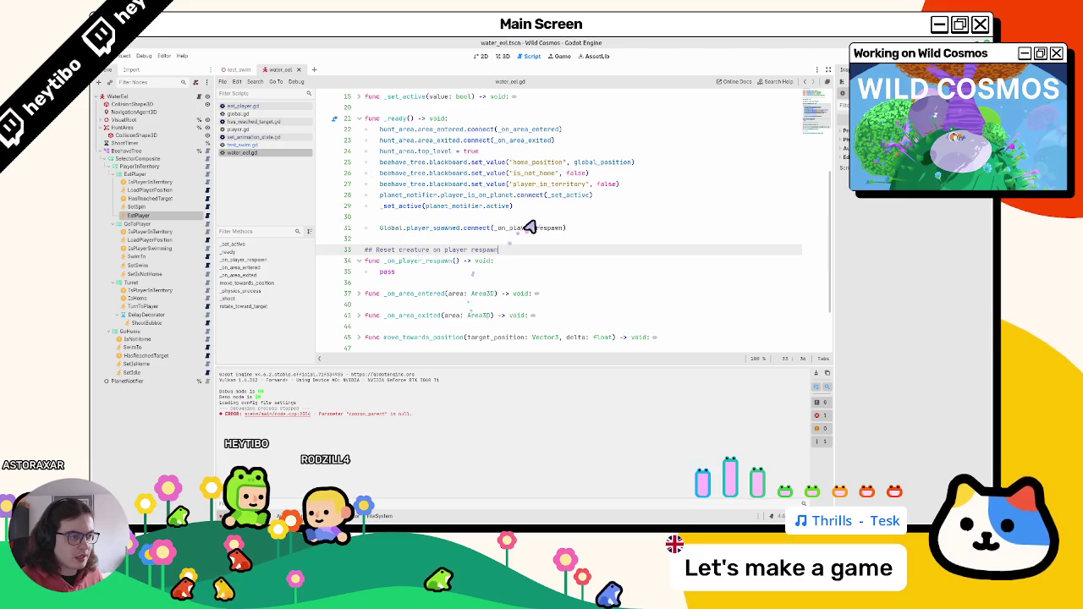
double_click(527, 230)
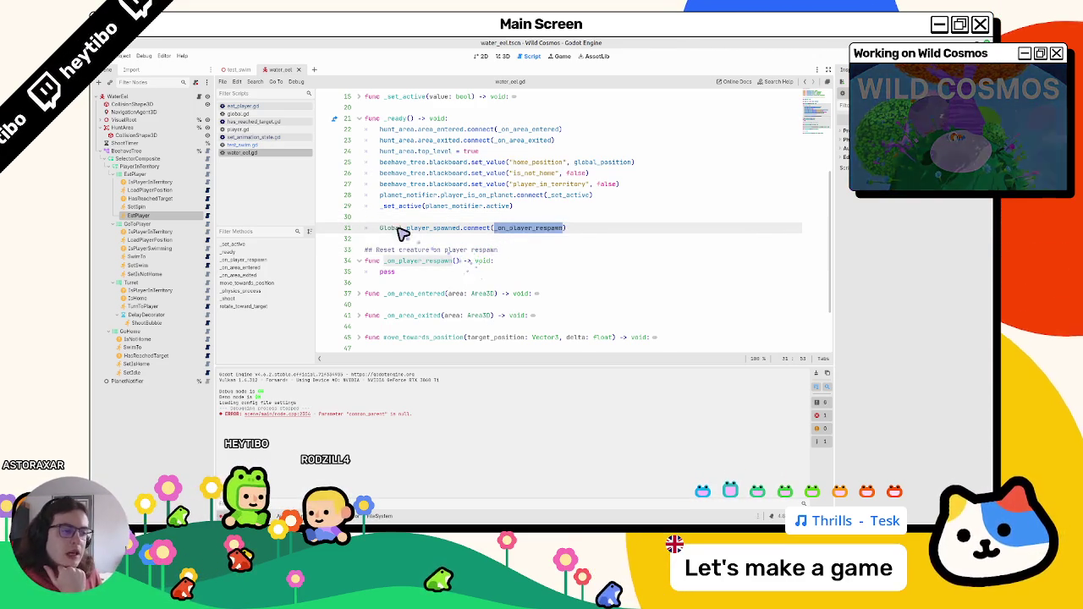
click(384, 280)
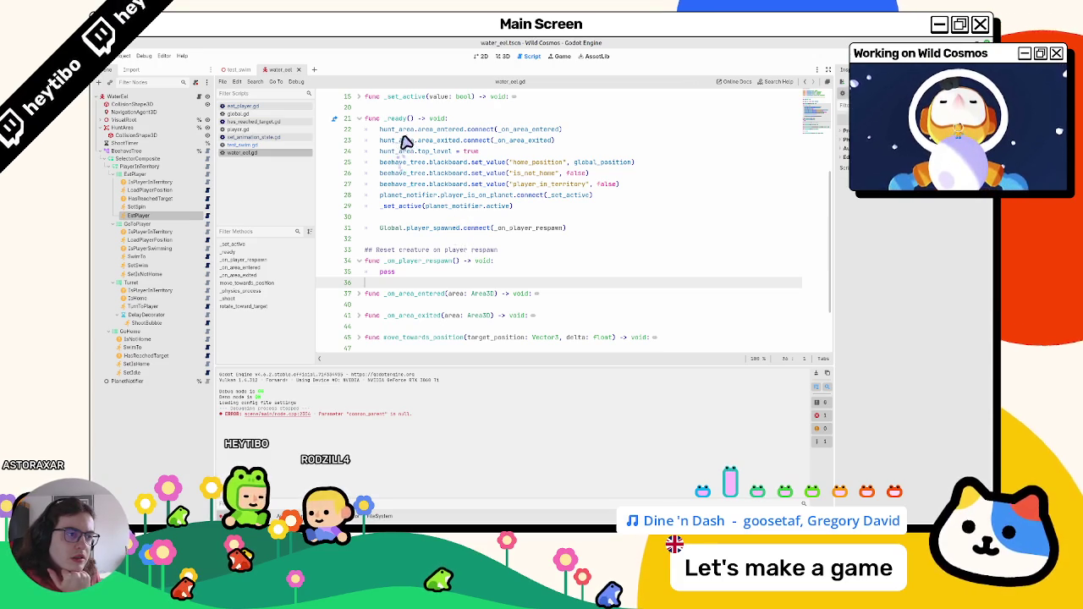
double_click(413, 163)
mouse_move(412, 162)
mouse_down()
mouse_move(686, 159)
mouse_move(381, 162)
mouse_move(416, 174)
mouse_move(675, 166)
mouse_up()
mouse_move(405, 179)
mouse_down()
mouse_move(677, 183)
mouse_move(687, 174)
mouse_move(237, 181)
mouse_up()
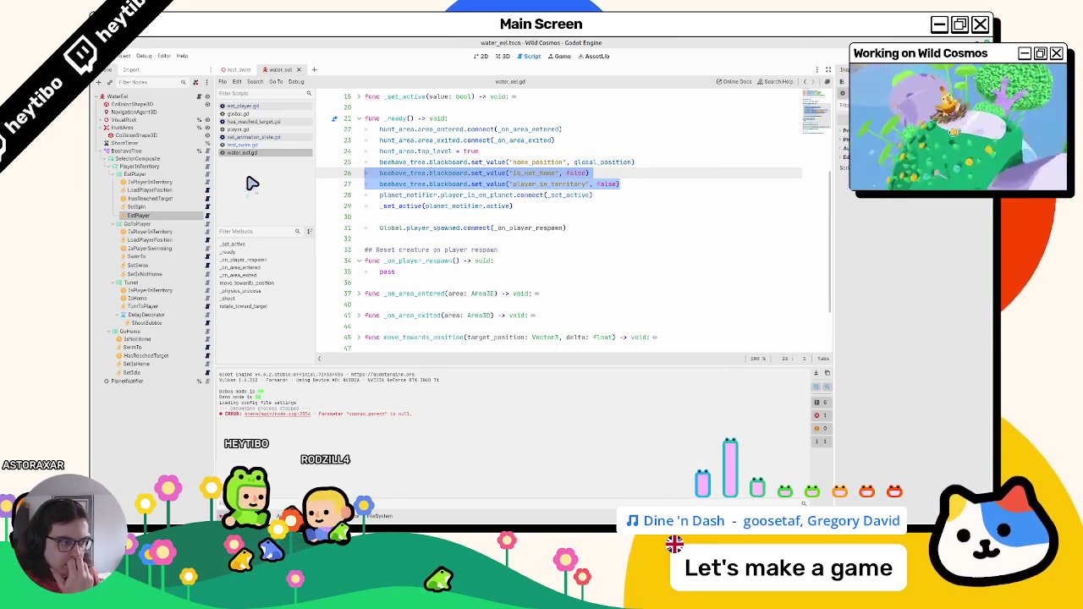
triple_click(453, 275)
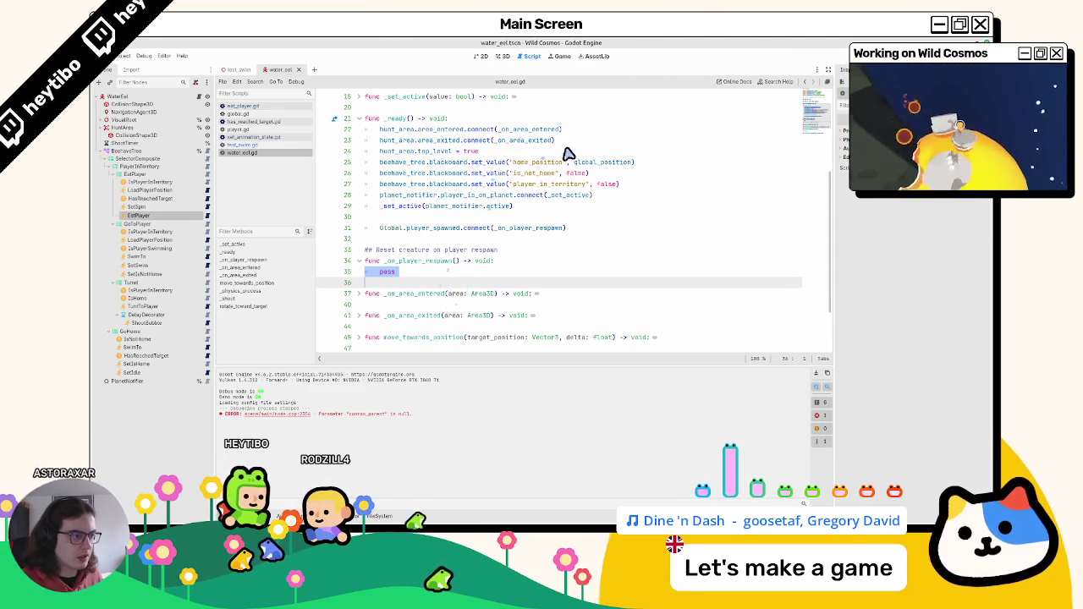
double_click(546, 162)
scroll(546, 166, up, 4)
scroll(709, 319, down, 3)
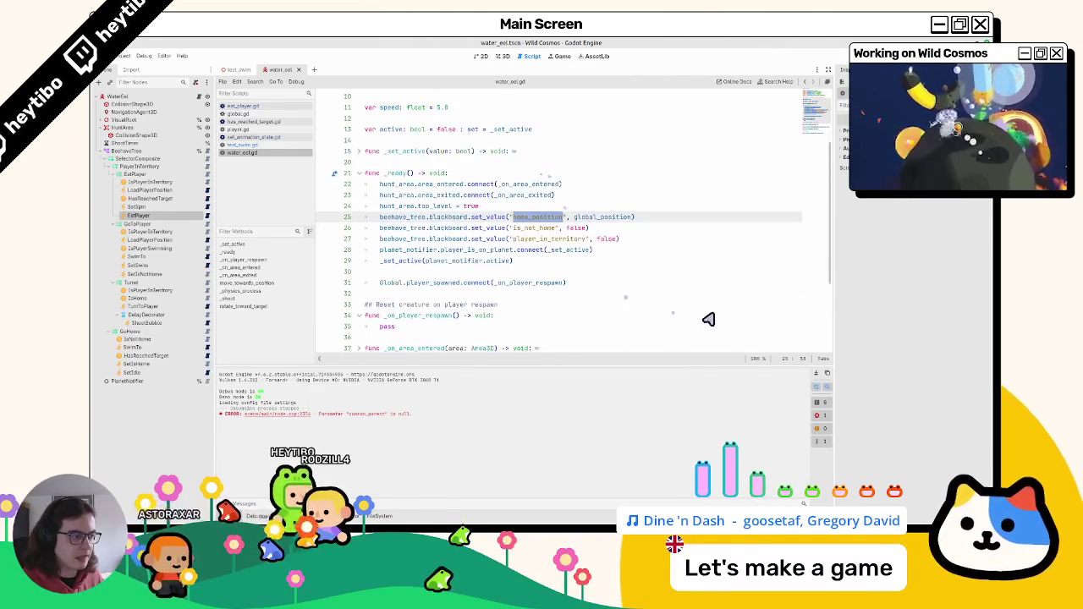
key(F5)
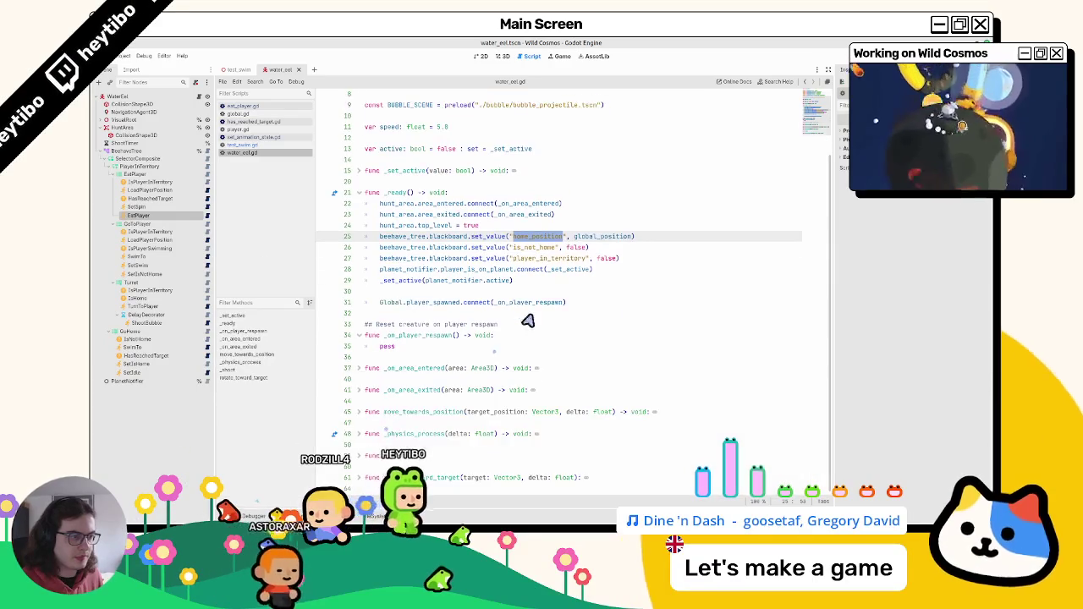
scroll(524, 314, up, 3)
click(488, 307)
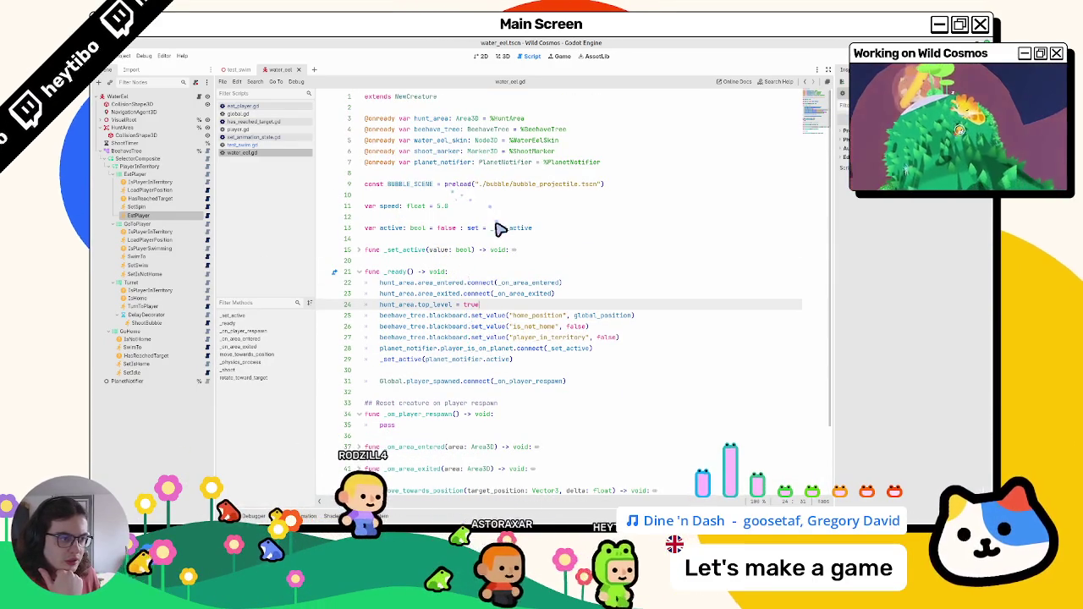
click(581, 239)
key(Return)
text(var spawn_)
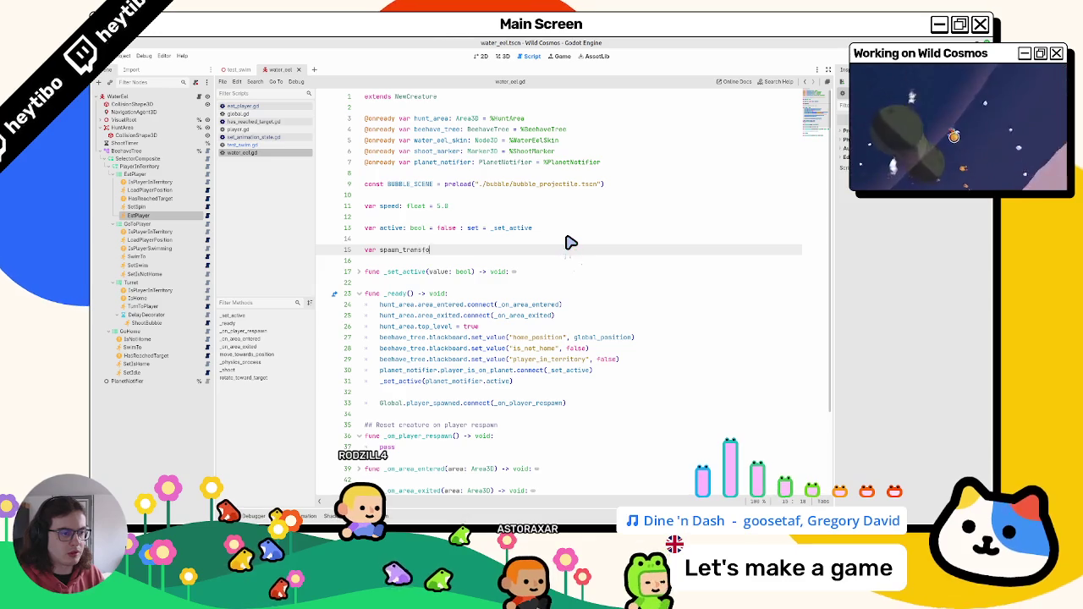
text(tra)
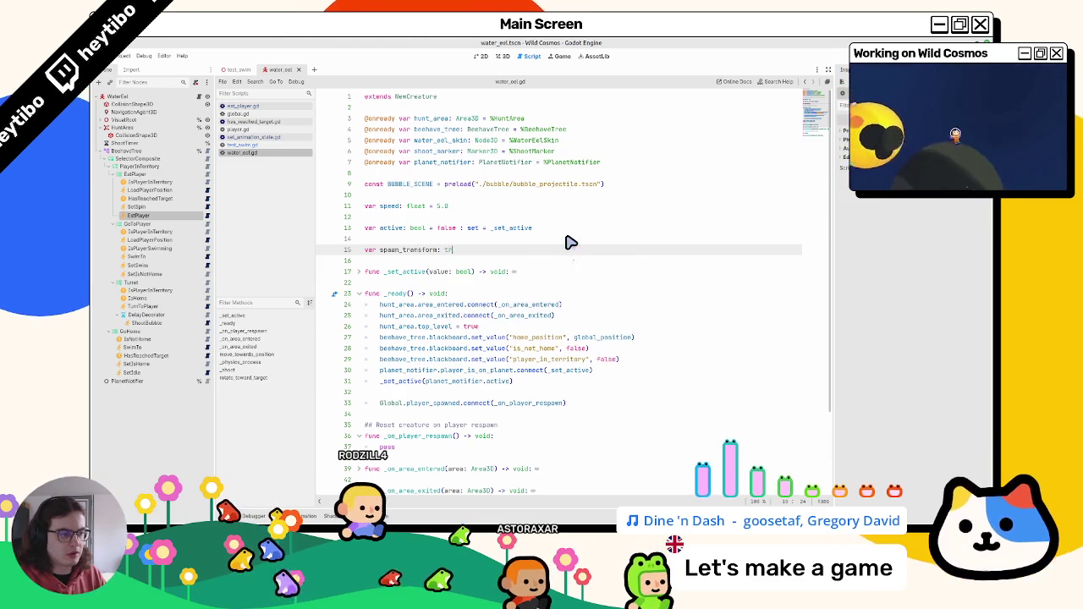
text(nsf)
key(Return)
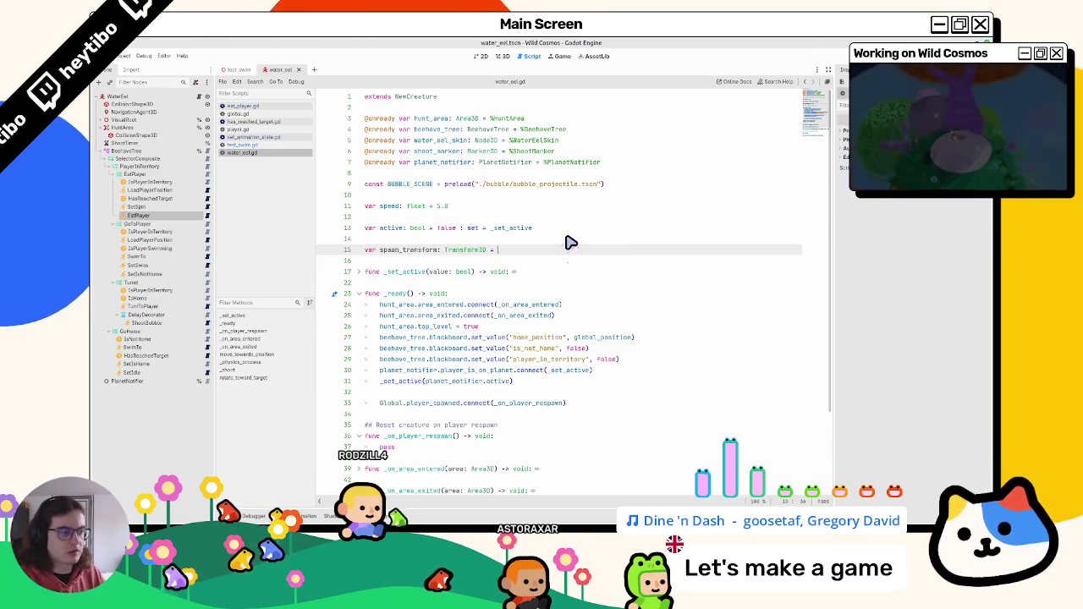
key(BackSpace)
key(BackSpace)
key(BackSpace)
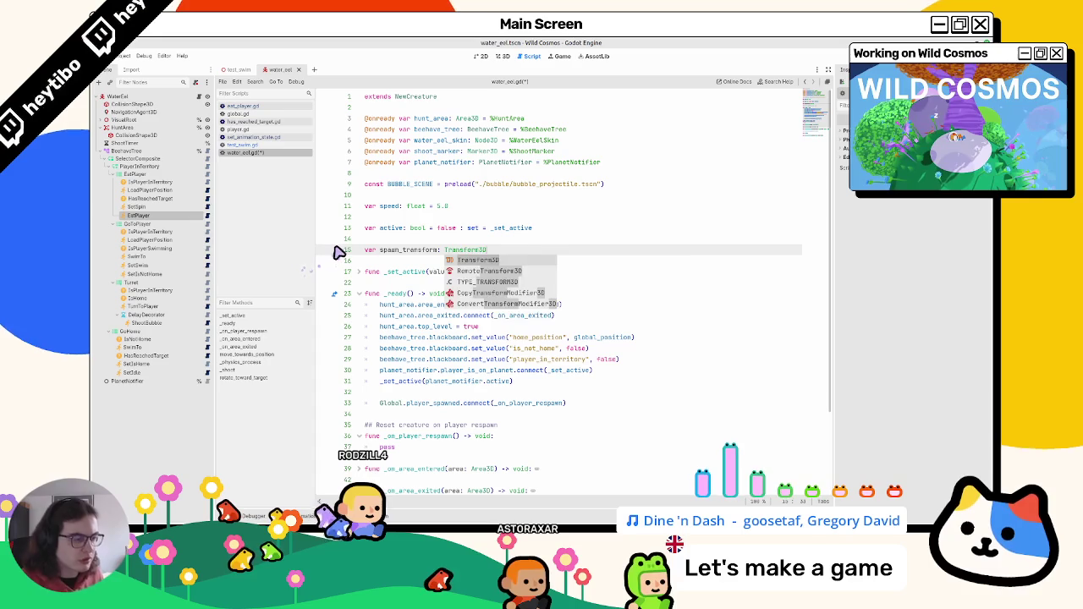
text( = globaltr)
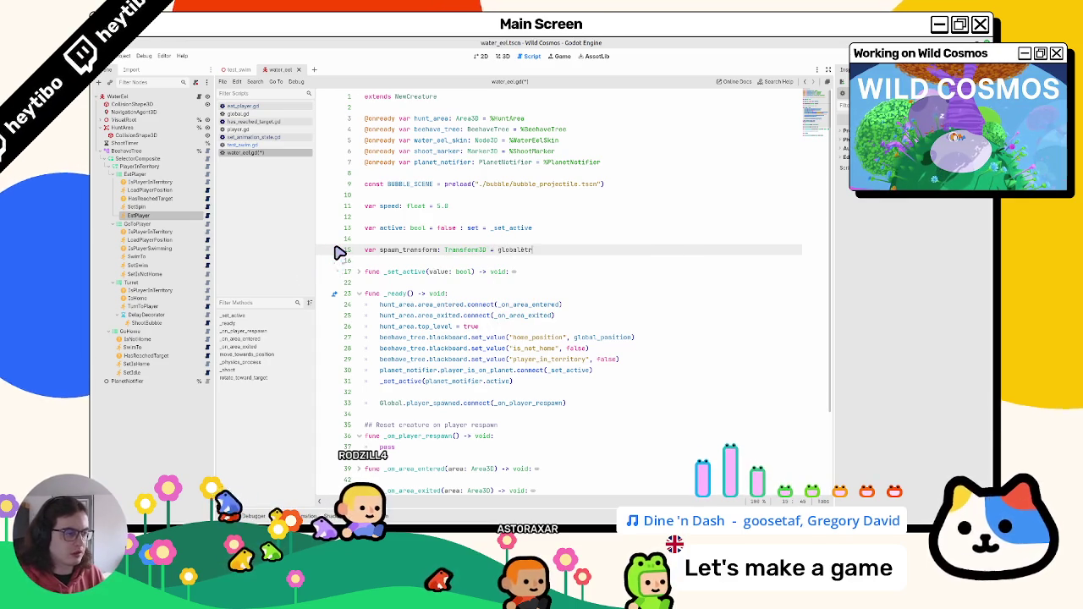
key(BackSpace)
key(BackSpace)
text(_tr)
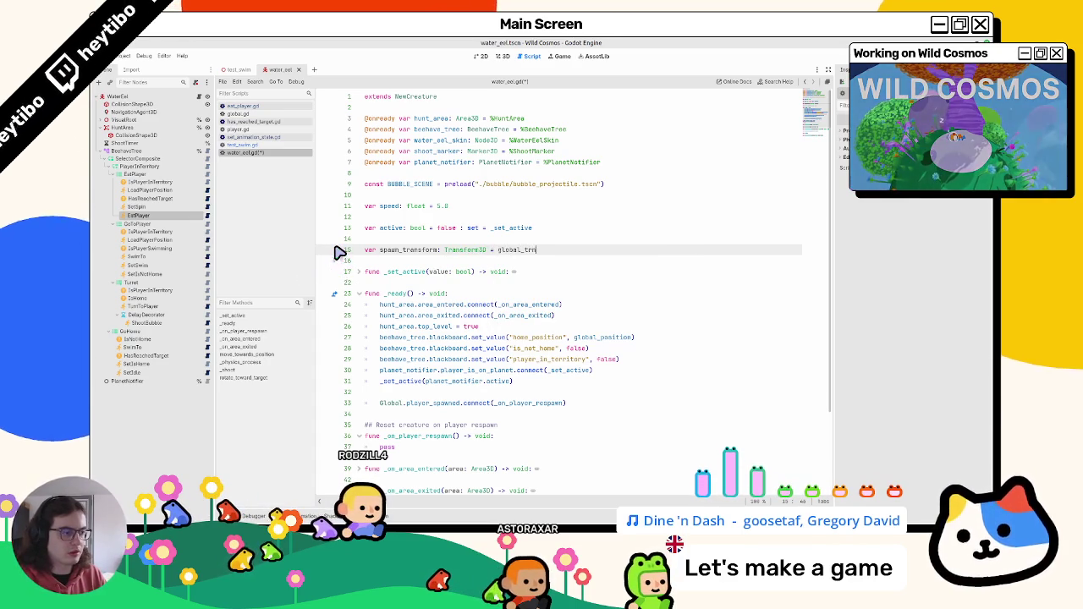
key(ctrl+Left)
key(ctrl+Left)
key(ctrl+Left)
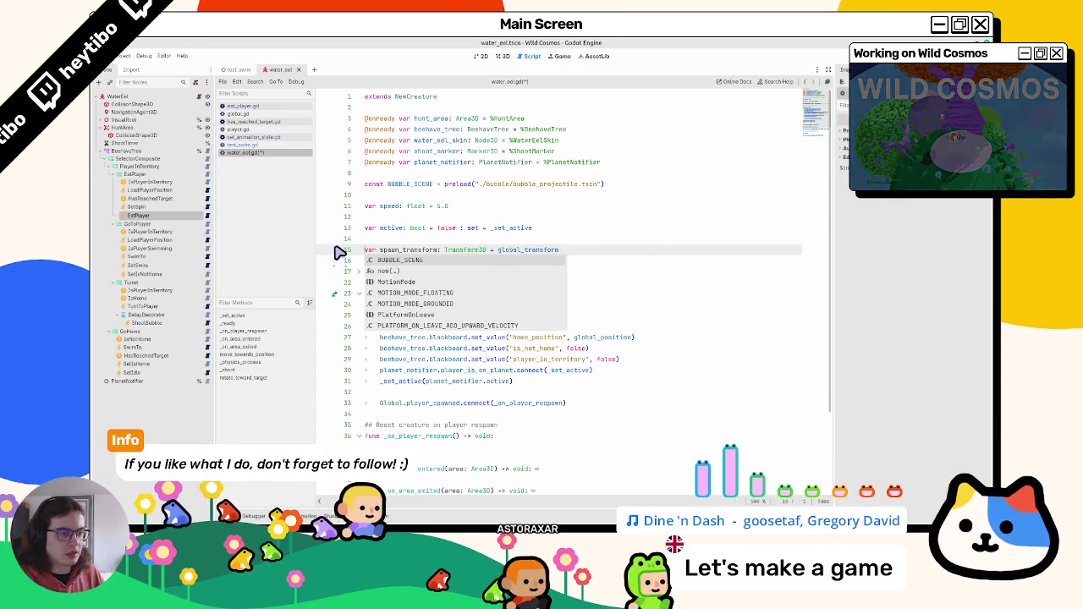
text(@onready)
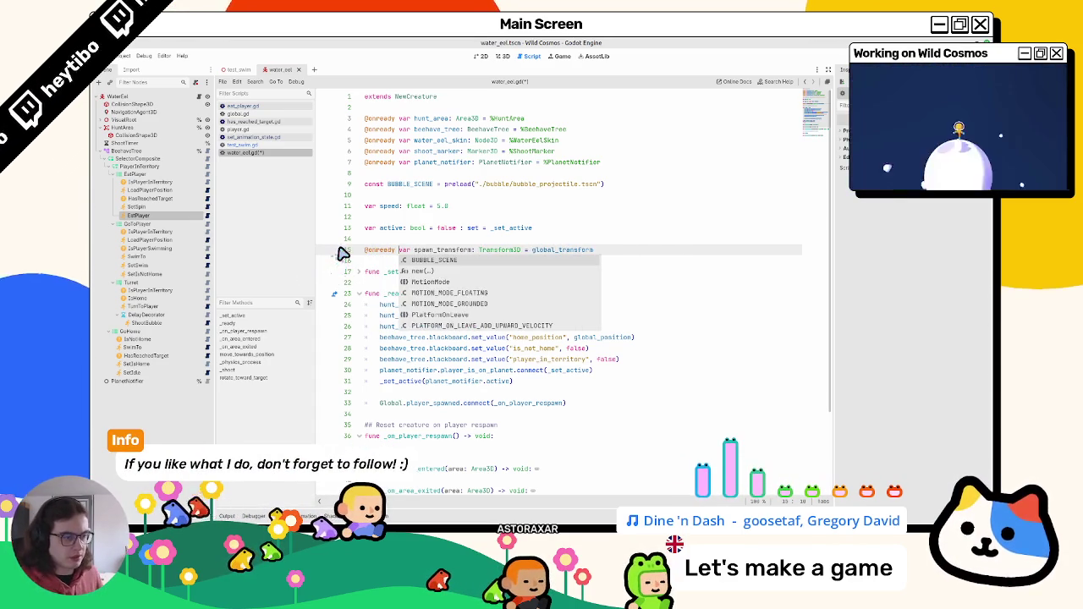
double_click(425, 251)
Step: Begin a func _reset(a -> void: header below the _on_player_respawn handler
scroll(426, 373, down, 3)
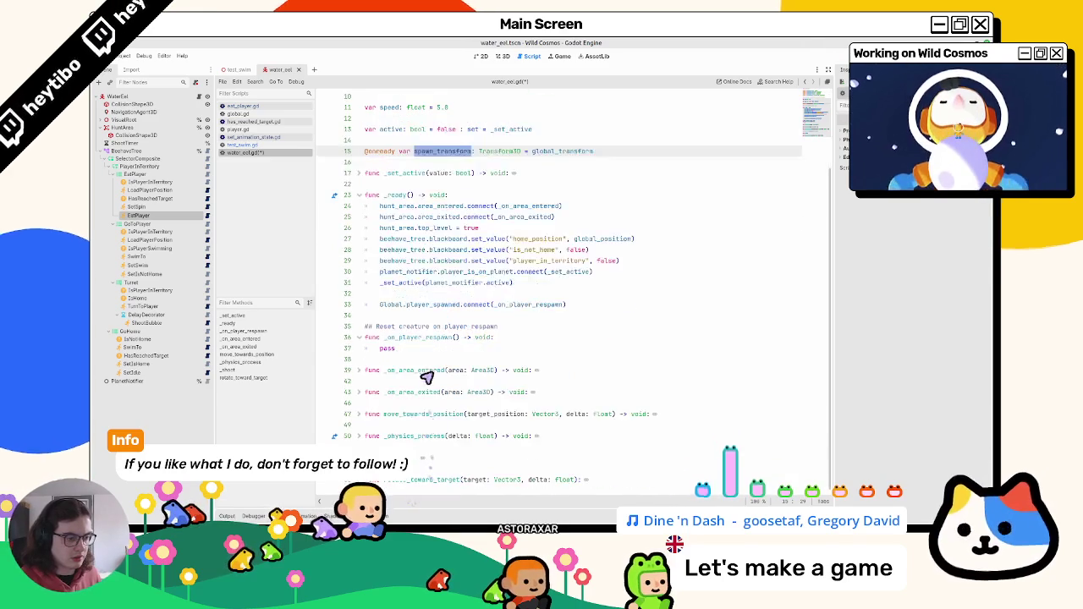
click(429, 350)
key(Return)
key(Return)
key(BackSpace)
text(func _reset(a)
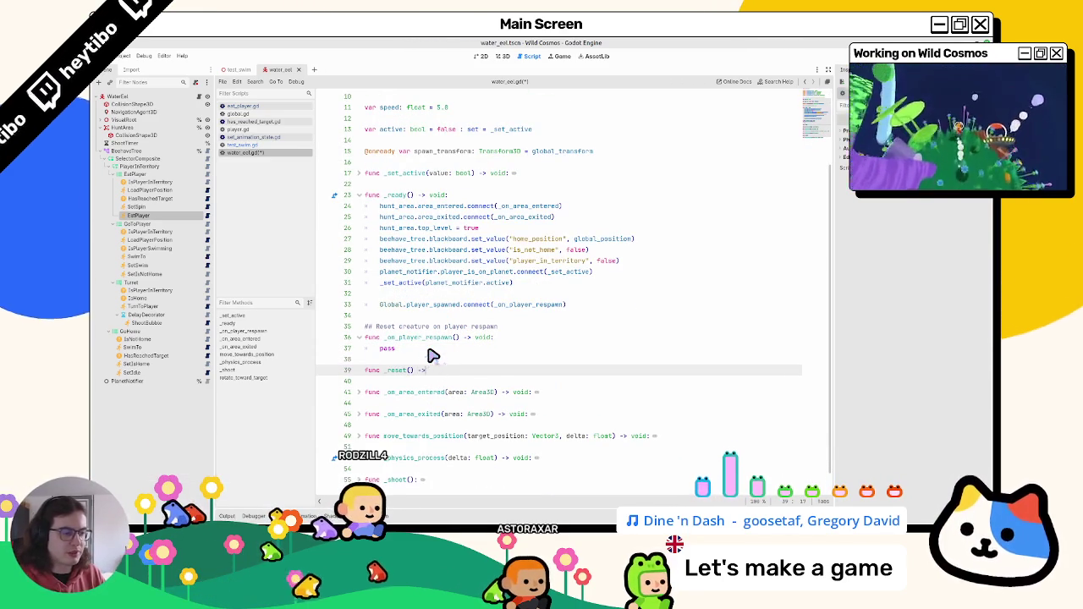
text( -> void:)
Step: Undo the _reset header and make the respawn handler set global_transform = spawn_transform
key(ctrl+z)
key(ctrl+z)
key(ctrl+z)
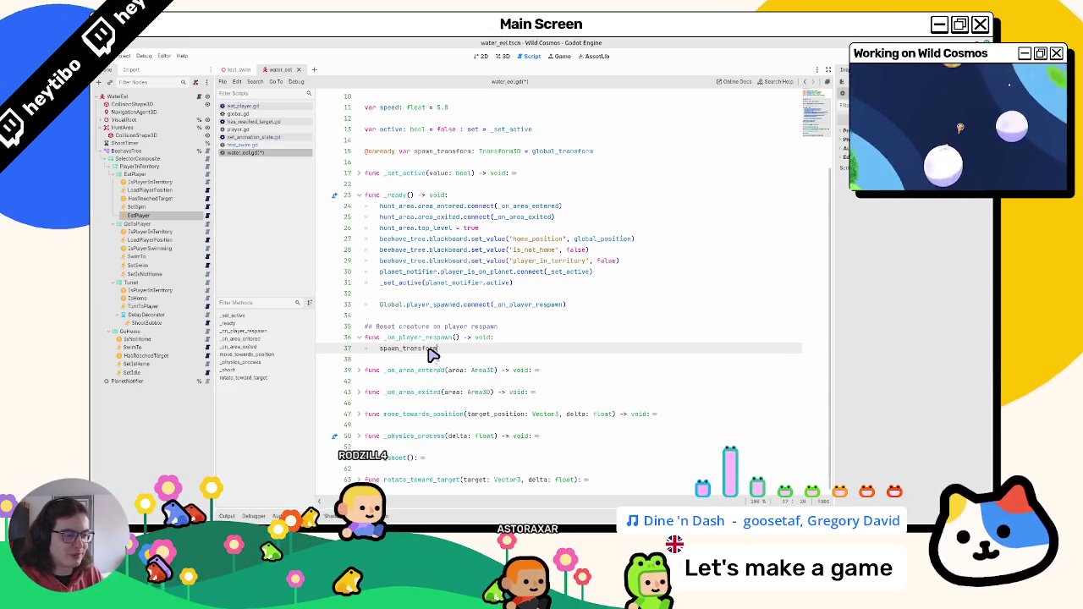
key(BackSpace)
key(BackSpace)
key(BackSpace)
text(gl)
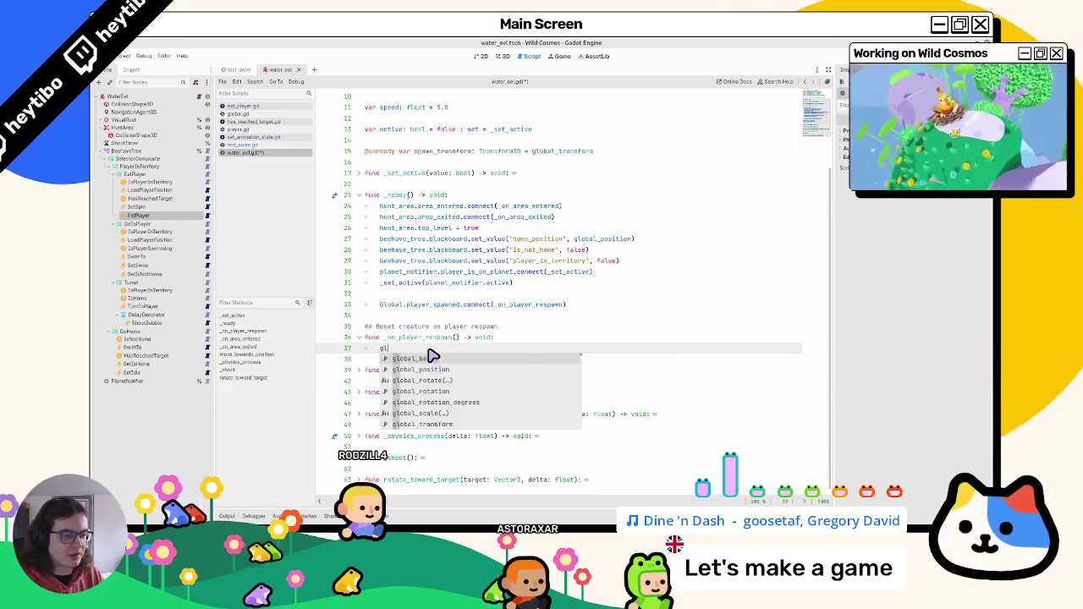
text(obaletra)
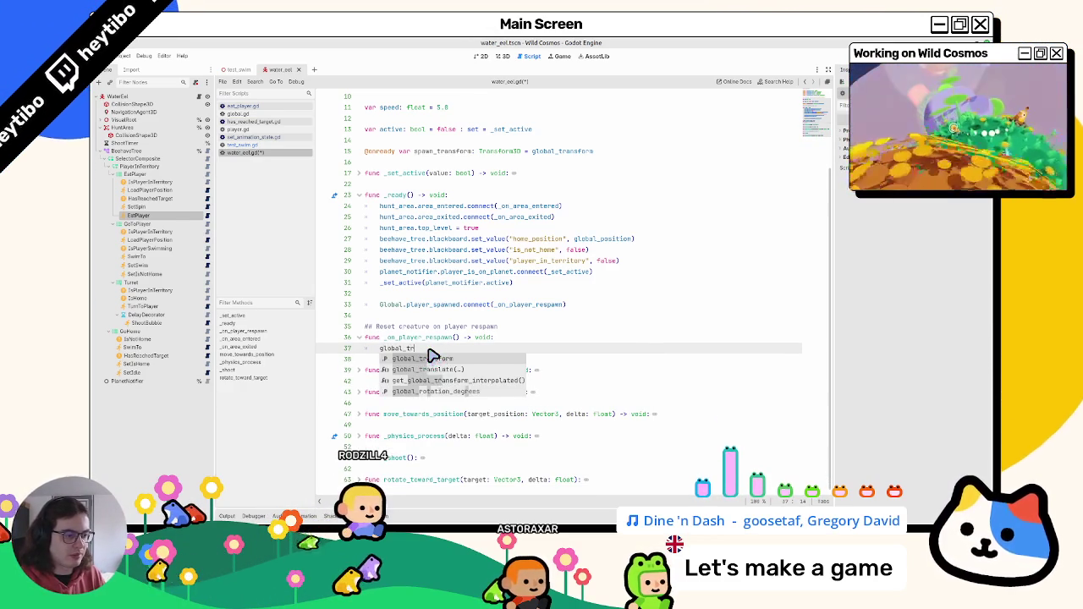
key(Return)
text(= spa)
key(Return)
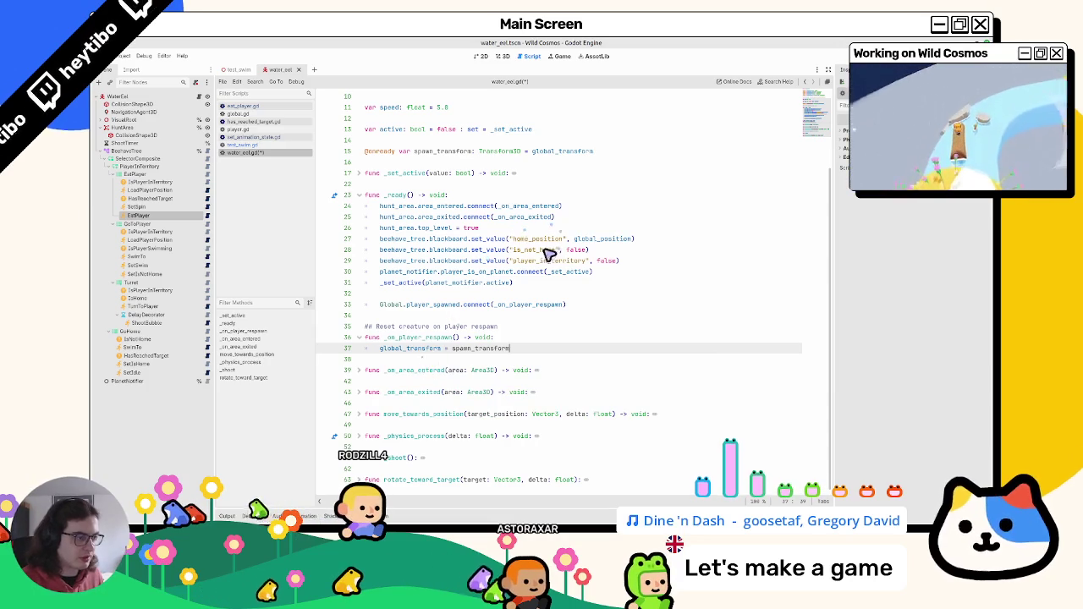
Step: Paste the two blackboard set_value flag lines into the respawn handler and save
drag(549, 252, 544, 268)
text(beehave_tree.blackboard.set_value("is_not_home", false) 	beehave_tree.blackboard.set_value("player_in_territory", false))
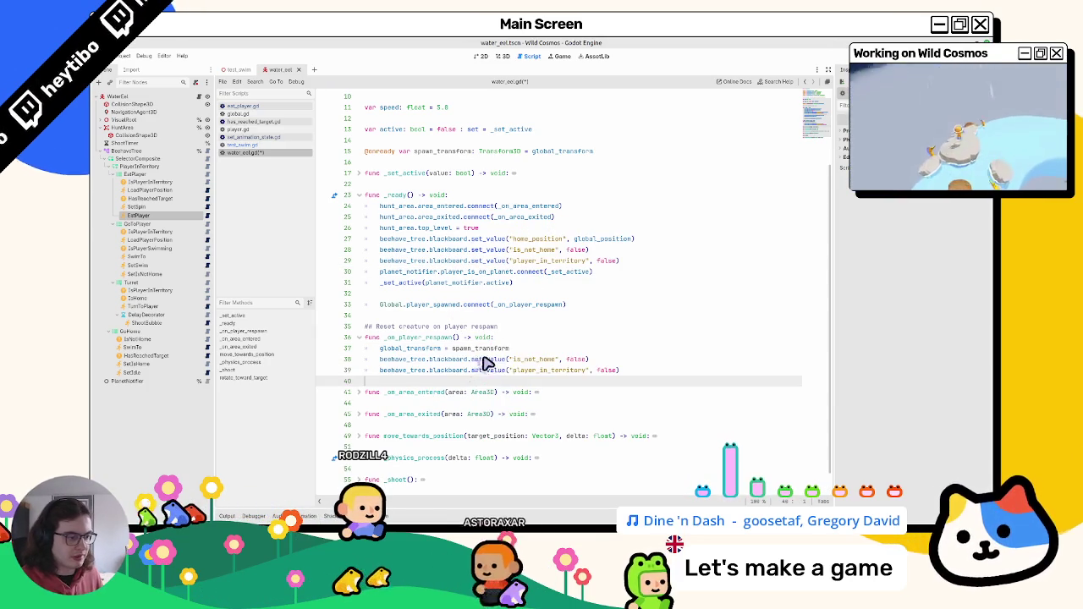
double_click(576, 360)
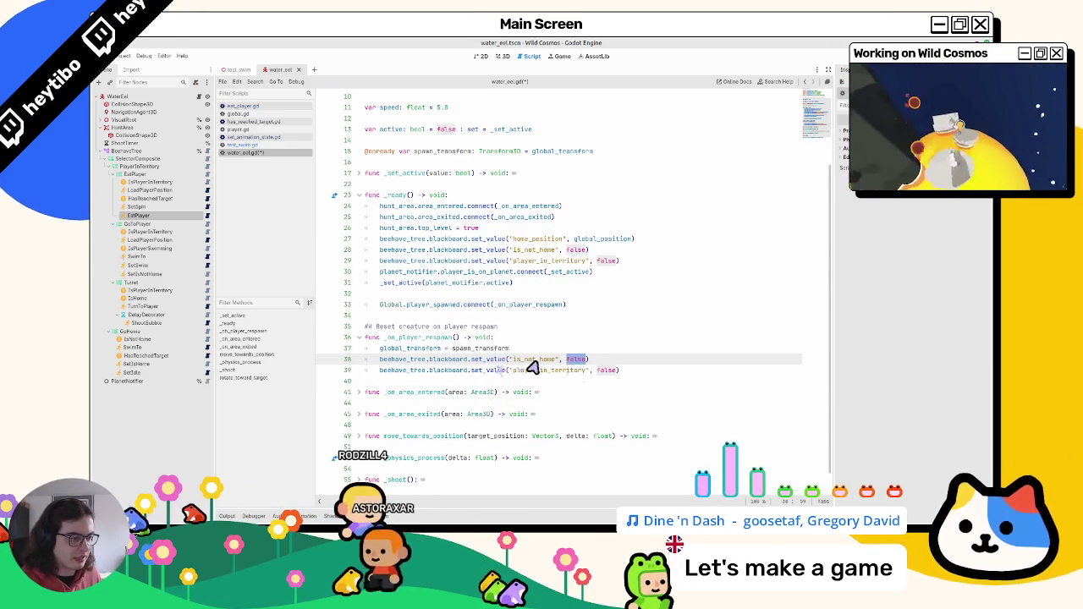
double_click(533, 360)
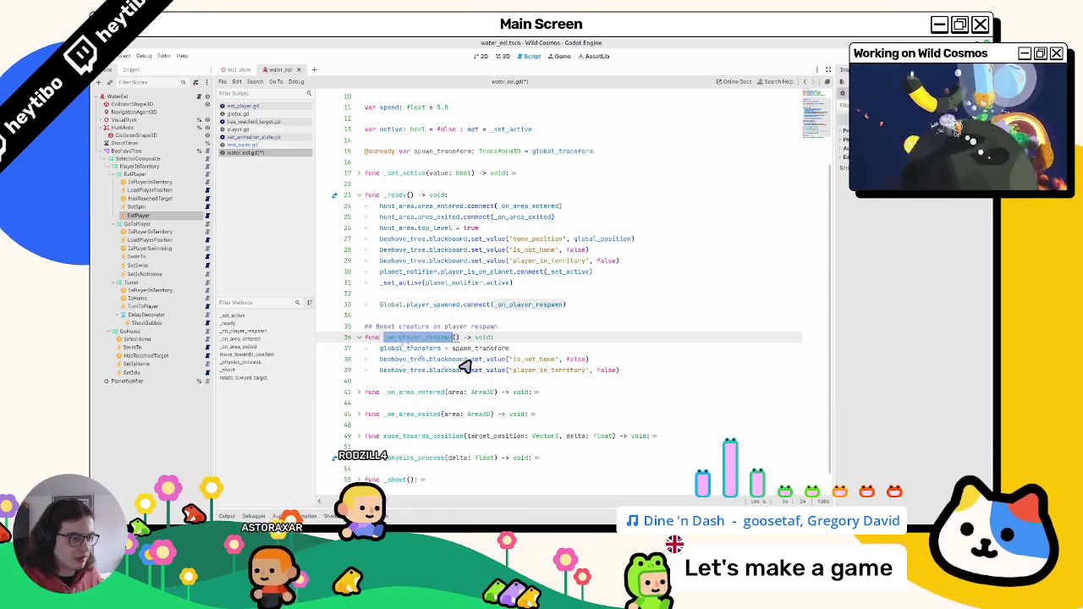
double_click(480, 348)
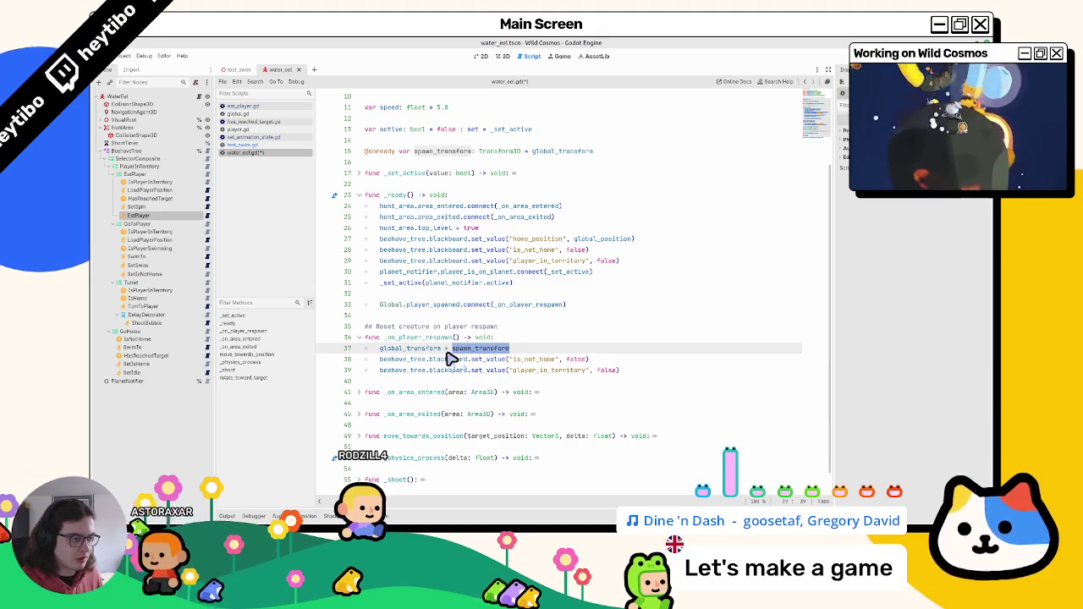
mouse_move(440, 272)
mouse_down()
mouse_move(496, 293)
mouse_move(462, 288)
mouse_up()
click(542, 293)
key(ctrl+s)
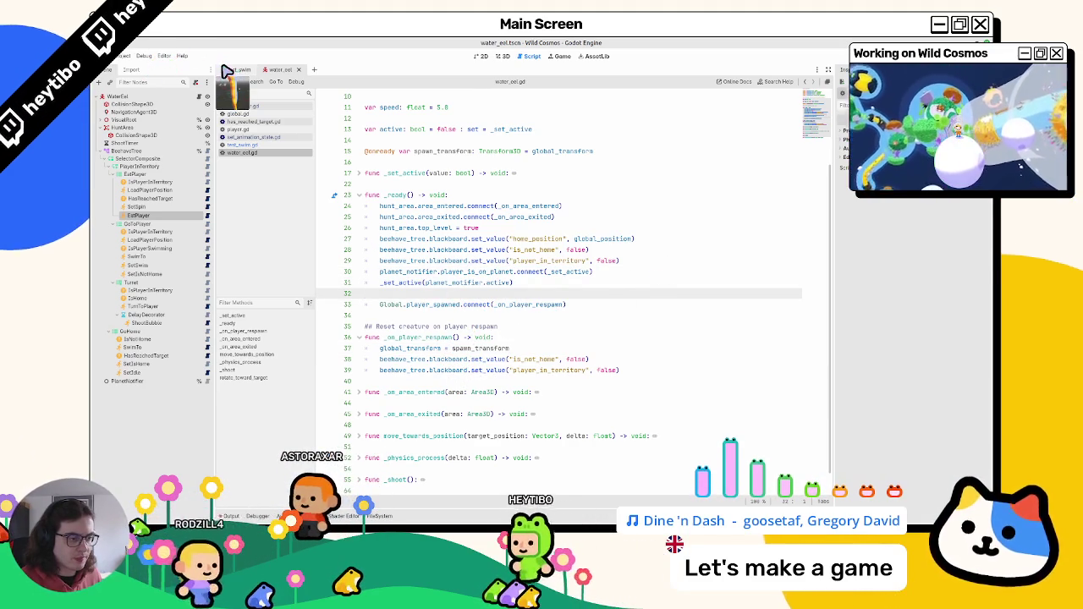
Step: Copy the water_eel_skin name and start a water_eel_skin. line in the respawn handler
scroll(472, 292, up, 3)
scroll(474, 288, down, 4)
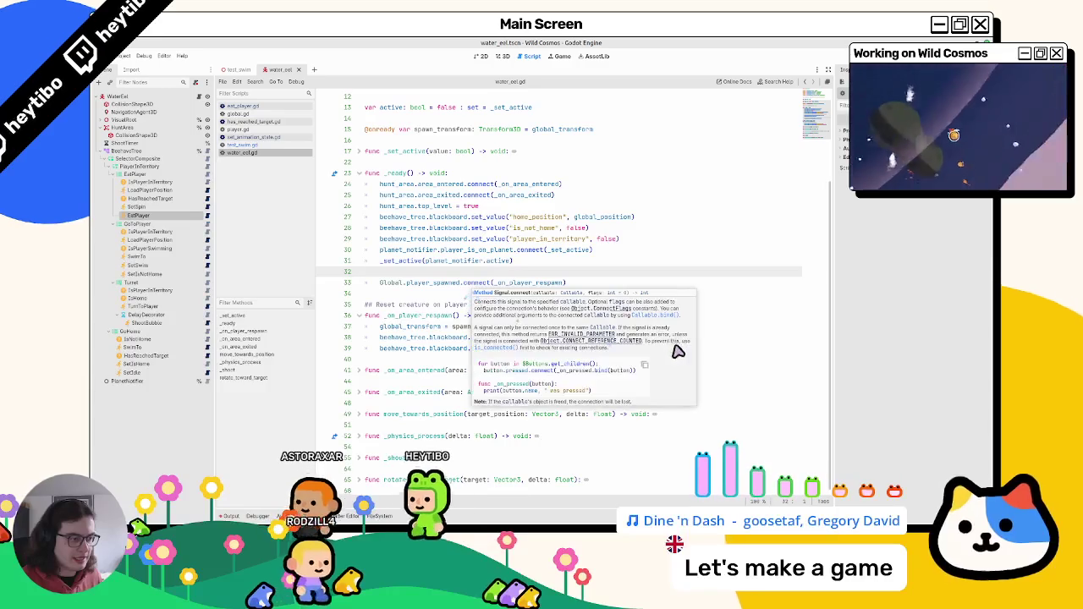
scroll(438, 227, up, 4)
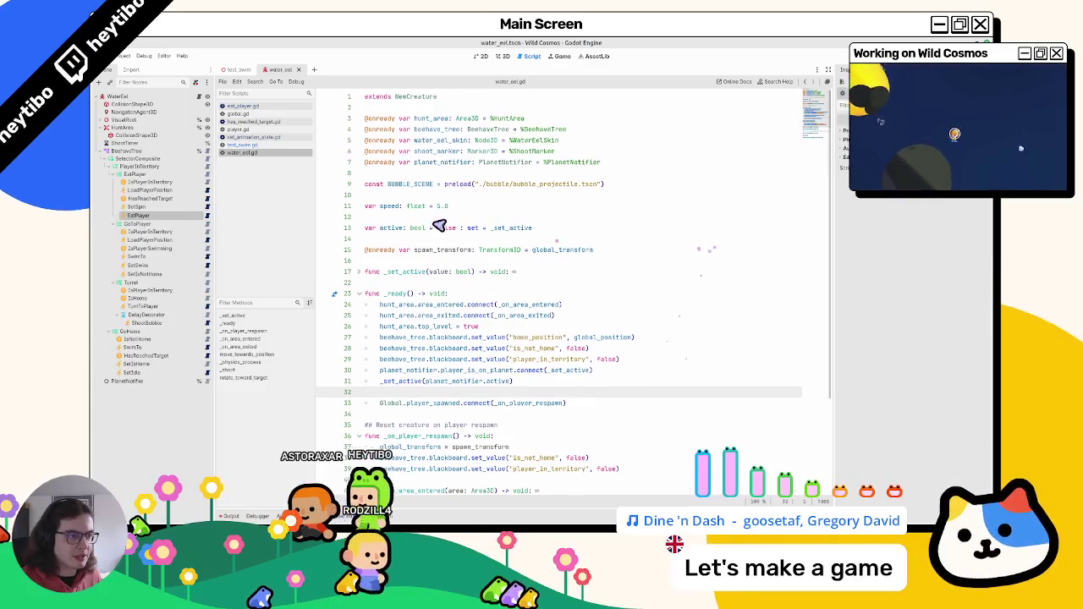
double_click(440, 140)
key(ctrl+c)
scroll(651, 460, down, 1)
click(658, 435)
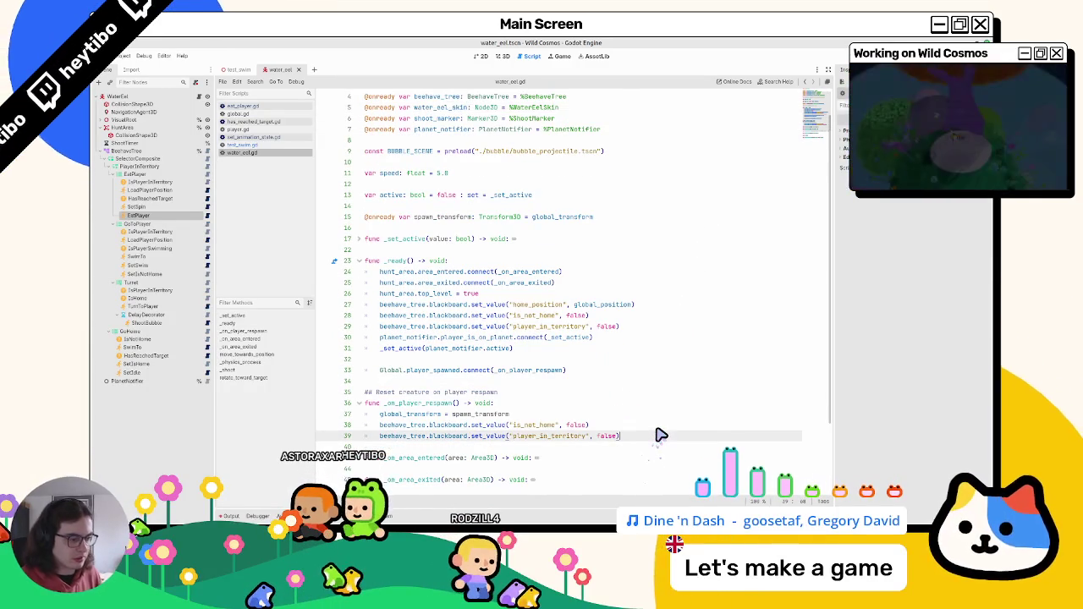
key(Return)
key(ctrl+v)
text(.)
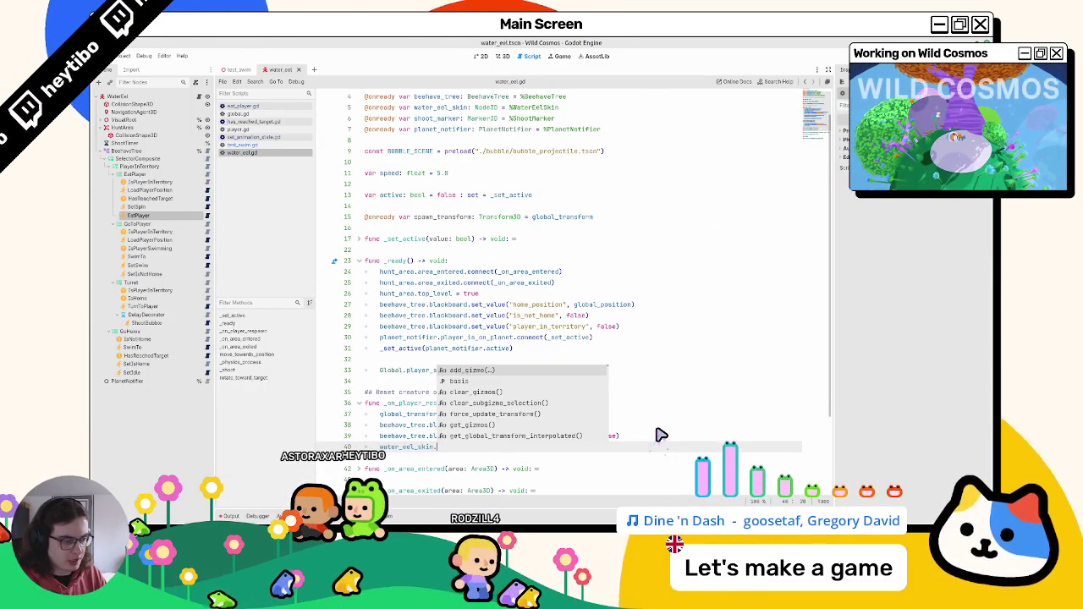
key(Escape)
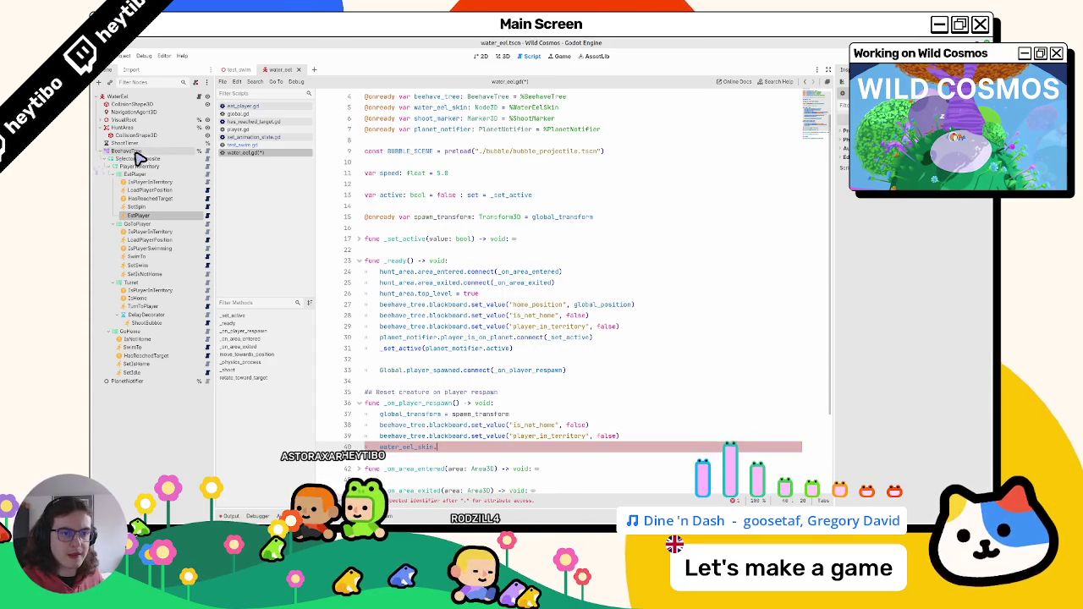
Step: Set the skin state to "idle" per set_animation_state, save, and run test_swim with F6
click(207, 215)
drag(493, 167, 458, 170)
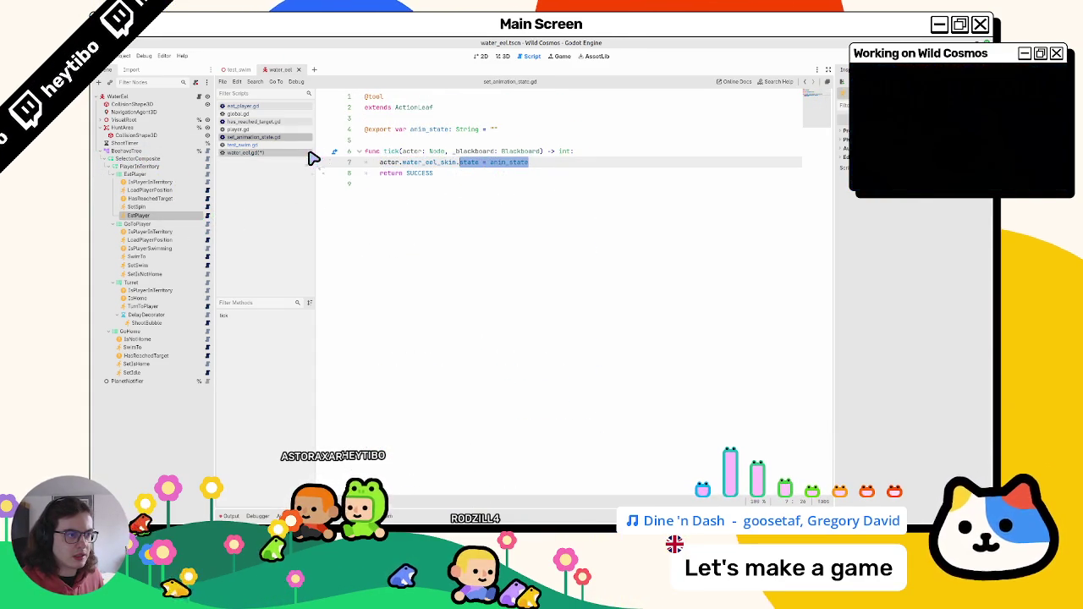
click(269, 154)
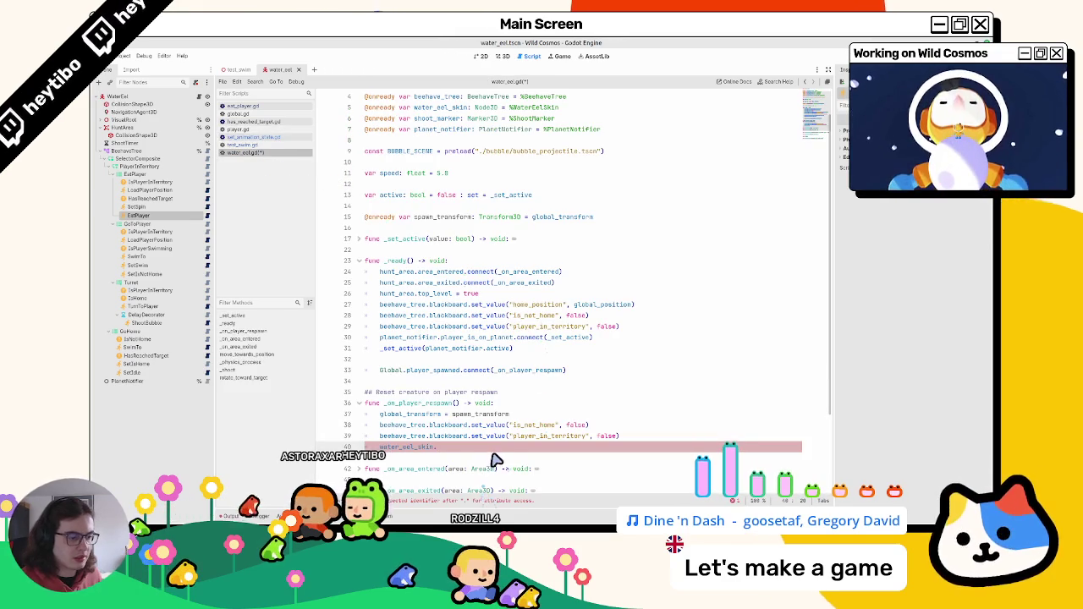
click(274, 138)
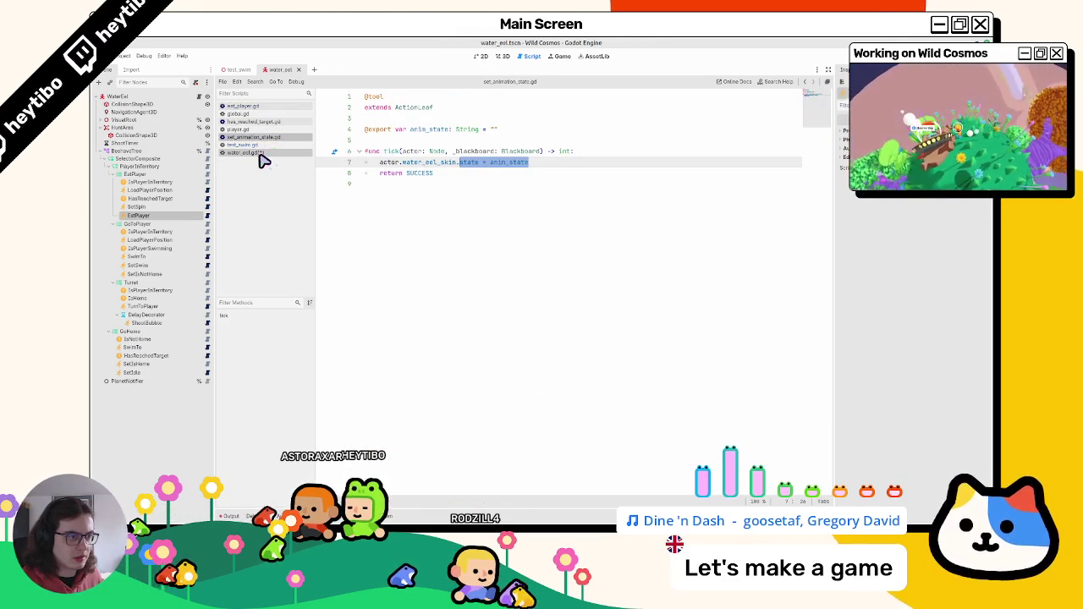
click(254, 153)
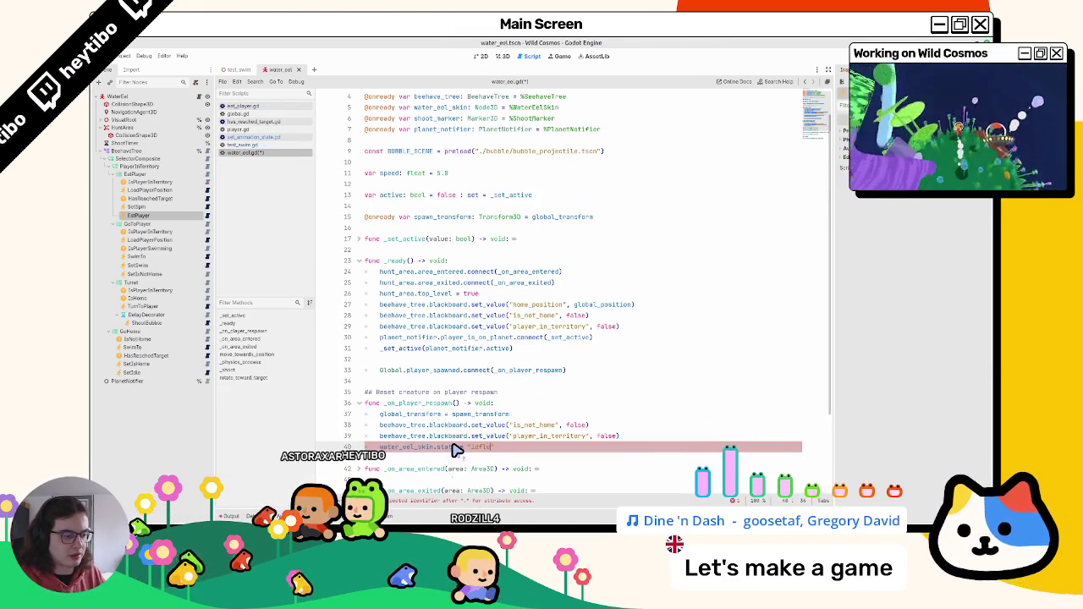
key(ctrl+s)
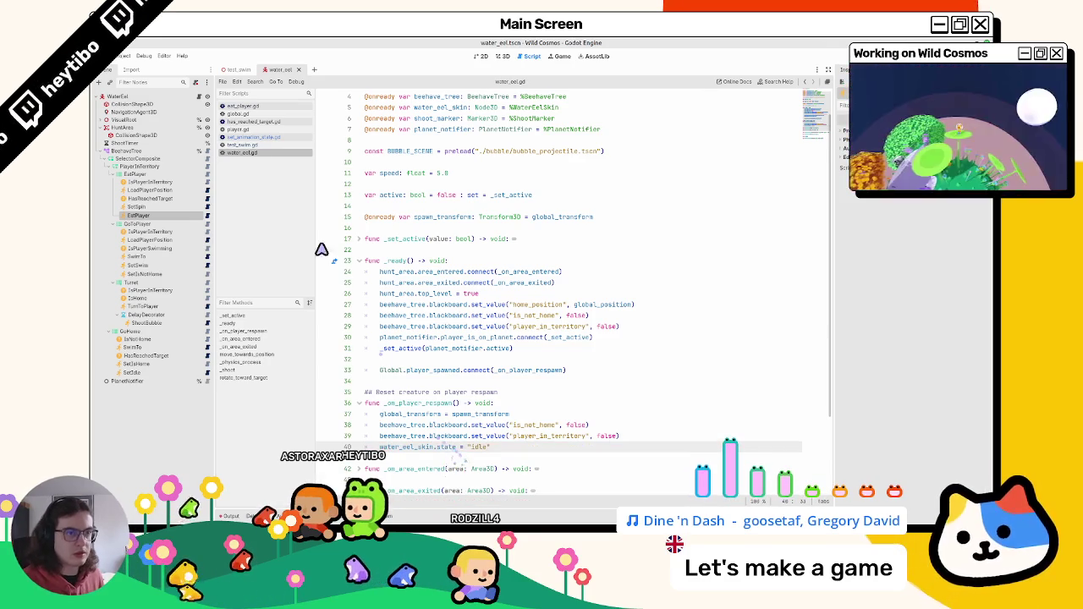
click(238, 69)
key(F6)
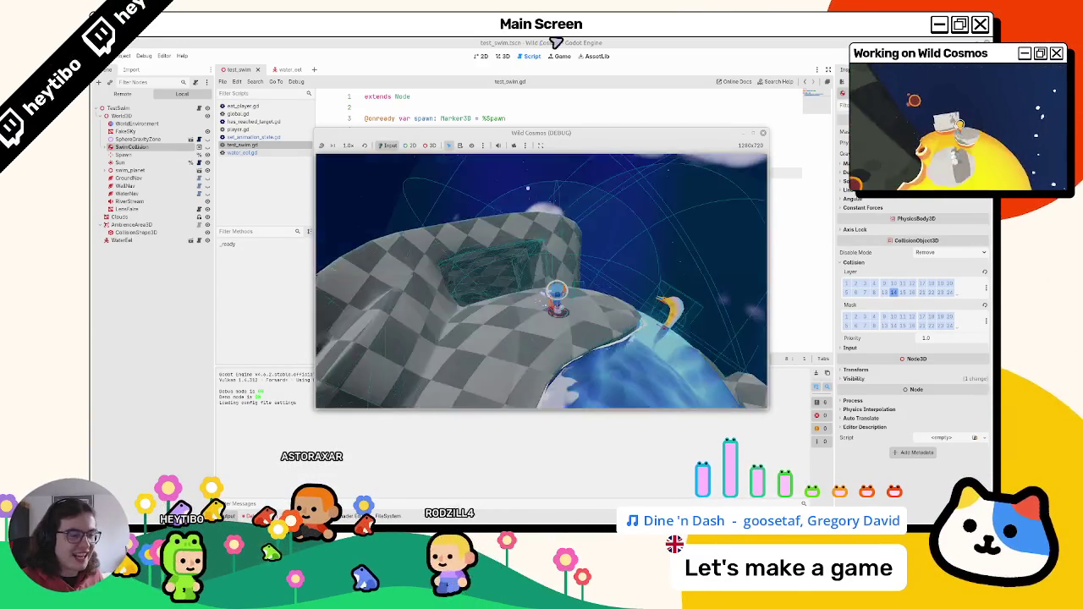
Step: Stop the game and look through the player, test_swim and water_eel scripts
key(F8)
click(242, 129)
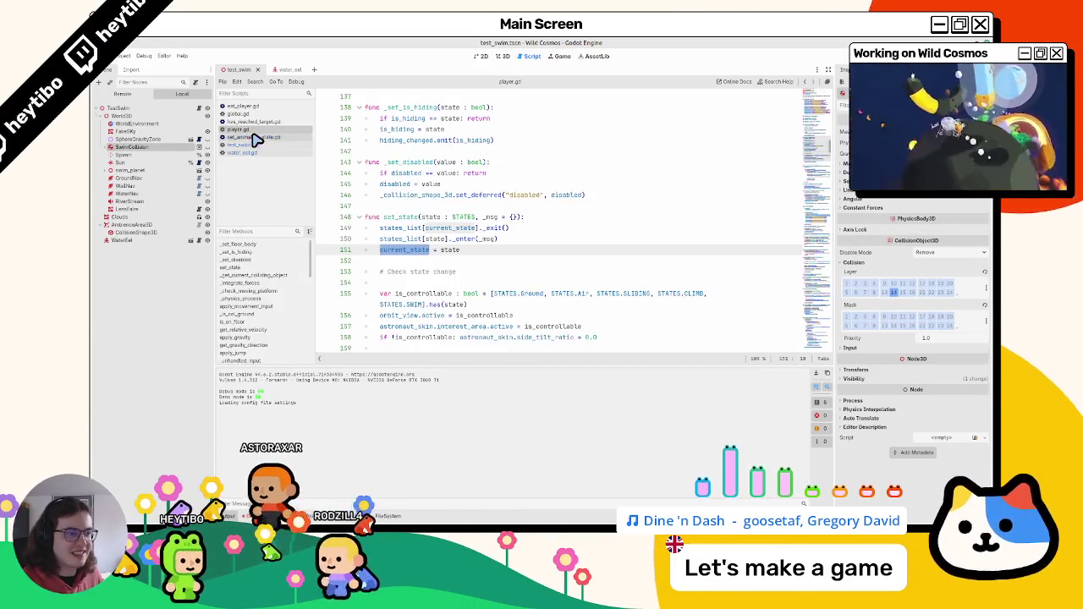
click(254, 107)
click(245, 128)
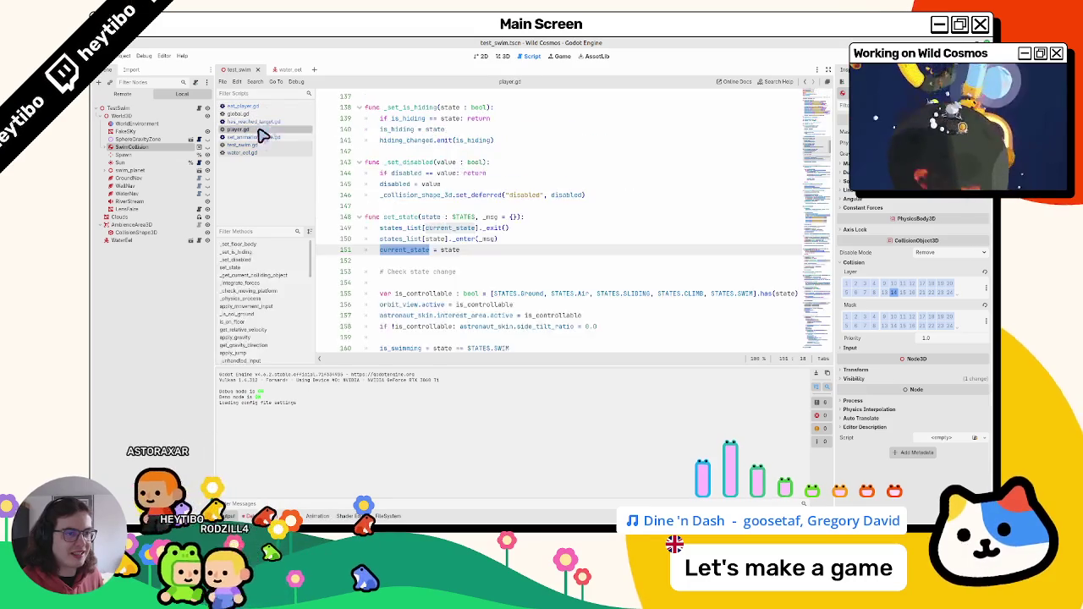
click(242, 138)
click(250, 153)
click(245, 145)
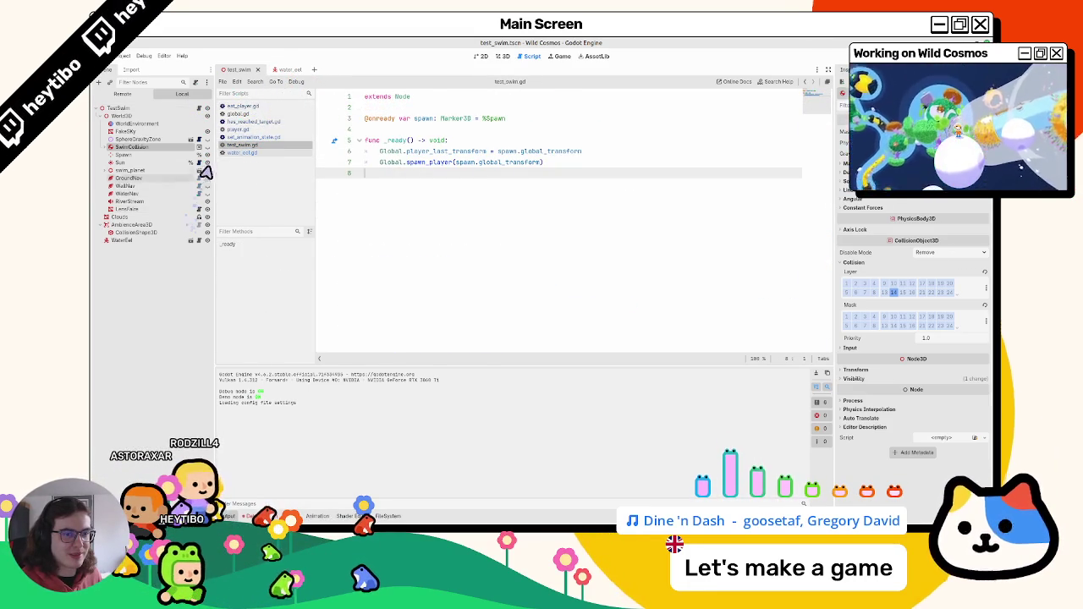
click(191, 241)
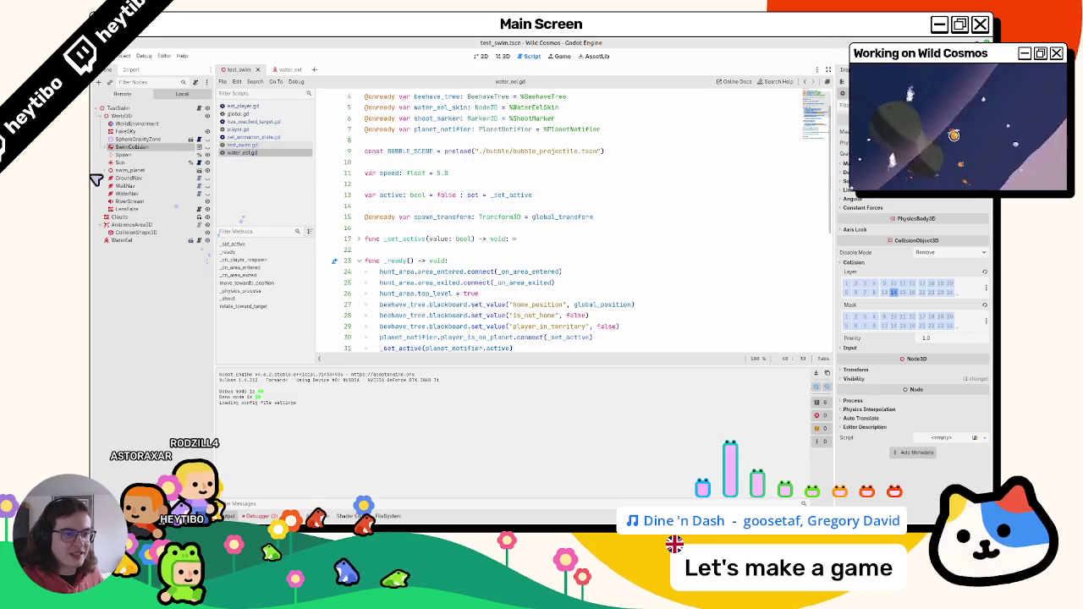
Step: Move the Clouds through WaterEel nodes inside World3D, then return to the respawn handler header
click(105, 116)
shift+click(100, 123)
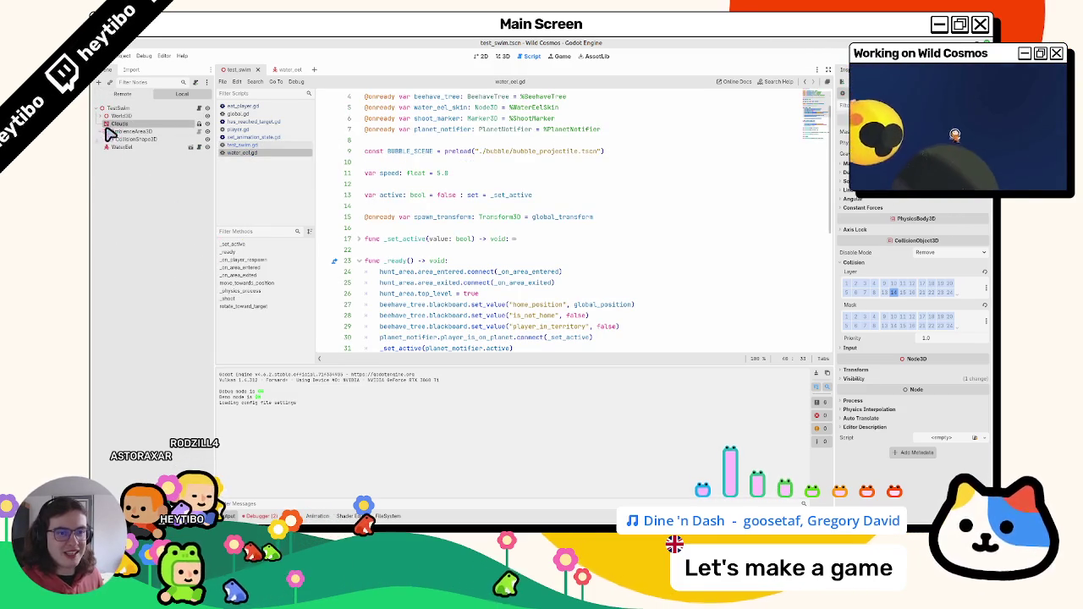
drag(125, 122, 124, 117)
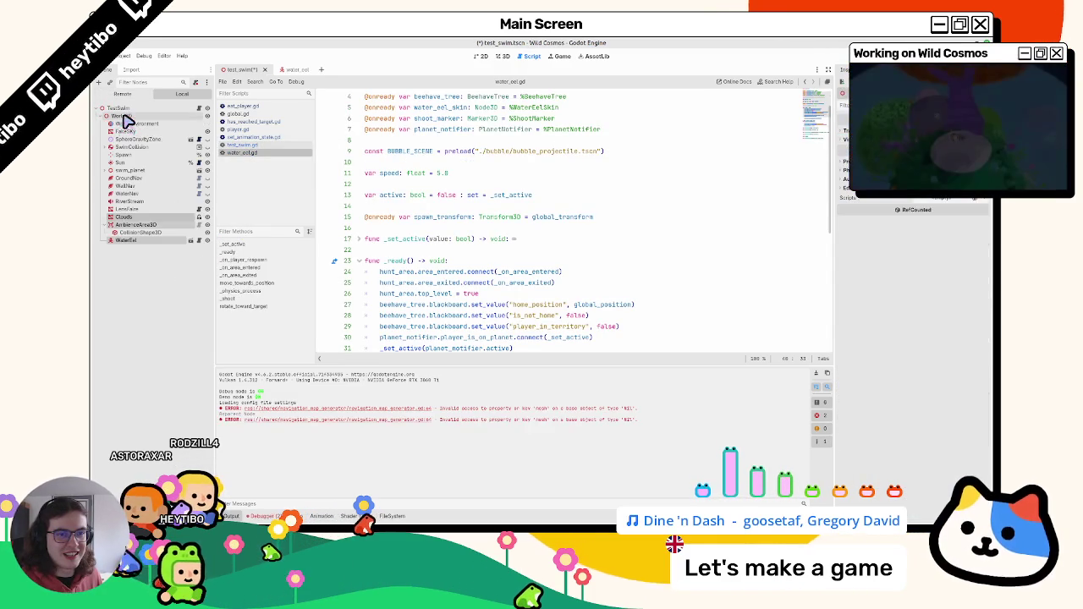
click(146, 242)
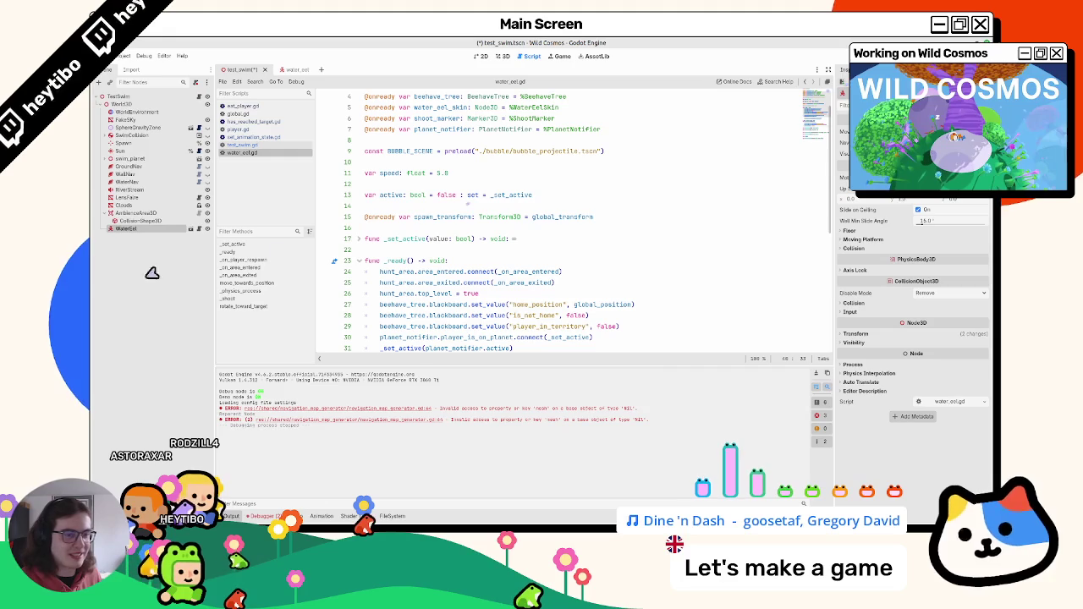
scroll(501, 307, down, 4)
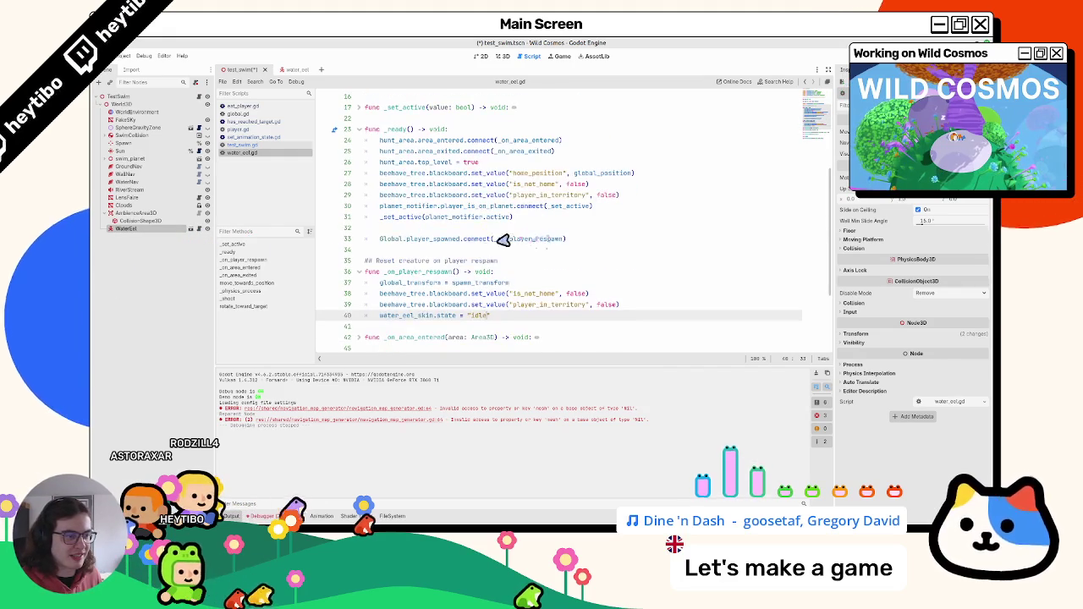
click(555, 271)
Step: Add a print("hello") line to the respawn handler, then run and stop the game
key(Return)
text(pri)
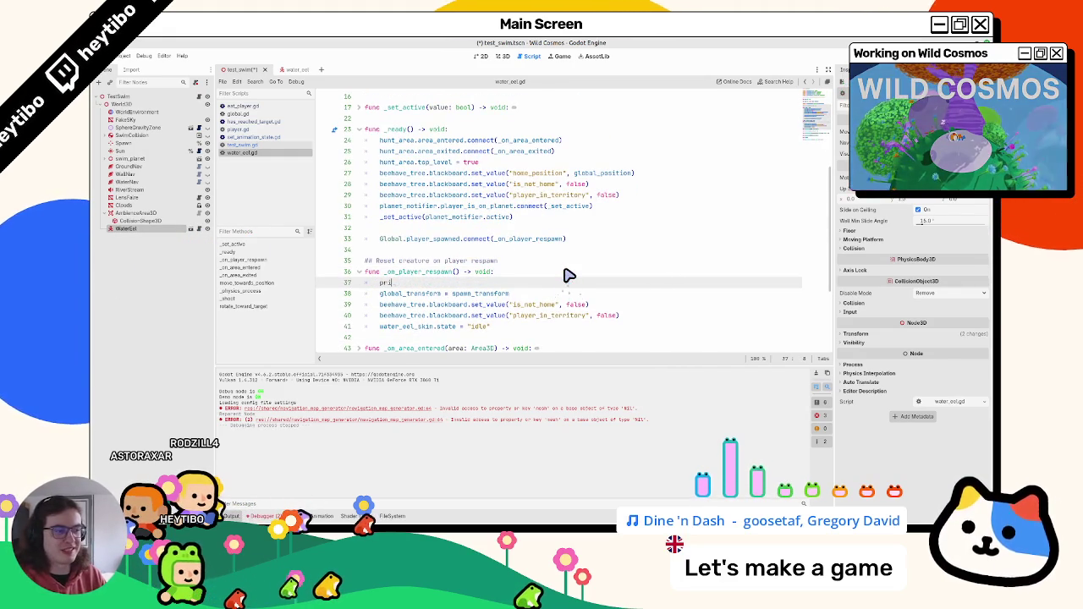
text(nt("hello)
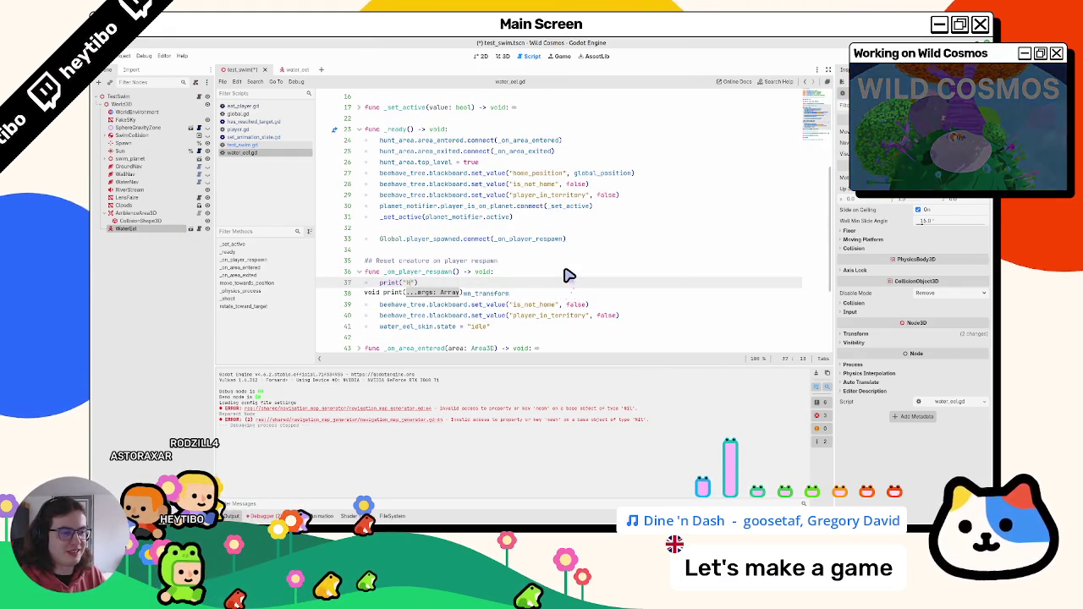
key(F6)
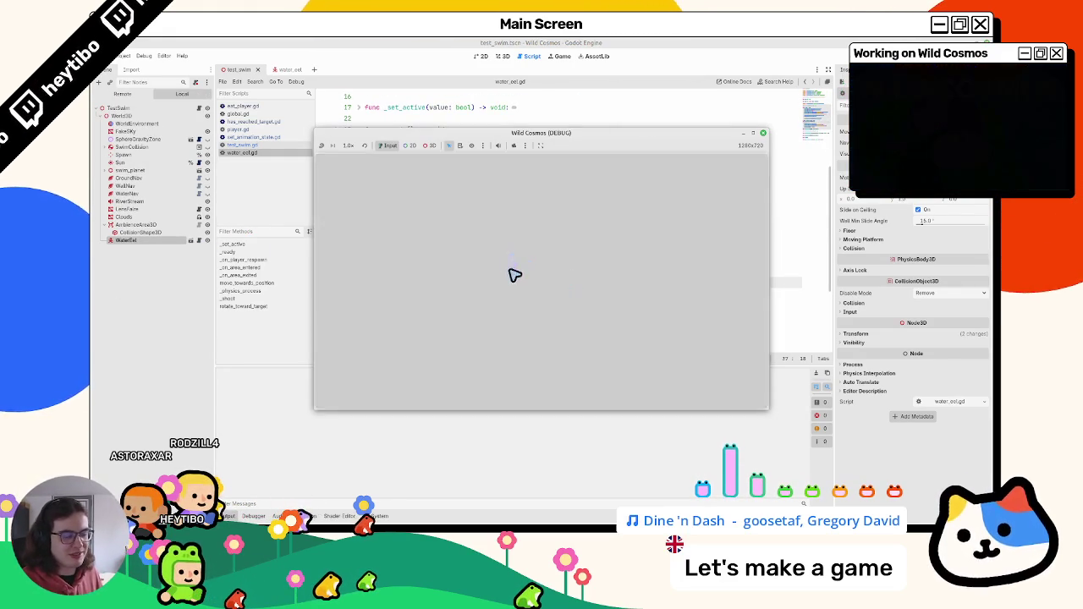
key(F8)
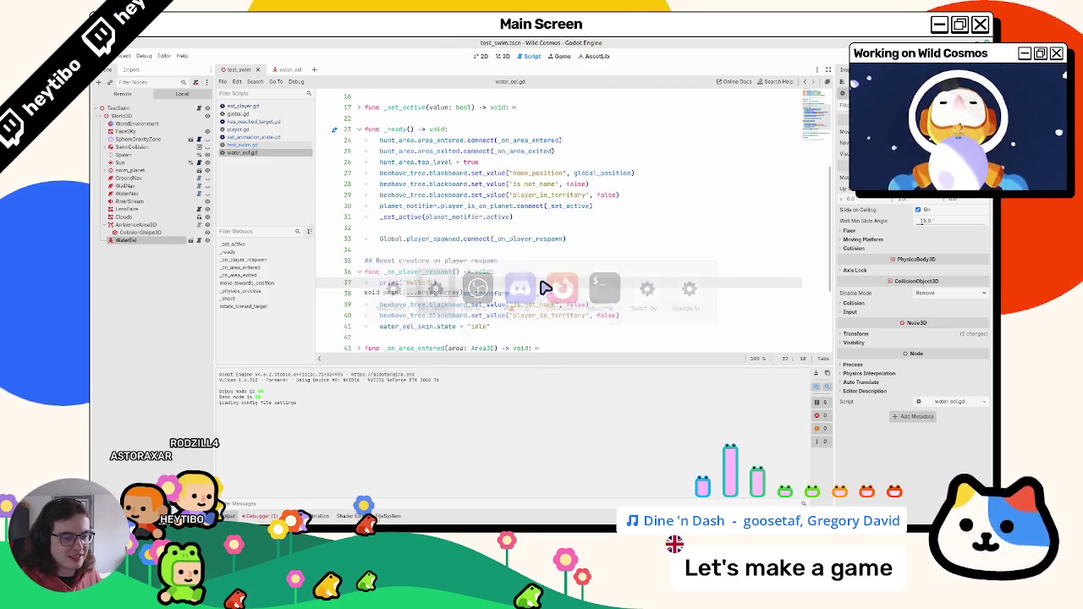
Step: Search all project files for 'print' and review the results before closing them
double_click(403, 283)
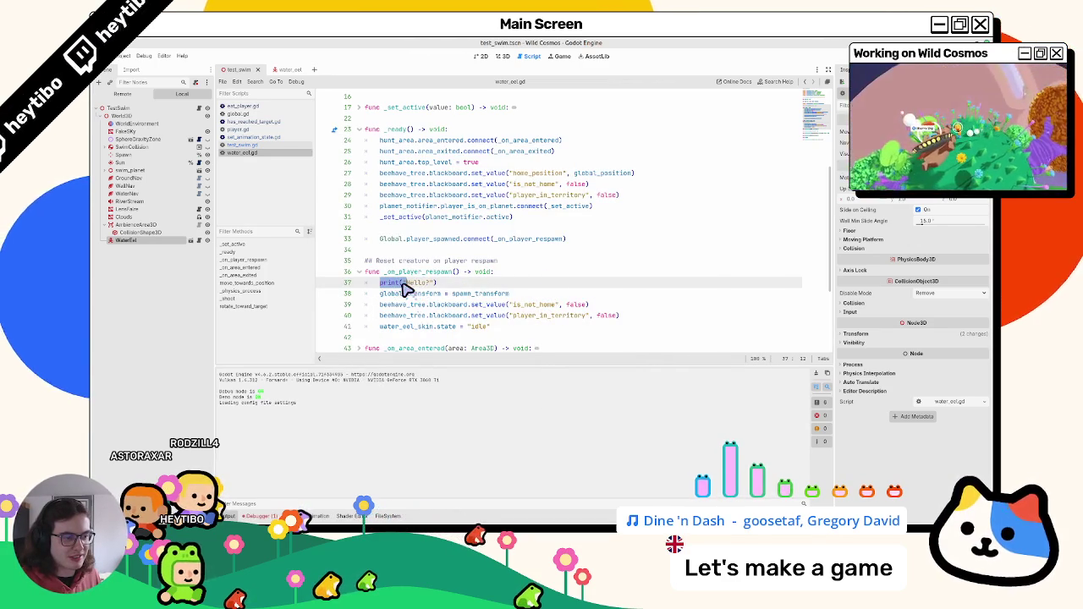
key(ctrl+shift+f)
key(Return)
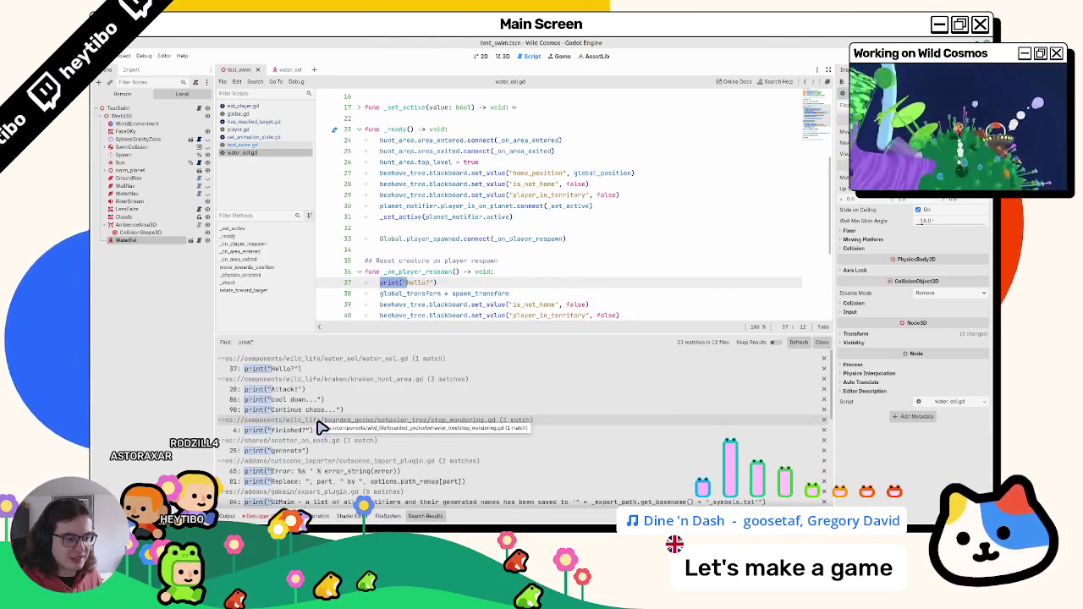
click(405, 283)
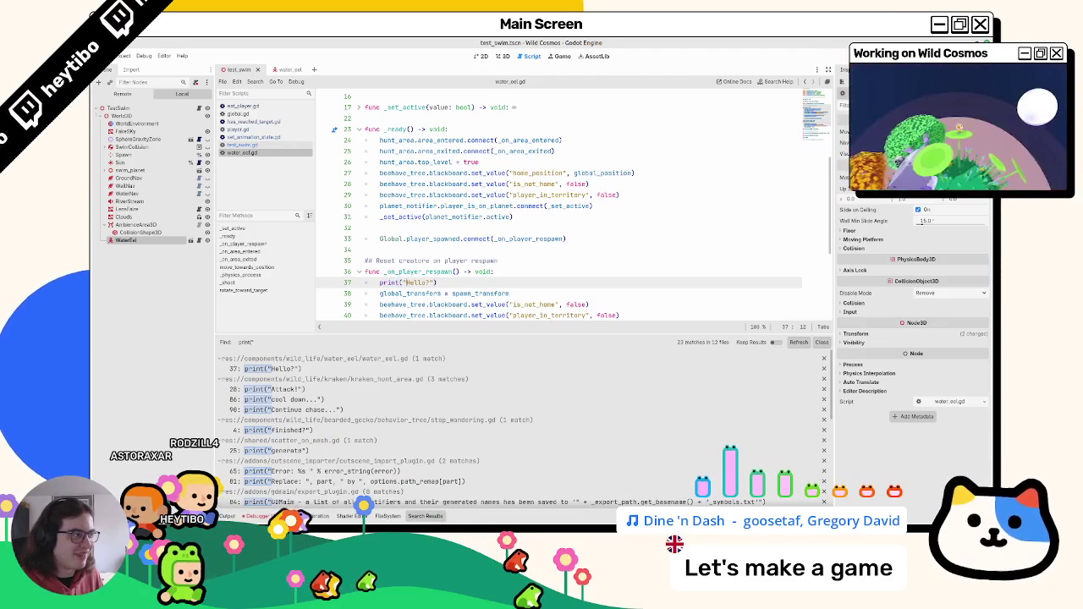
scroll(419, 474, down, 7)
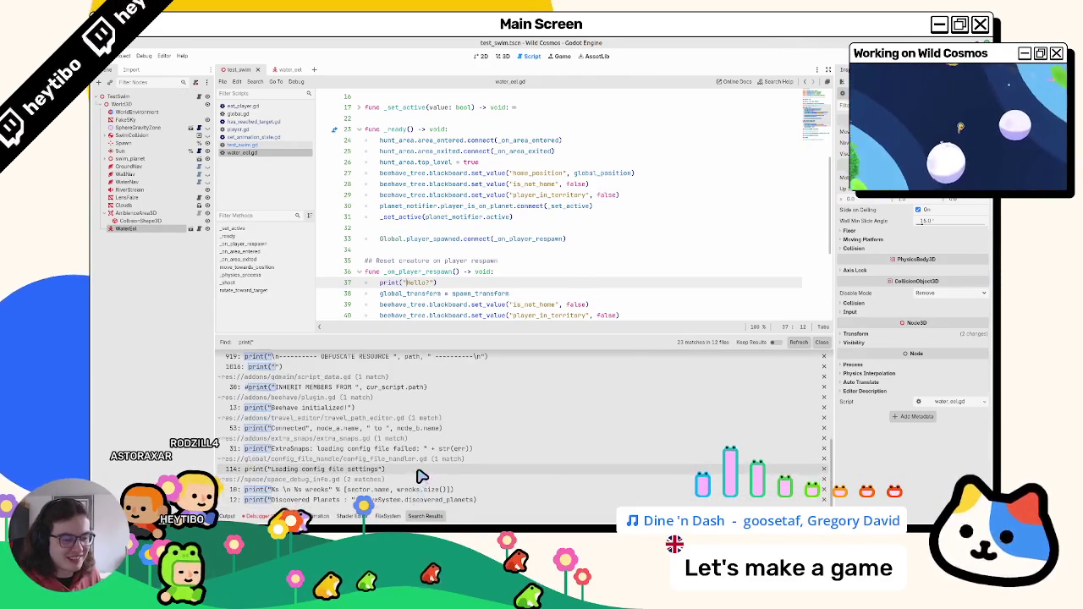
scroll(423, 461, up, 8)
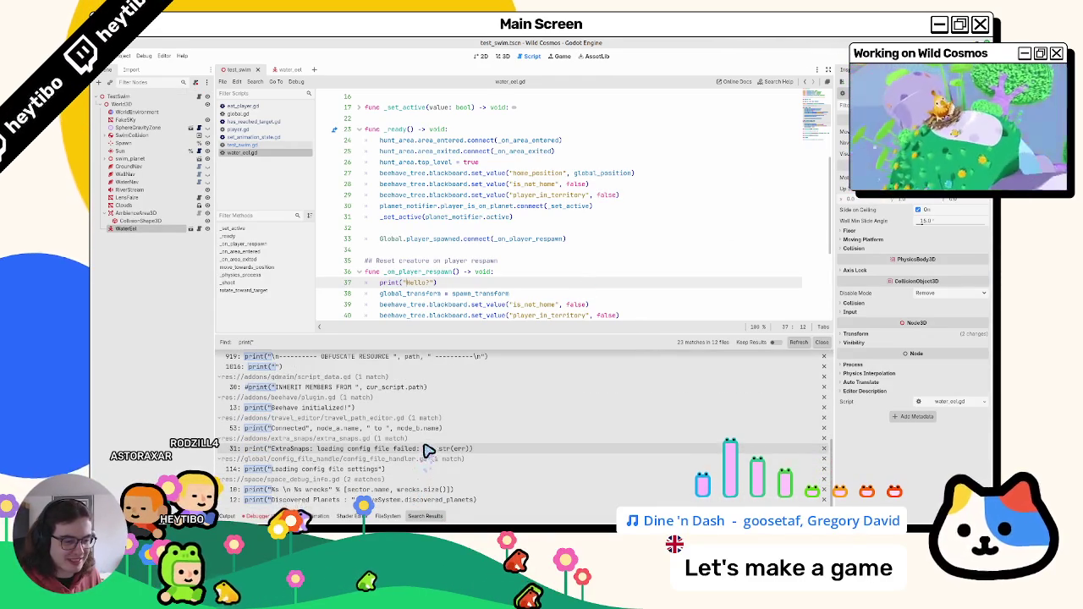
click(821, 342)
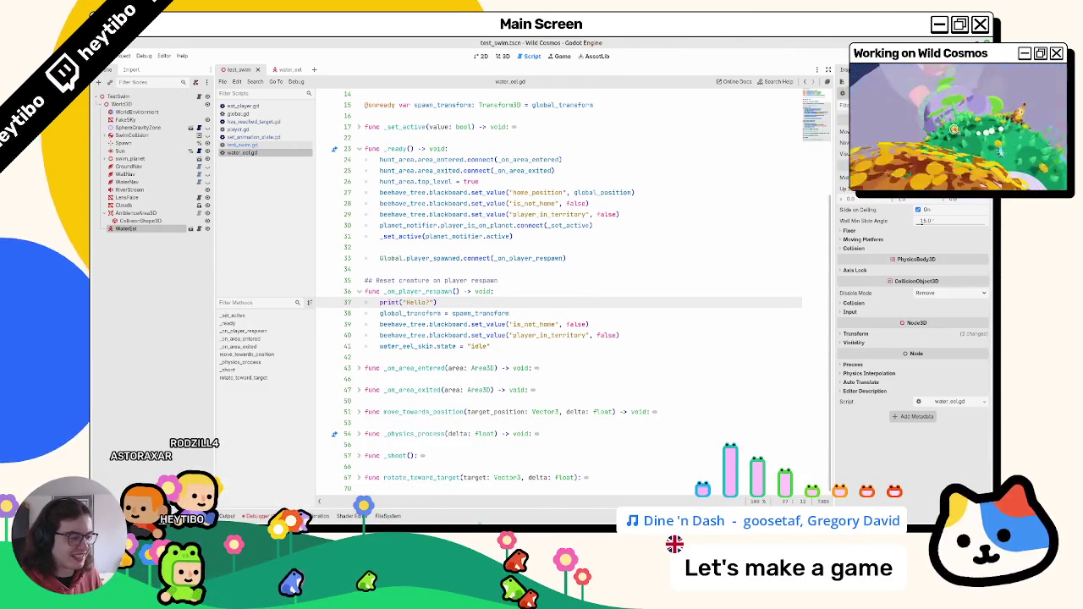
Step: Rerun the game to trigger a respawn and show the Debugger's Errors list
mouse_move(641, 496)
click(477, 293)
key(F6)
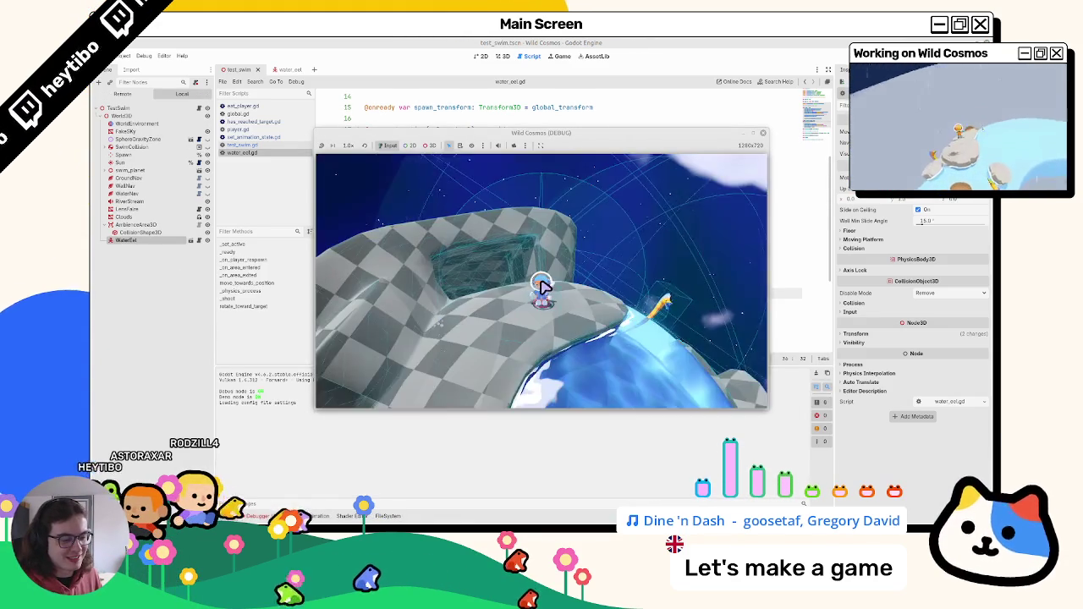
click(273, 379)
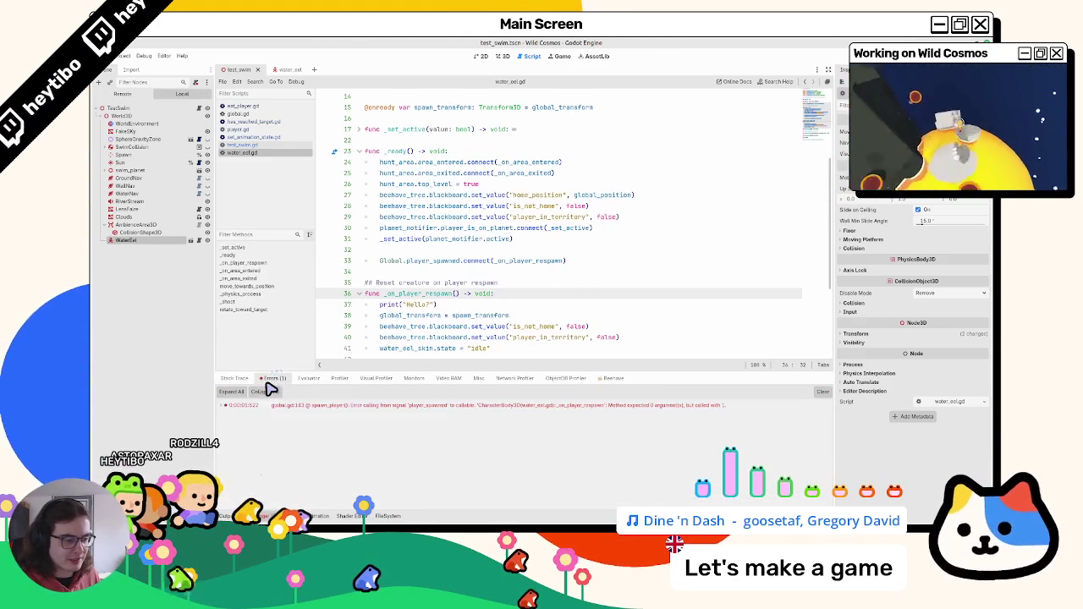
Step: Trace the error to global.gd, confirm spawn_player's Transform3D argument, and return to water_eel.gd
click(321, 407)
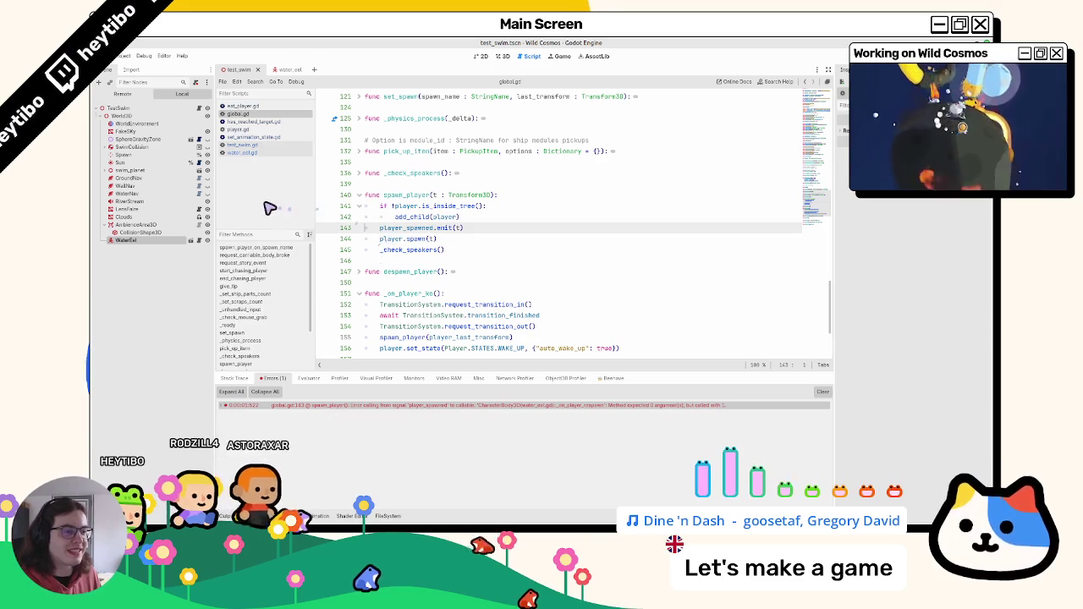
double_click(472, 195)
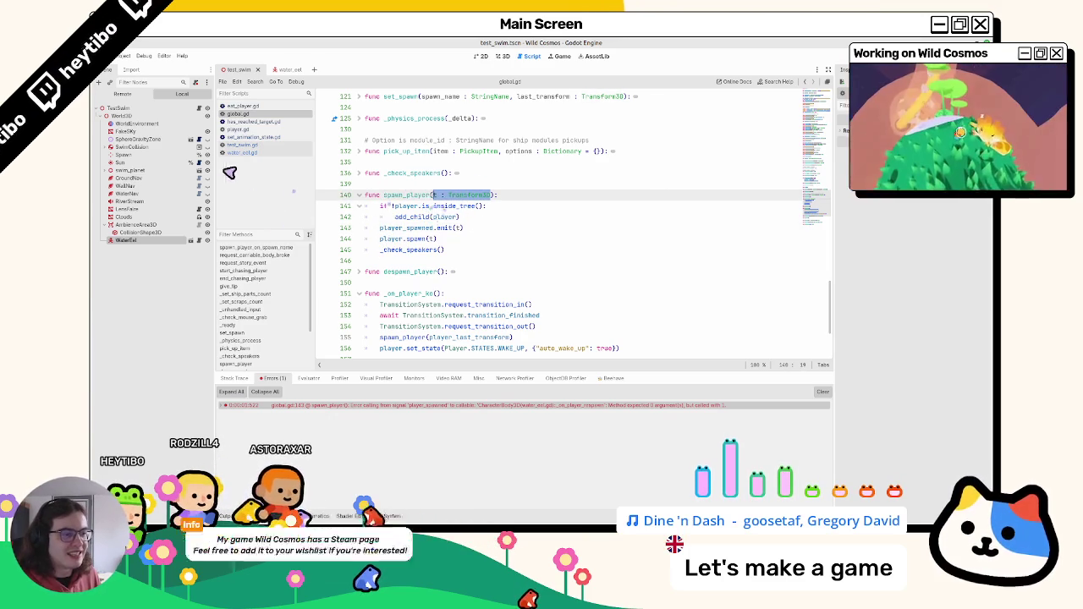
click(269, 108)
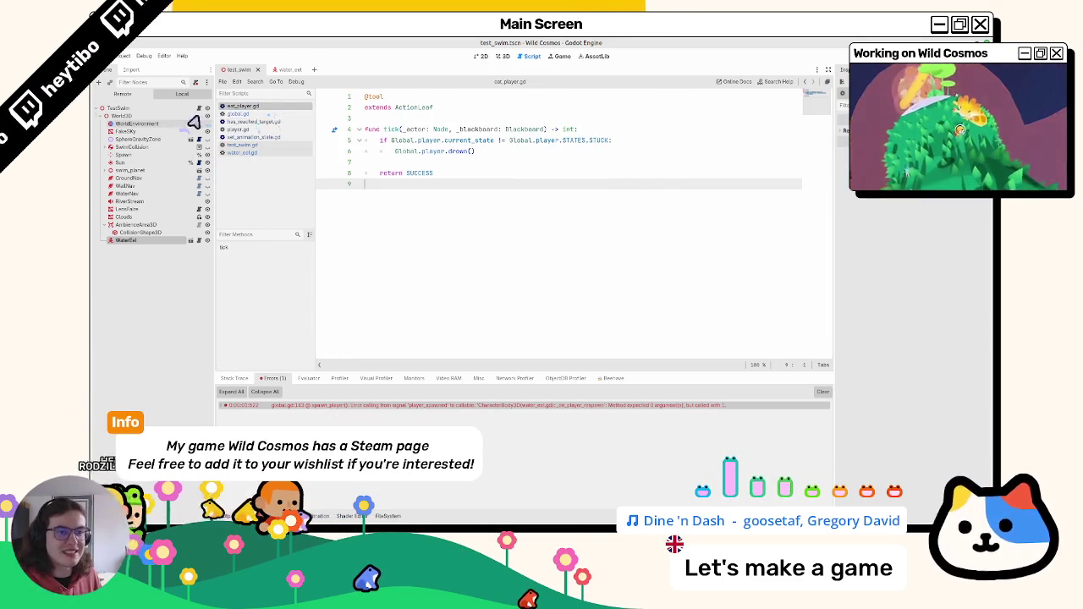
click(281, 70)
click(237, 70)
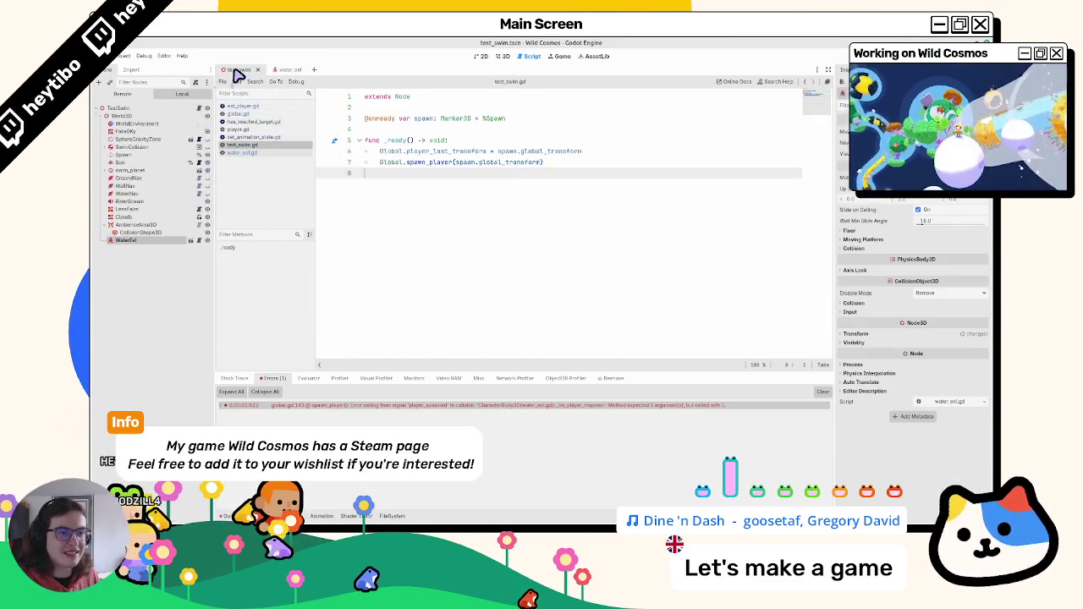
click(199, 240)
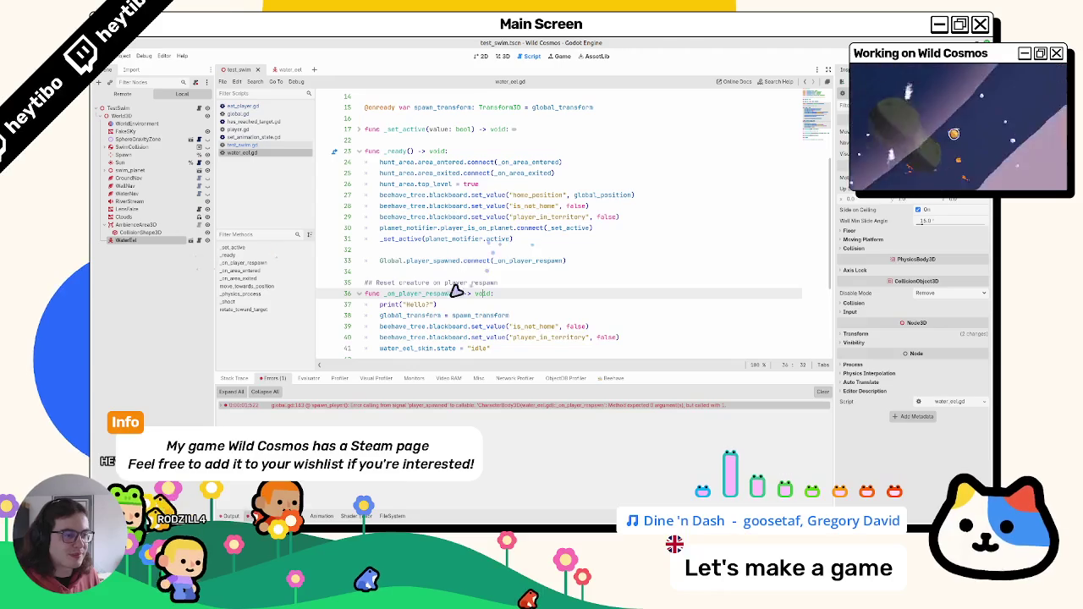
Step: Give _on_player_respawn a '_t : Transform3D' parameter, delete the Hello? print, and run the game
text(_)
click(475, 304)
key(ctrl+shift+k)
key(F5)
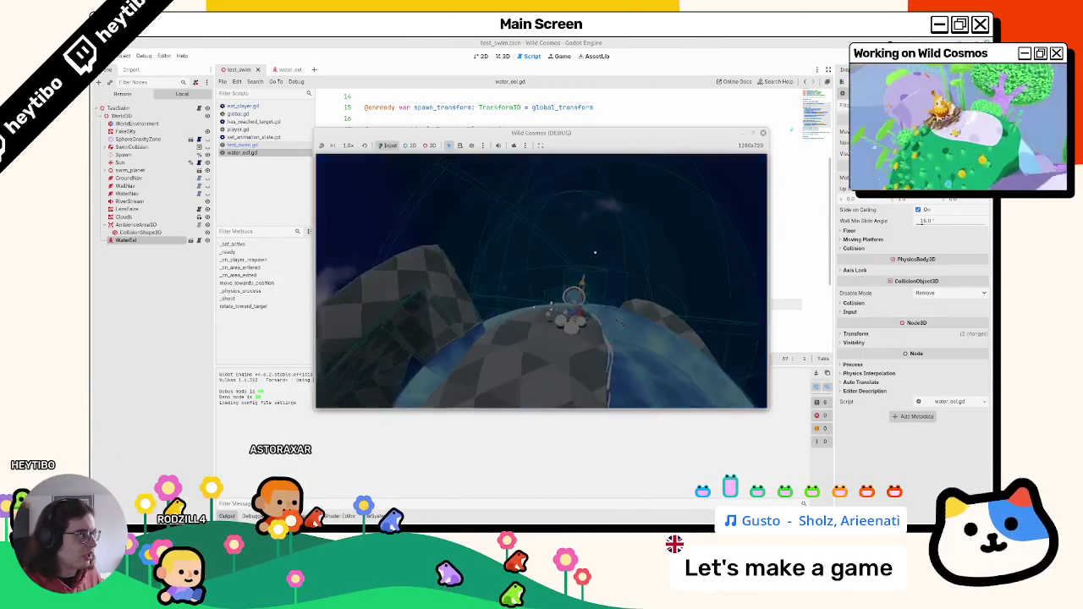
Step: Stop the game, delete the two blackboard reset lines (38–39) from _on_player_respawn, and rerun
key(F8)
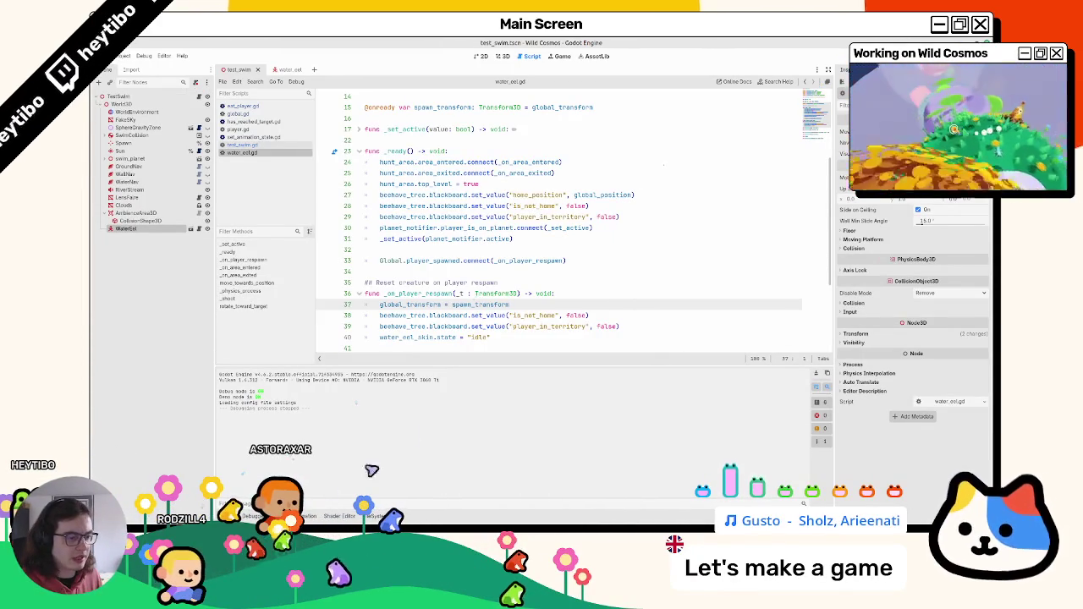
scroll(401, 275, down, 3)
scroll(395, 278, up, 2)
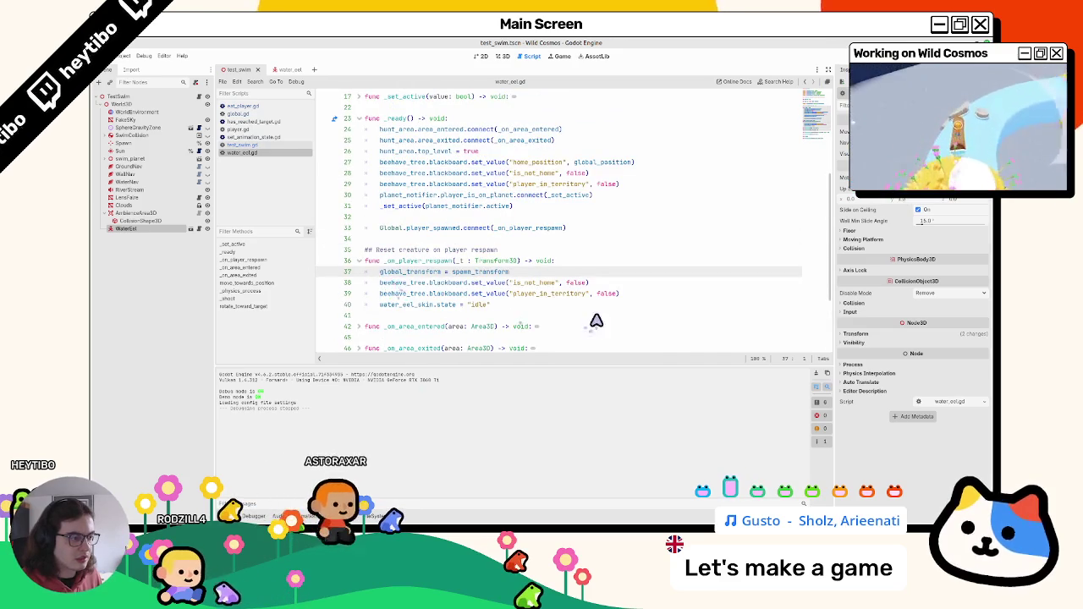
double_click(568, 295)
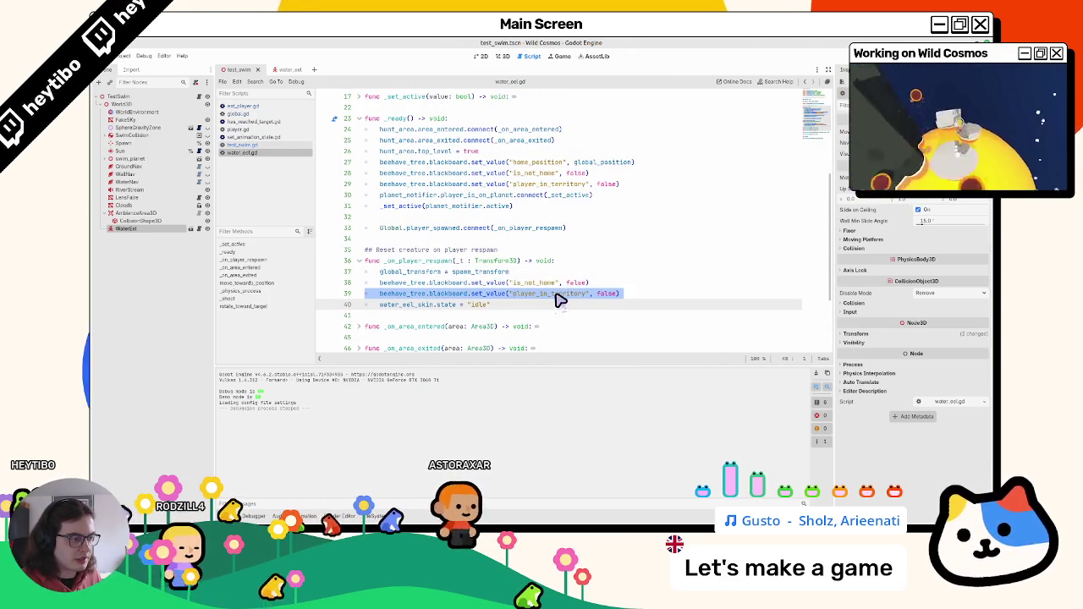
key(shift+Up)
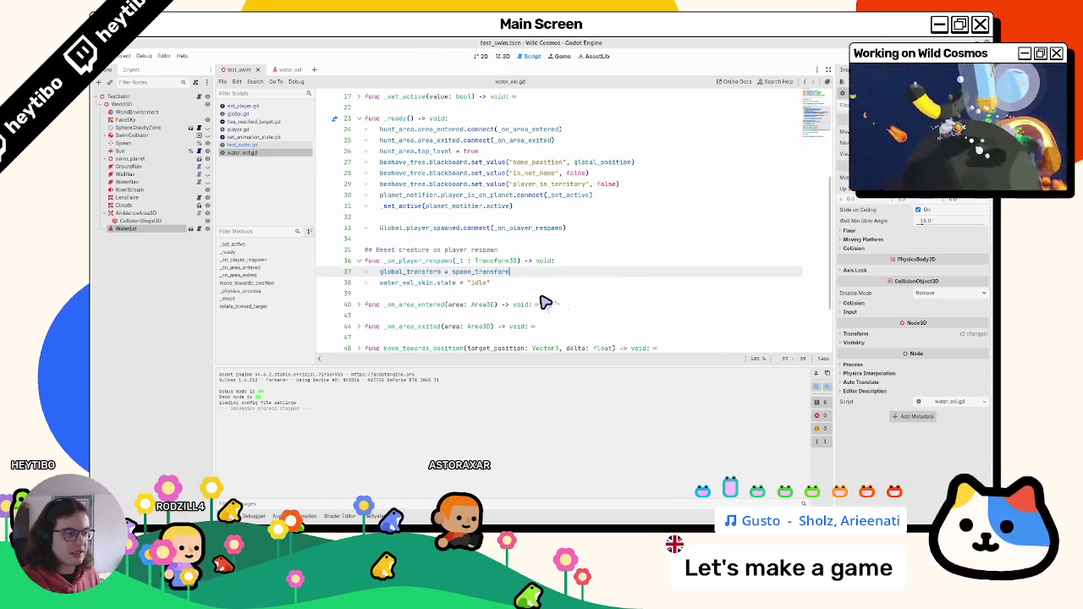
key(F6)
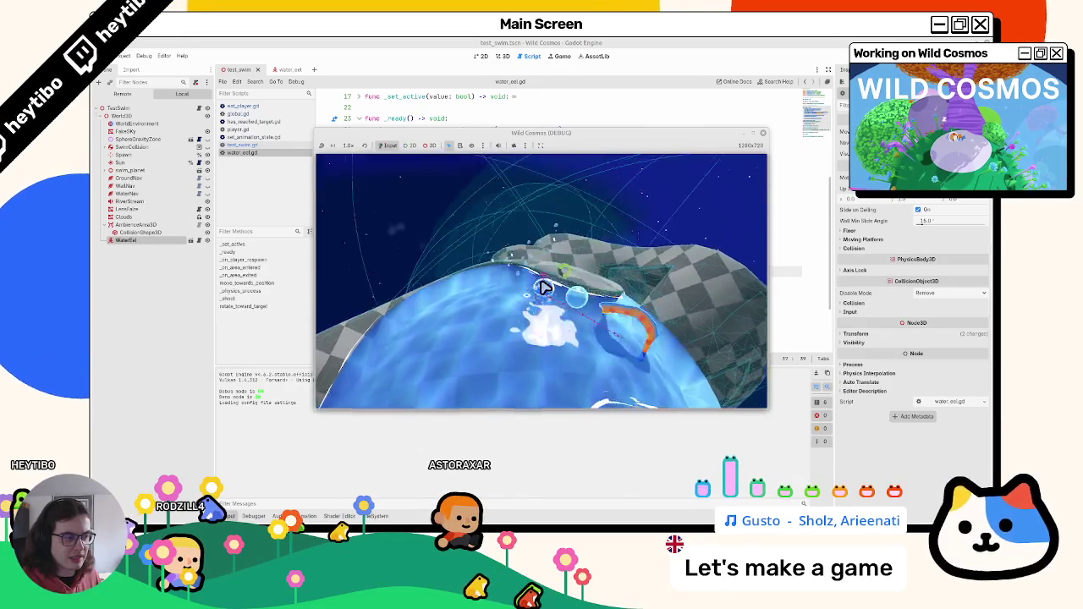
key(F8)
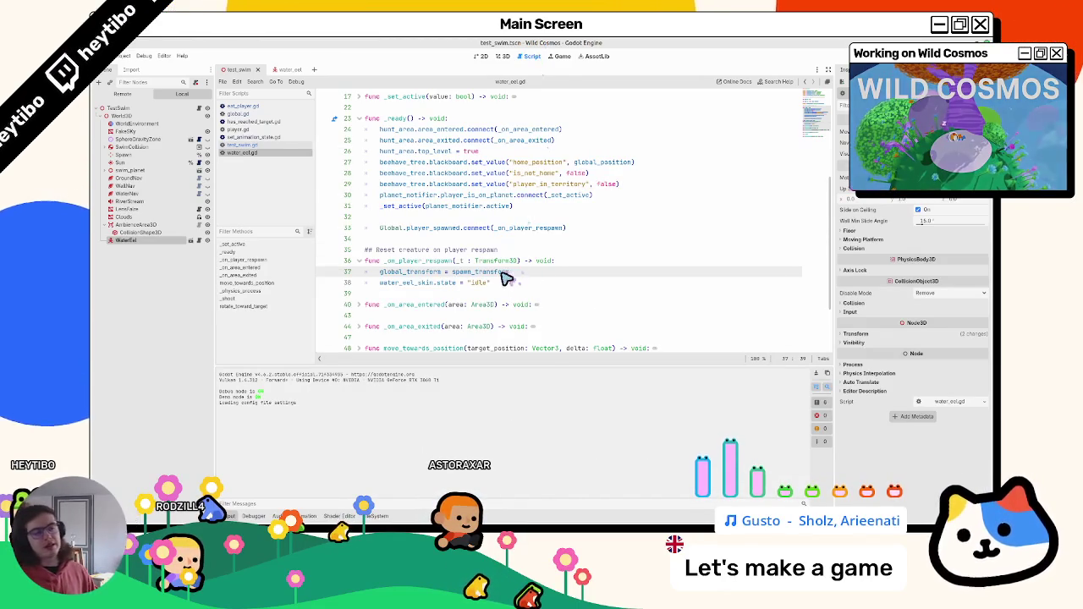
double_click(550, 185)
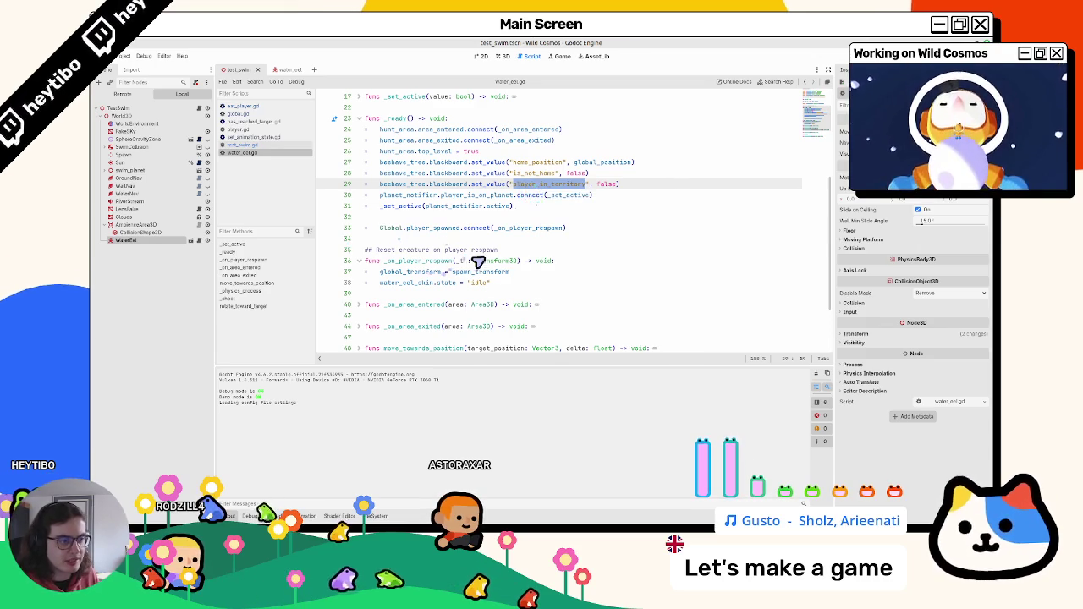
scroll(347, 222, down, 3)
click(359, 228)
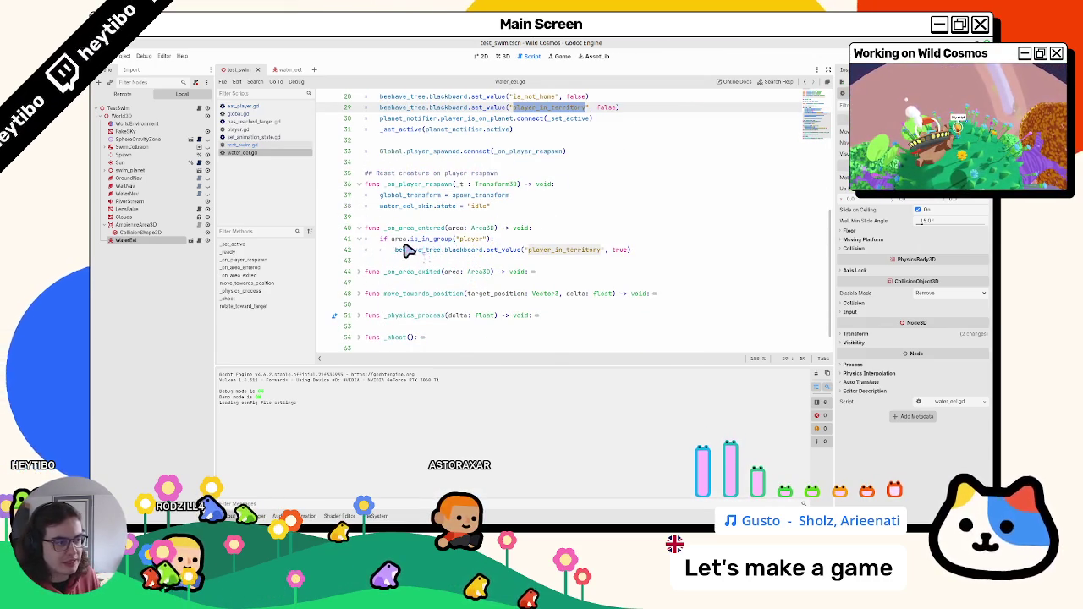
click(364, 186)
mouse_move(696, 234)
mouse_down()
mouse_move(401, 236)
mouse_move(720, 233)
mouse_up()
double_click(401, 236)
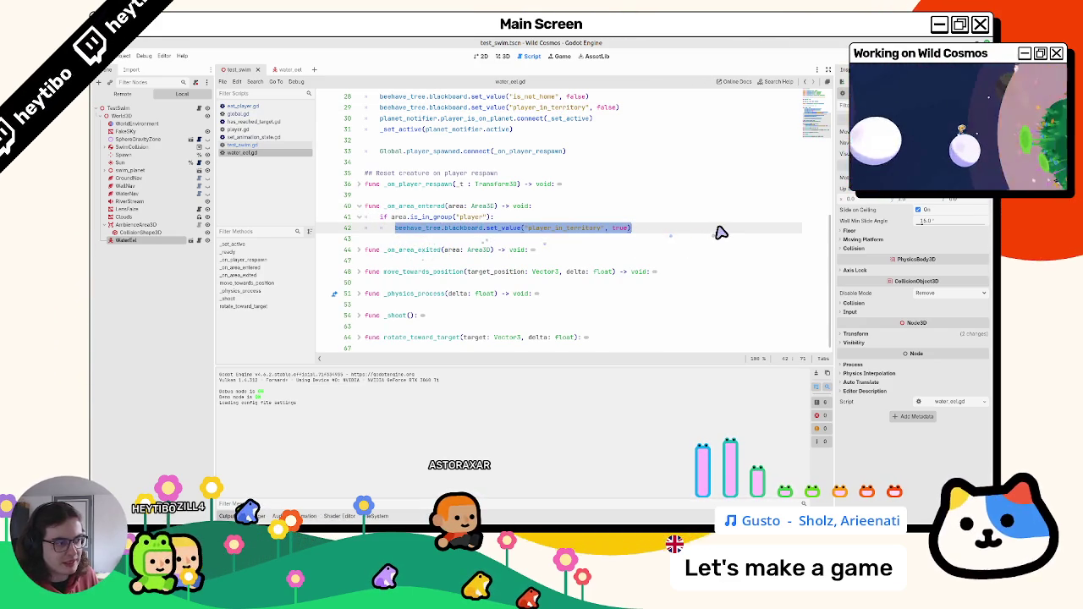
click(360, 187)
click(359, 184)
click(504, 217)
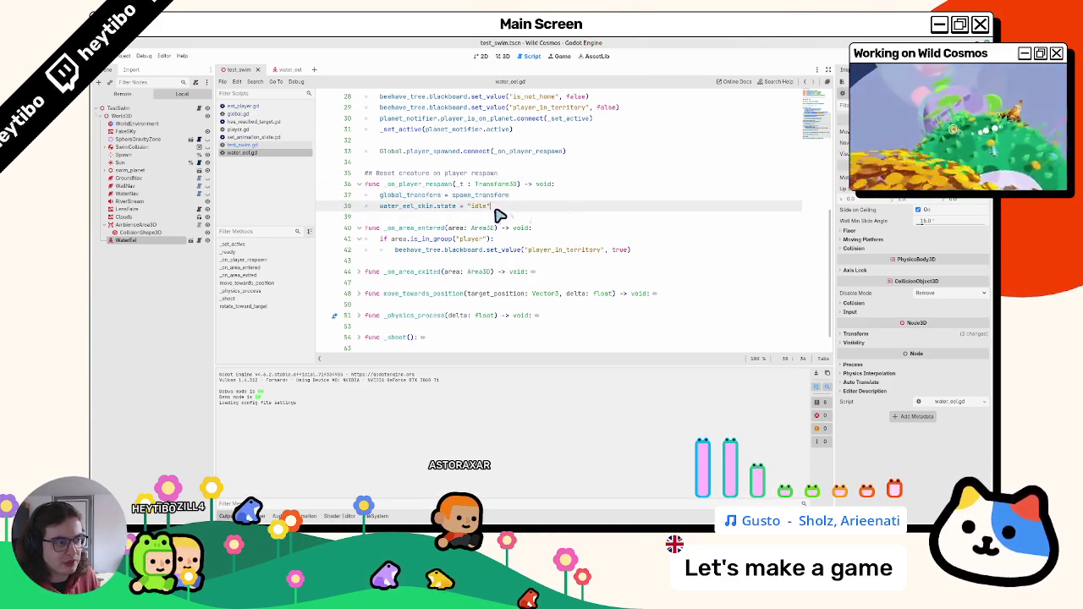
click(359, 228)
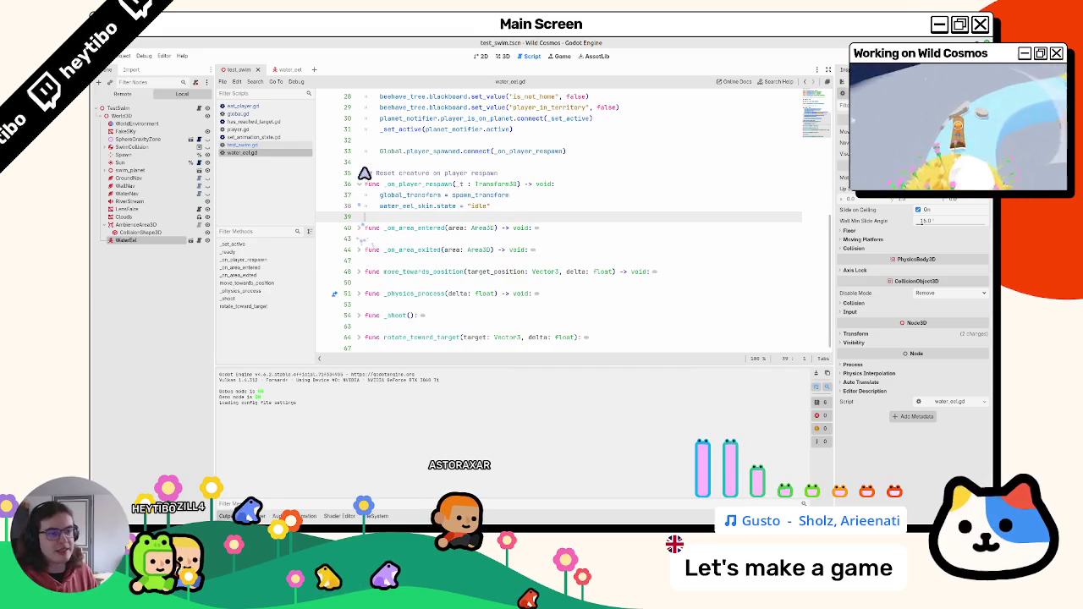
click(359, 183)
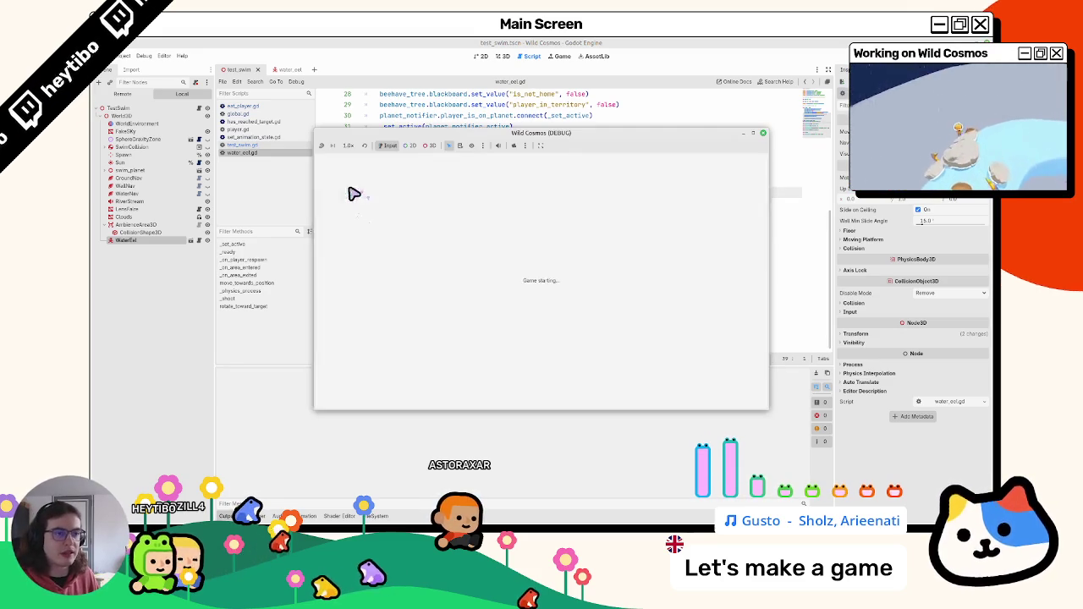
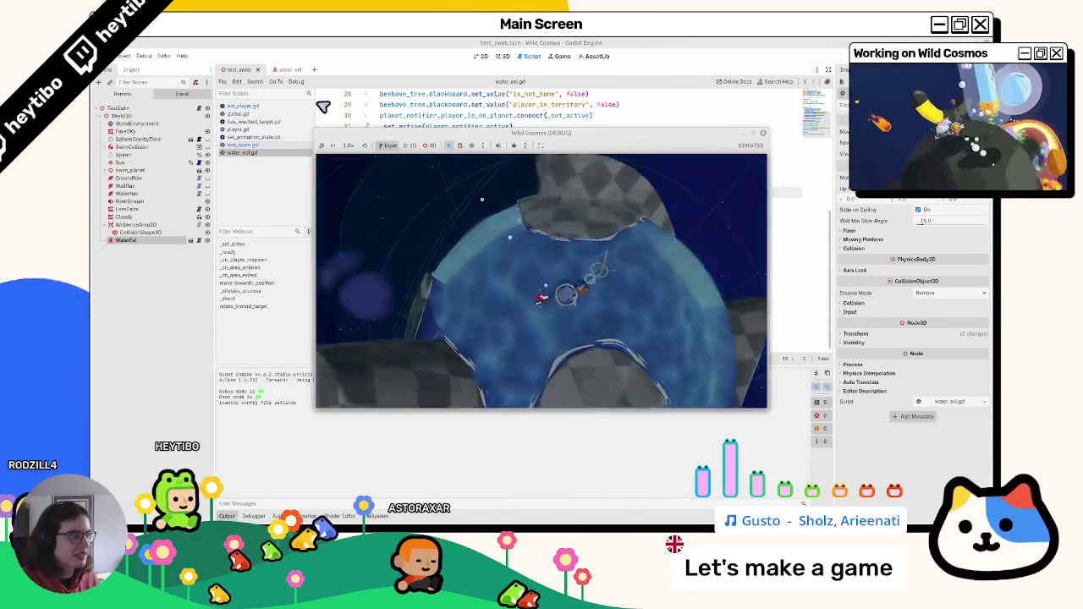
Step: Run the test_swim scene with F6 and maximize the game window
key(F8)
click(279, 69)
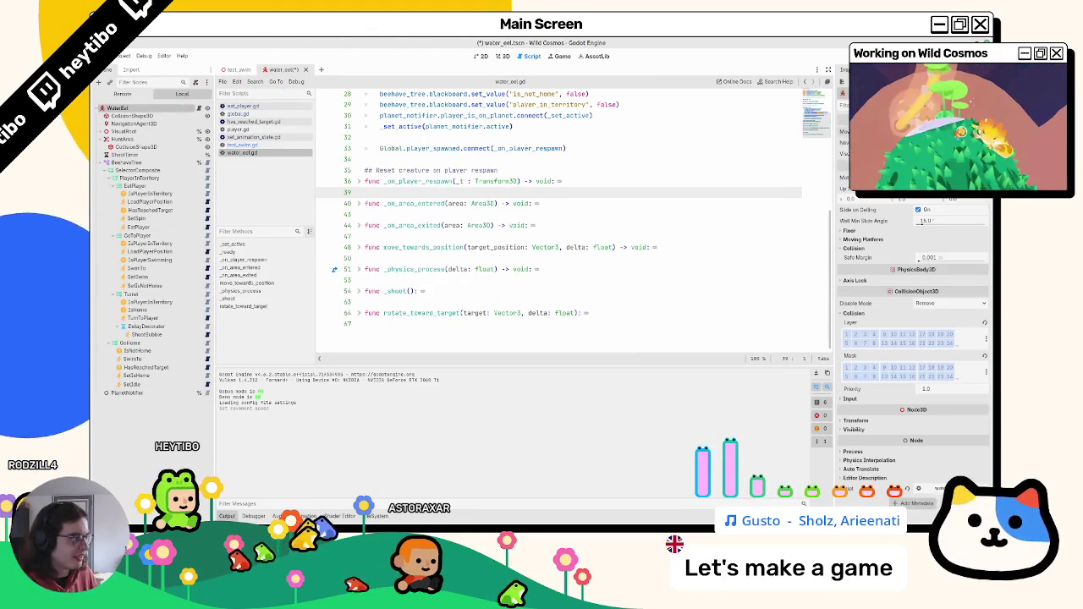
click(241, 69)
key(F6)
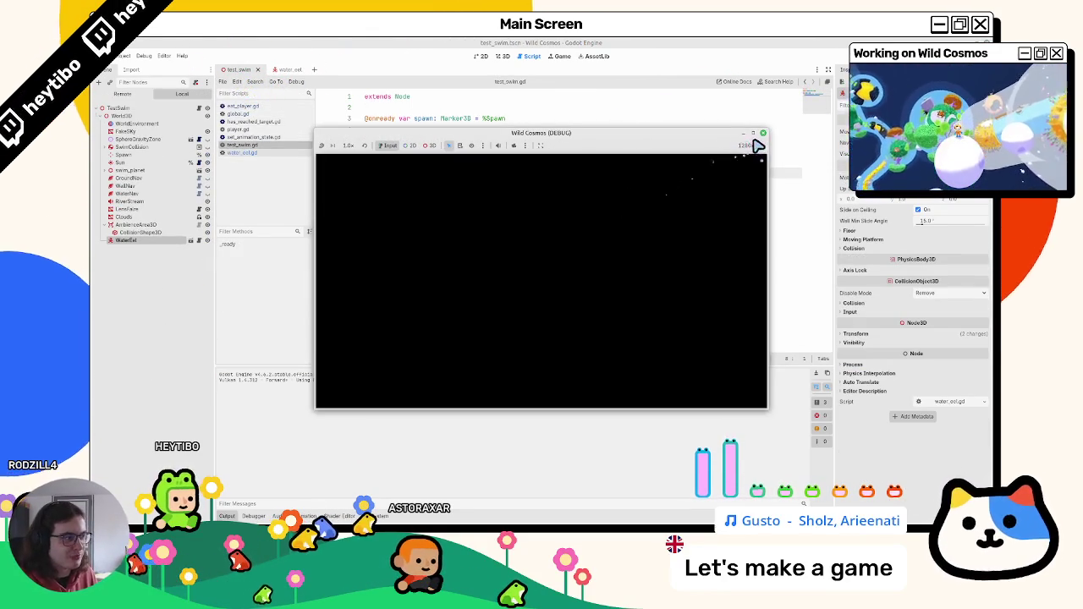
click(755, 136)
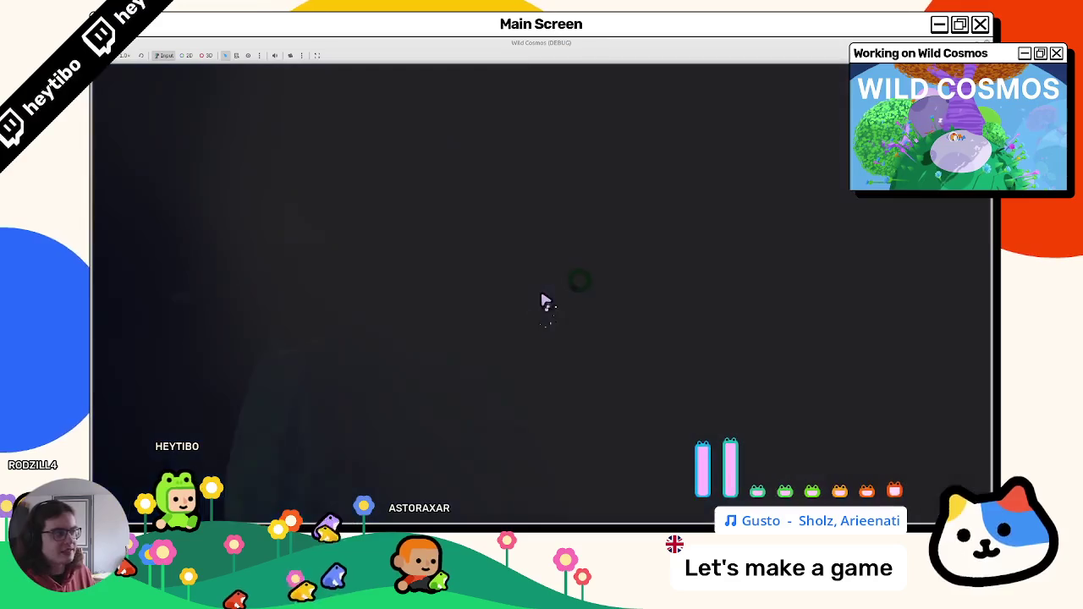
Step: Stop the playtest, clear the Output log, and return to the 3D view
key(F8)
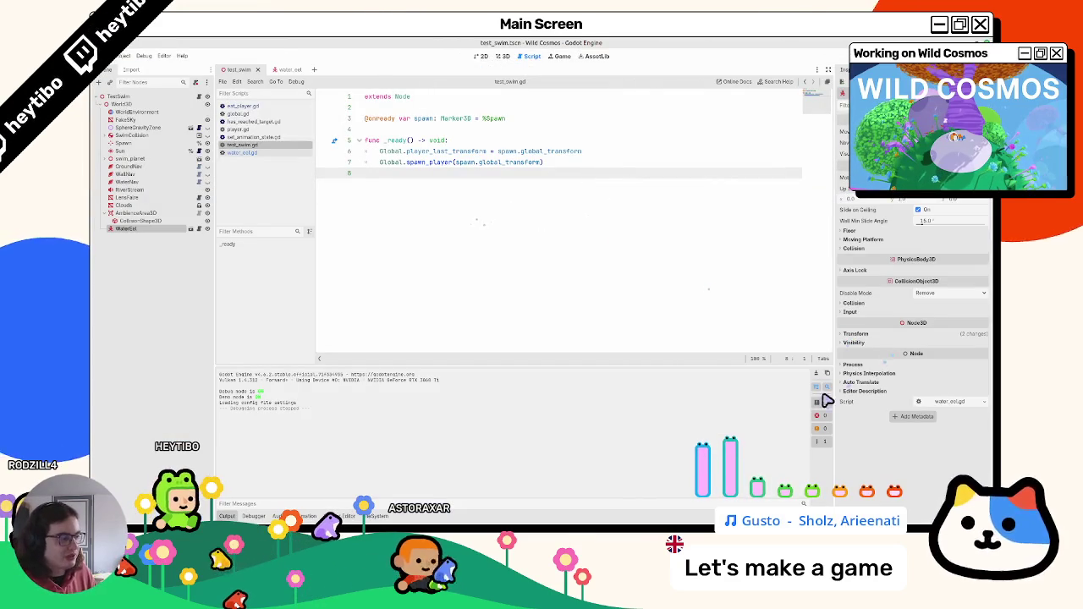
click(816, 375)
click(501, 56)
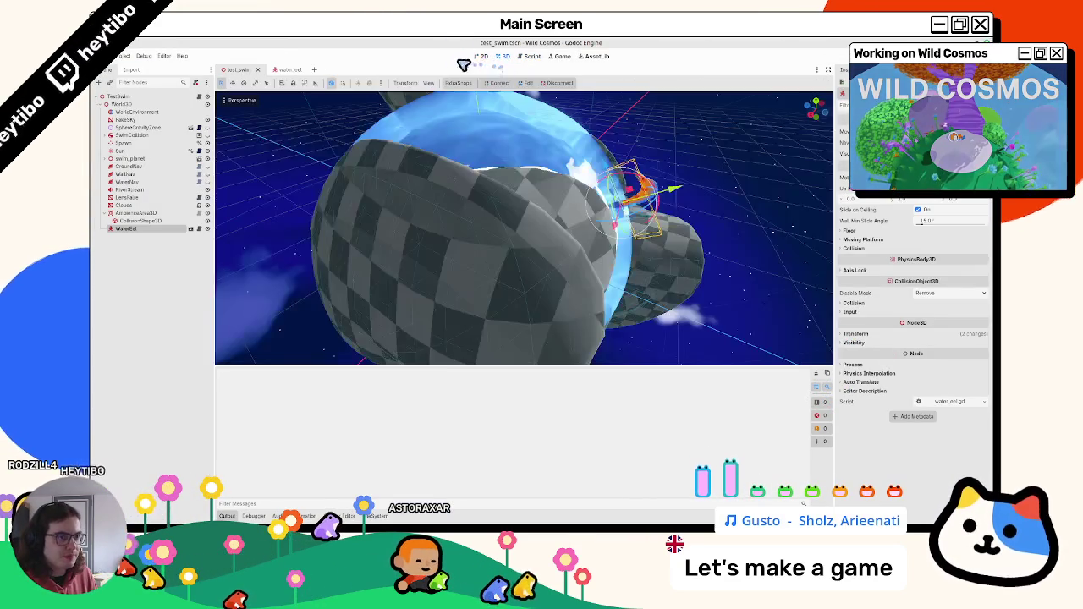
Step: Zoom and orbit around the water sphere, then switch to the water_eel.tscn scene
scroll(553, 197, down, 8)
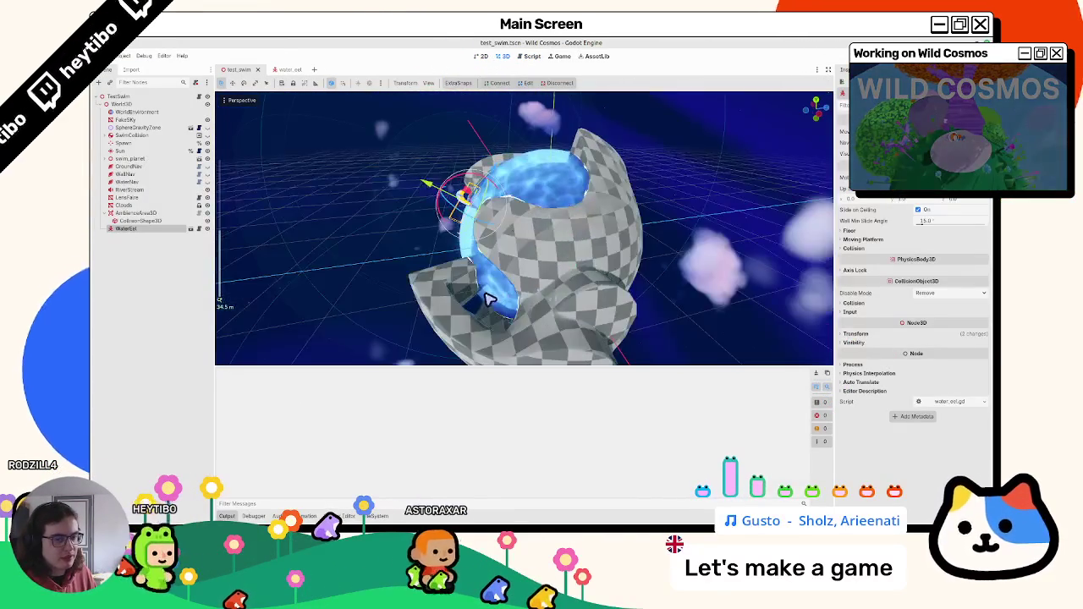
drag(495, 231, 500, 223)
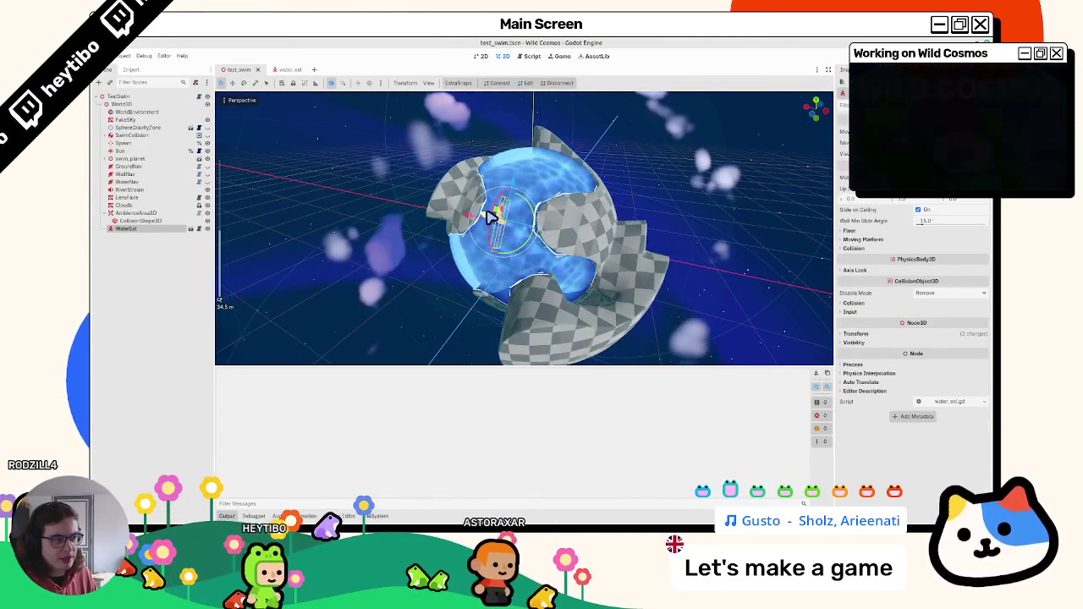
drag(563, 240, 544, 218)
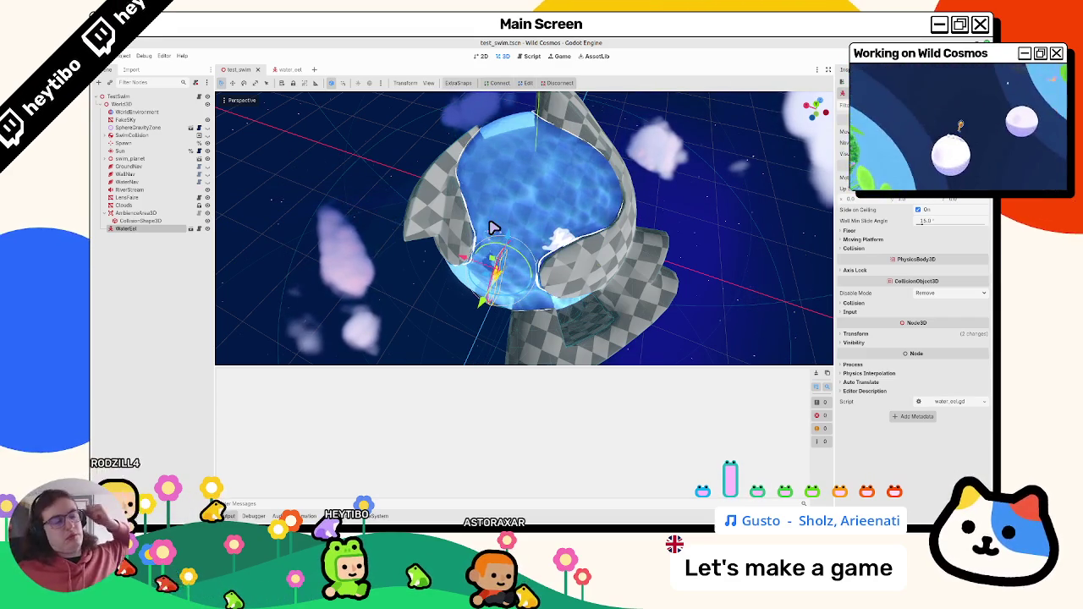
click(284, 69)
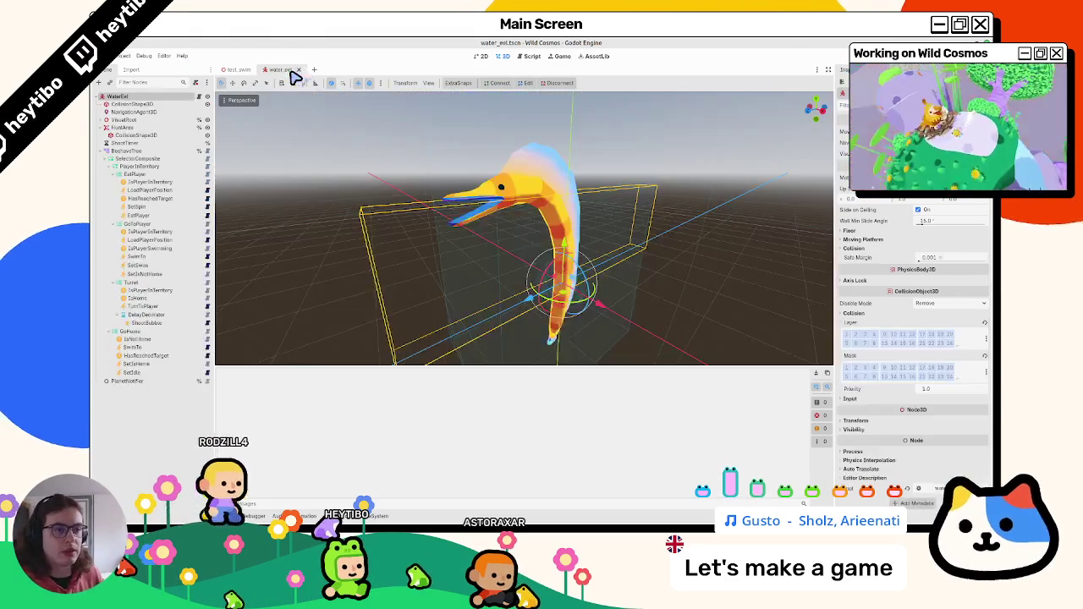
Step: Open water_eel.gd and unfold the _set_active function to show its body
click(106, 151)
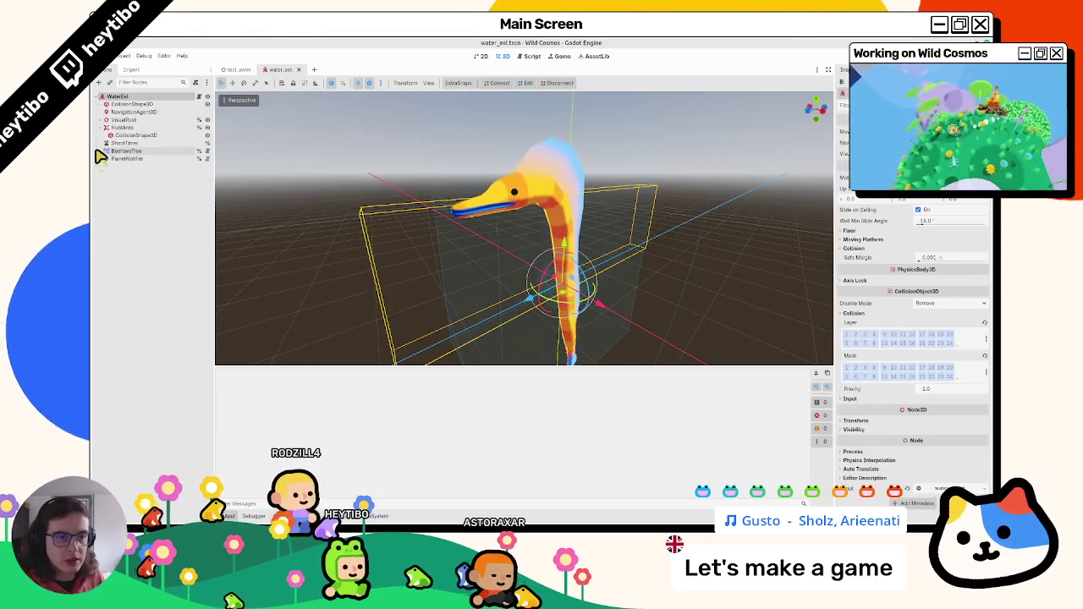
click(201, 98)
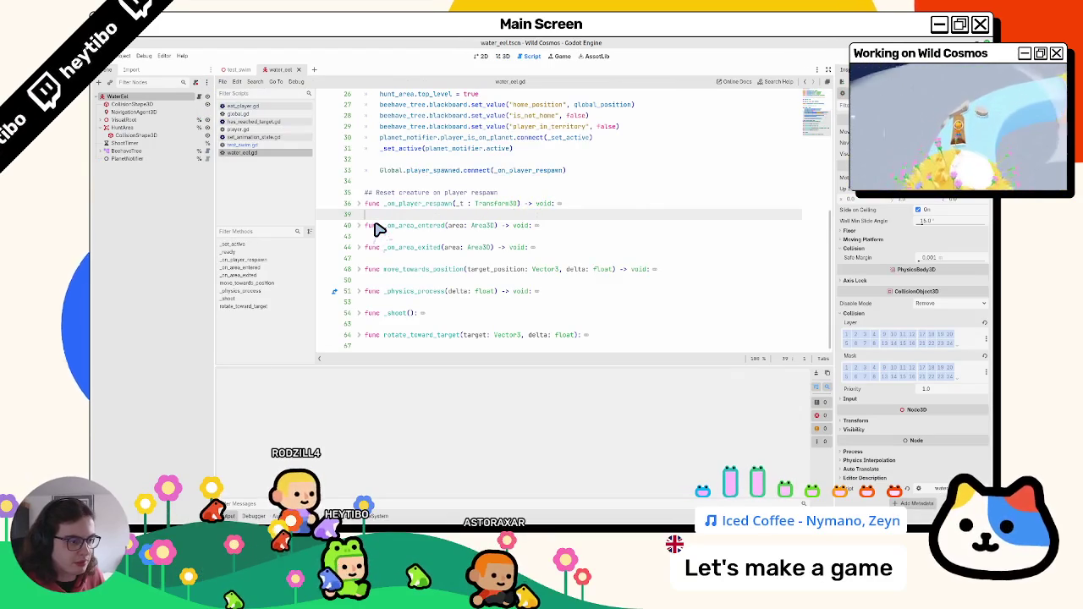
double_click(455, 247)
scroll(347, 175, up, 1)
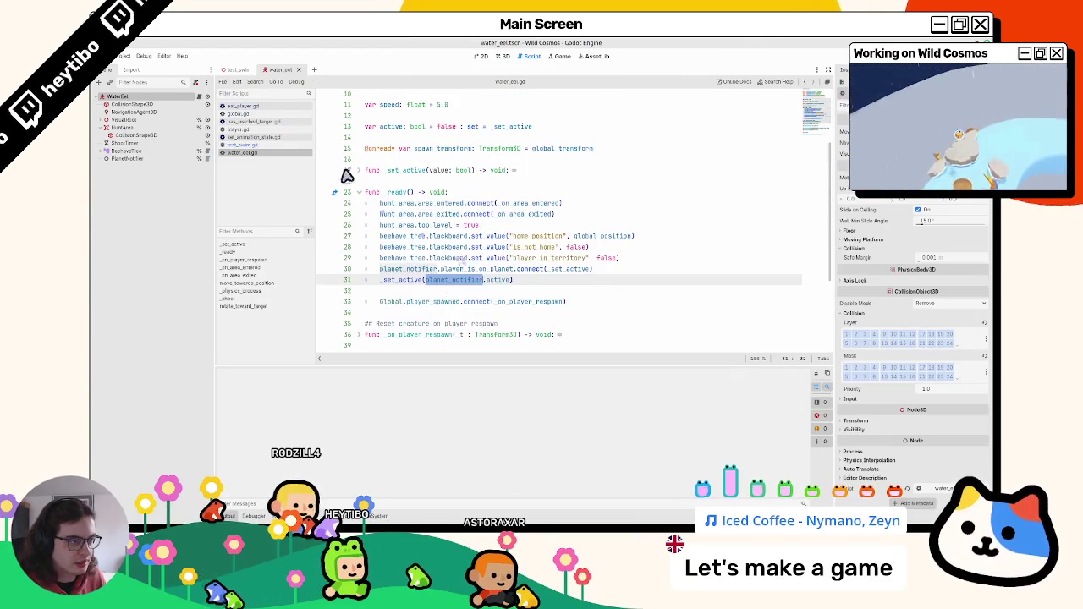
click(359, 170)
click(433, 203)
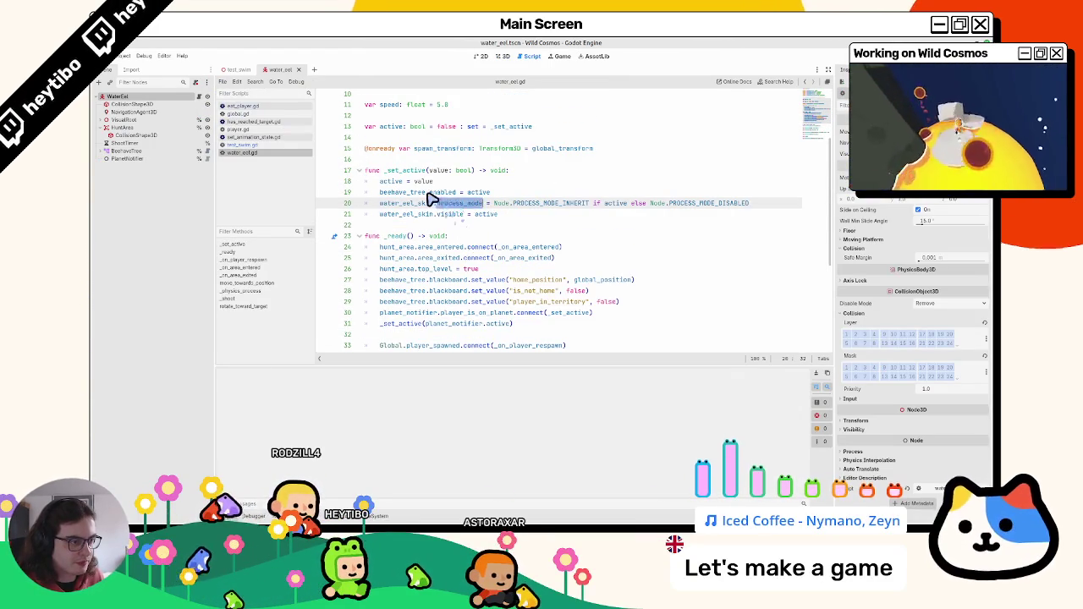
click(405, 194)
mouse_move(409, 194)
mouse_down()
mouse_move(503, 194)
mouse_move(501, 222)
mouse_up()
Step: Comment out the two water_eel_skin lines in _set_active with Ctrl+K
click(495, 169)
triple_click(482, 217)
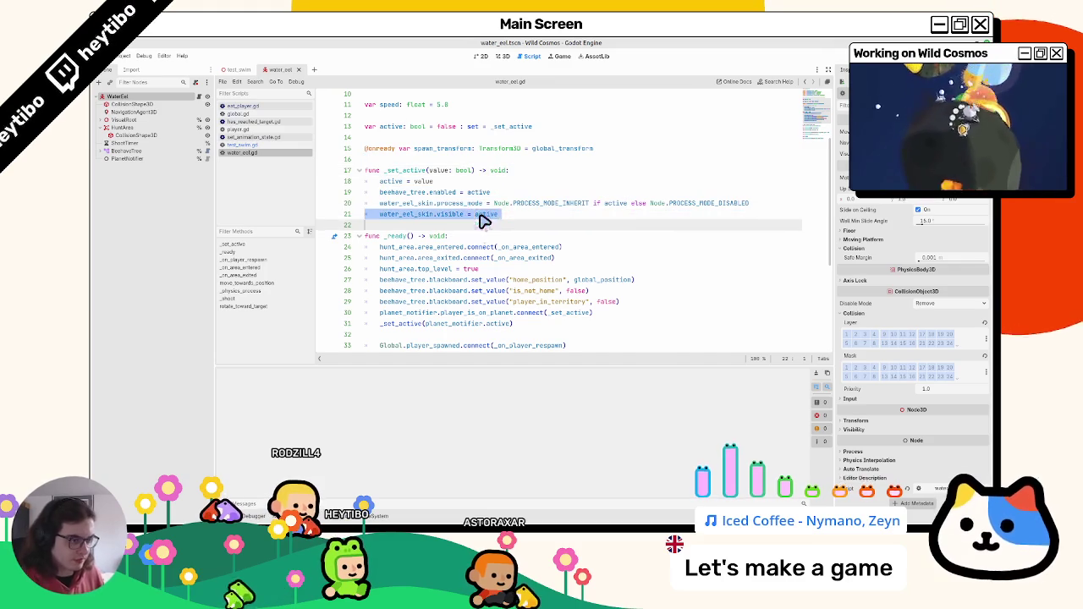
double_click(445, 217)
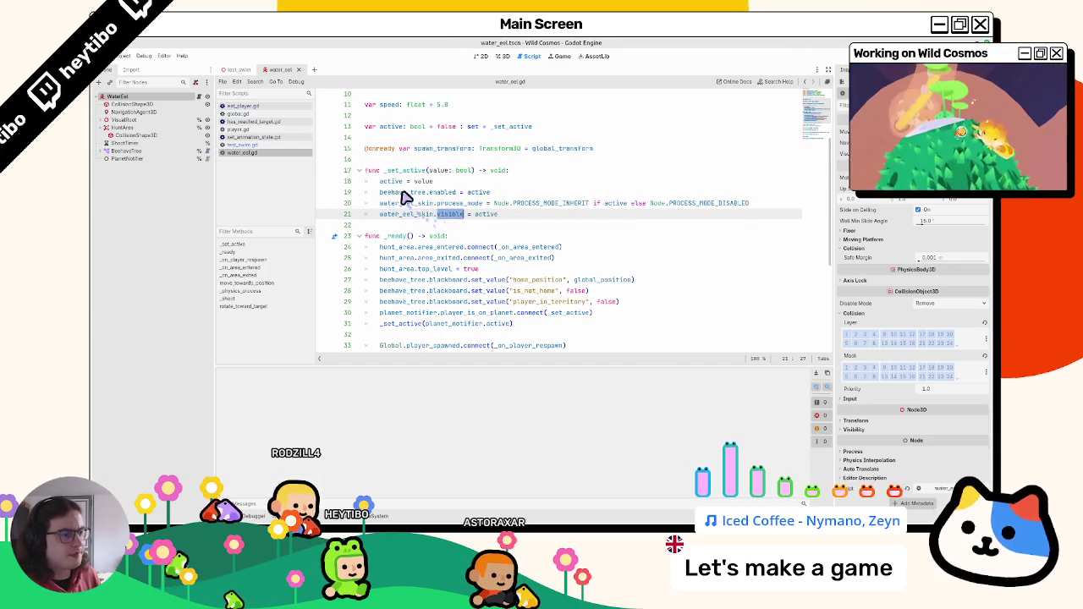
triple_click(395, 205)
click(396, 207)
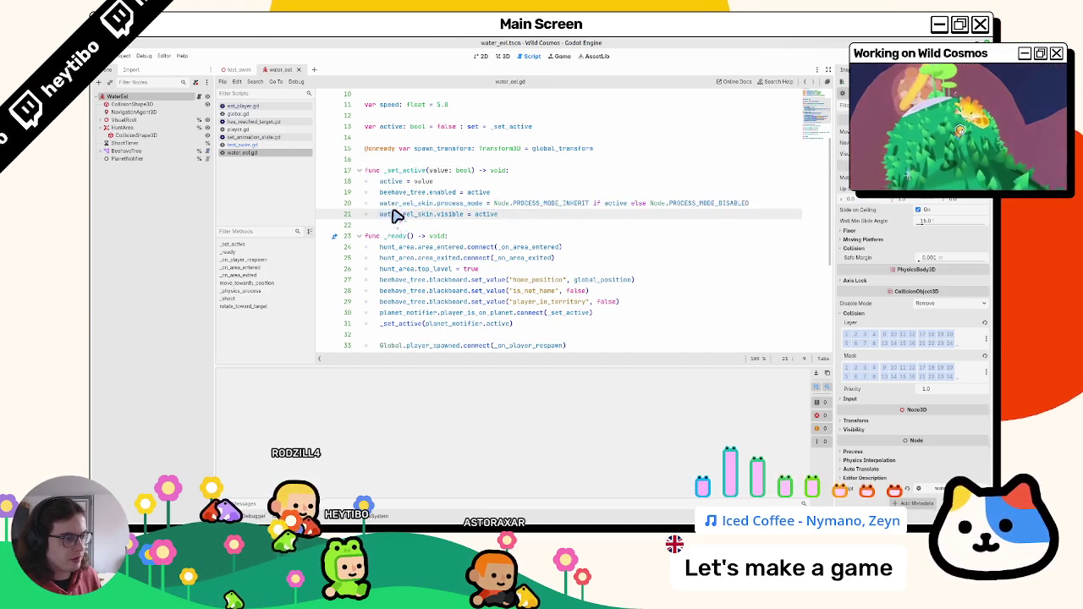
drag(399, 216, 392, 222)
key(ctrl+k)
Step: Delete the commented skin lines, leaving 'active = value' and 'beehave_tree.enabled = active'
drag(534, 215, 291, 207)
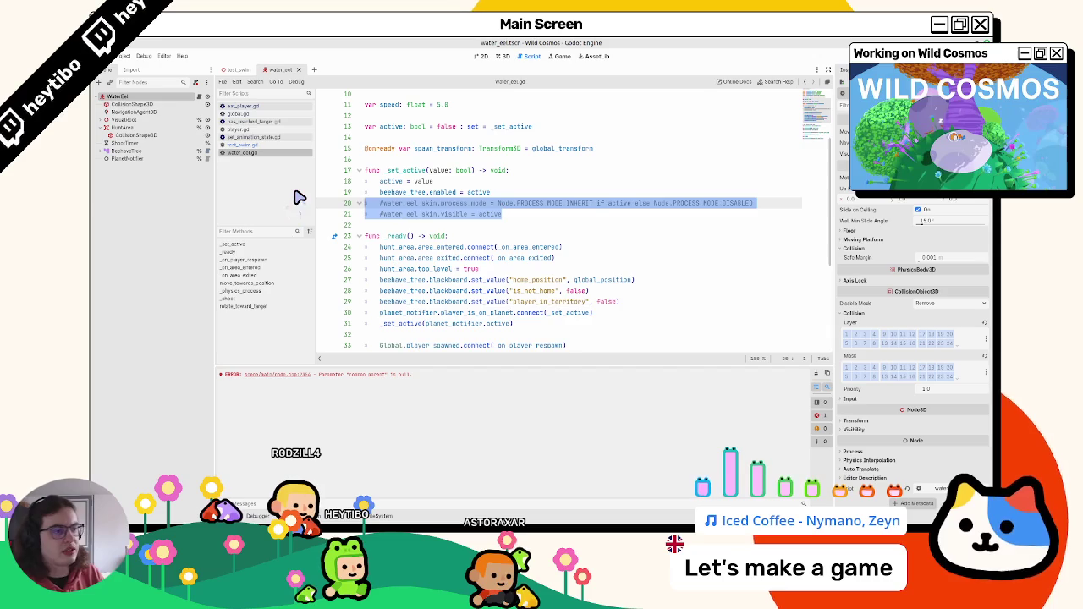
key(BackSpace)
key(BackSpace)
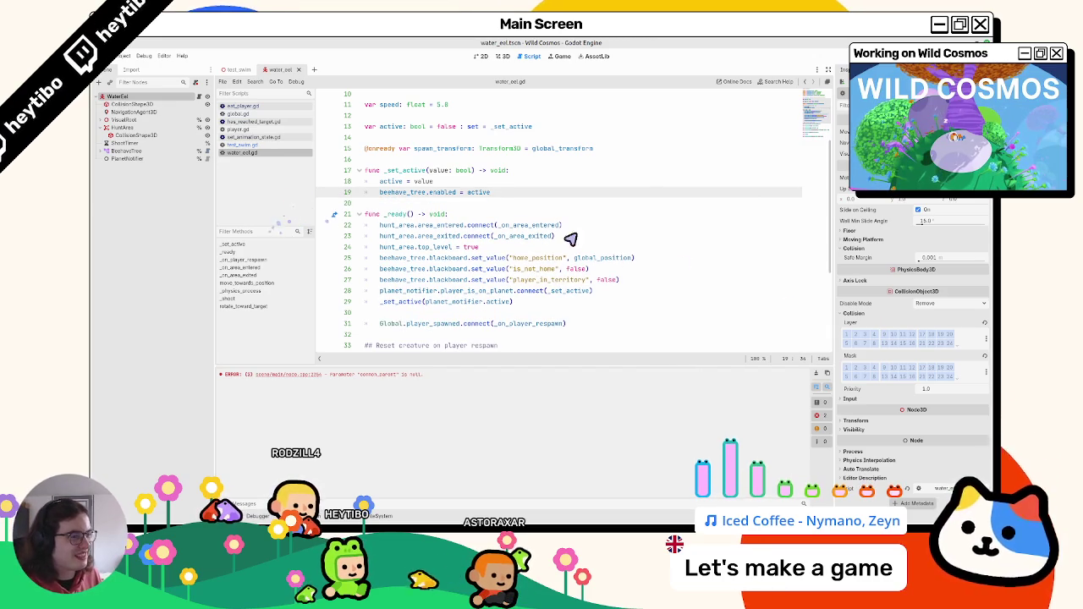
click(812, 372)
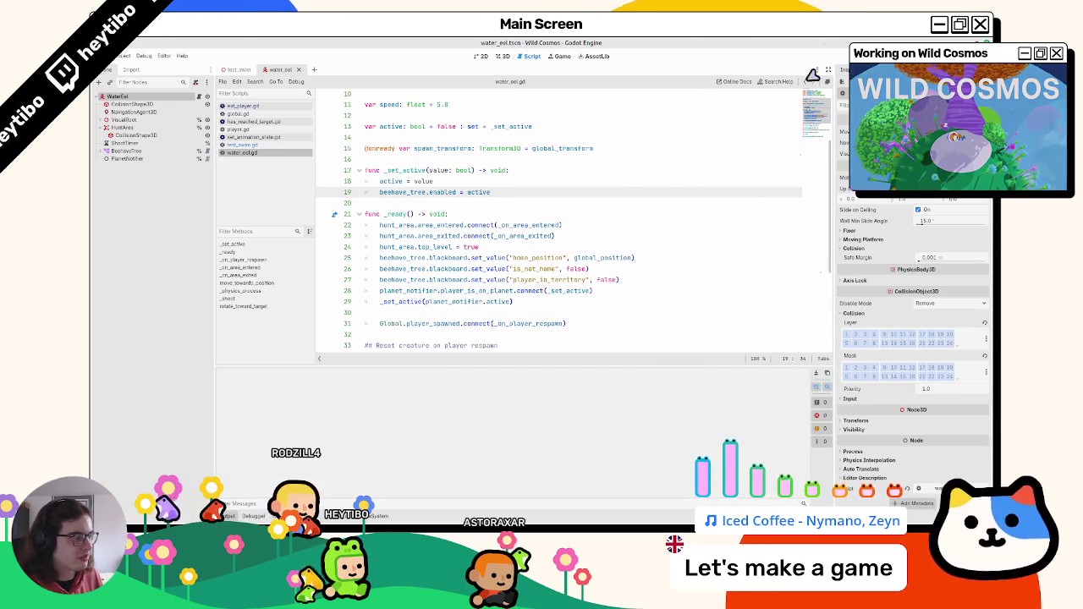
drag(412, 203, 399, 209)
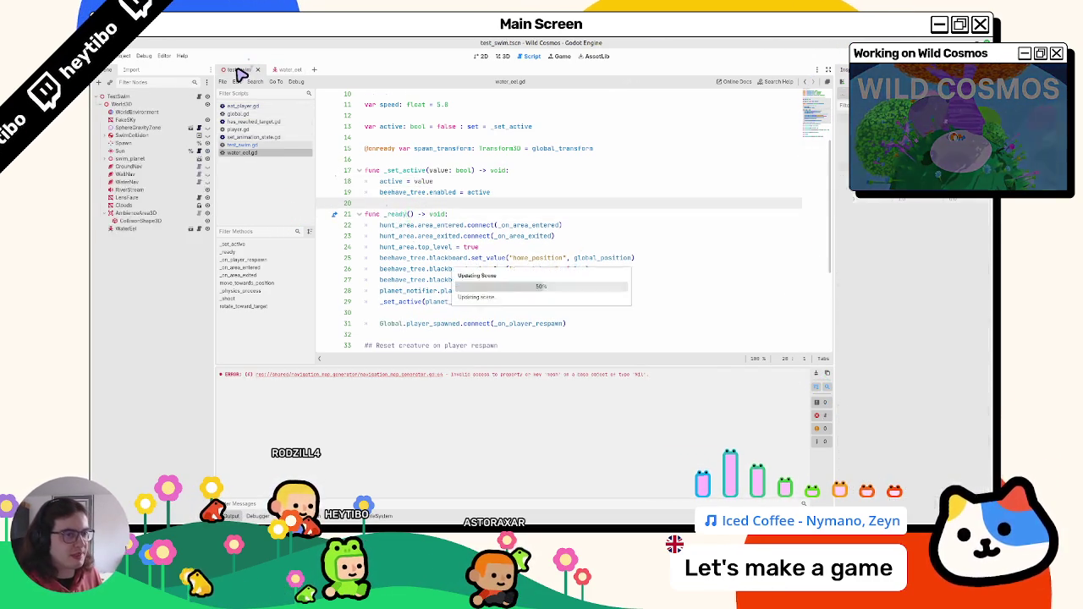
Step: Run test_swim with F6 to try the eel, then stop and return to 3D
click(240, 70)
key(F6)
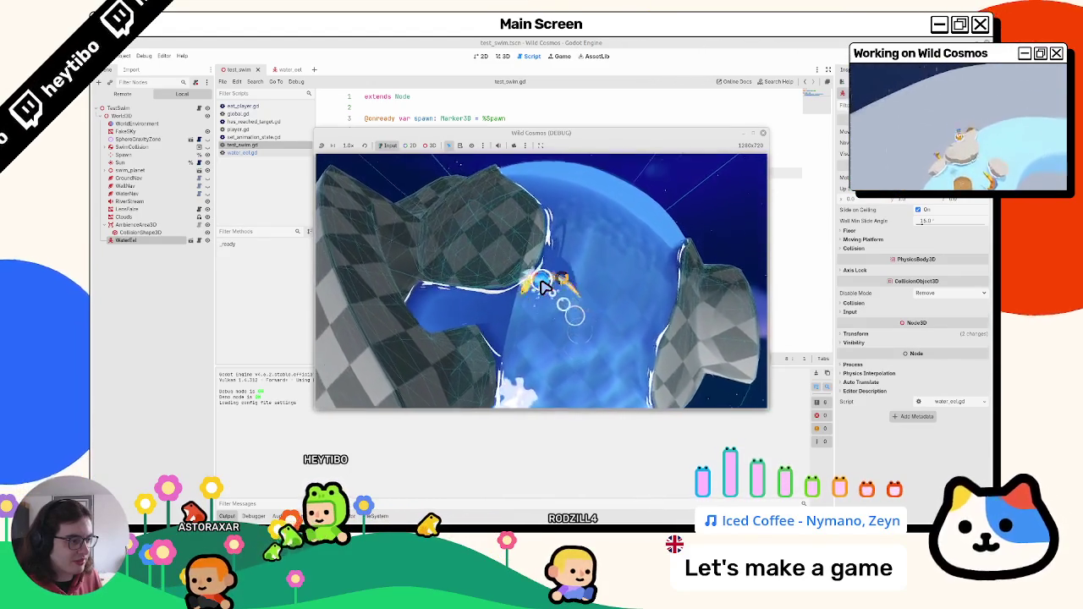
key(Escape)
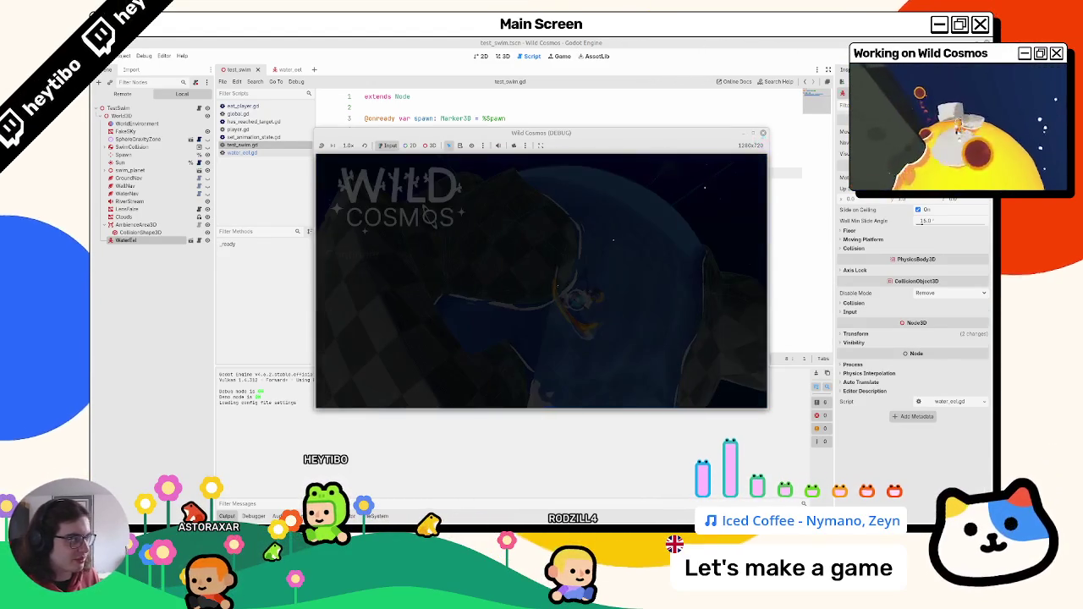
key(F8)
click(502, 56)
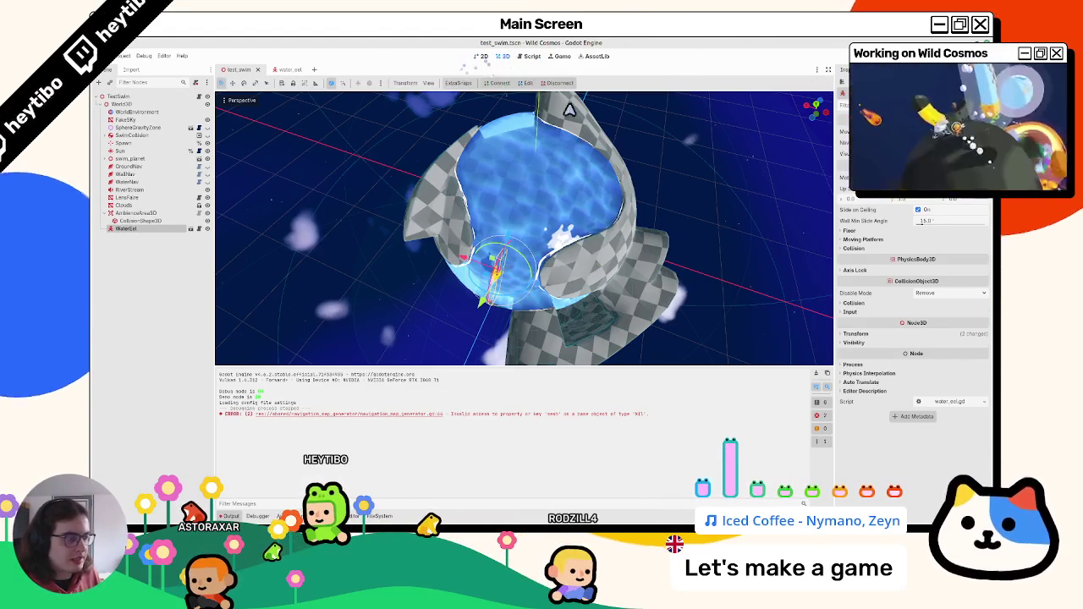
Step: Clear the Output log and orbit closer to inspect the WaterEel inside the water sphere
click(816, 374)
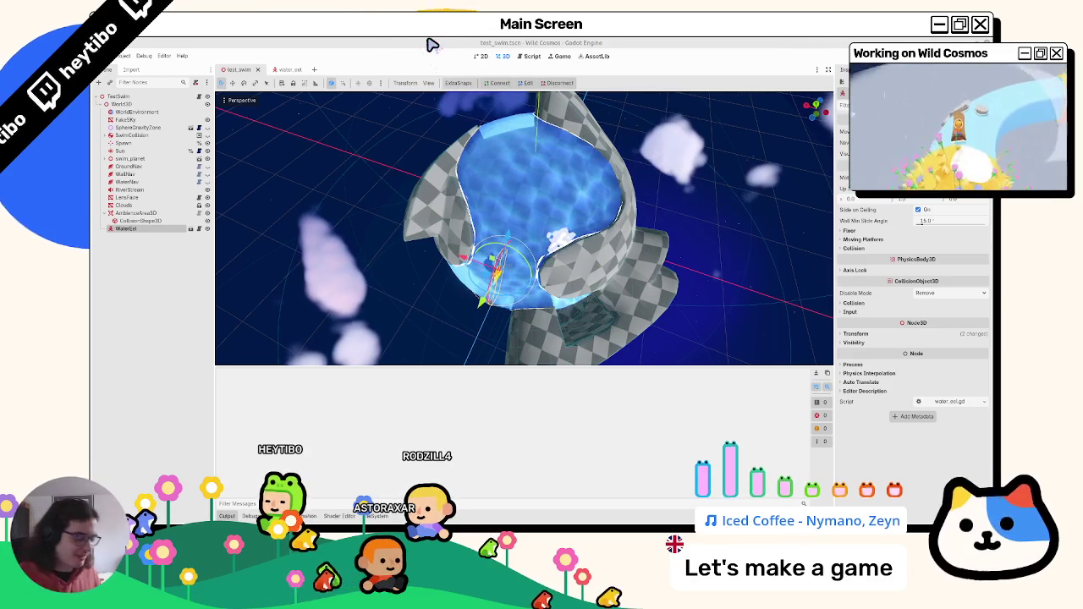
drag(516, 177, 597, 212)
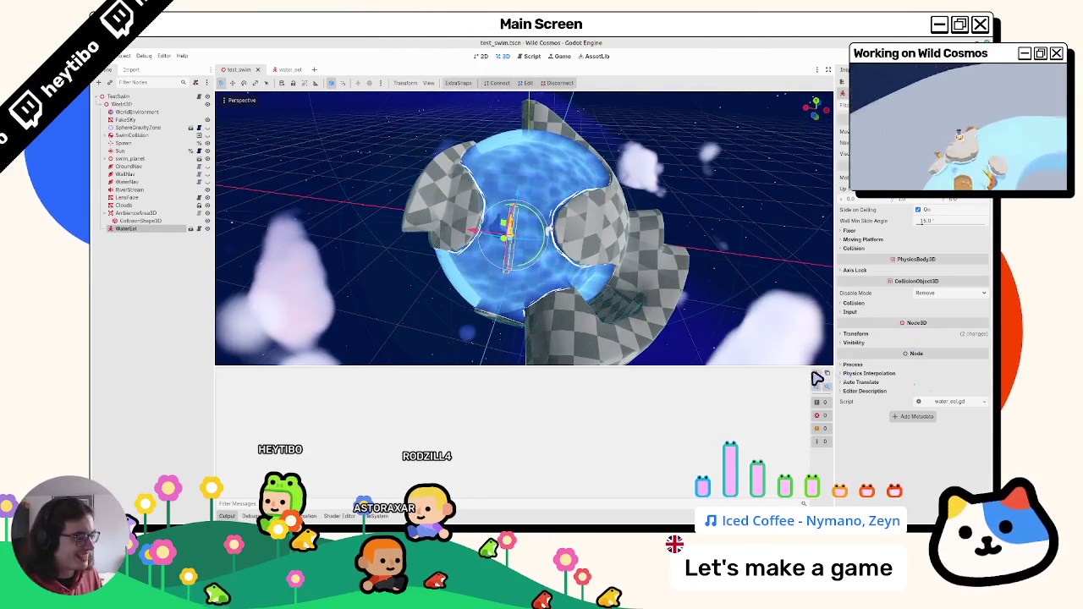
scroll(572, 219, up, 5)
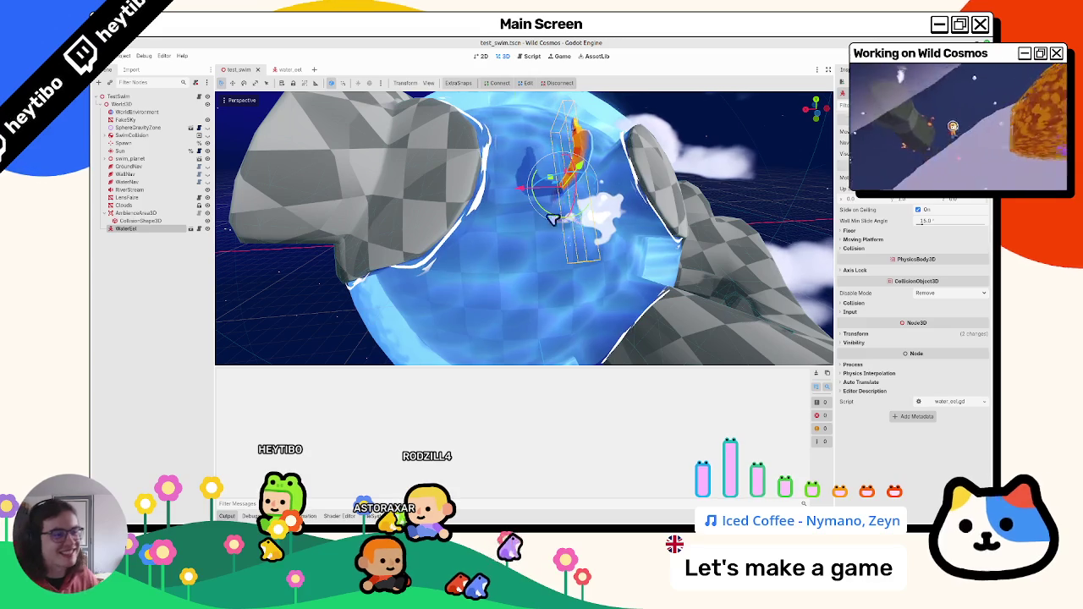
mouse_move(518, 252)
mouse_down()
mouse_move(410, 293)
mouse_move(500, 242)
mouse_move(494, 252)
mouse_move(485, 258)
mouse_move(483, 193)
mouse_up()
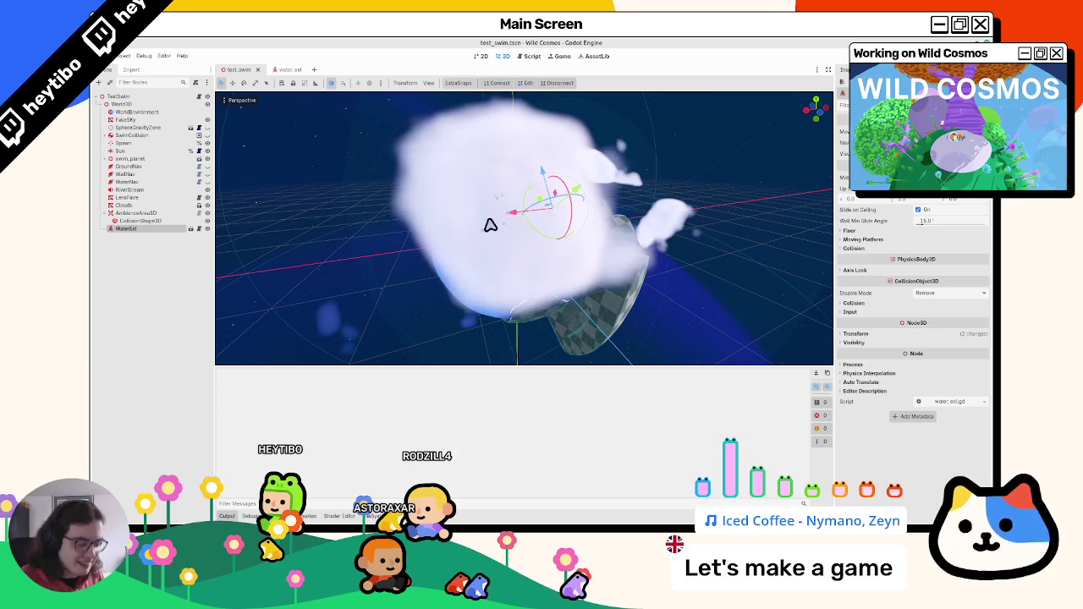
key(ctrl+shift+o)
Step: Open helmet_dino.tscn via quick search 'hd' and orbit around the dino's collision box
text(hd)
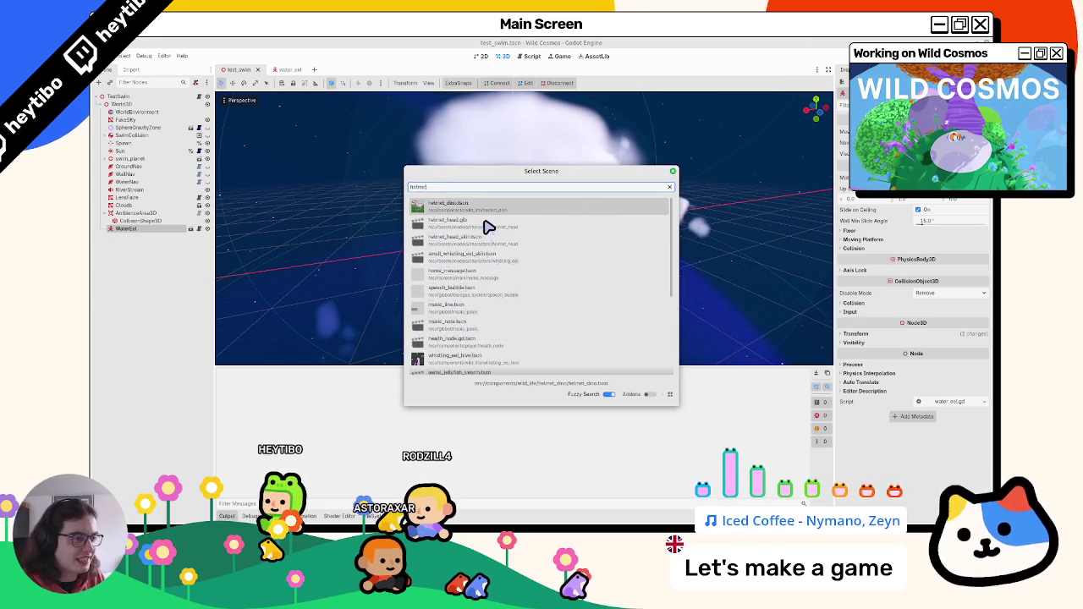
key(Down)
key(Down)
key(Return)
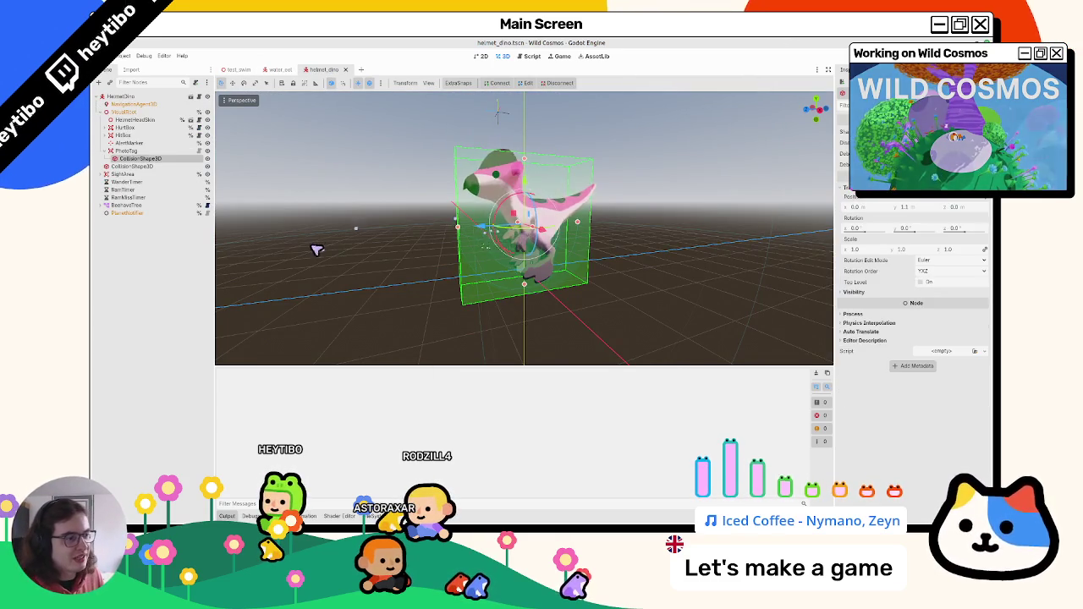
click(317, 249)
drag(316, 250, 600, 217)
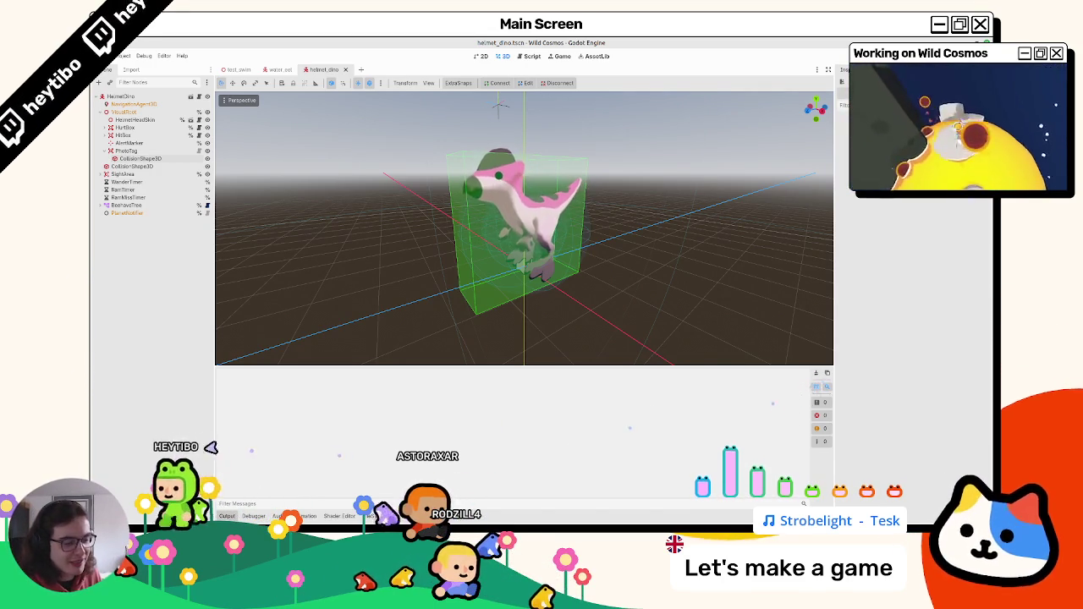
click(227, 516)
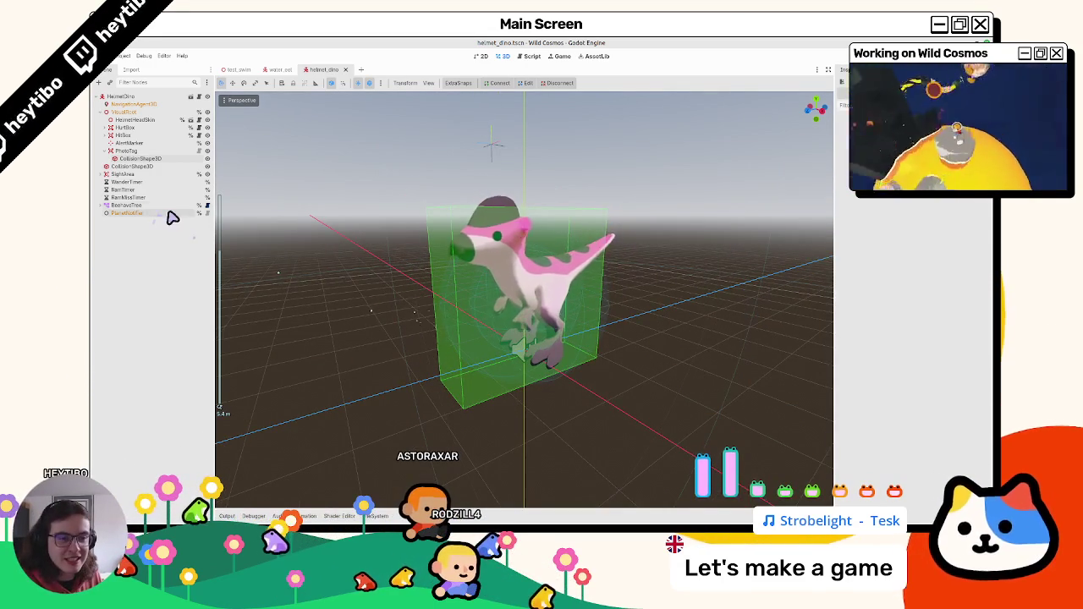
Step: Revert the accidental collision-shape move, expand SightArea to show its CollisionShape3D, and save helmet_dino
drag(102, 166, 110, 152)
click(207, 158)
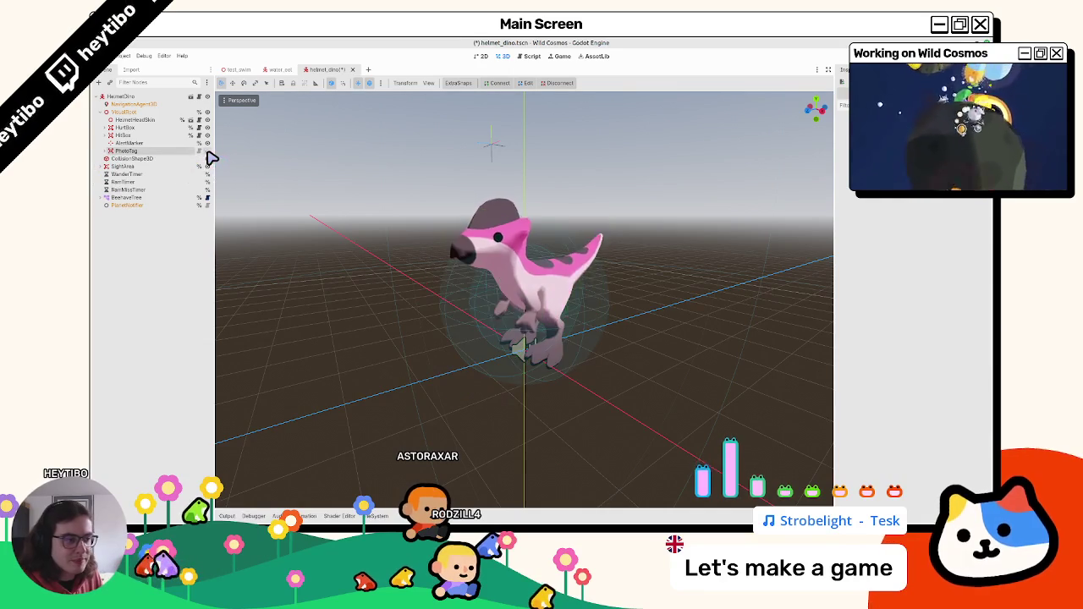
key(ctrl+v)
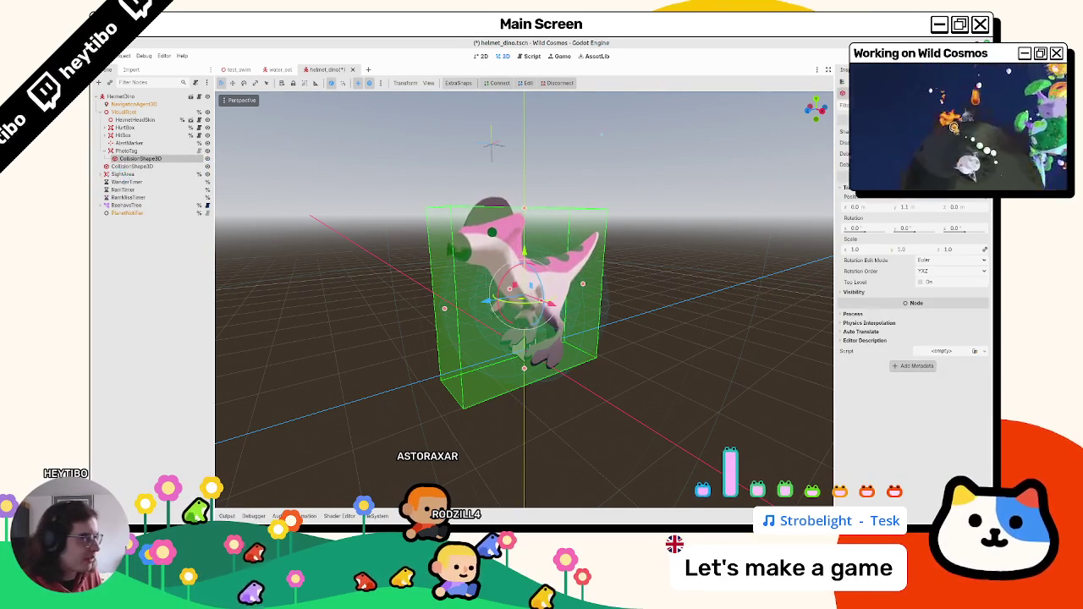
click(634, 217)
key(ctrl+s)
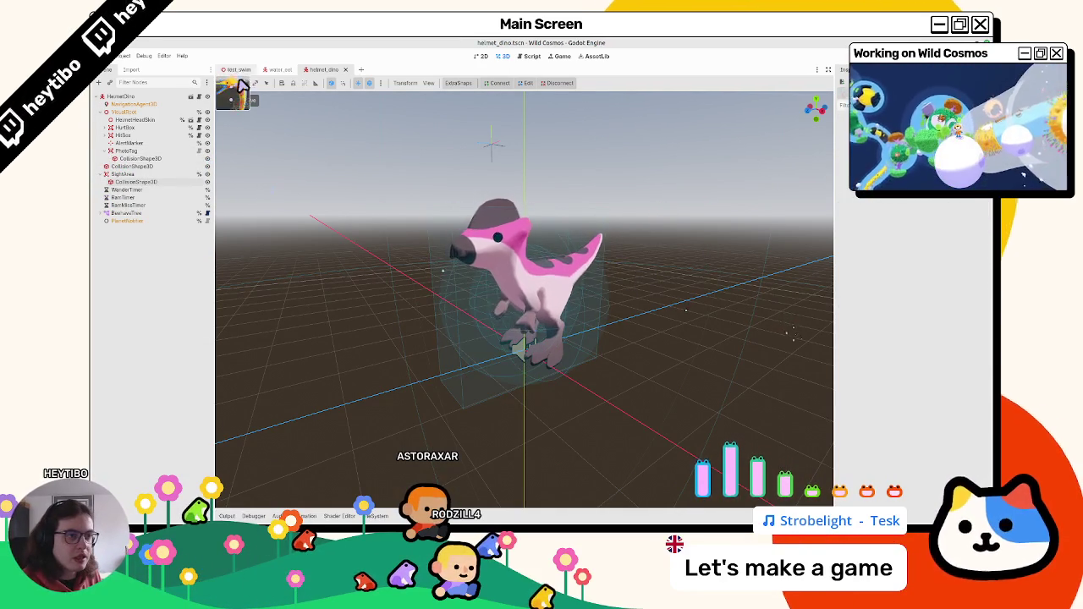
click(279, 69)
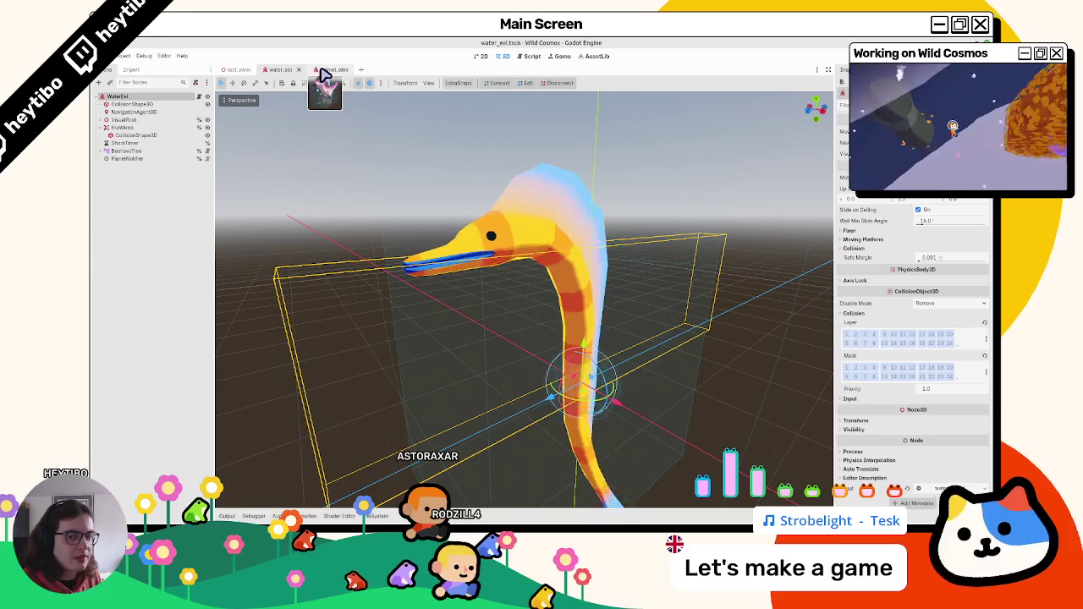
click(323, 71)
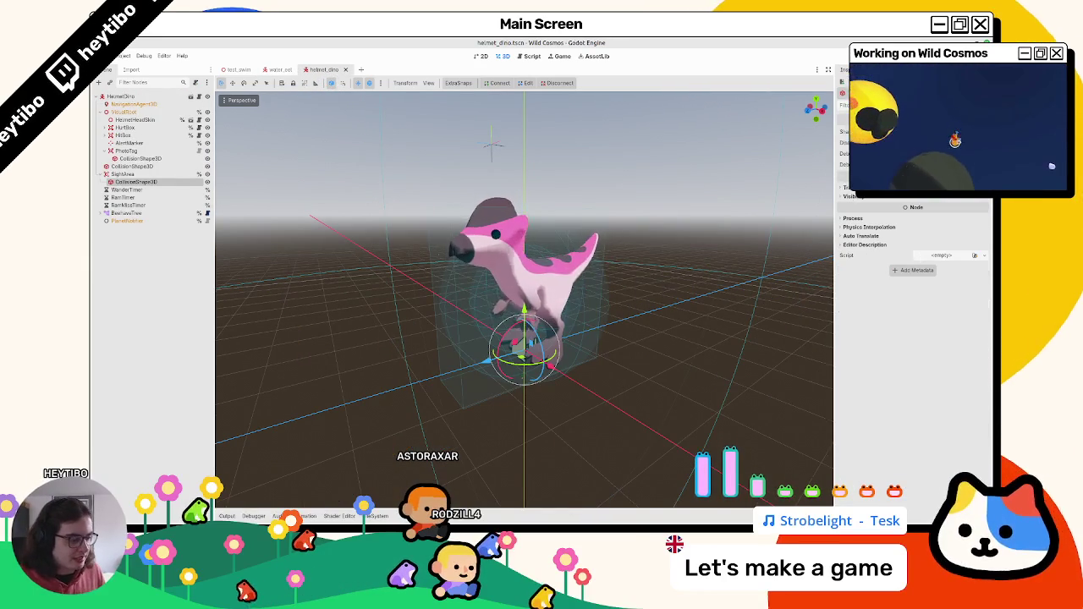
mouse_move(614, 523)
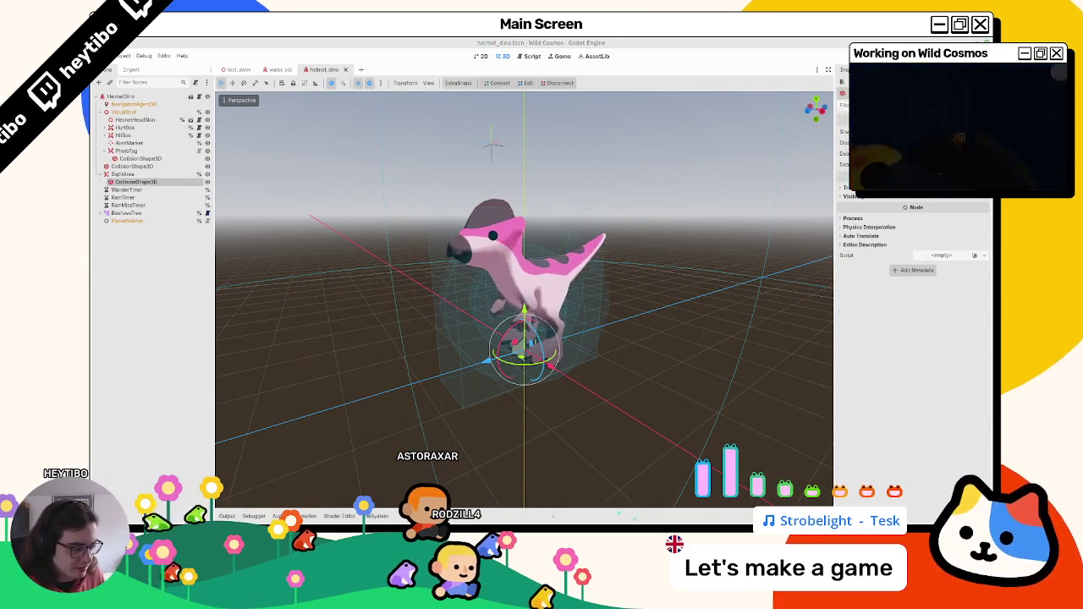